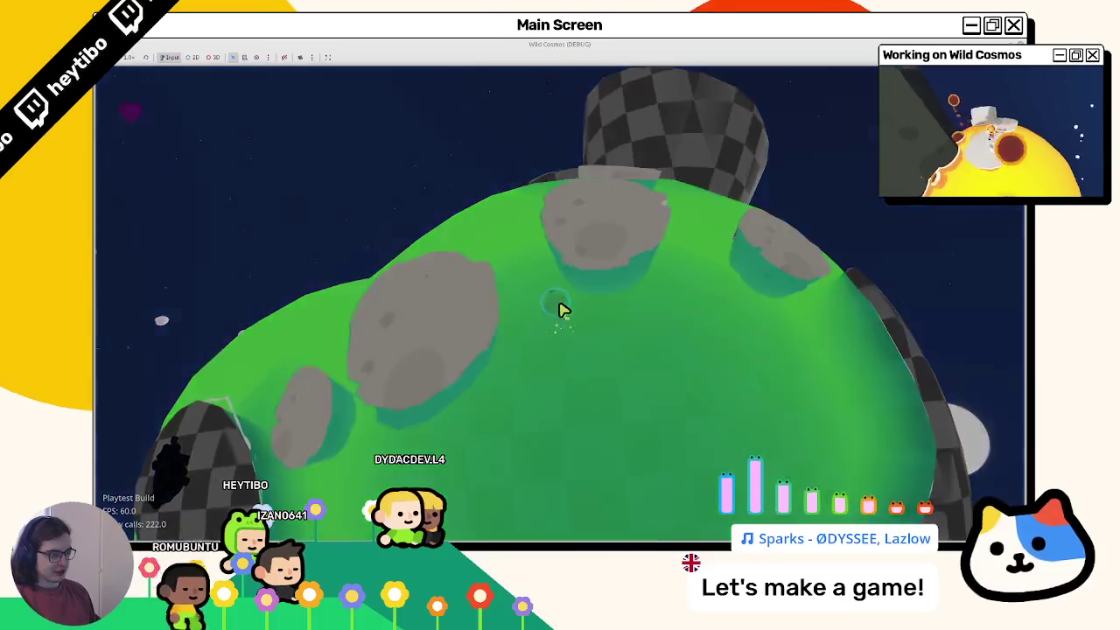
Step: Run the astronaut between the green water bands, the lander, and the checkered ground and tower, checking collisions
key("w")
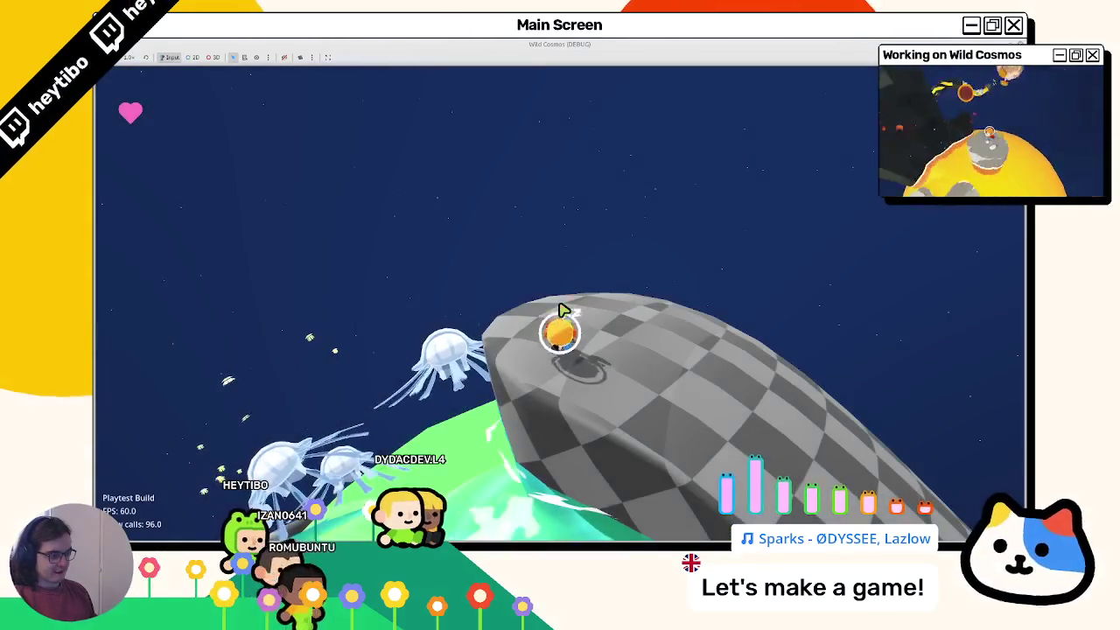
key("w")
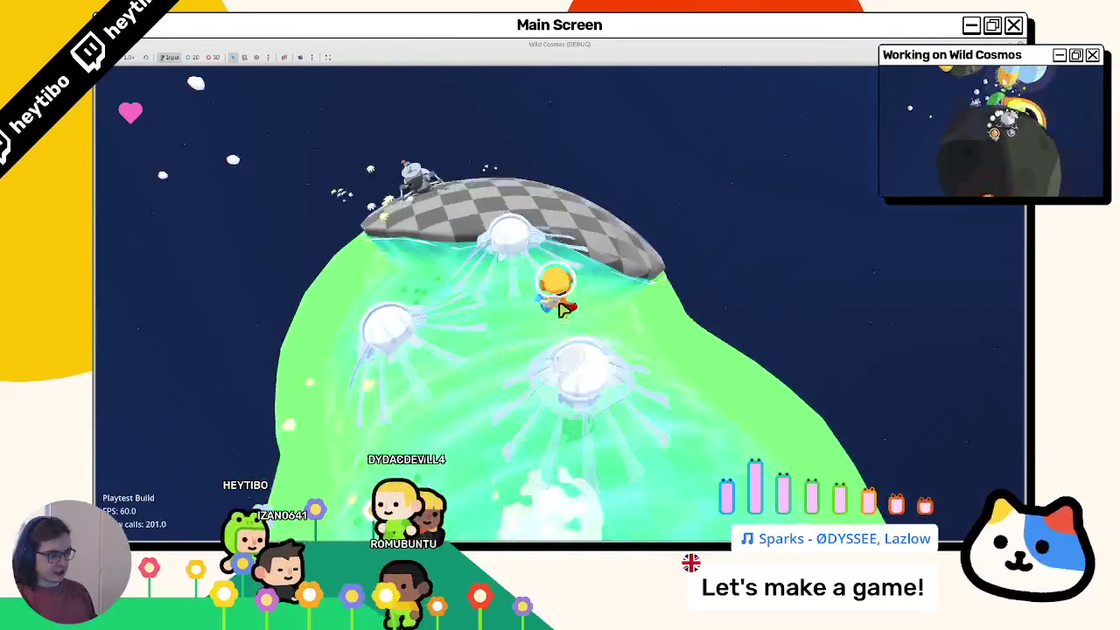
key("w")
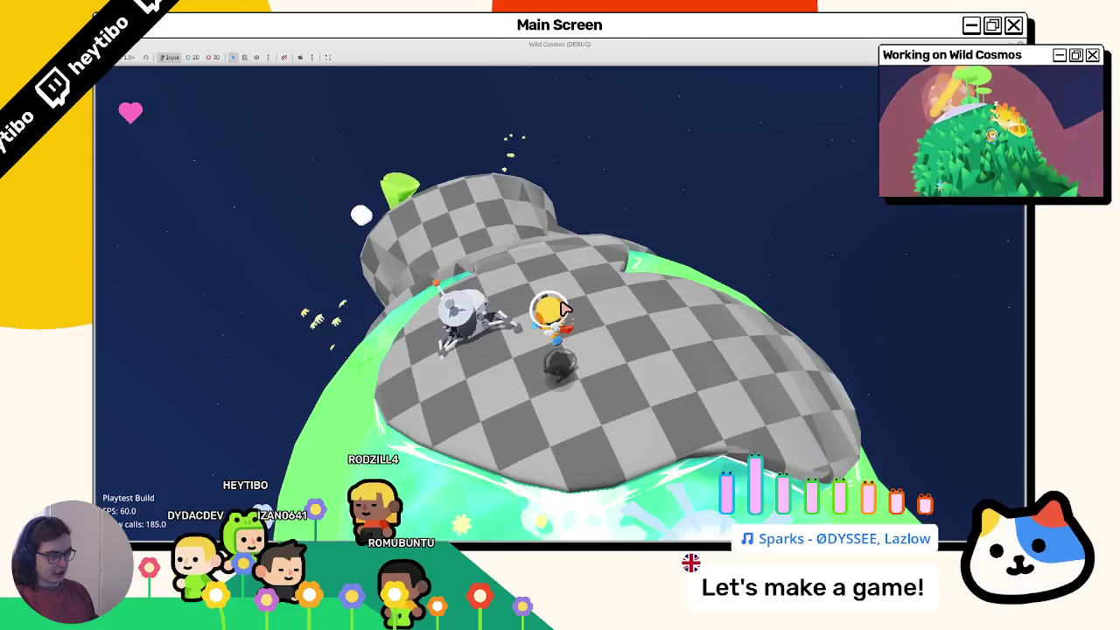
key("w")
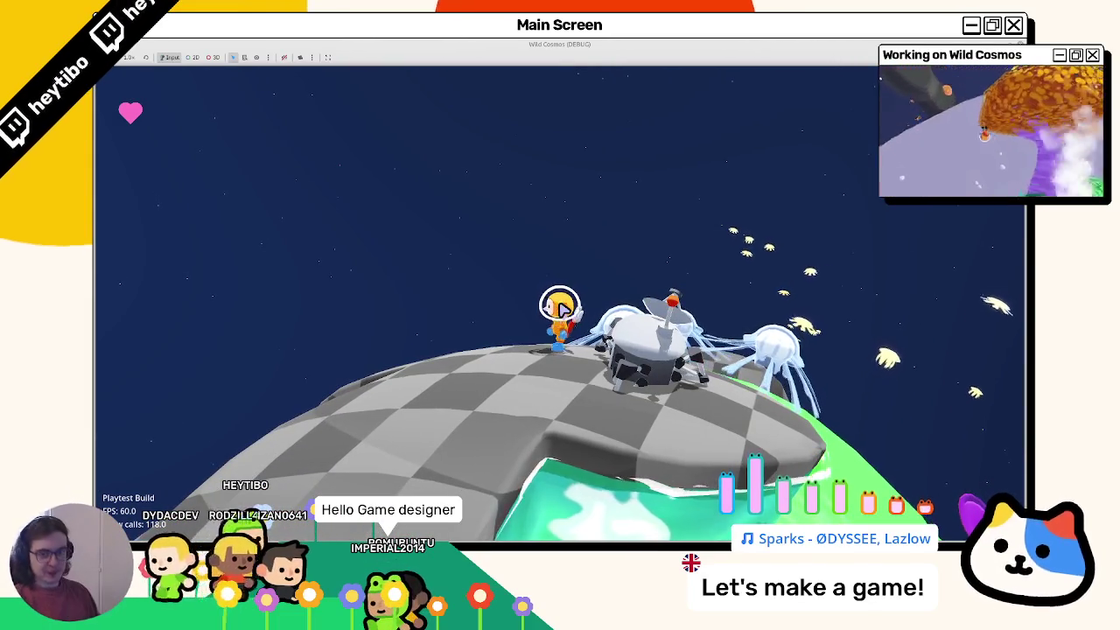
key("w")
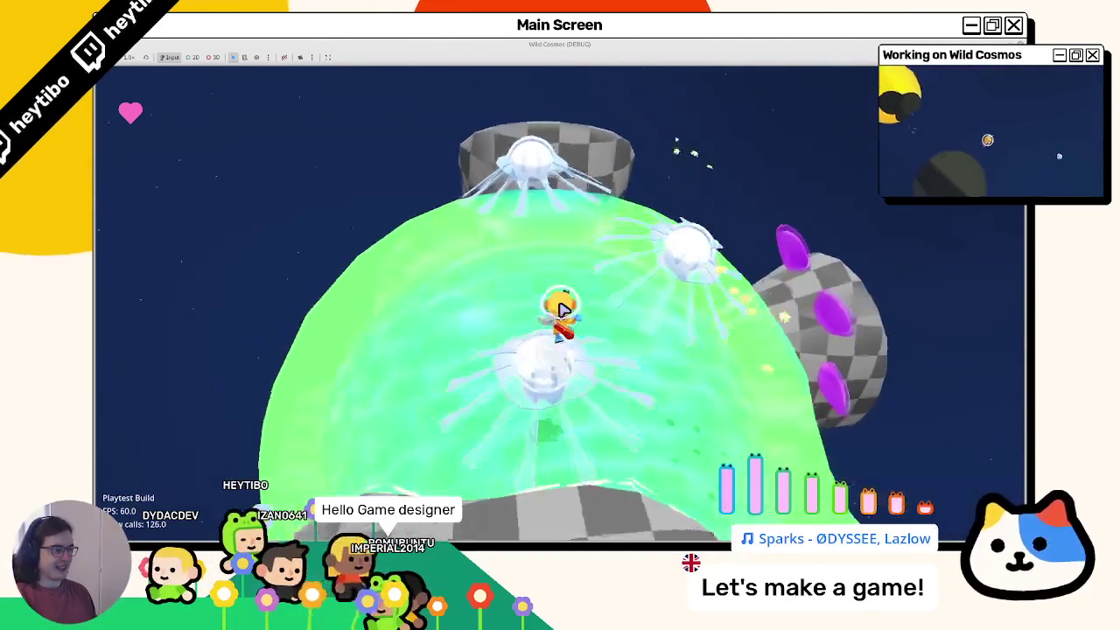
key("w")
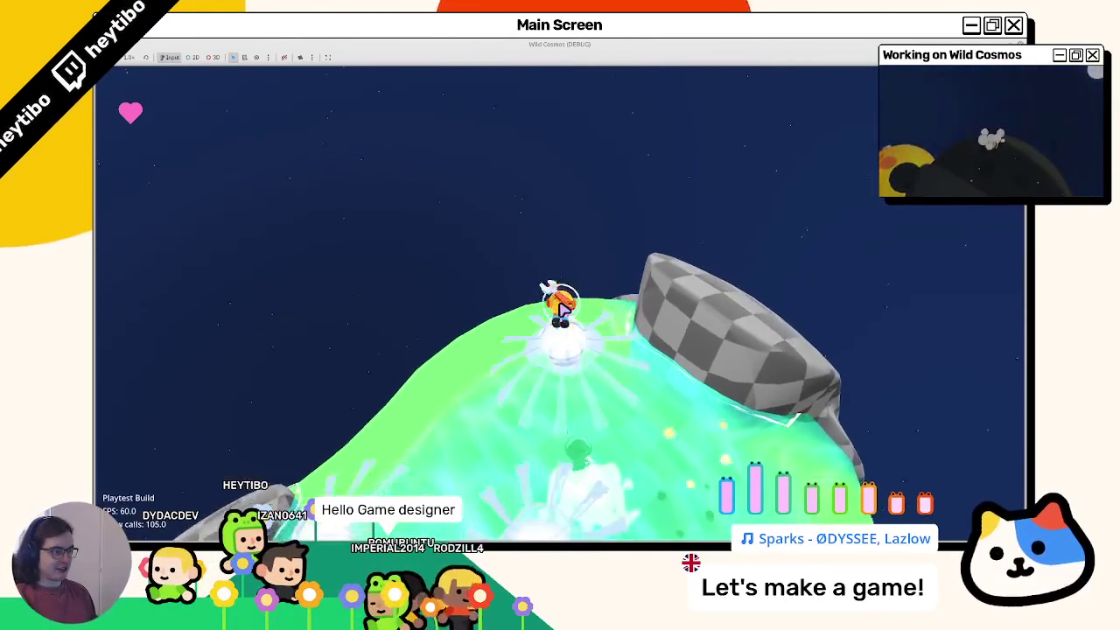
key("w")
key("w")
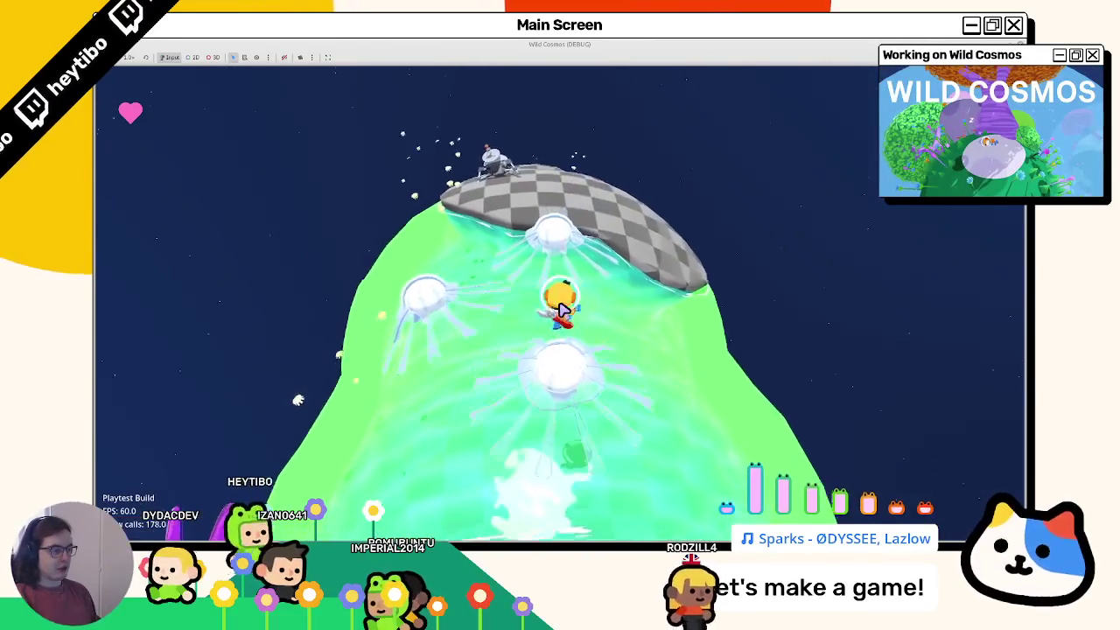
key("w")
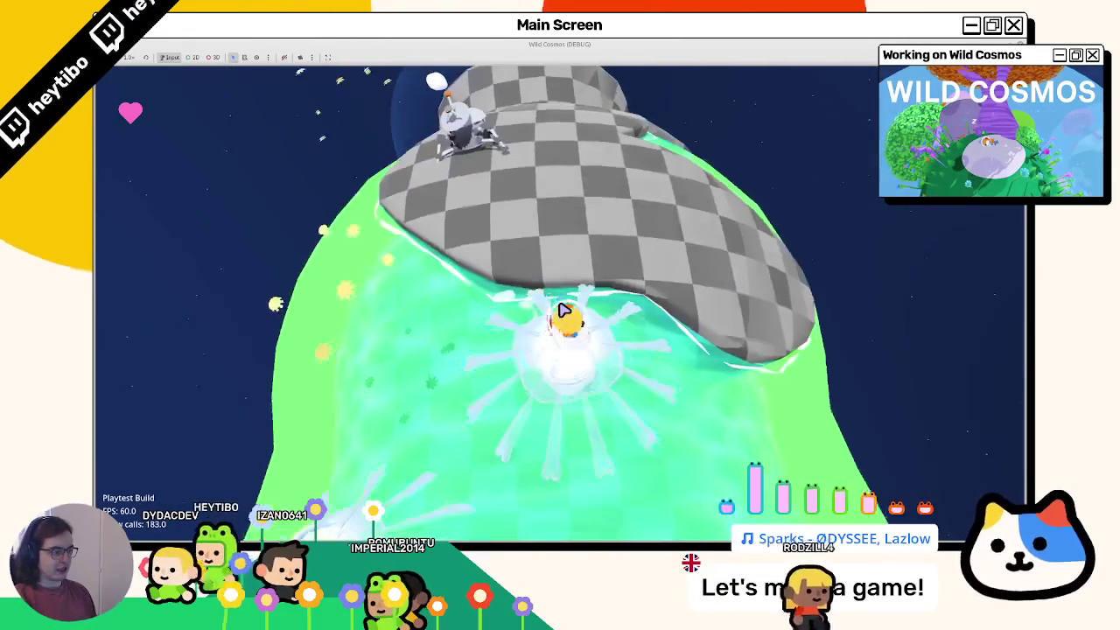
key("w")
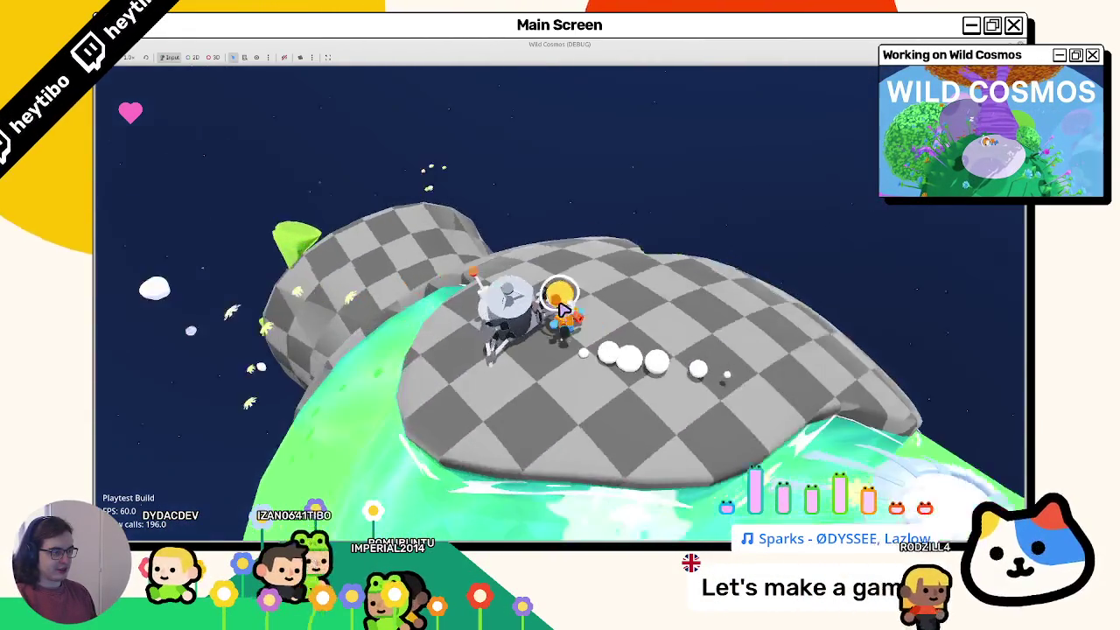
key("w")
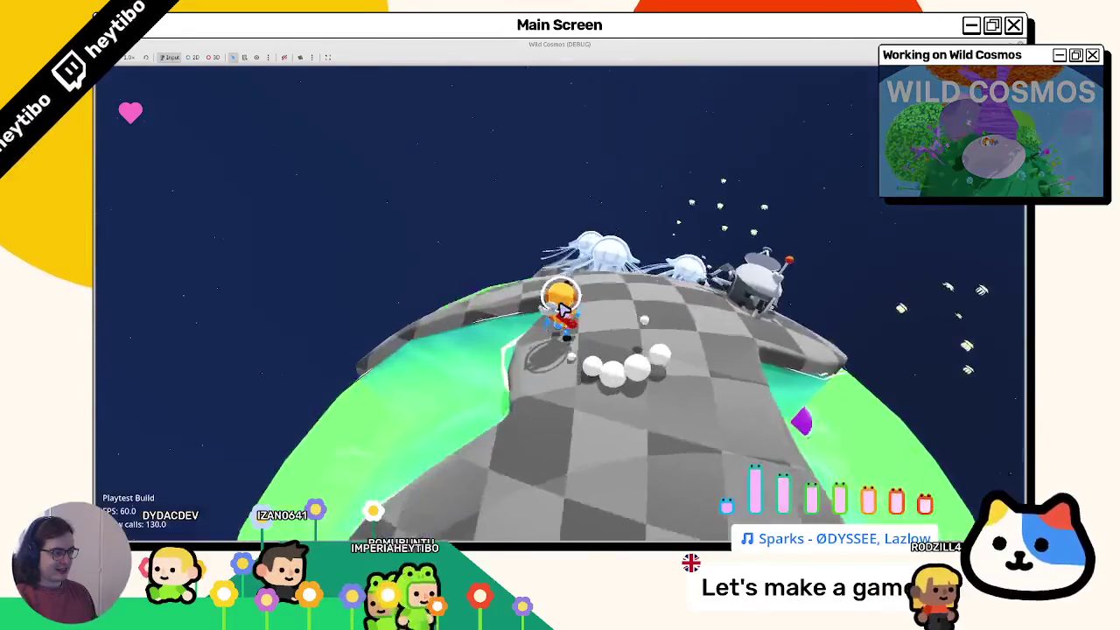
key("w")
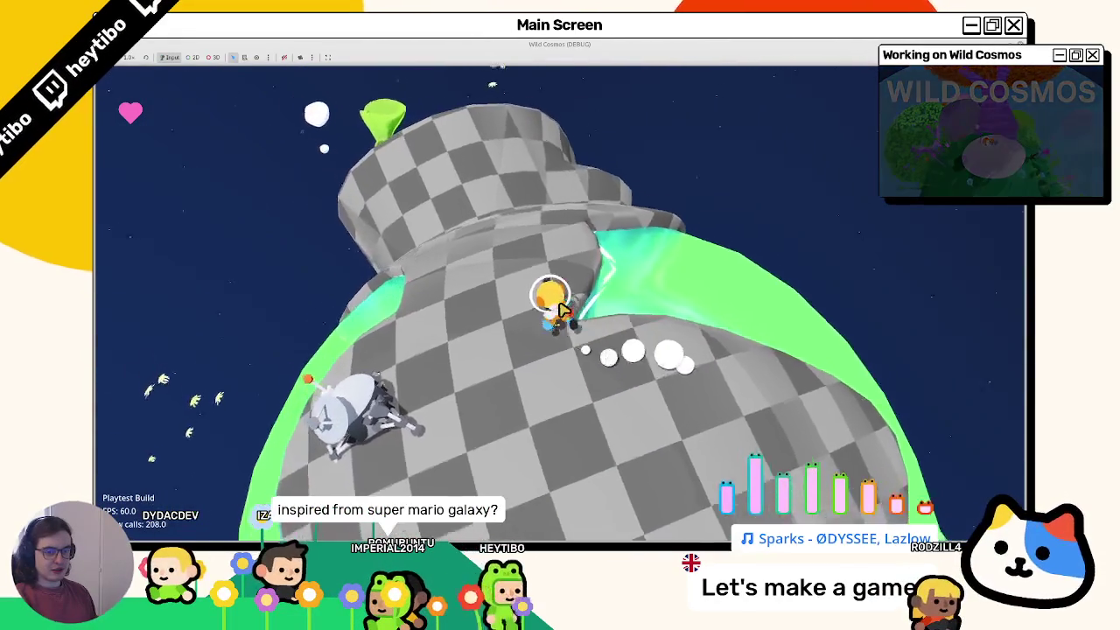
key("w")
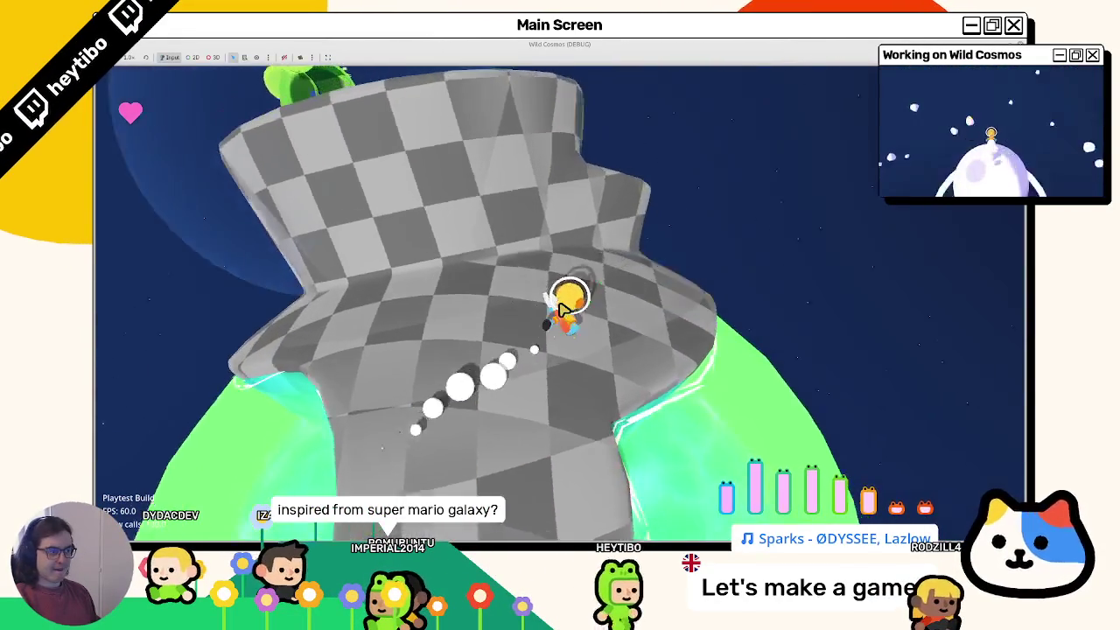
key("w")
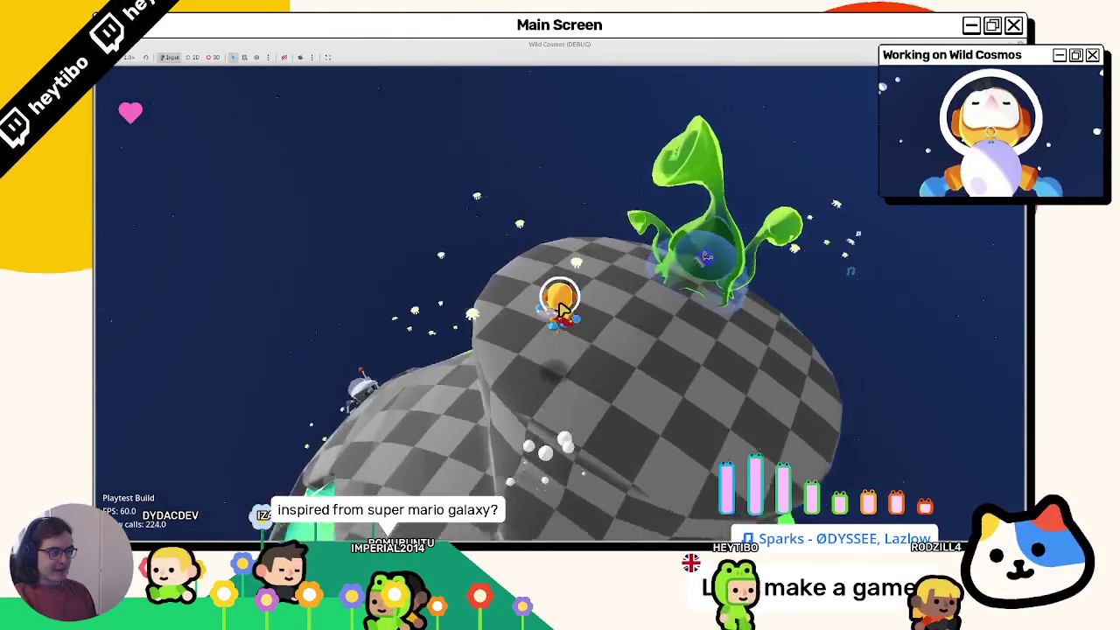
key("w")
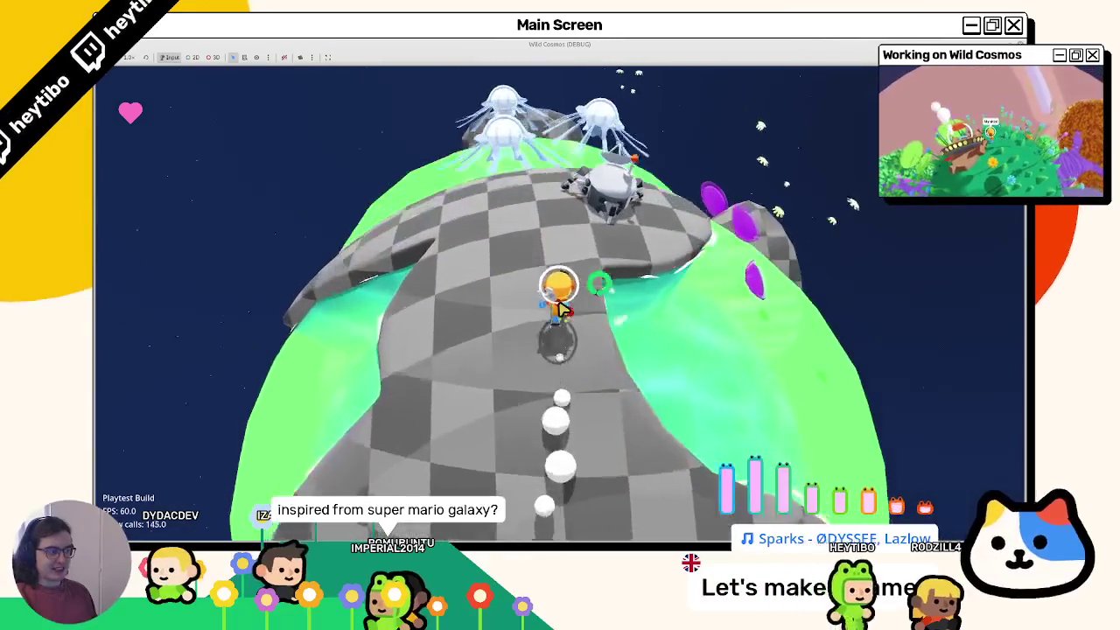
key("w")
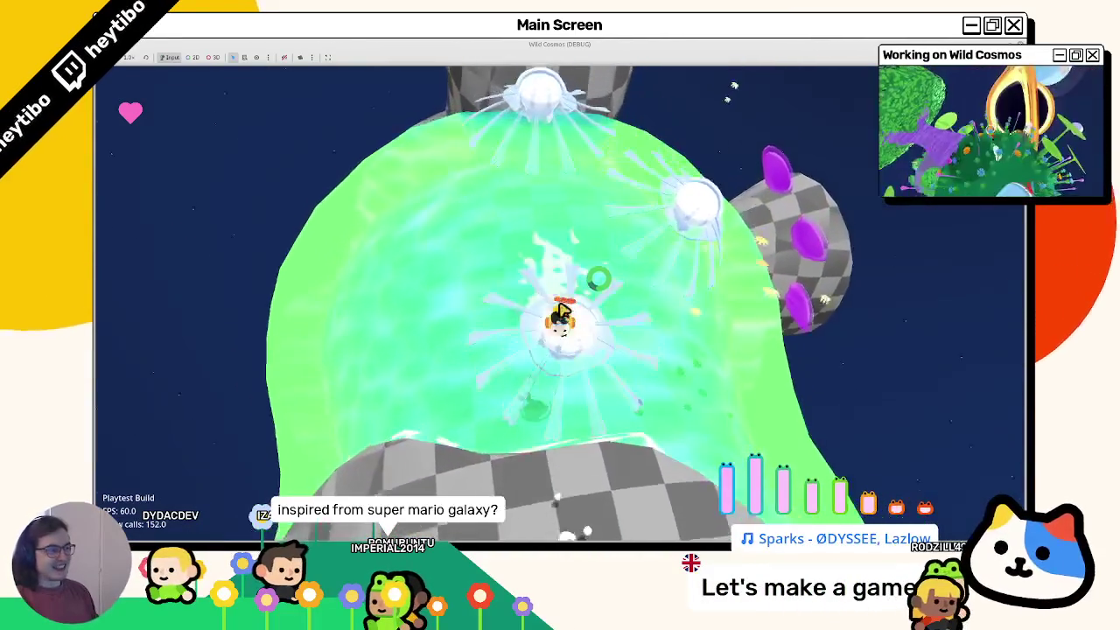
key("w")
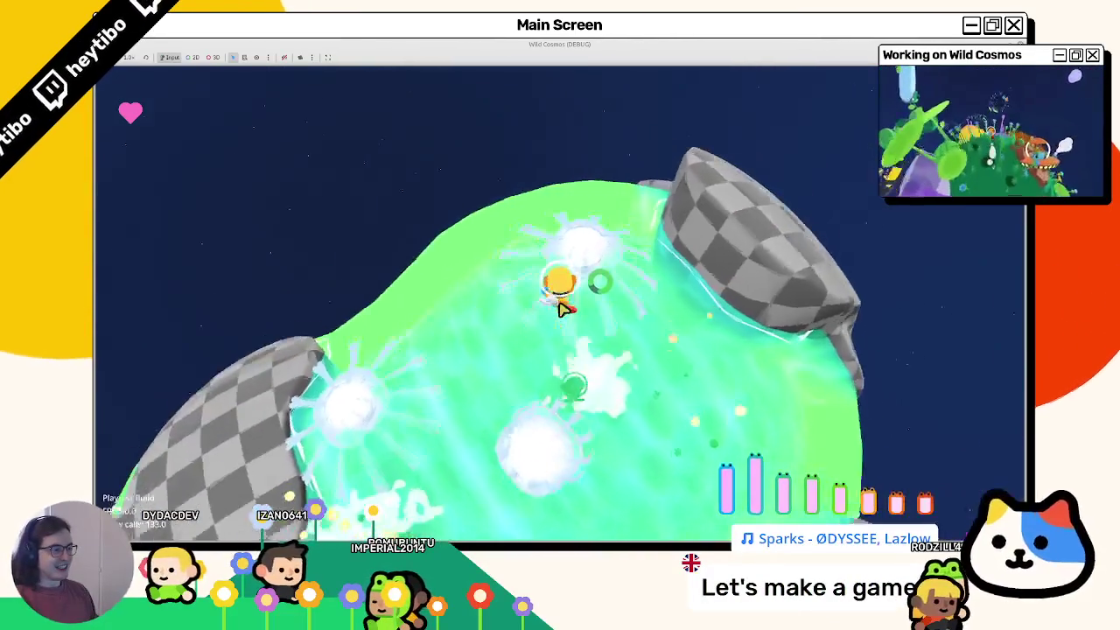
key("w")
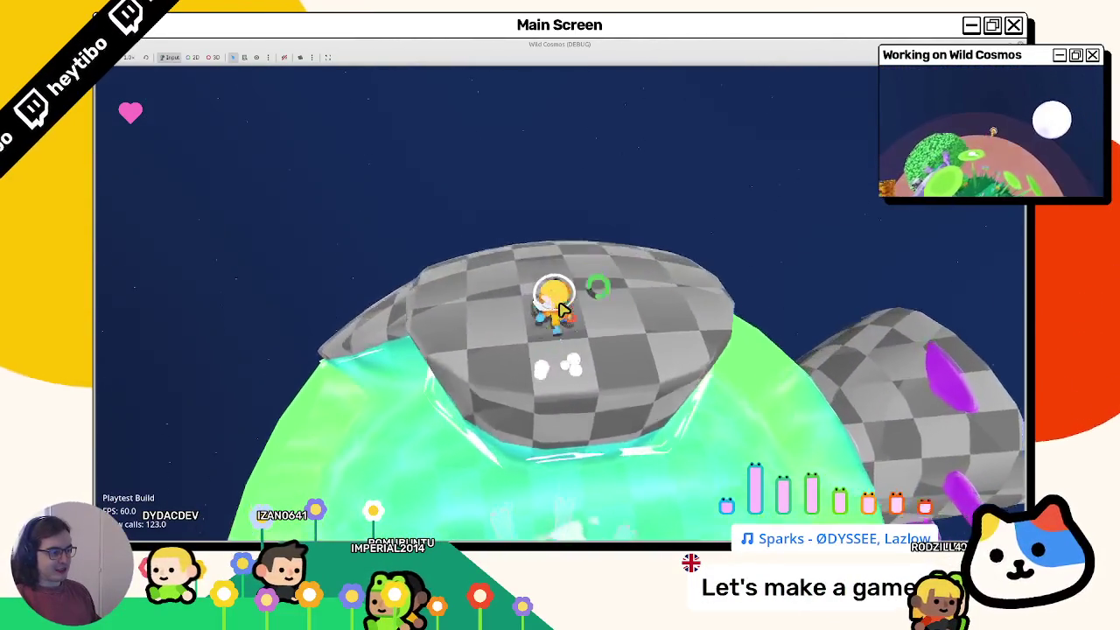
key("w")
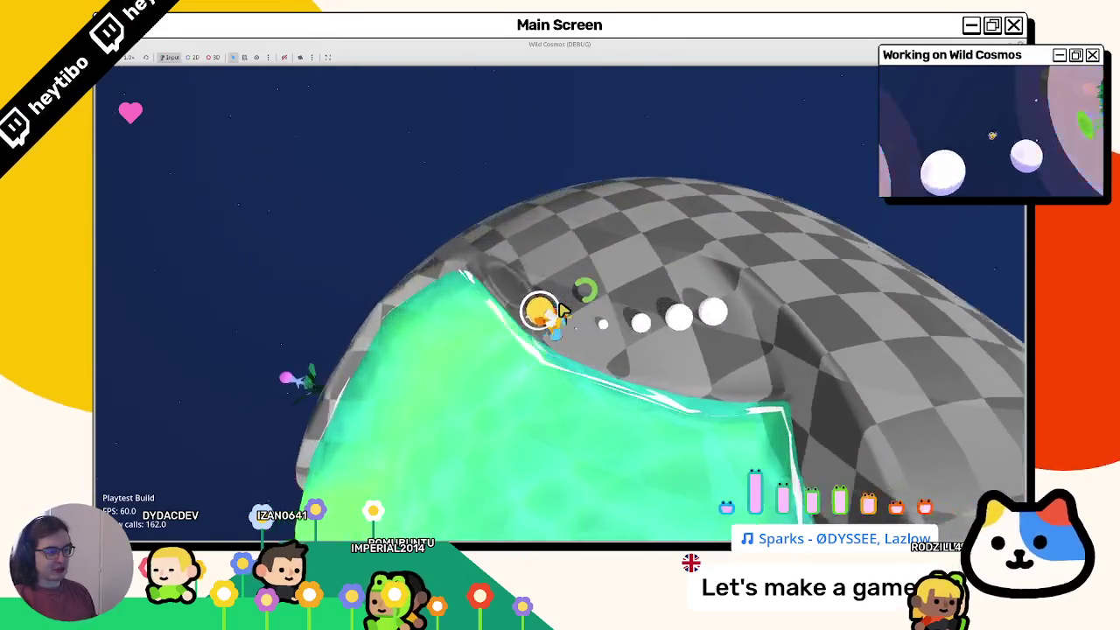
key("w")
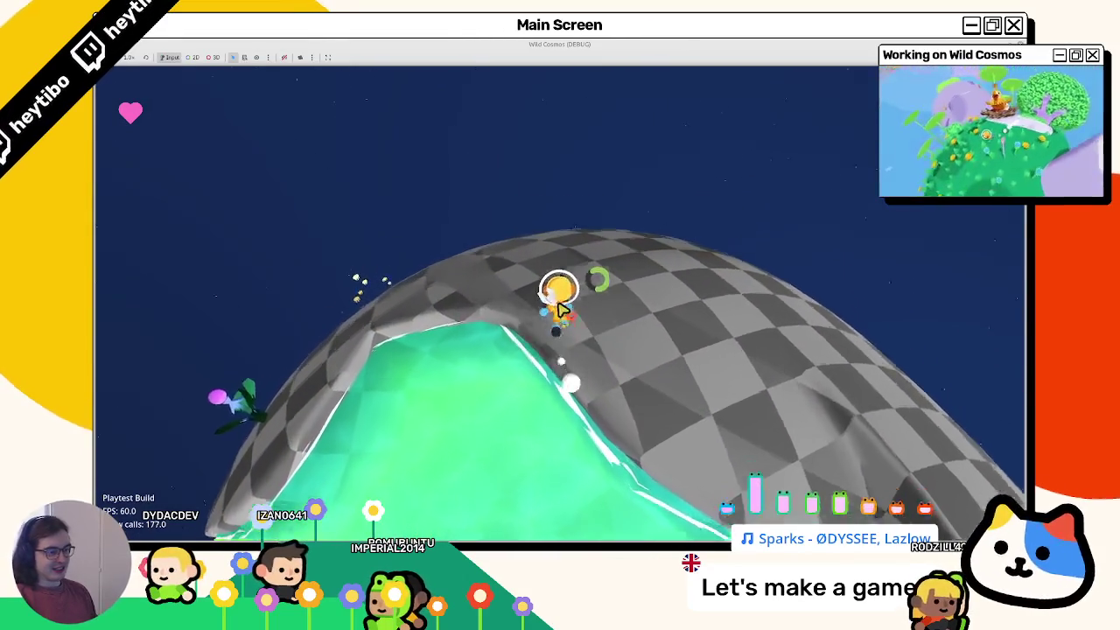
key("w")
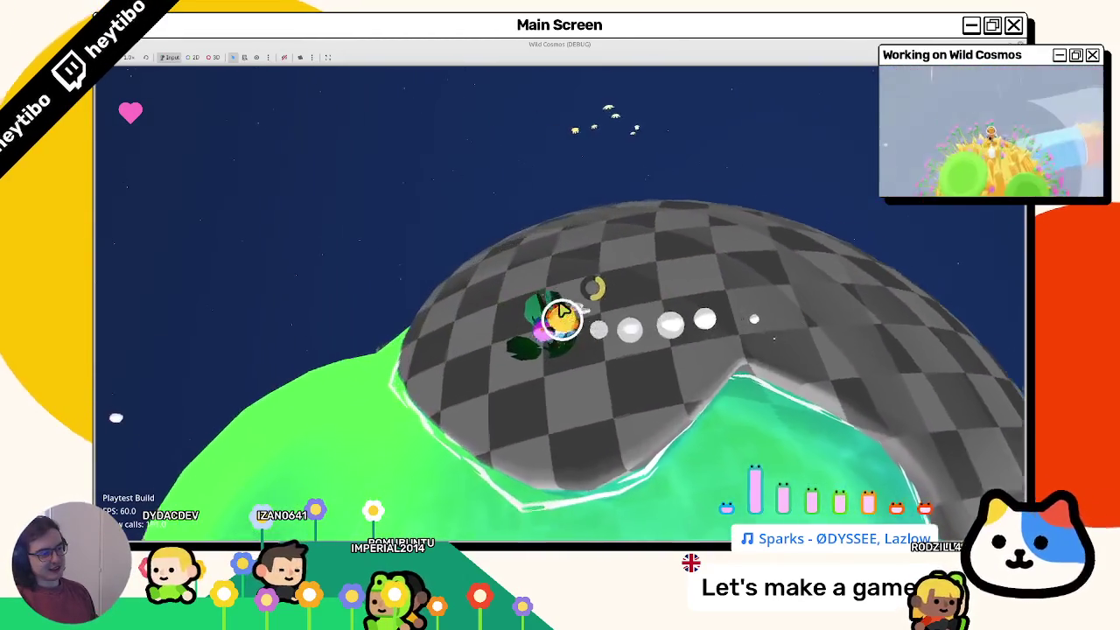
key("w")
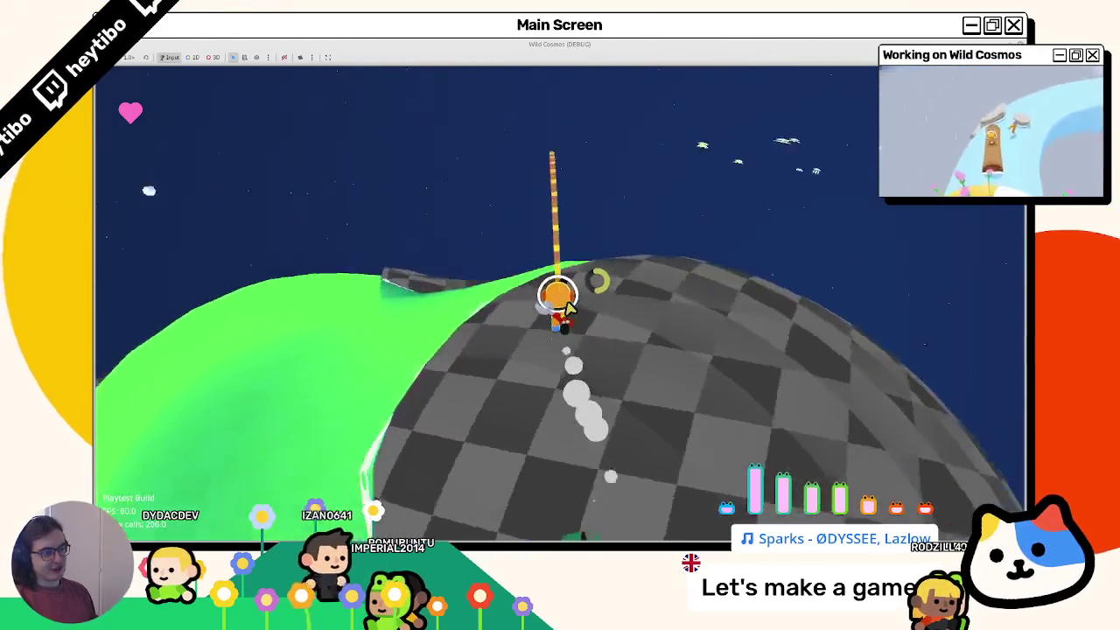
key("w")
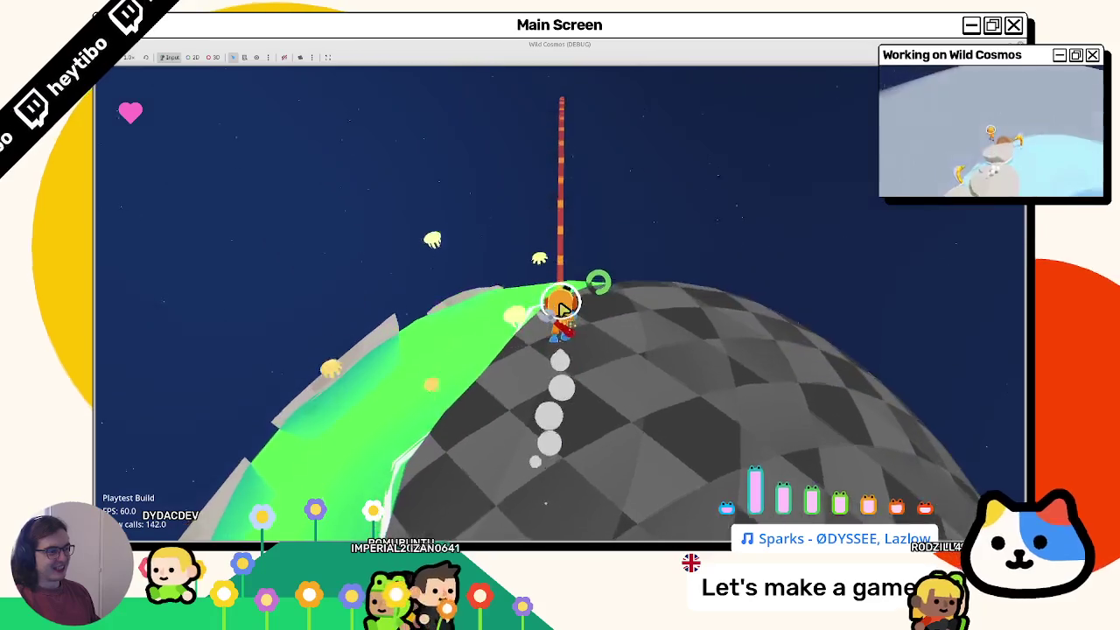
key("w")
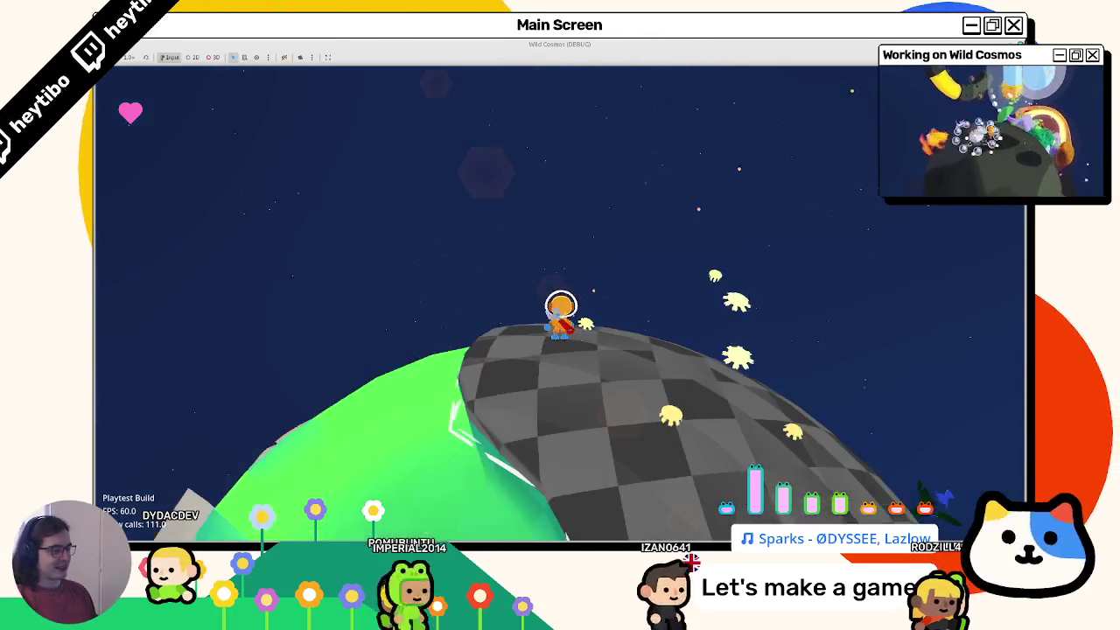
Step: Stop the Godot playtest and return to Blender, orbiting around the planet's WaterMesh
key("F8")
key("alt+Tab")
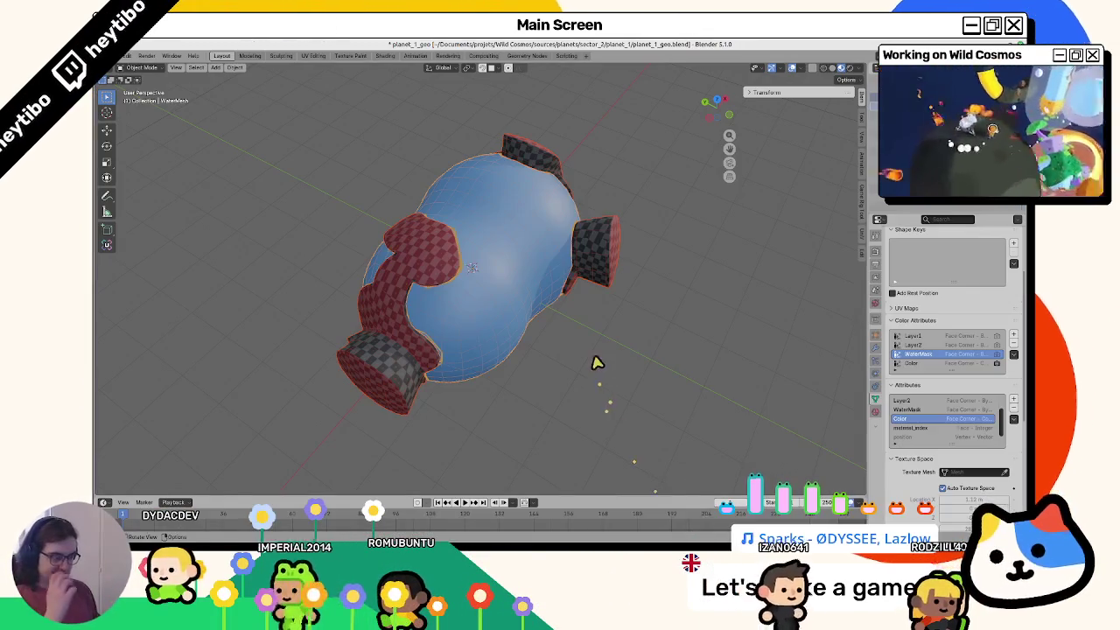
mouse_move(482, 274)
middle_mouse_down()
mouse_move(446, 229)
mouse_move(491, 227)
middle_mouse_up()
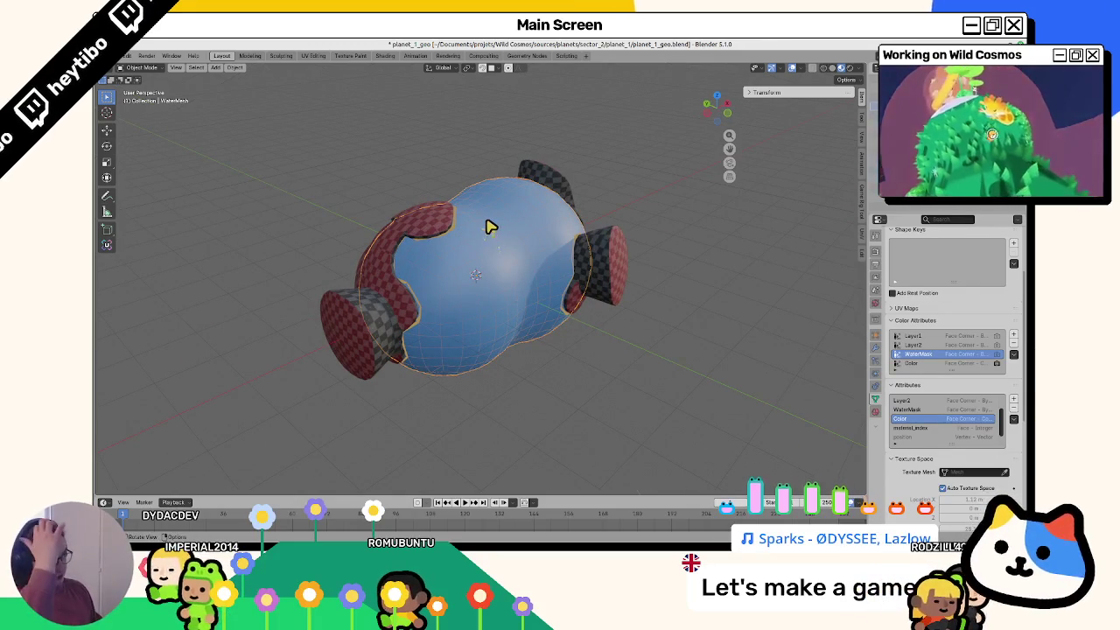
Step: Try duplicating WaterMesh and removing its Water modifier, undo those changes, and orbit to inspect it
key("shift+d")
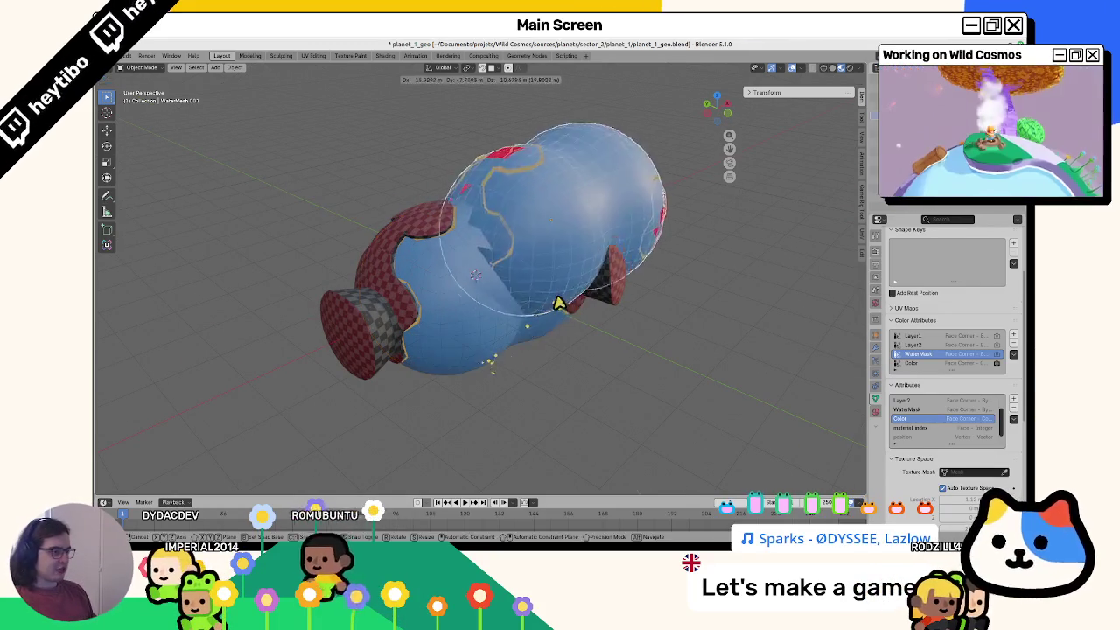
key("Escape")
left_click(876, 349)
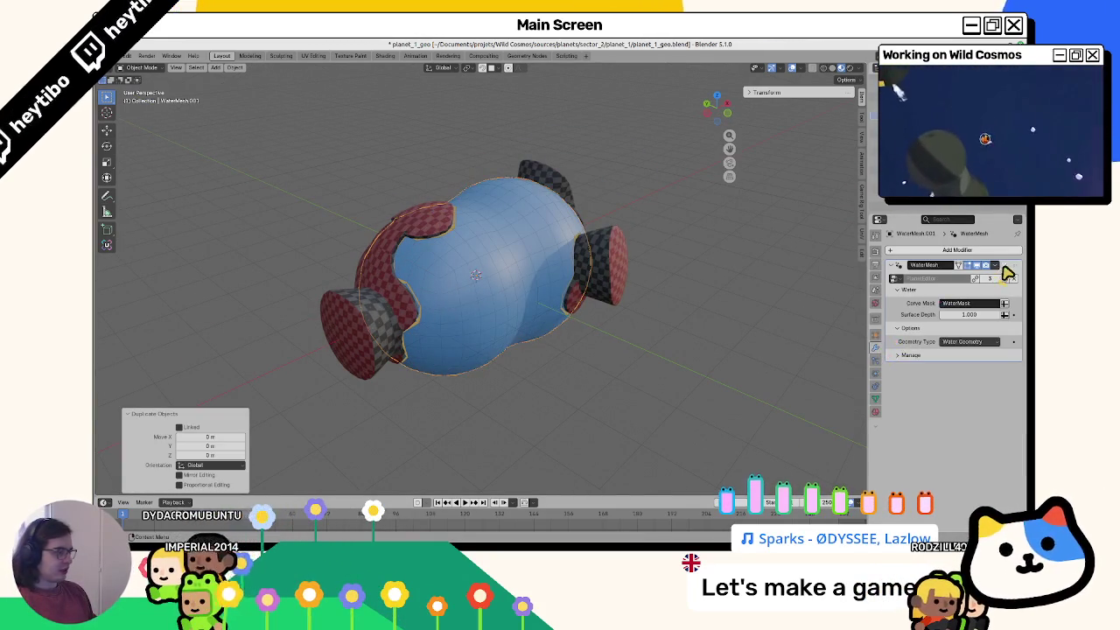
left_click(1006, 266)
key("ctrl+z")
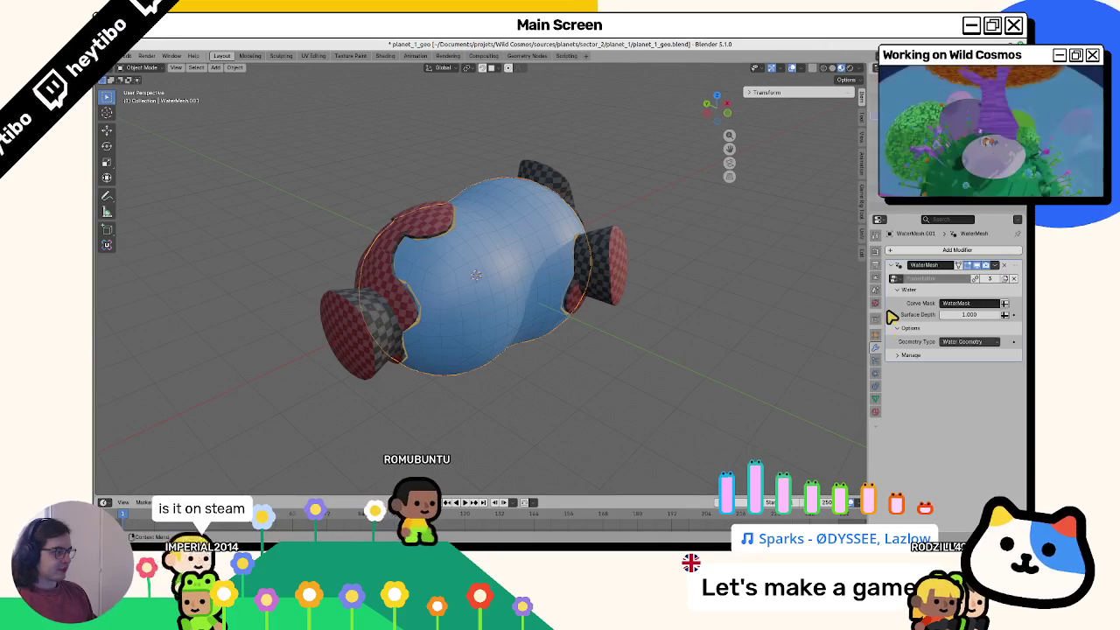
left_click(1004, 266)
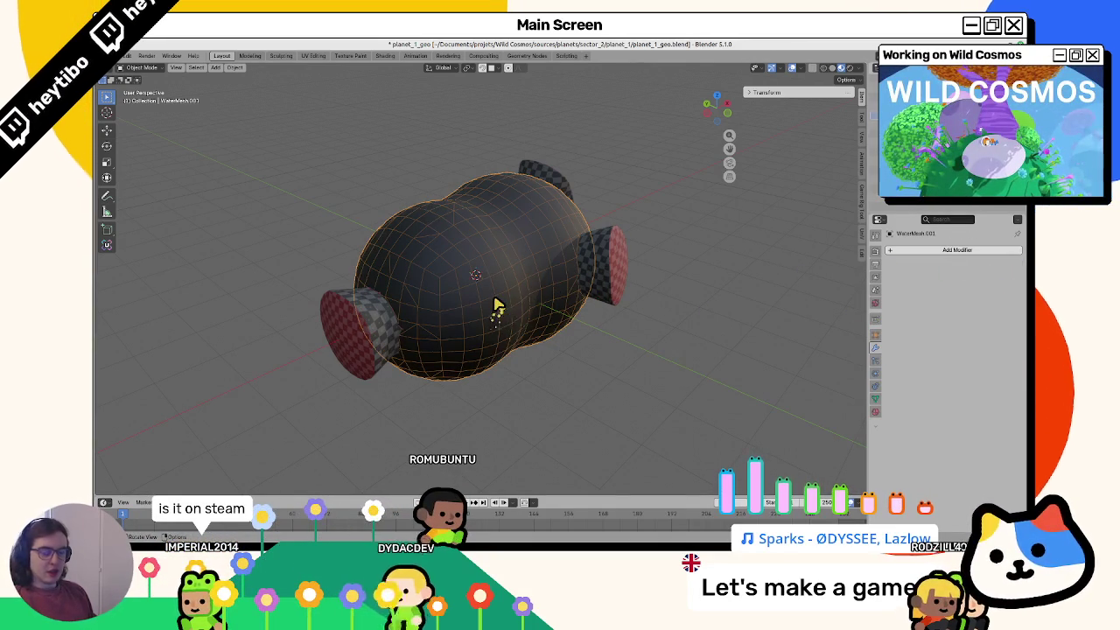
key("Delete")
key("ctrl+z")
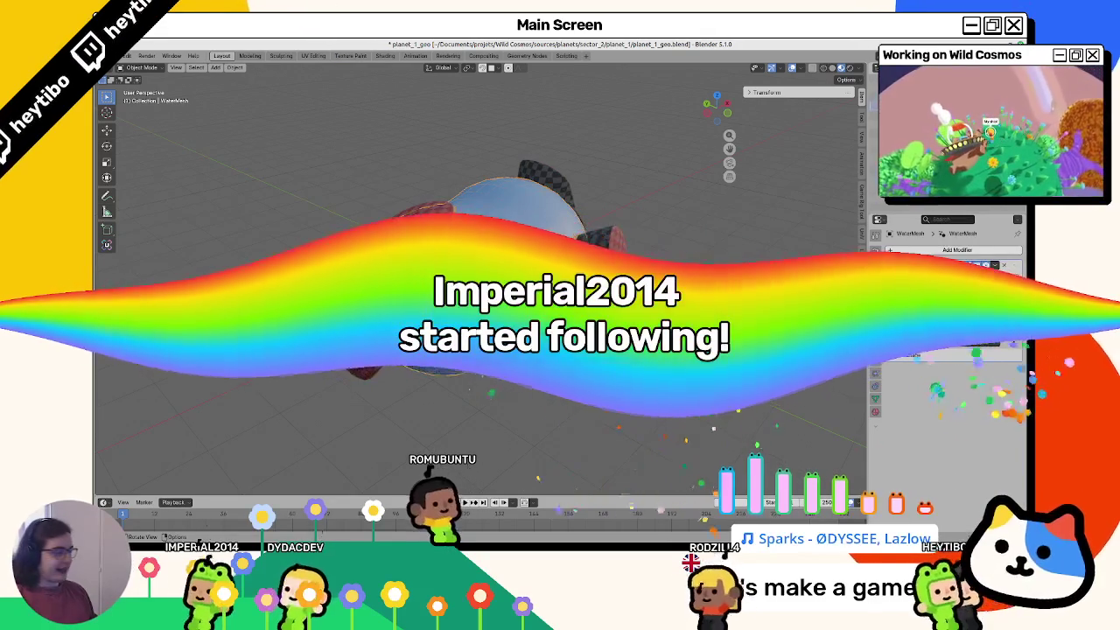
mouse_move(454, 412)
middle_mouse_down()
mouse_move(487, 435)
mouse_move(454, 367)
middle_mouse_up()
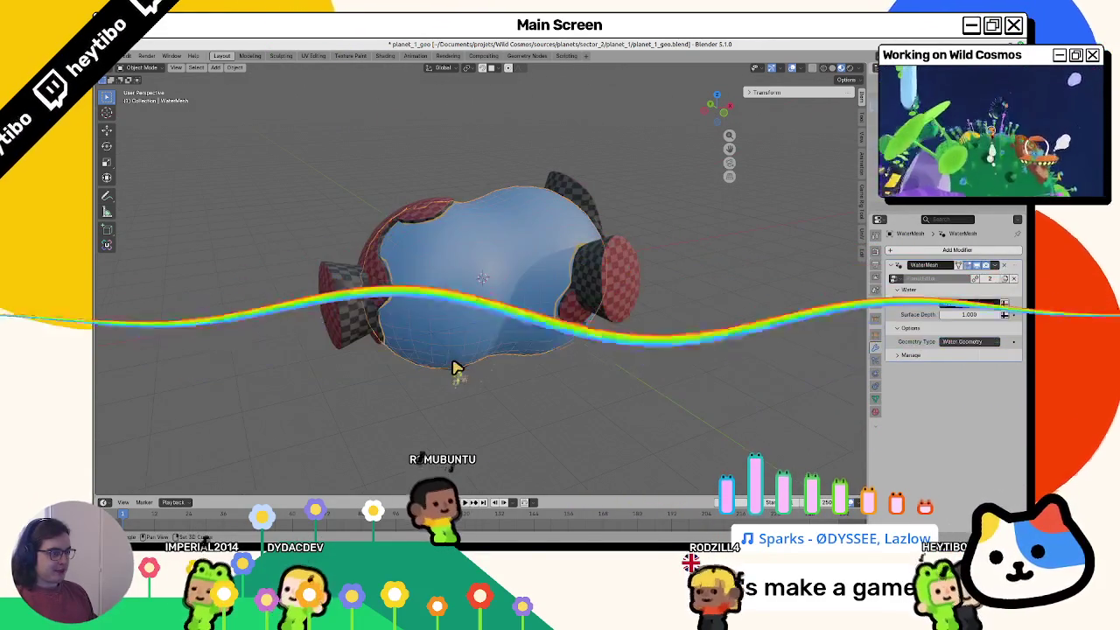
Step: Duplicate the water mesh in place and remove the copy's Water modifier
key("shift+d")
right_click(475, 303)
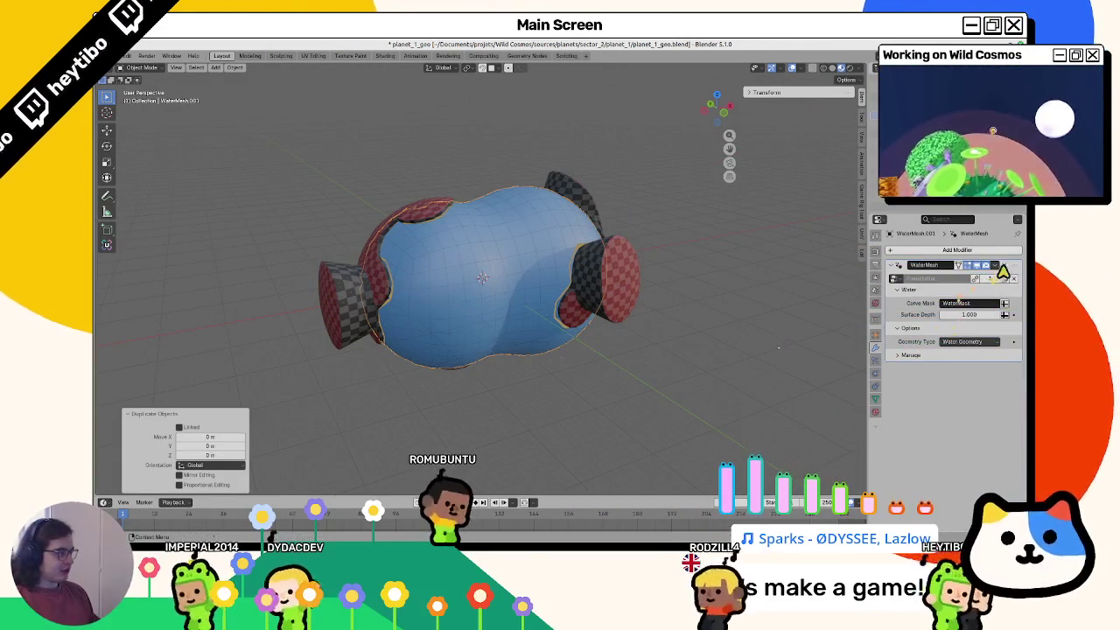
left_click(1013, 278)
Step: Shrink all of the copy's geometry inward by -1 m and return to Object Mode
key("Tab")
key("a")
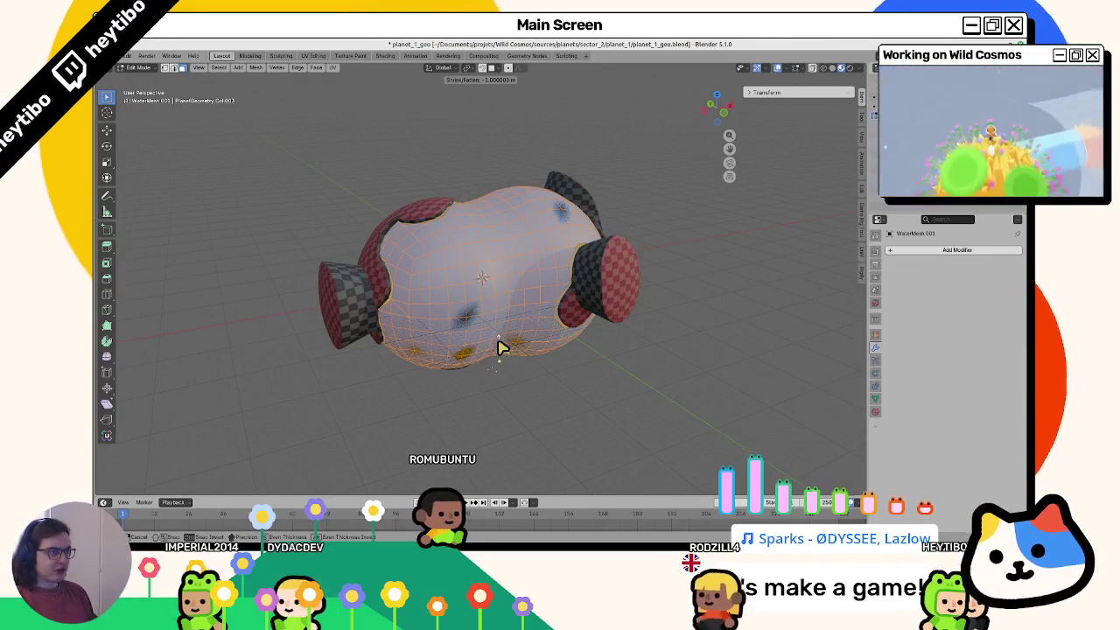
type("1")
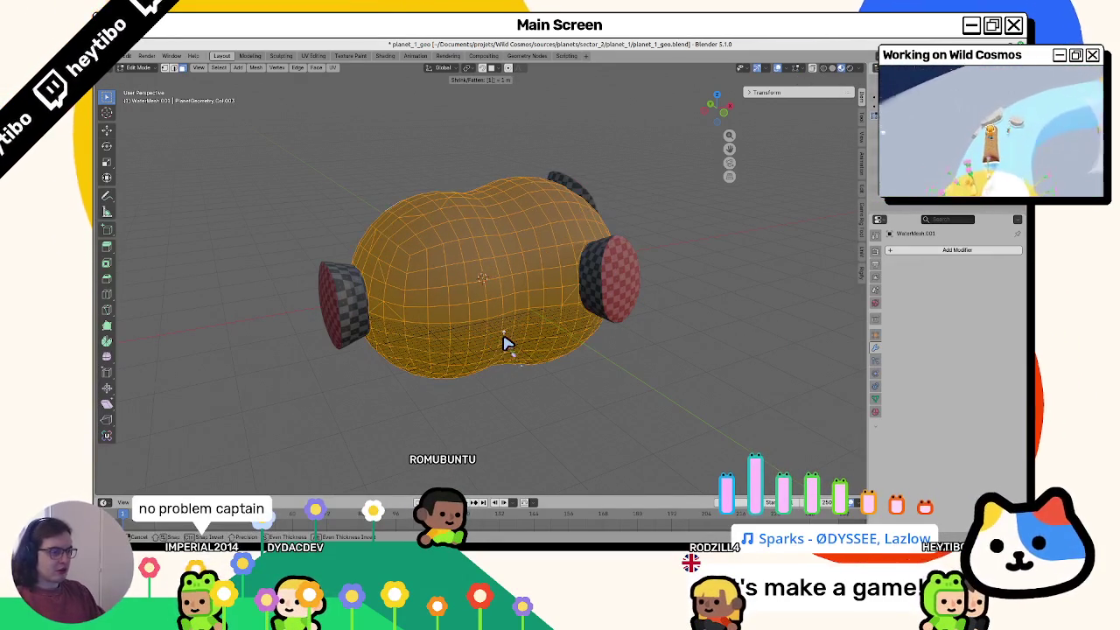
type("-")
key("Return")
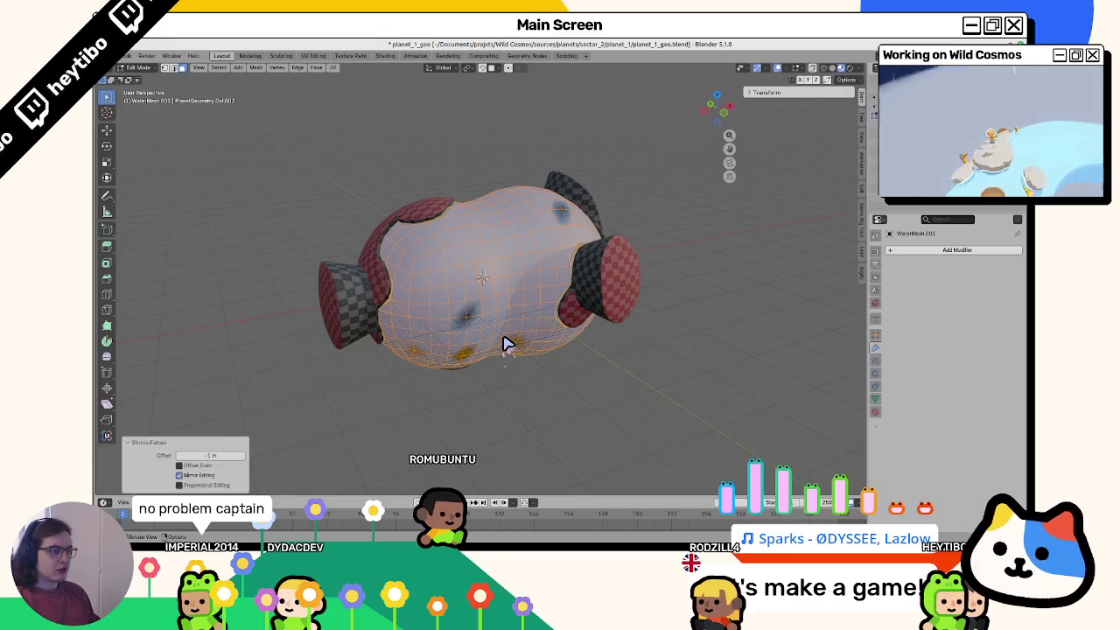
key("Tab")
key("F2")
type("WaterCollisionMesh")
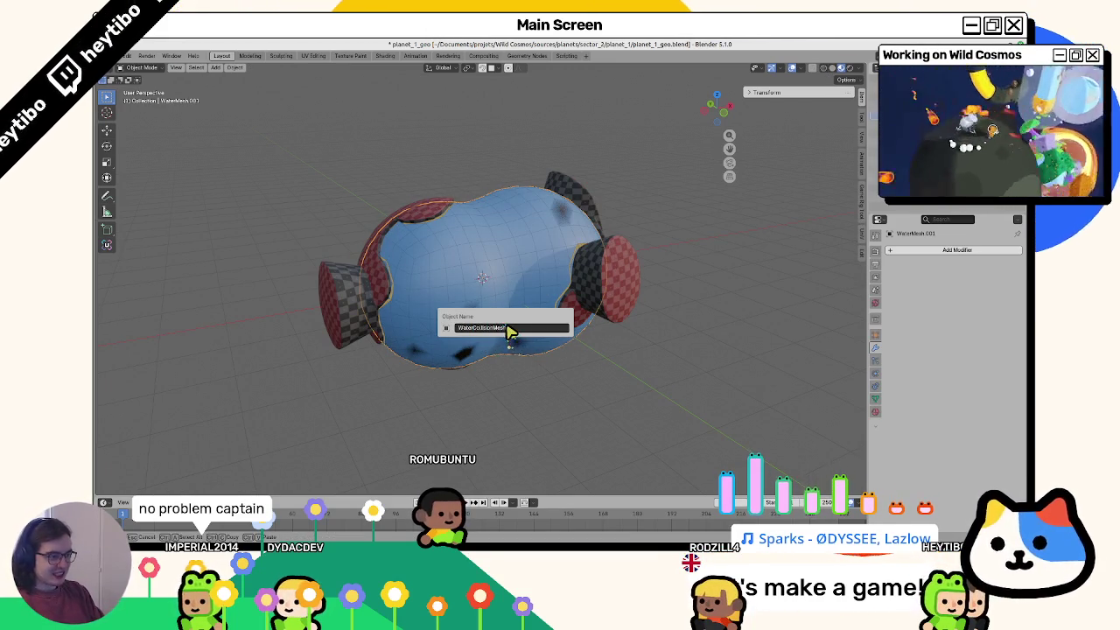
Step: Name the copy WaterCollisionMesh and check in the Material tab that it uses VertexColorMat
key("Return")
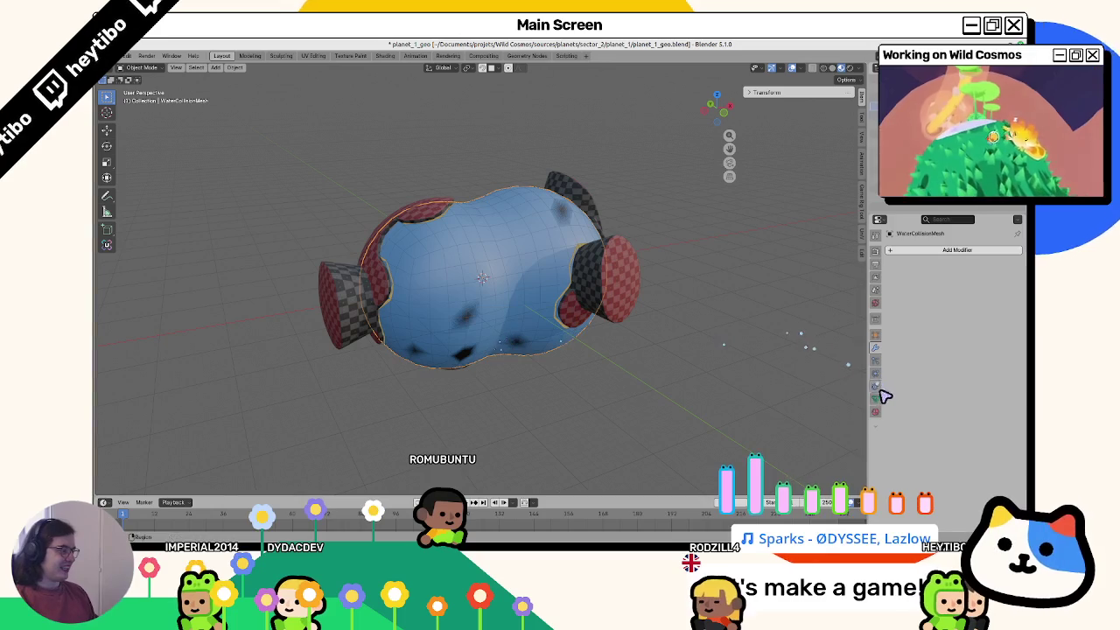
left_click(875, 411)
left_click(875, 372)
left_click(875, 424)
left_click(875, 411)
type("WaterC")
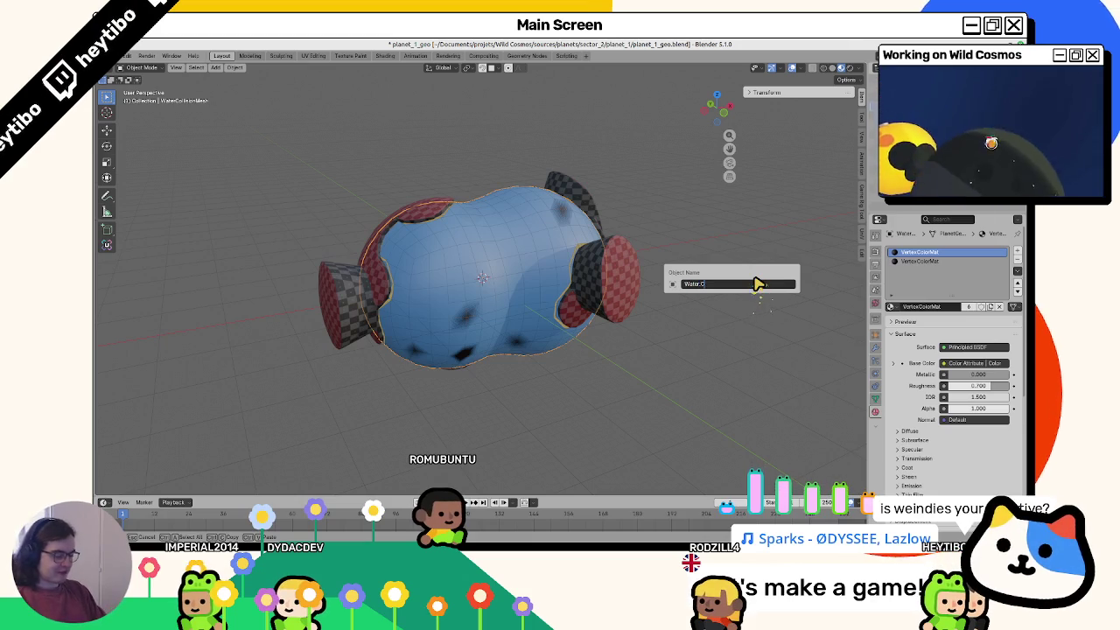
Step: Rename the collision copy to Water.Col and switch over to Godot
type("ol")
key("Return")
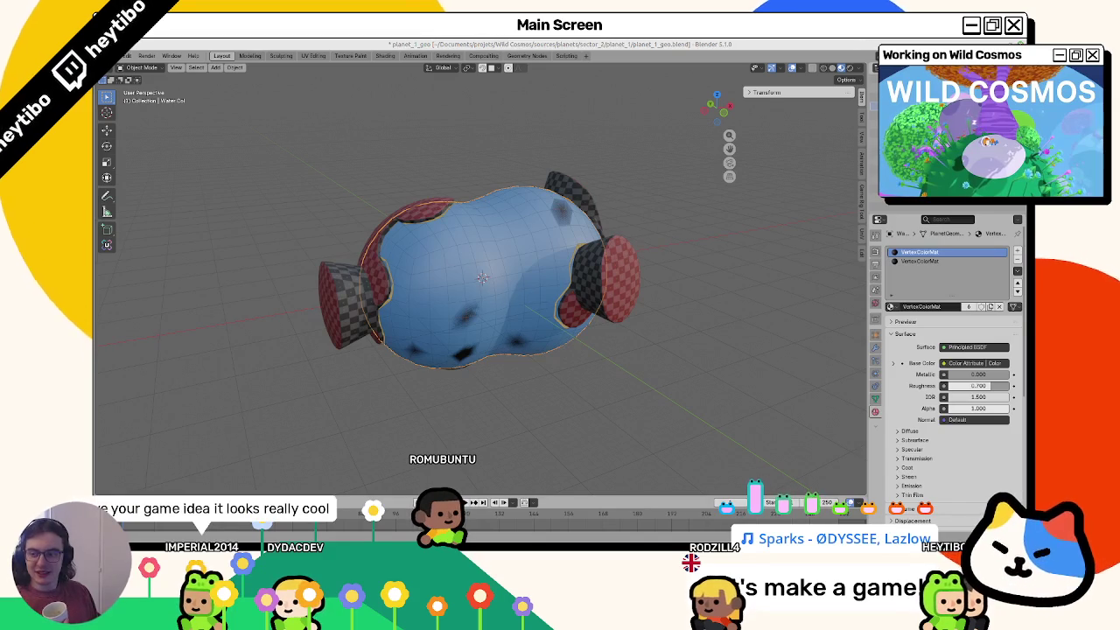
key("alt+Tab")
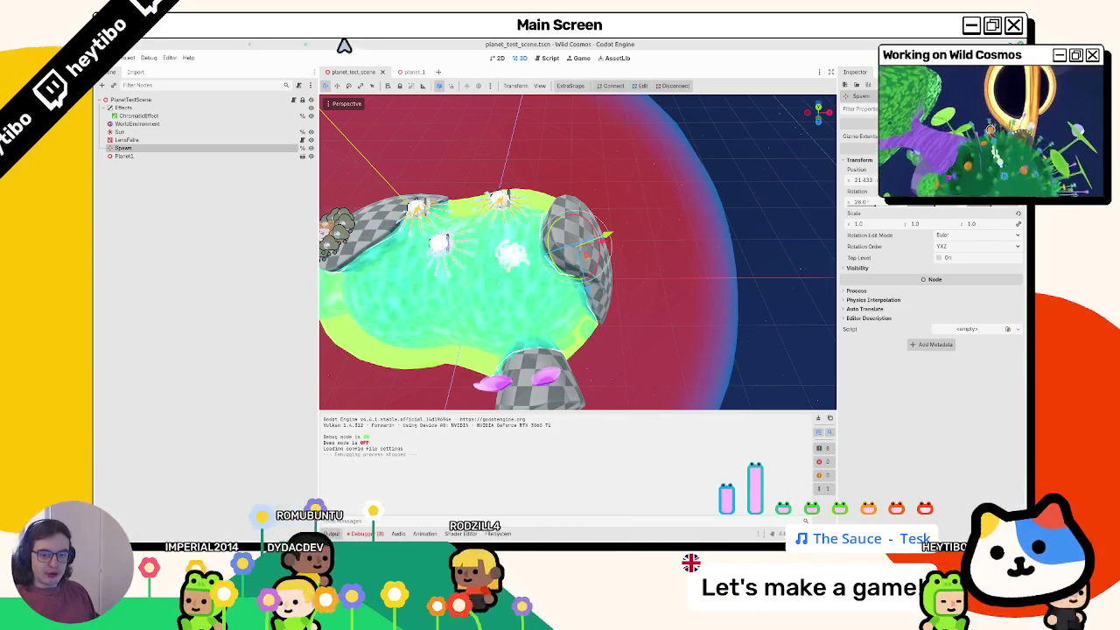
middle_click_drag(457, 232, 370, 260)
scroll(512, 288, "down", 4)
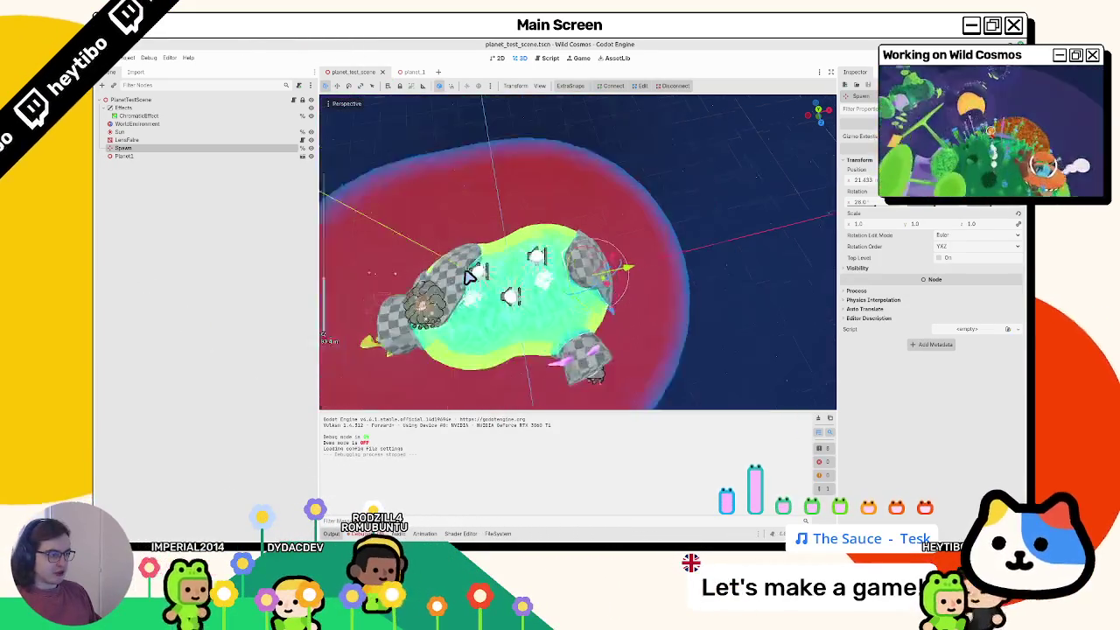
scroll(514, 284, "up", 5)
scroll(514, 284, "down", 5)
mouse_move(525, 263)
middle_mouse_down()
mouse_move(545, 242)
mouse_move(607, 293)
middle_mouse_up()
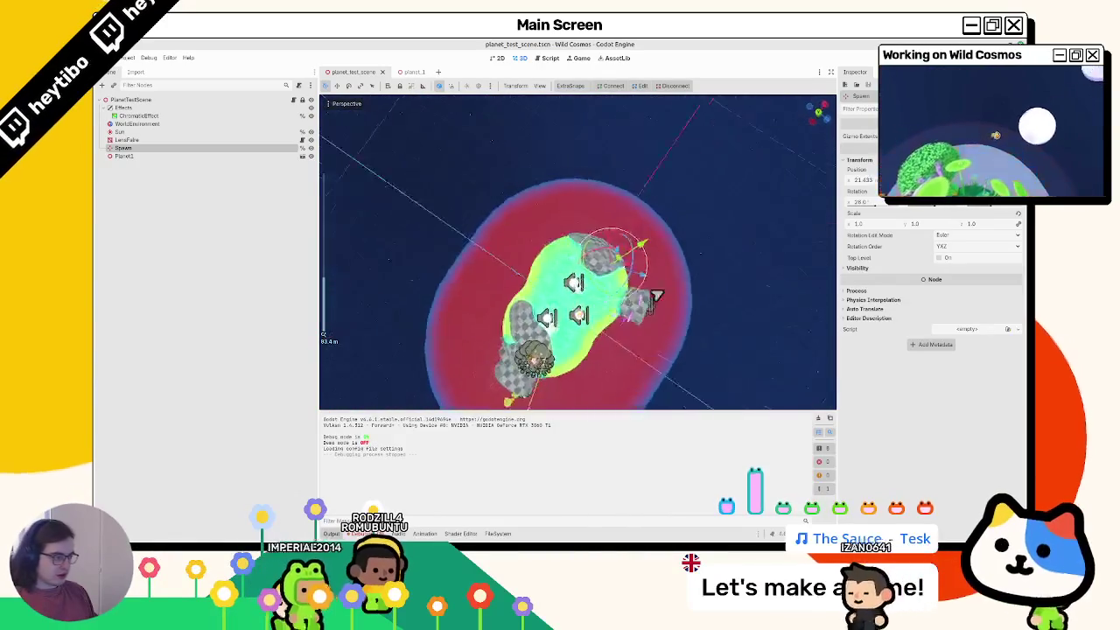
scroll(718, 246, "up", 3)
mouse_move(717, 247)
middle_mouse_down()
mouse_move(657, 251)
mouse_move(600, 280)
mouse_move(615, 257)
middle_mouse_up()
scroll(560, 259, "up", 3)
scroll(557, 301, "up", 2)
scroll(603, 260, "down", 3)
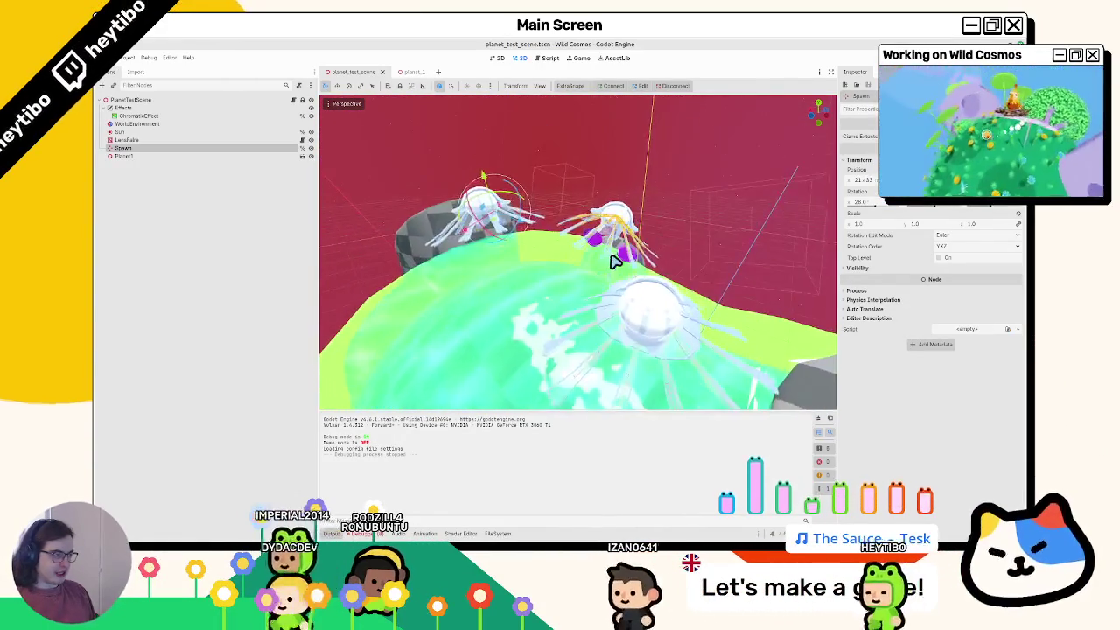
scroll(618, 260, "up", 3)
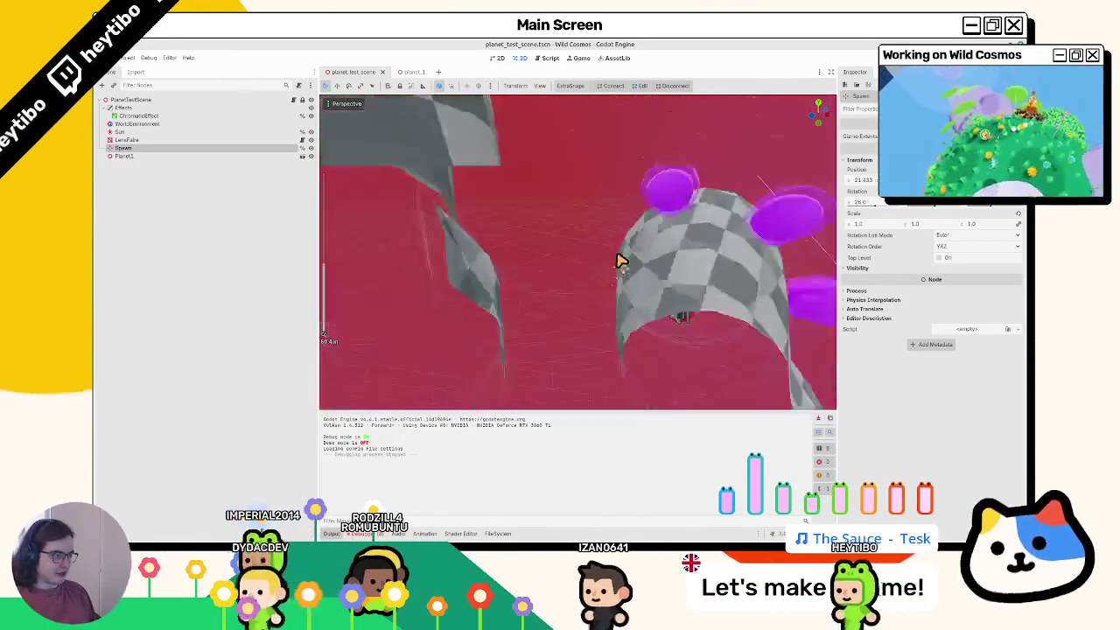
scroll(618, 261, "down", 3)
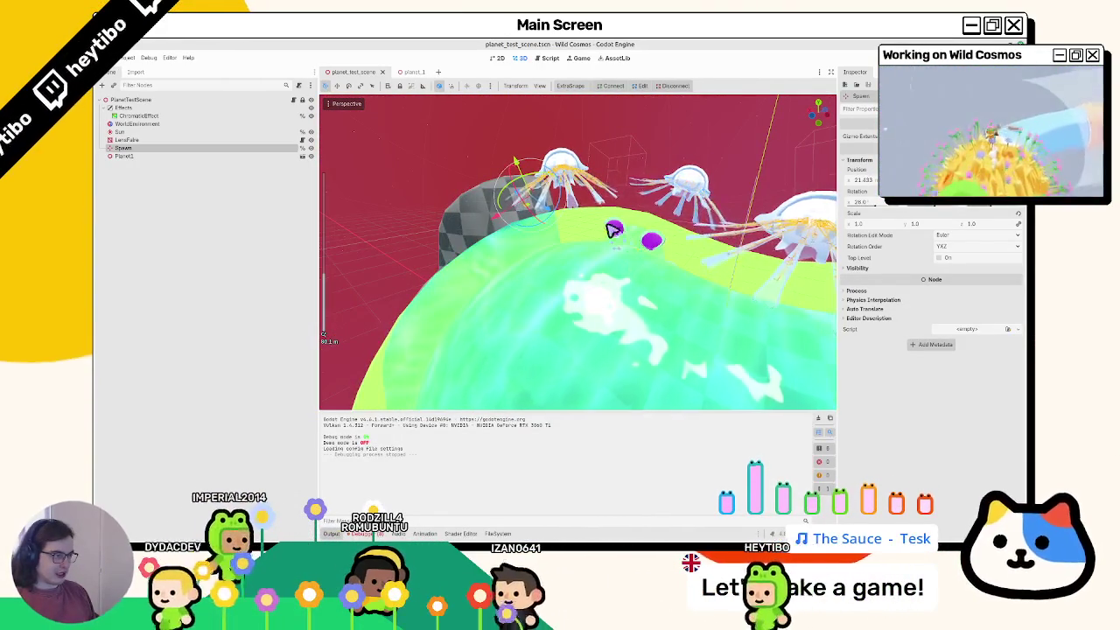
mouse_move(610, 231)
middle_mouse_down()
mouse_move(500, 242)
mouse_move(530, 219)
mouse_move(550, 233)
mouse_move(555, 218)
mouse_move(566, 247)
mouse_move(533, 317)
mouse_move(542, 320)
mouse_move(503, 293)
mouse_move(545, 327)
middle_mouse_up()
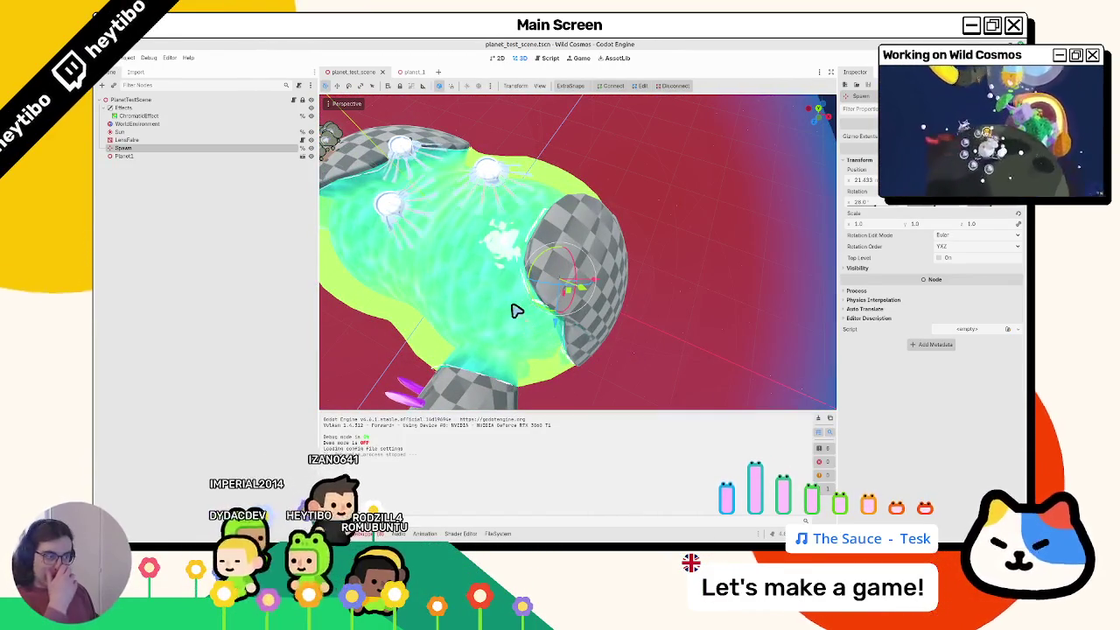
left_click(405, 73)
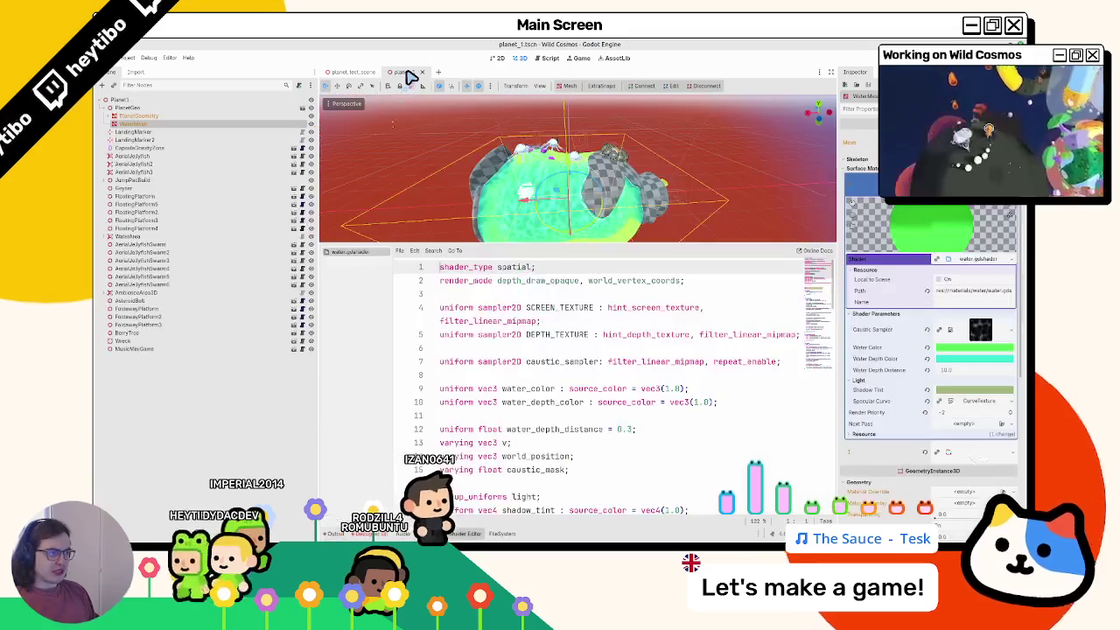
left_click(355, 72)
key("F6")
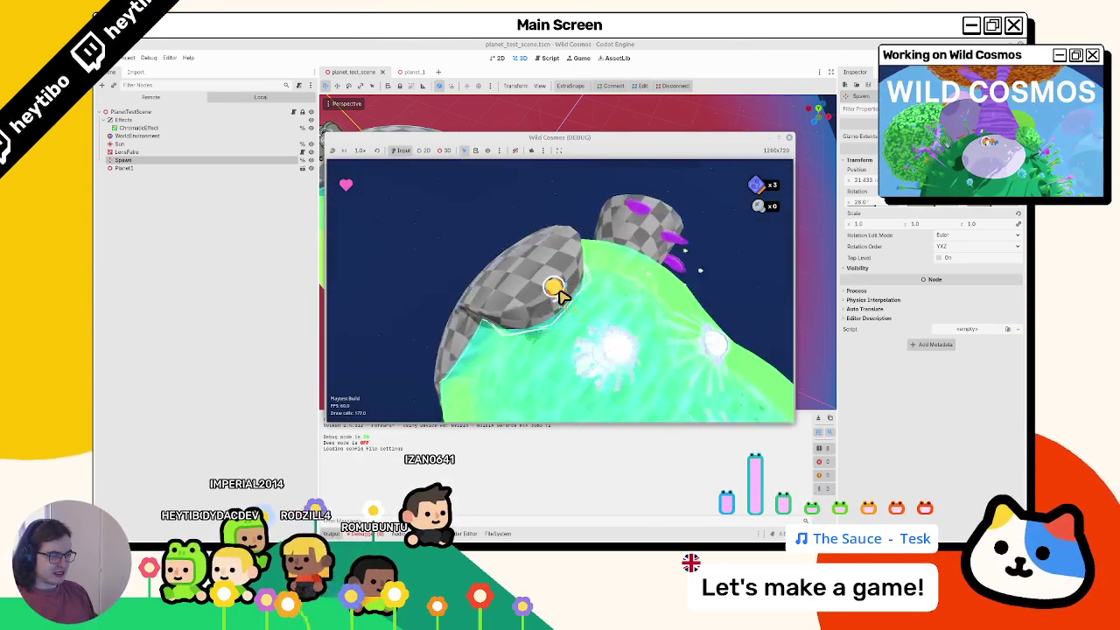
key("Escape")
left_click(776, 50)
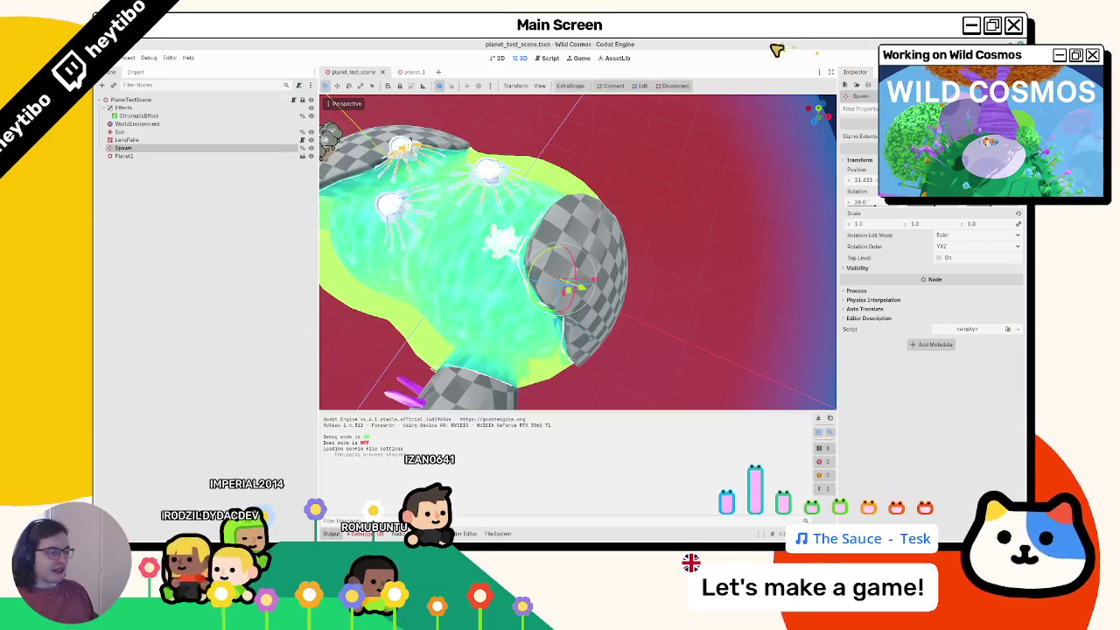
left_click(498, 533)
Step: In fluo_water_mat.tres, make Water Color a brighter green and Water Depth Color darker
double_click(507, 378)
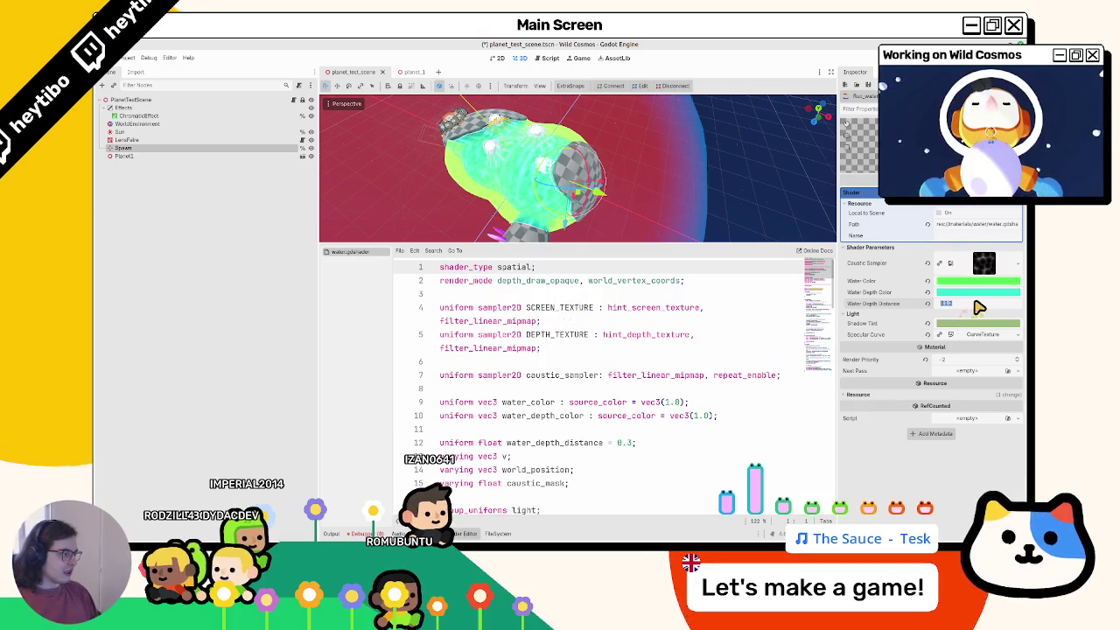
middle_click_drag(635, 173, 582, 183)
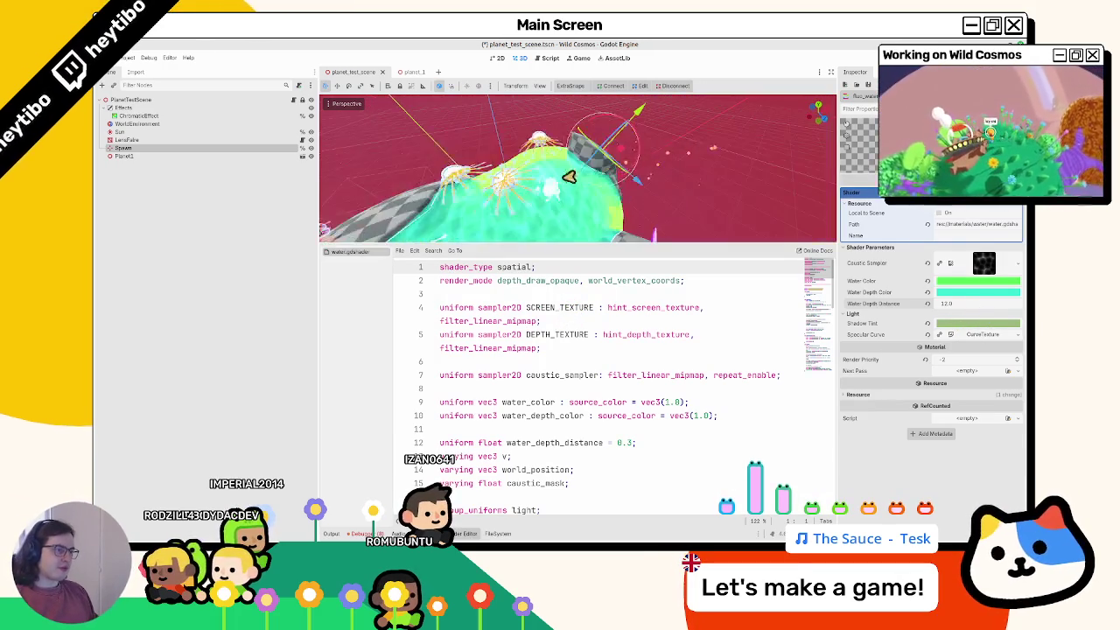
left_click(955, 293)
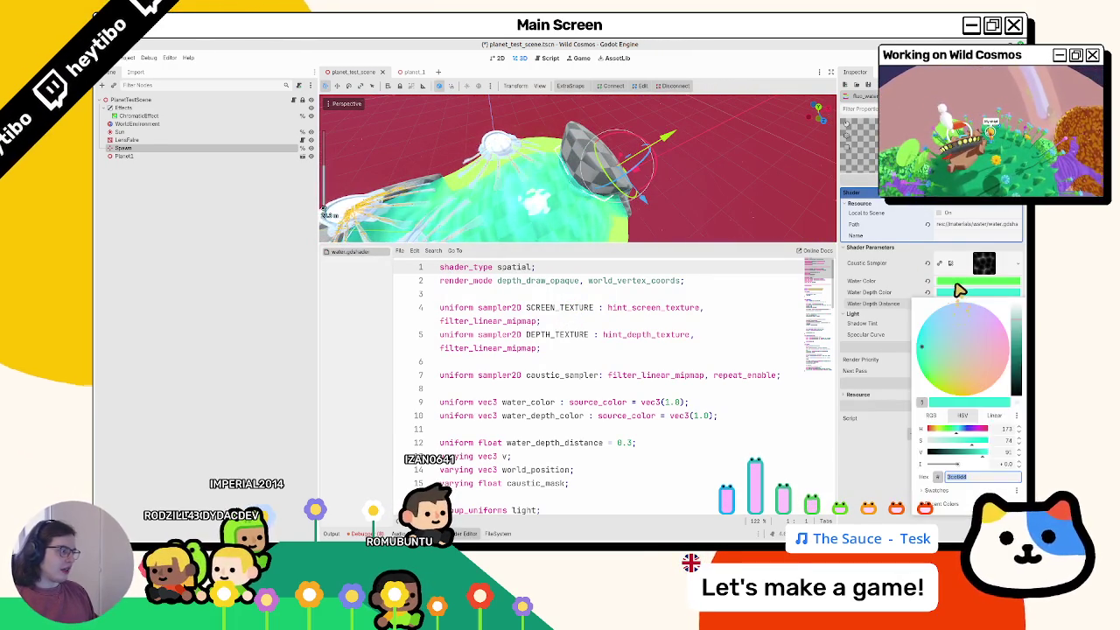
mouse_move(981, 437)
left_mouse_down()
mouse_move(938, 441)
mouse_move(978, 440)
mouse_move(947, 418)
mouse_move(987, 451)
left_mouse_up()
left_click(943, 294)
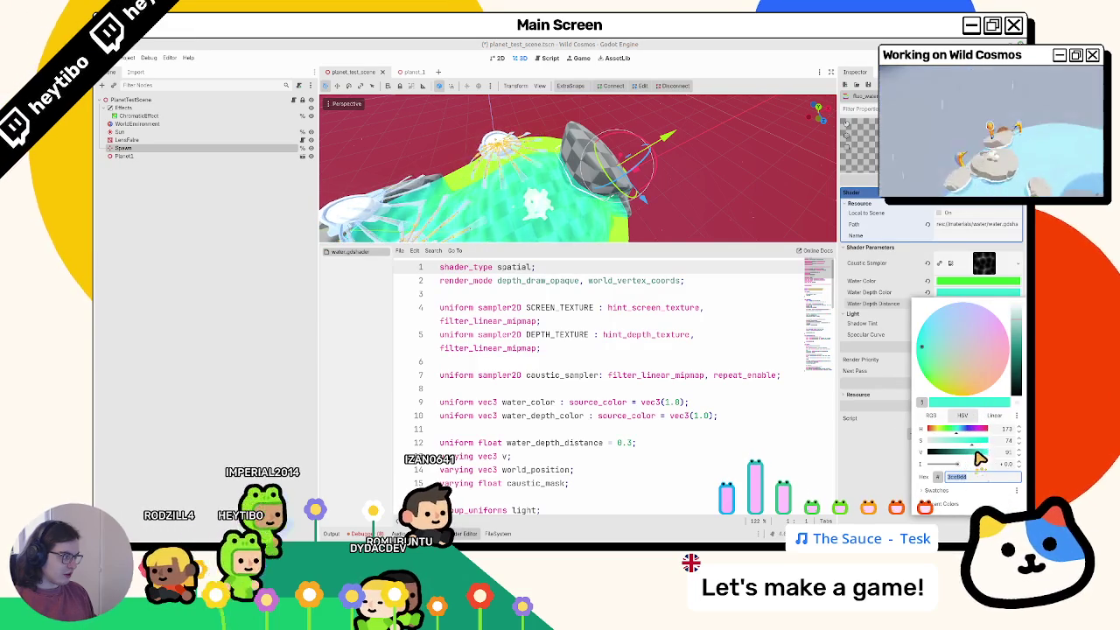
left_click_drag(986, 458, 950, 464)
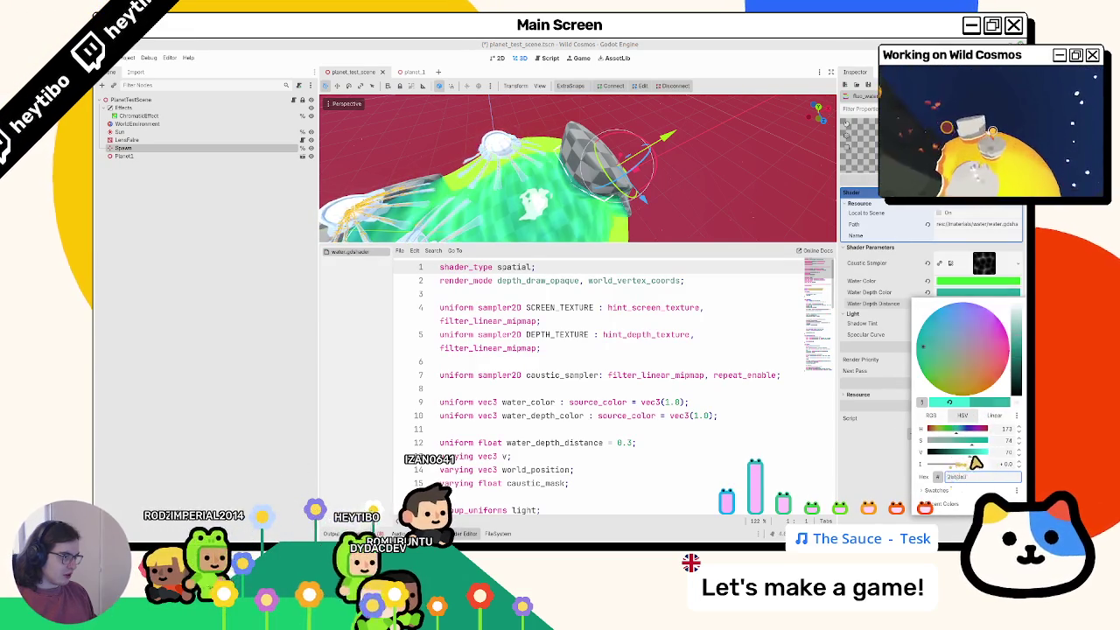
key("Escape")
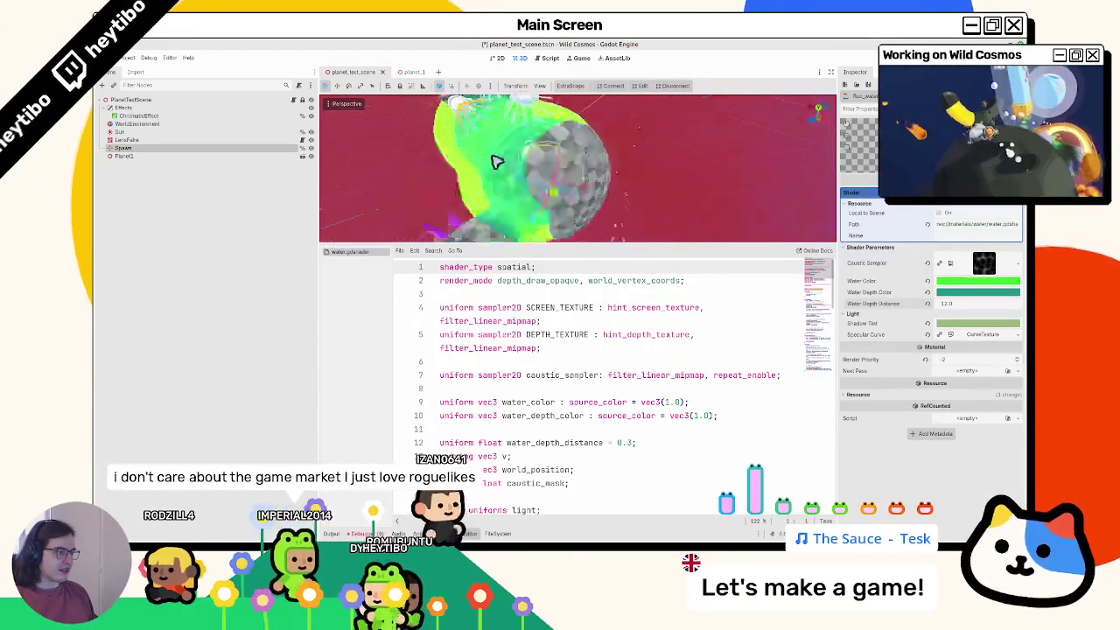
Step: Fine-tune the Water Color hue, check the result in the viewport, and open planet_1
scroll(395, 131, "down", 5)
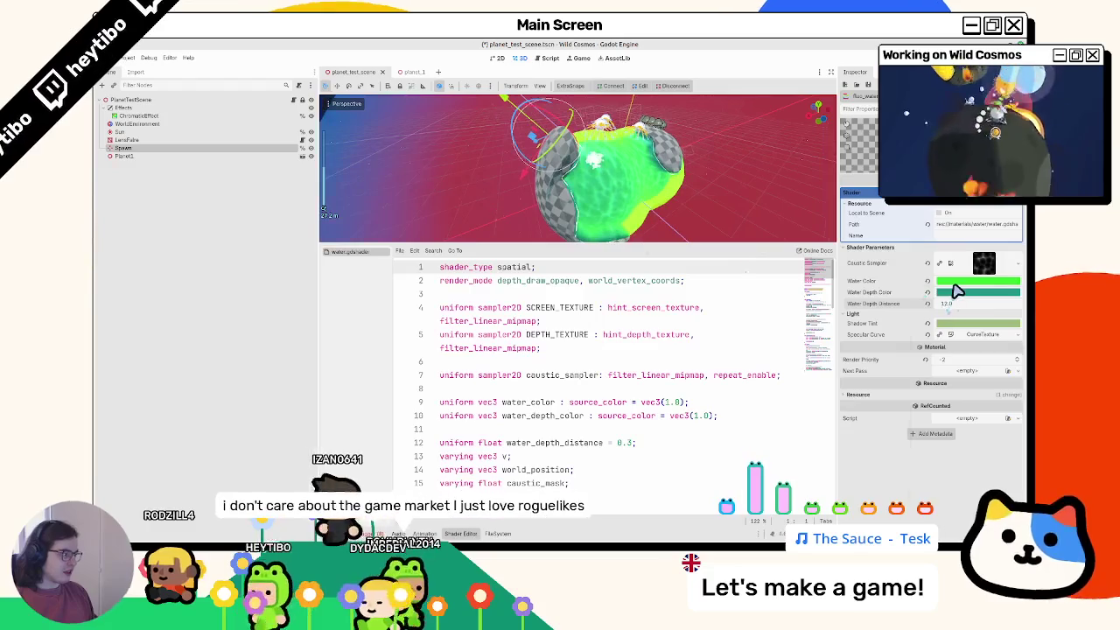
left_click(962, 281)
left_click_drag(947, 417, 952, 425)
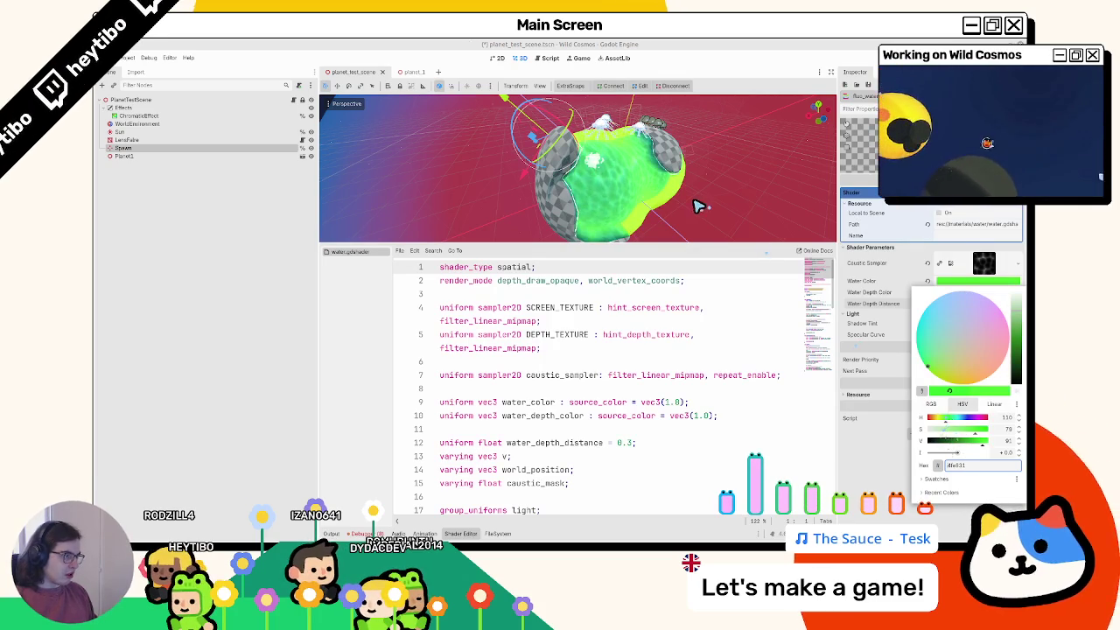
middle_click_drag(697, 206, 619, 196)
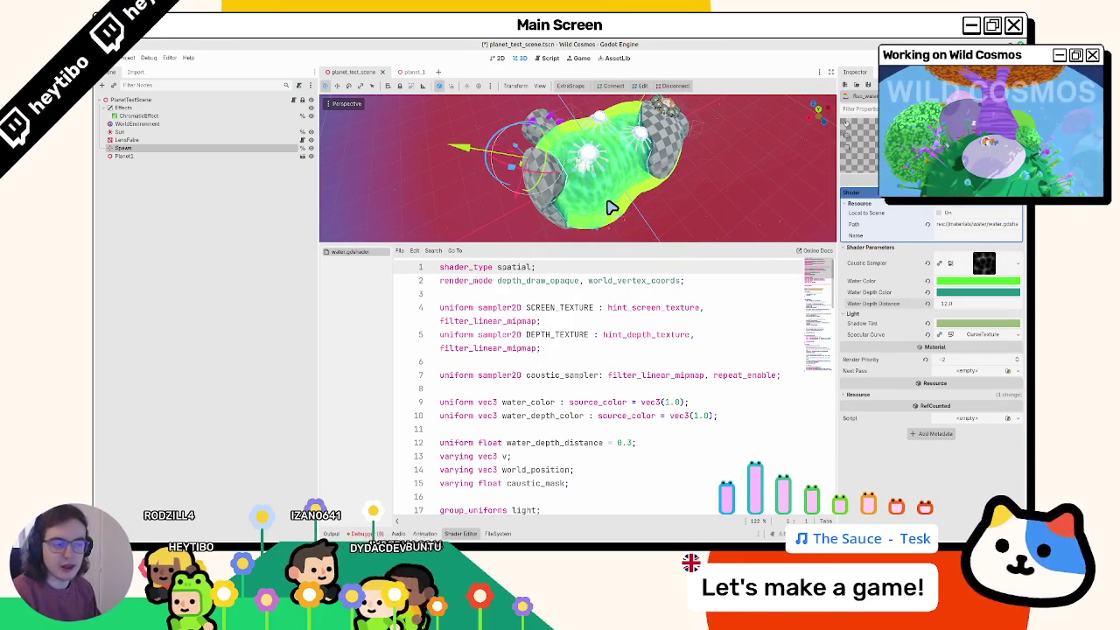
left_click(411, 72)
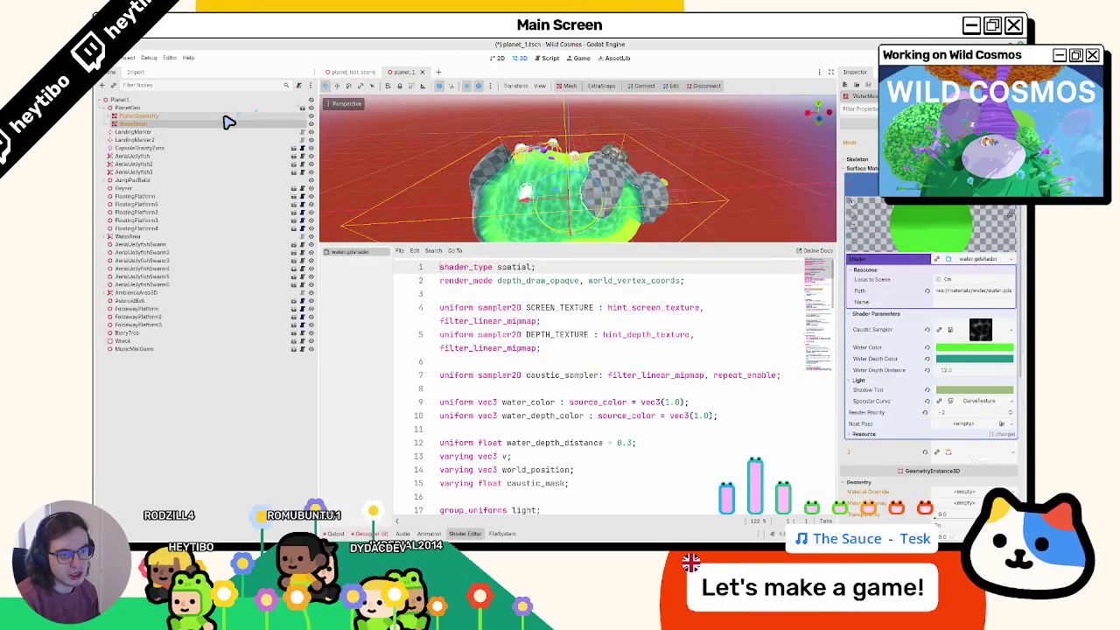
Step: Go back to planet_test_scene, show FileSystem, orbit over the water, and run the scene with F6
left_click(344, 72)
left_click(156, 131)
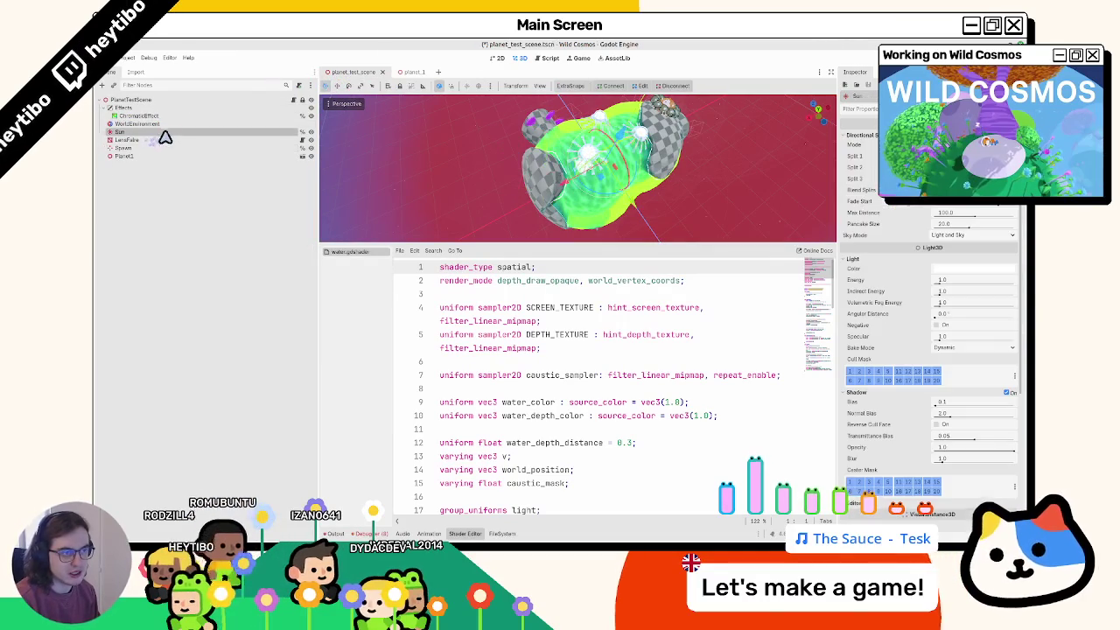
left_click(499, 533)
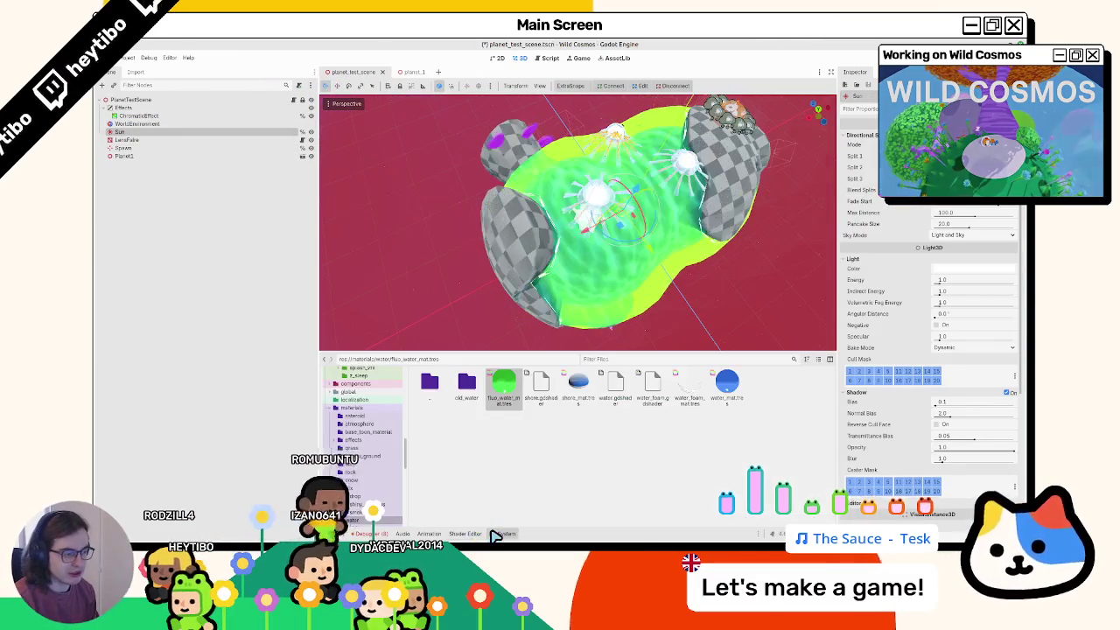
middle_click_drag(449, 327, 456, 284)
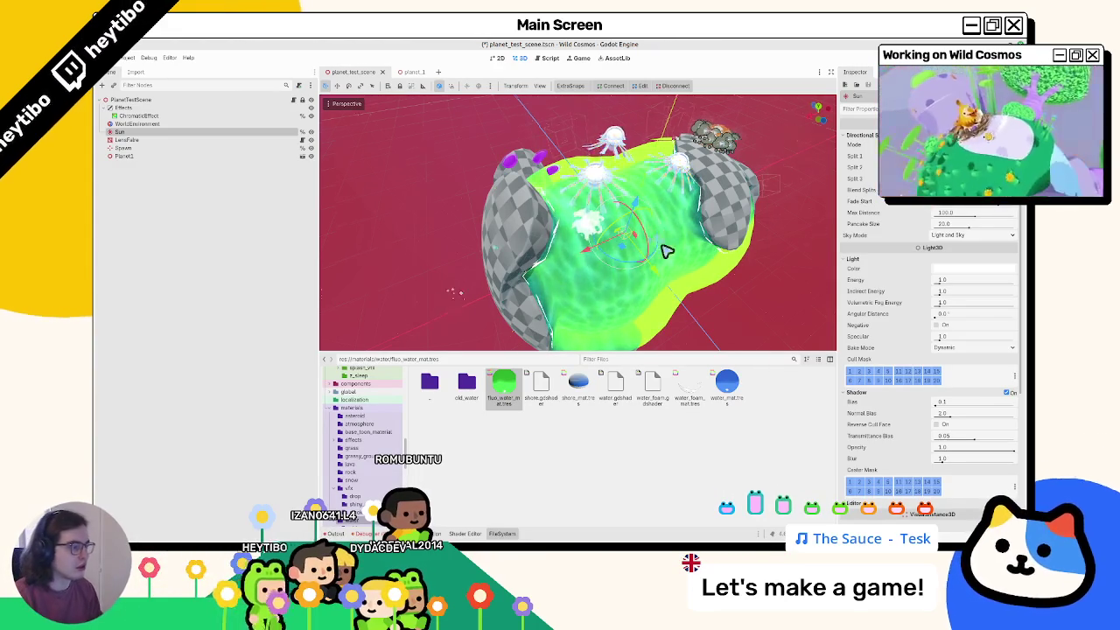
mouse_move(664, 252)
middle_mouse_down()
mouse_move(670, 279)
mouse_move(675, 233)
middle_mouse_up()
key("F6")
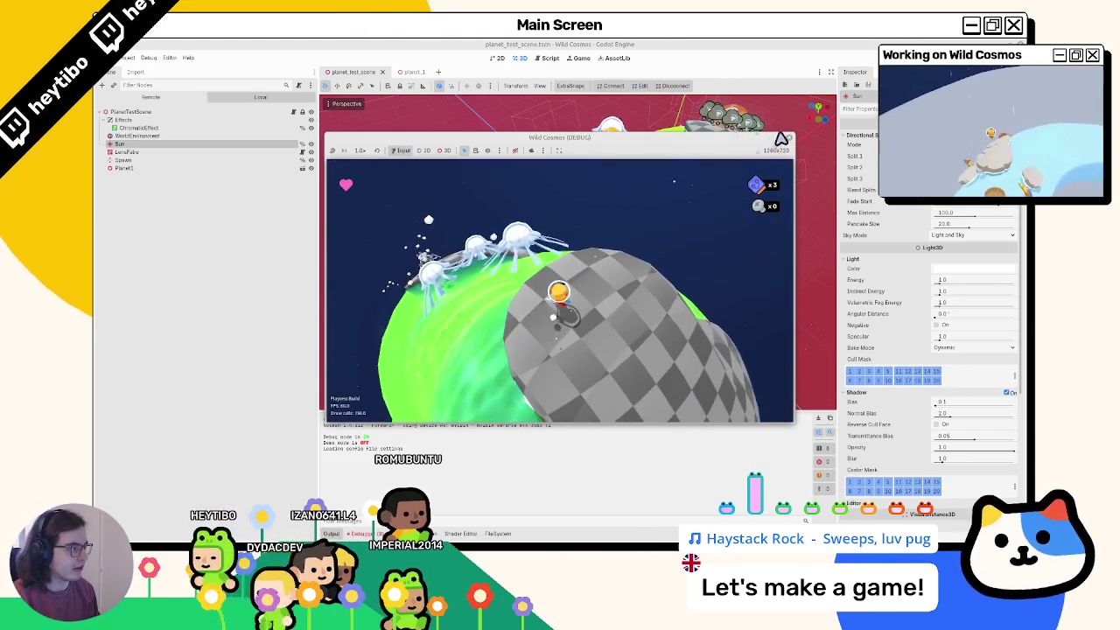
Step: Stop the game, open sun.gd via a 'sun' FileSystem filter, switch to test_swim.gd, and rerun with F6
key("F8")
left_click(492, 535)
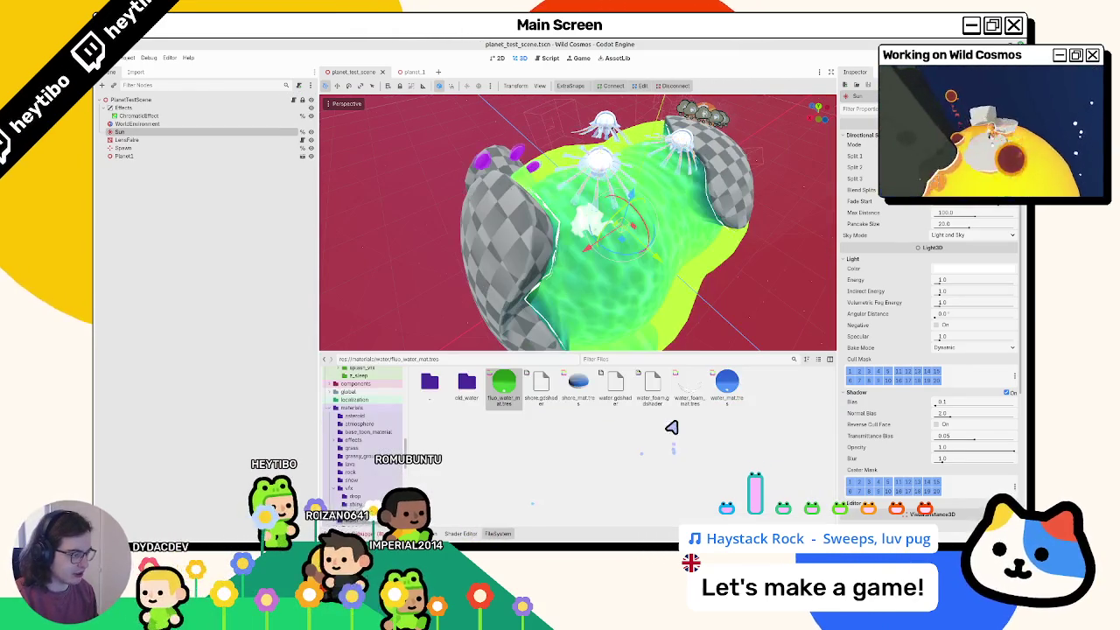
type("sun.")
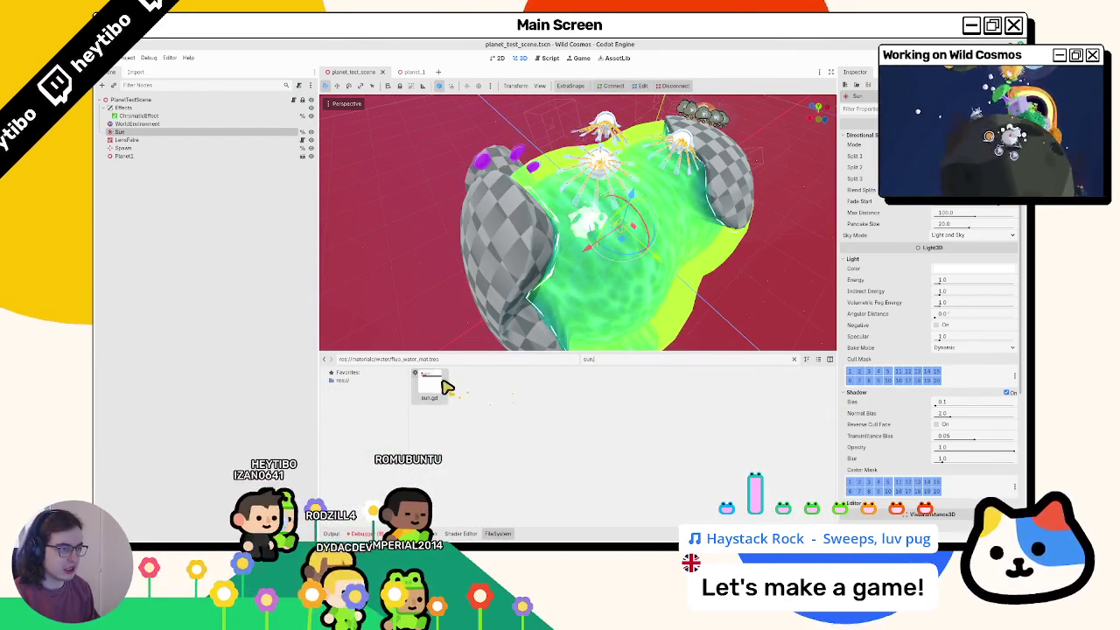
double_click(444, 383)
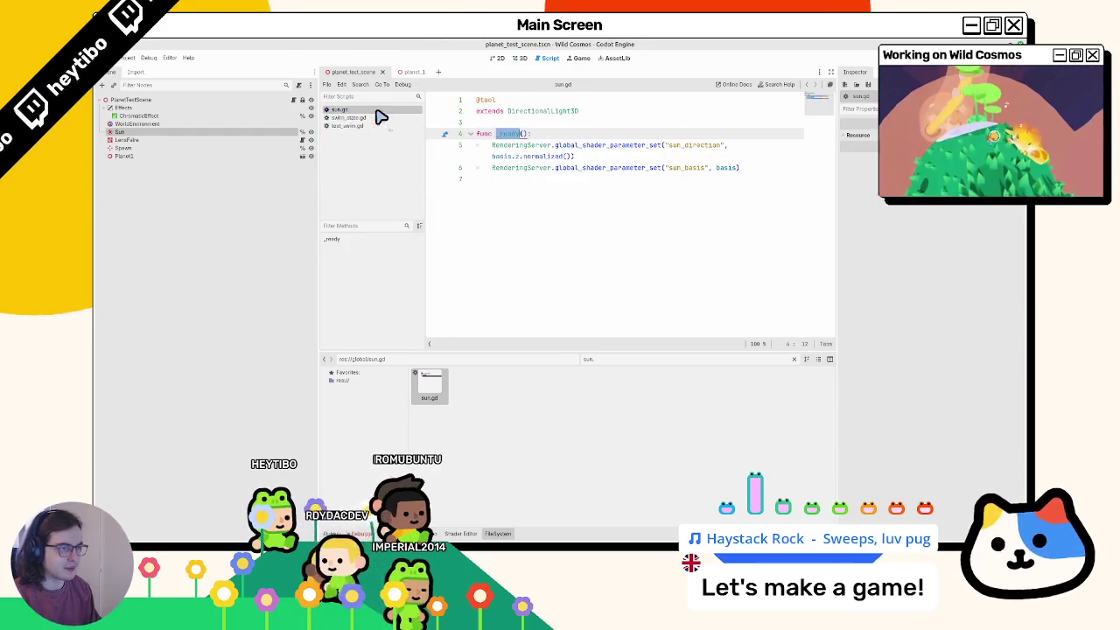
key("ctrl+w")
key("ctrl+w")
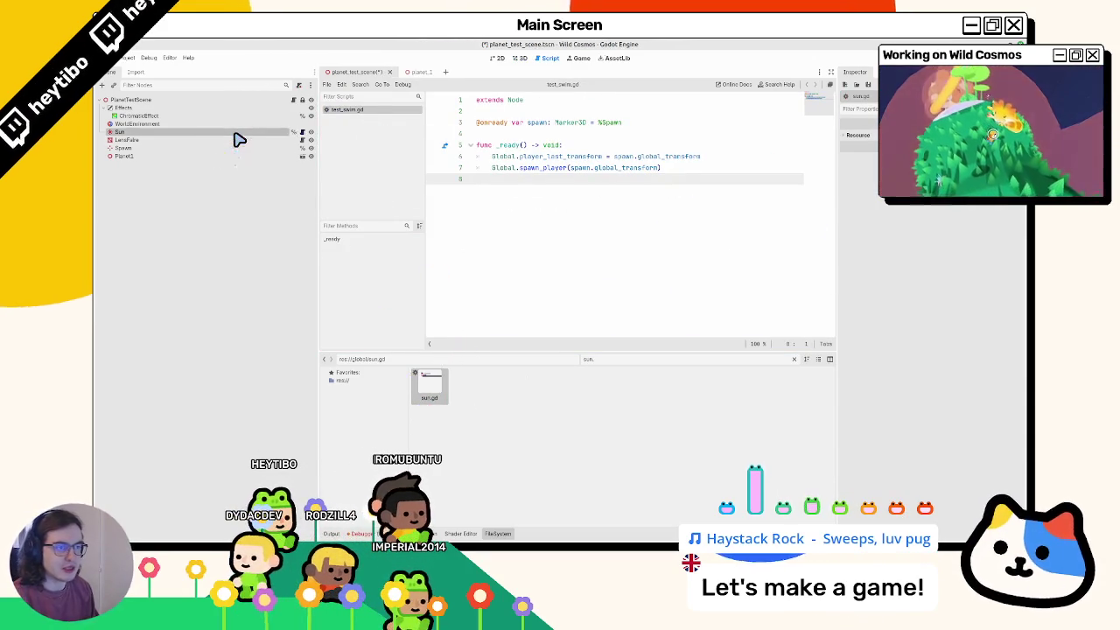
key("F6")
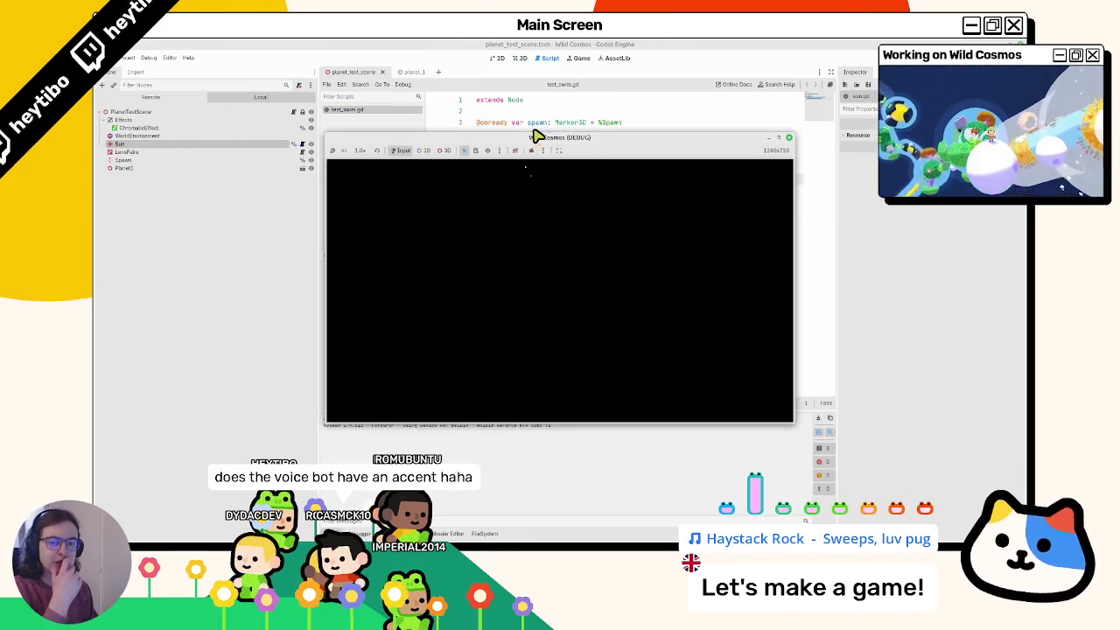
Step: Maximize the debug window and run the astronaut across the green water, ice flower, stones and checkered tower
left_click(779, 138)
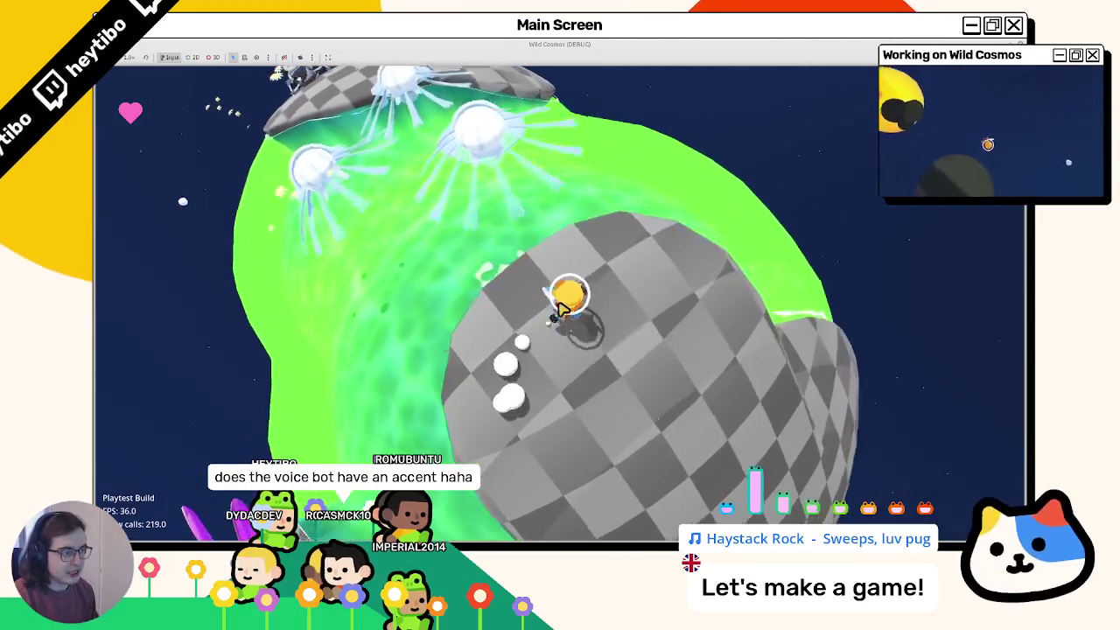
key("w")
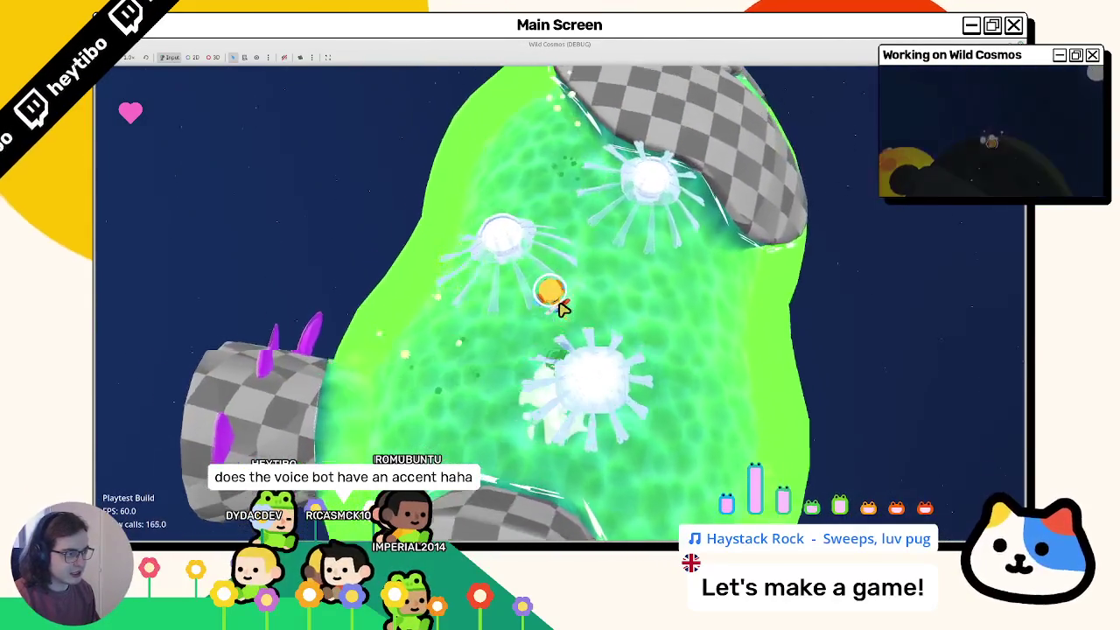
key("w")
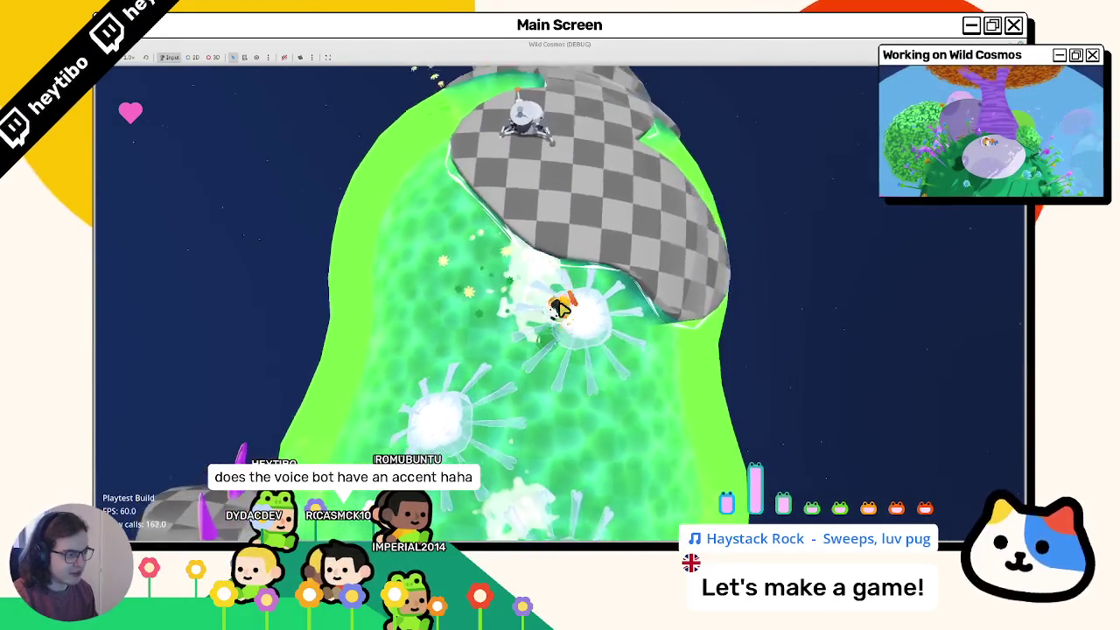
key("w")
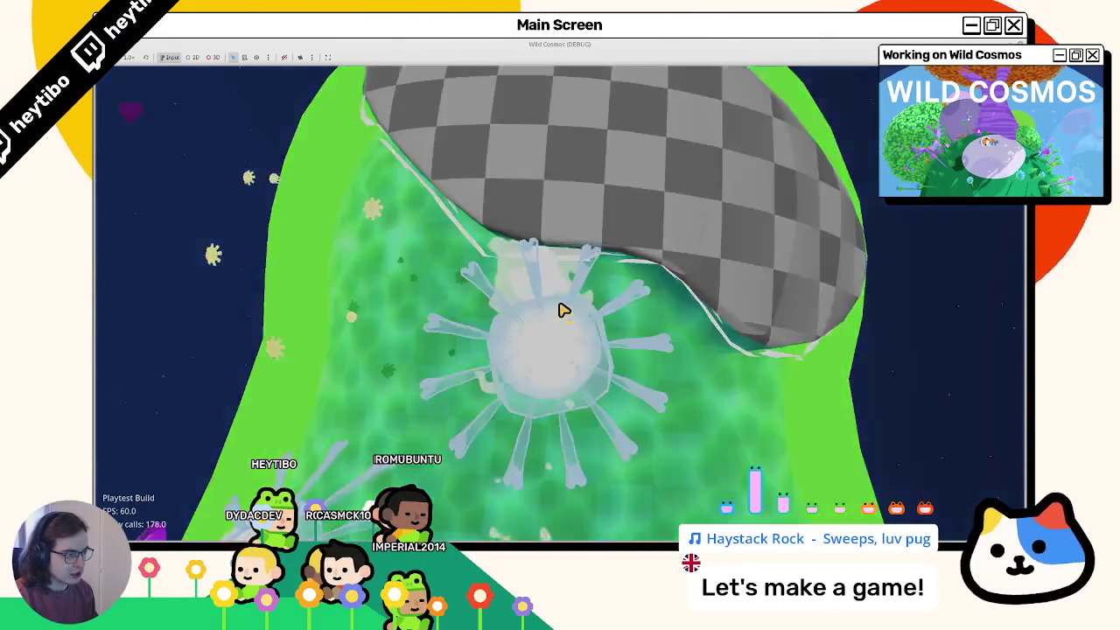
key("w")
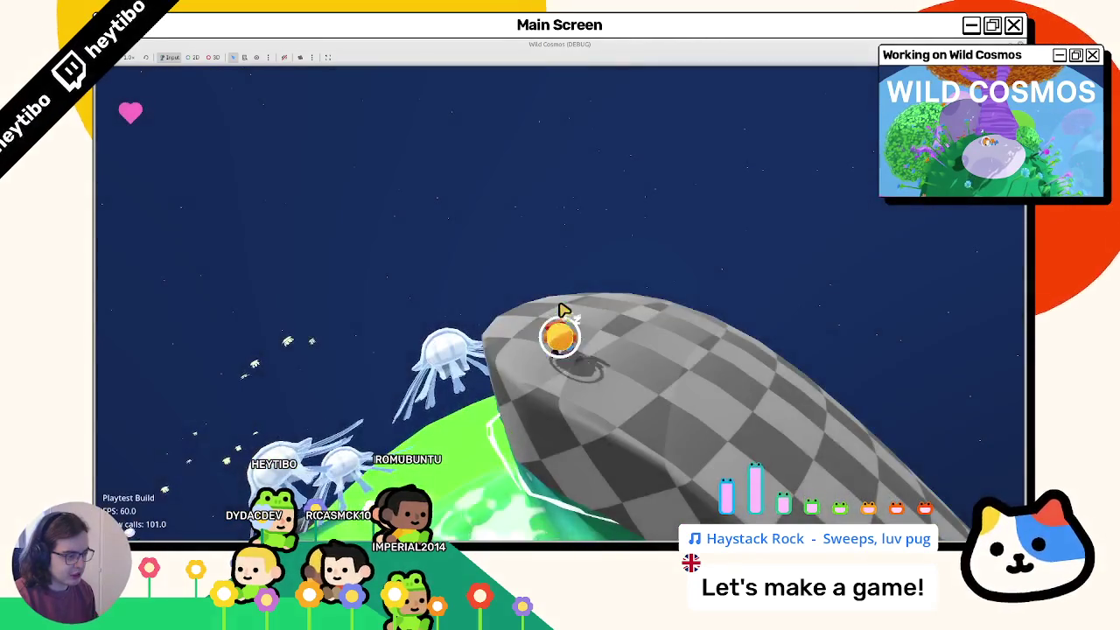
key("w")
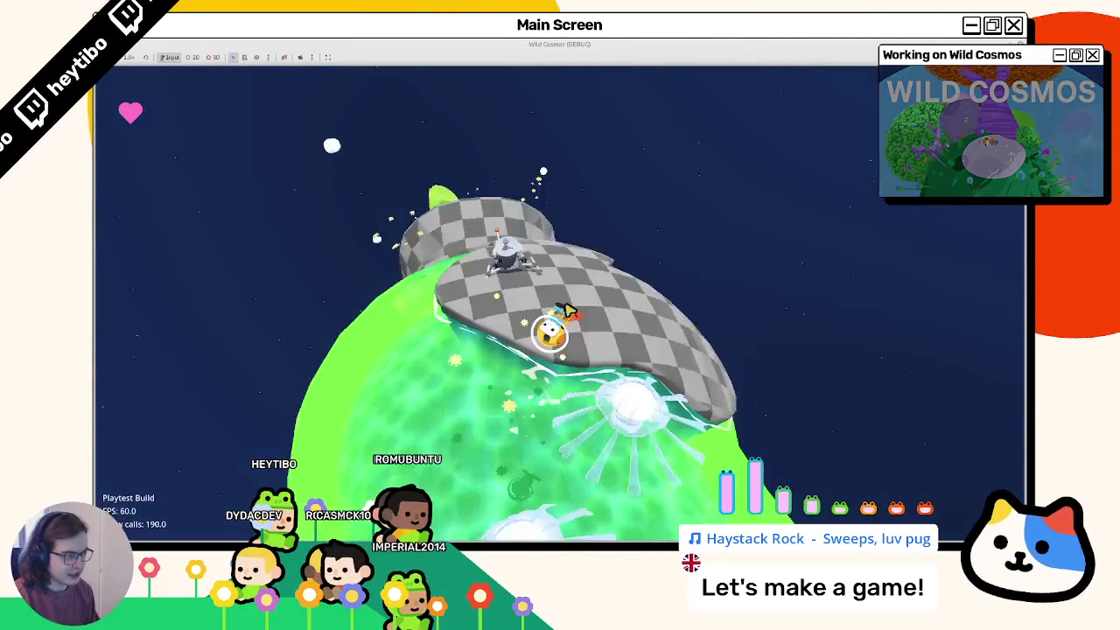
key("w")
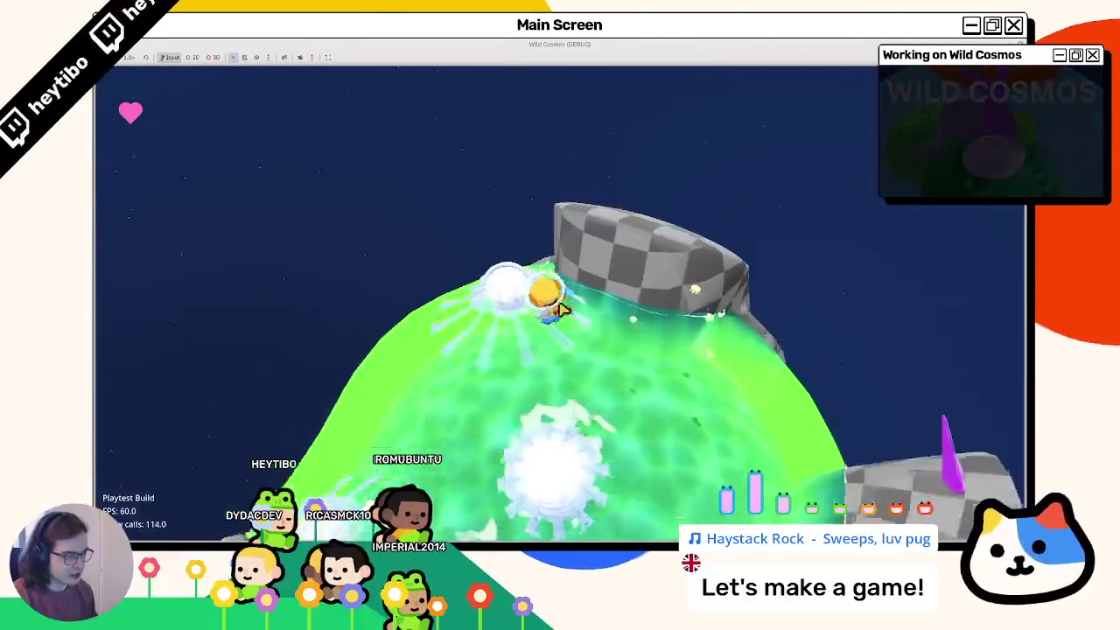
key("w")
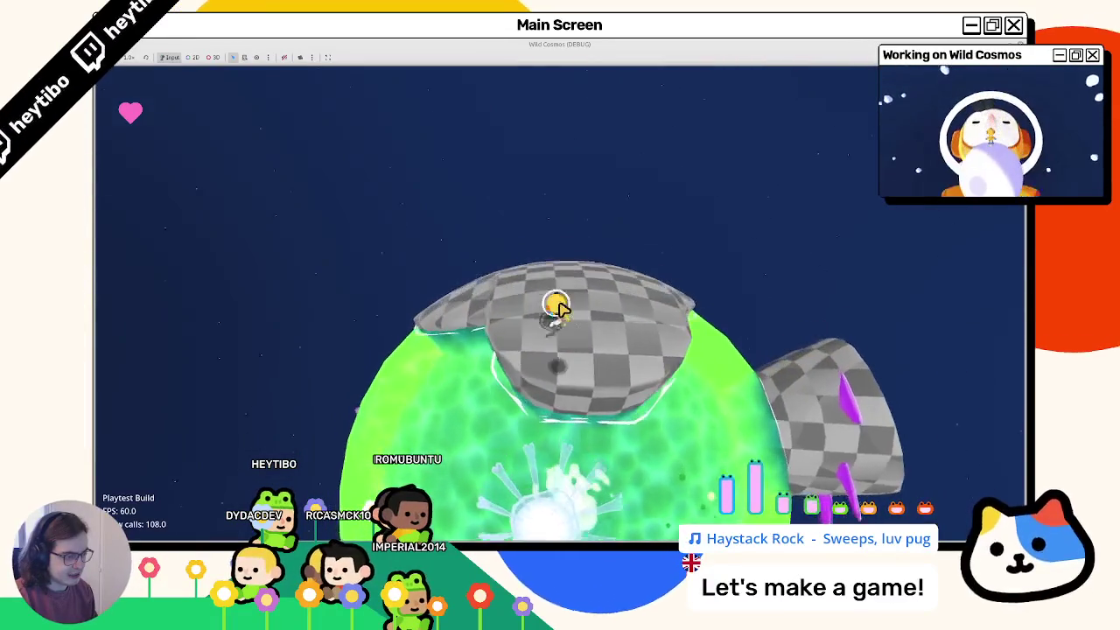
key("w")
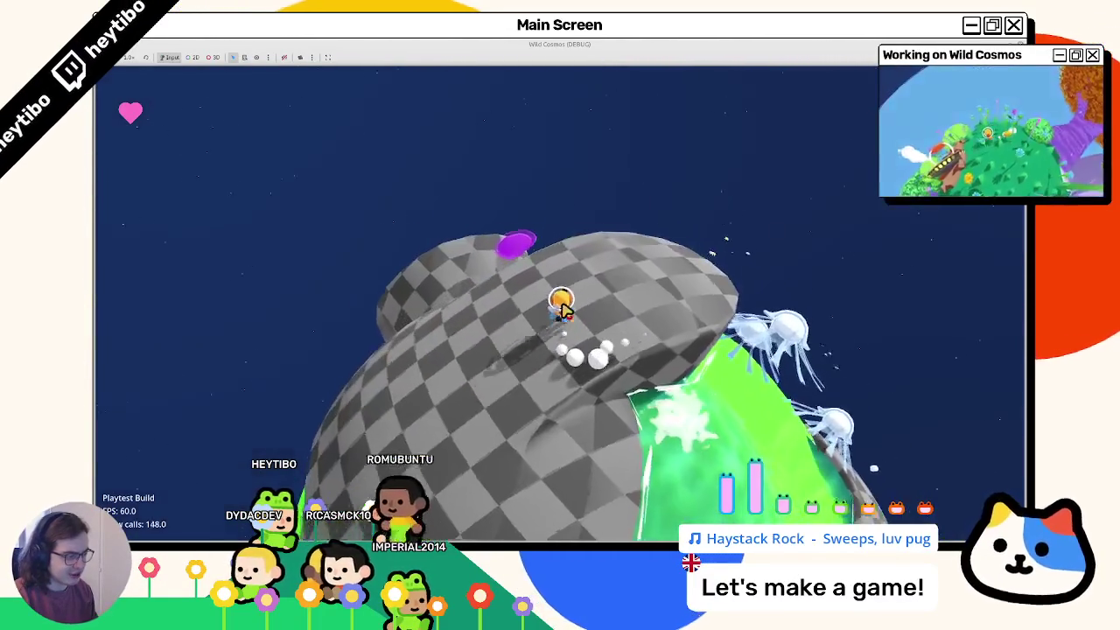
key("w")
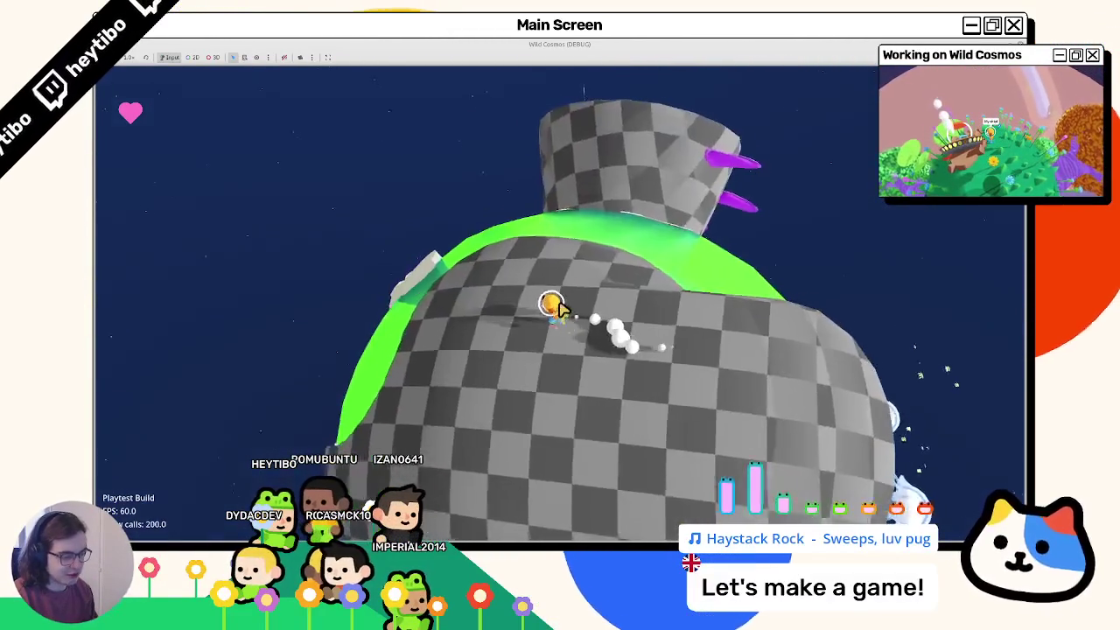
key("w")
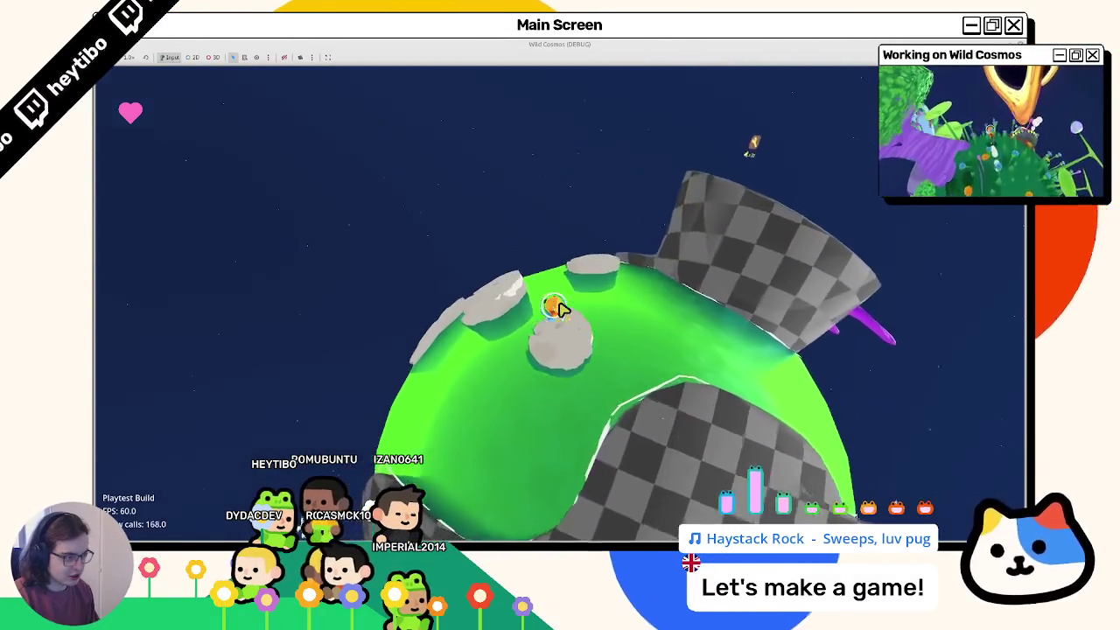
key("w")
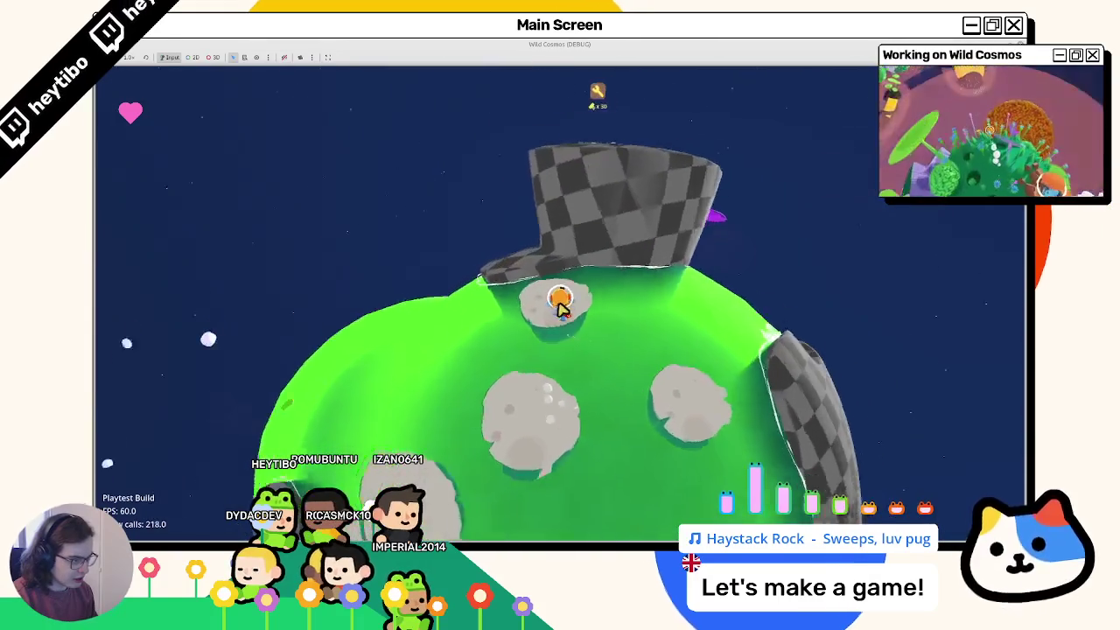
key("w")
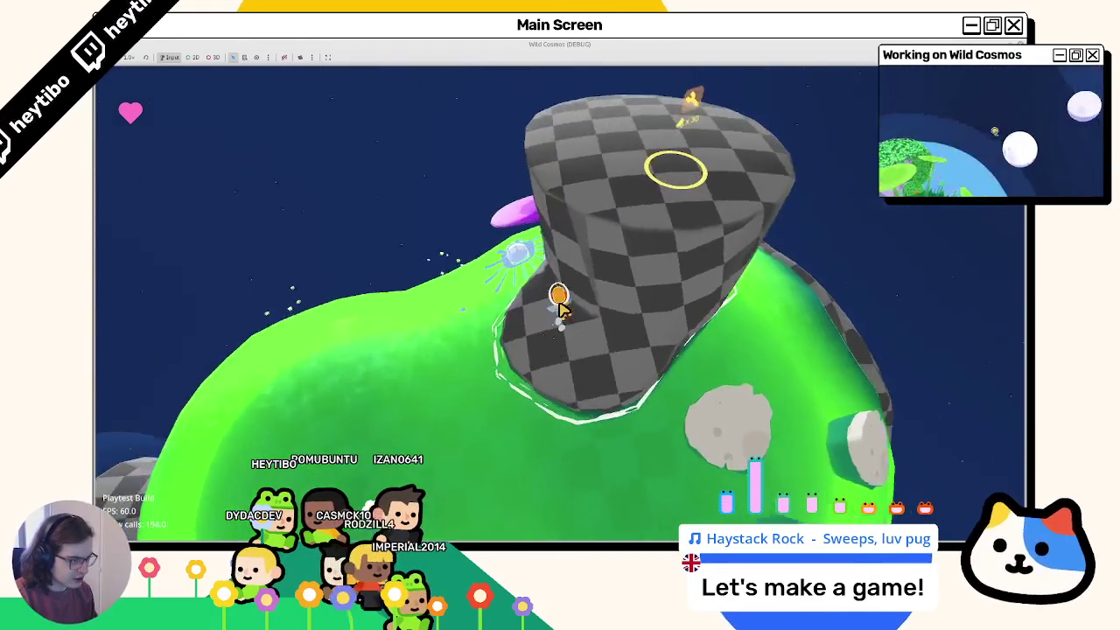
key("w")
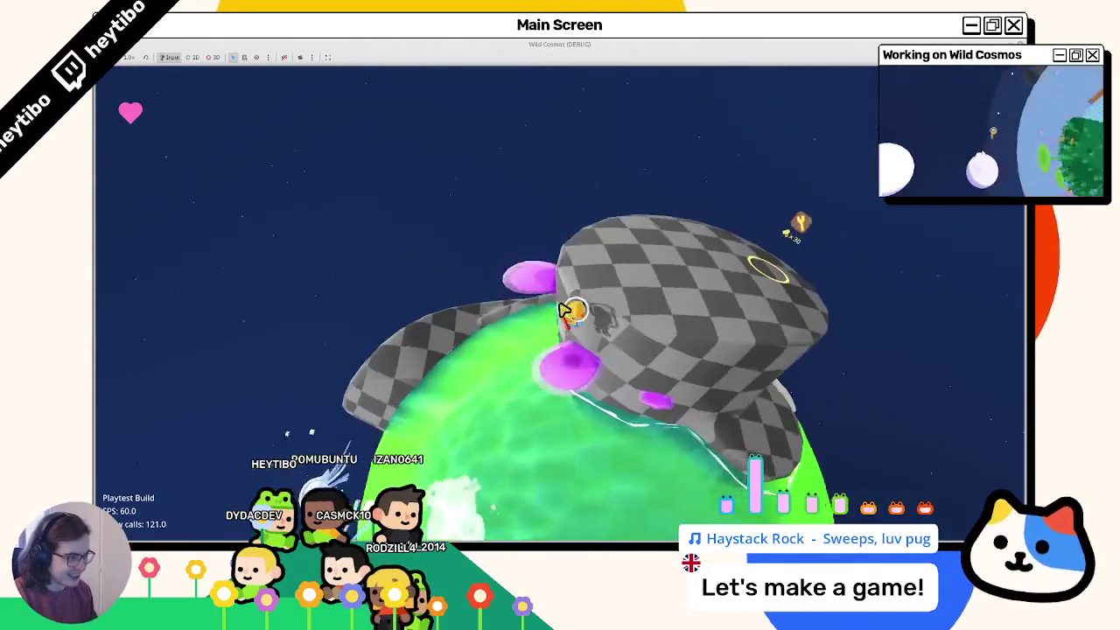
key("w")
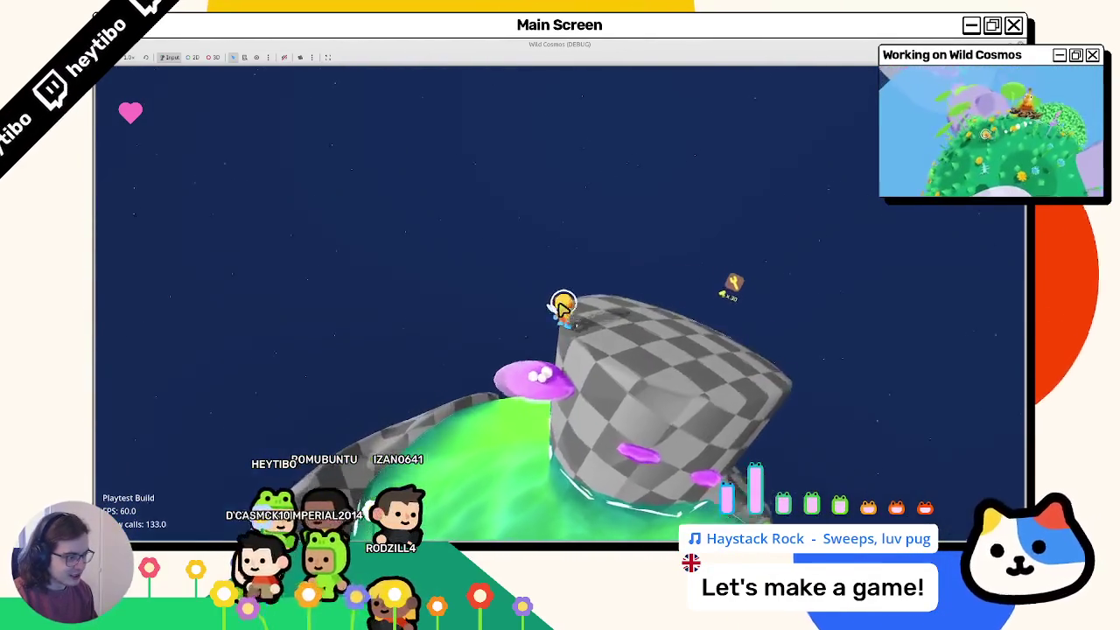
key("w")
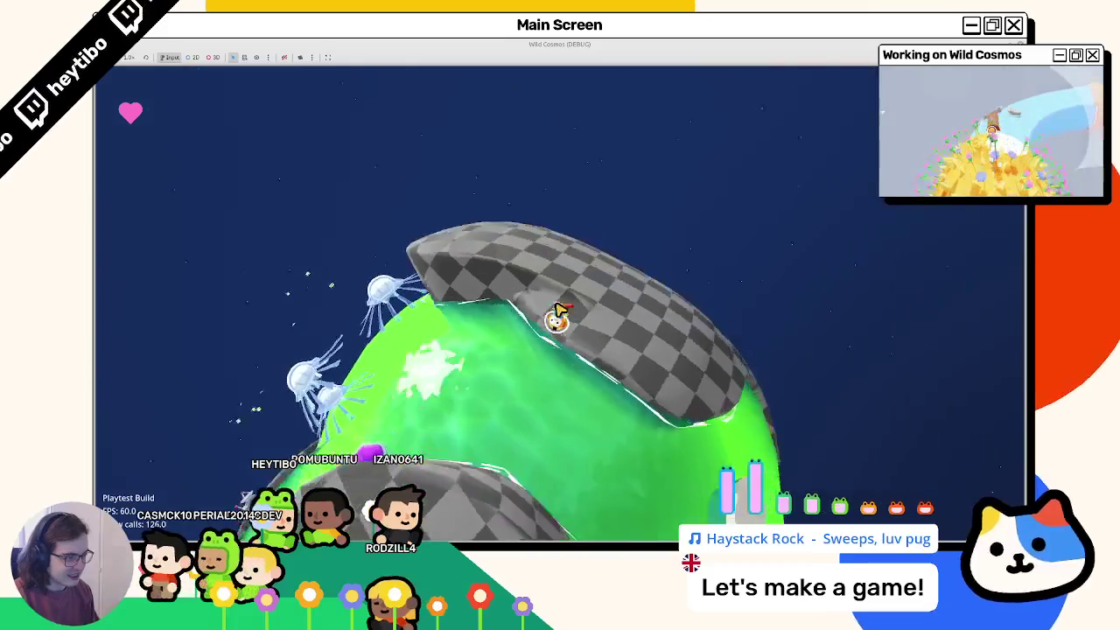
key("w")
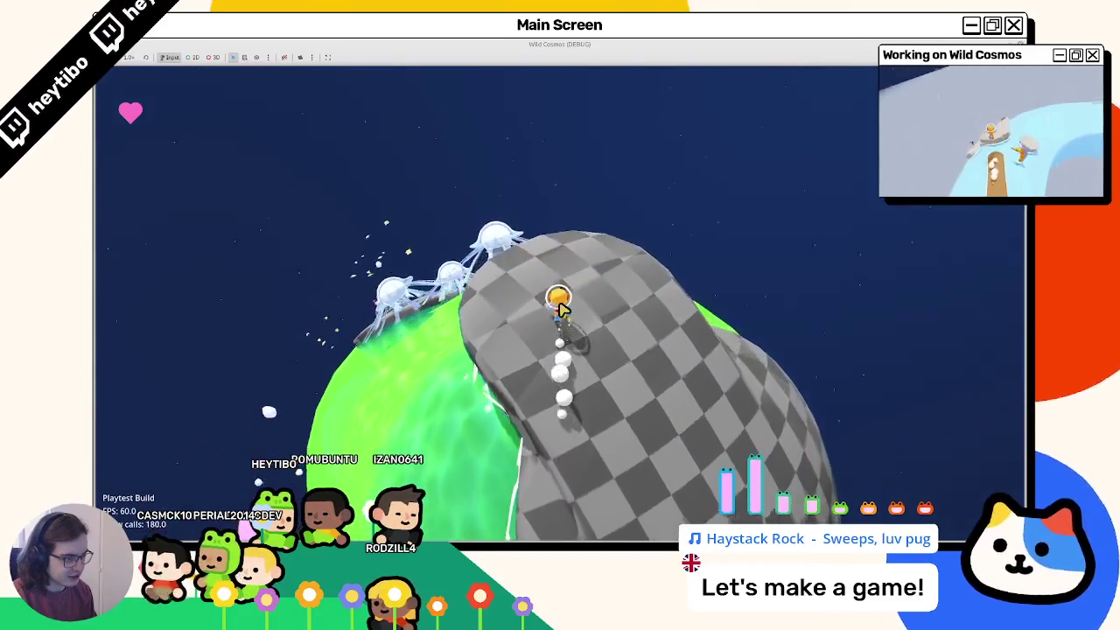
key("w")
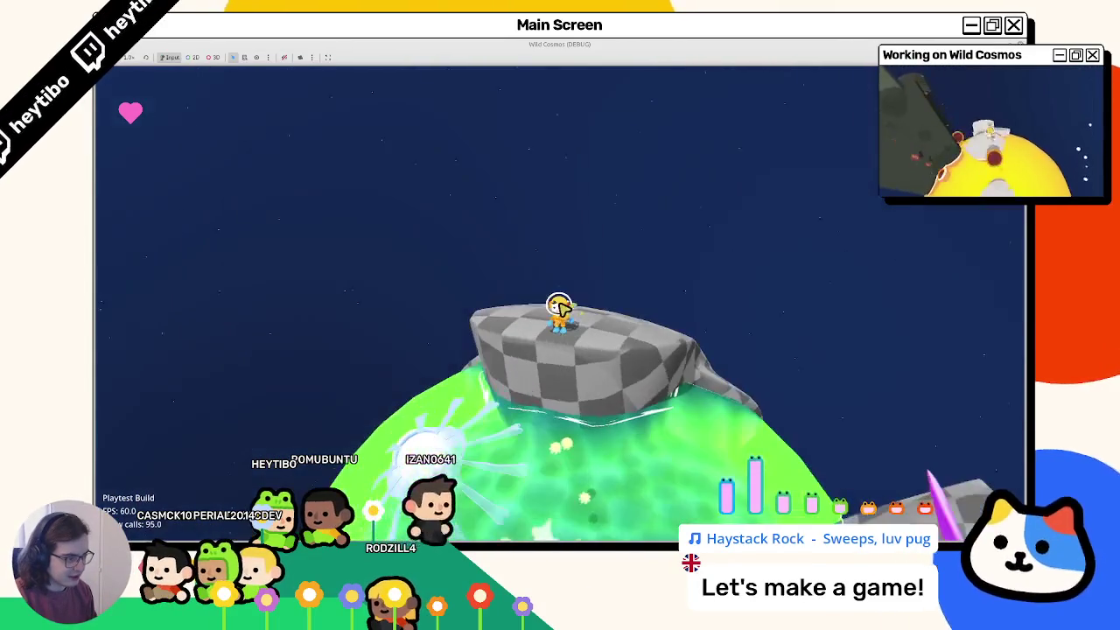
key("w")
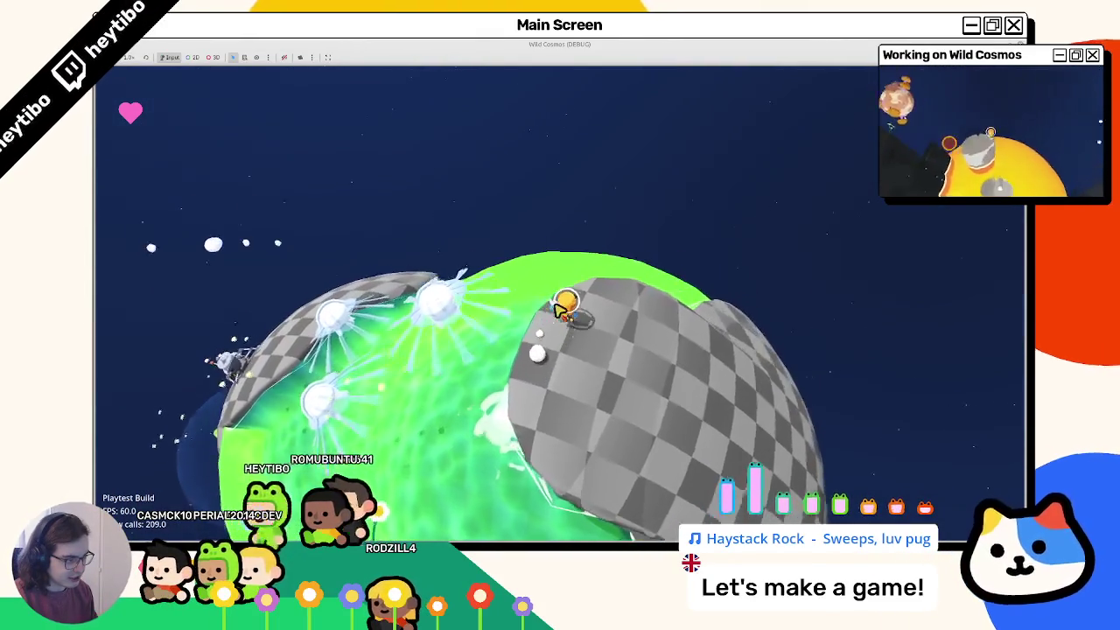
Step: Stop the game, open planet_1, and expand PlanetGeometry's Geometry properties in the Inspector
key("F8")
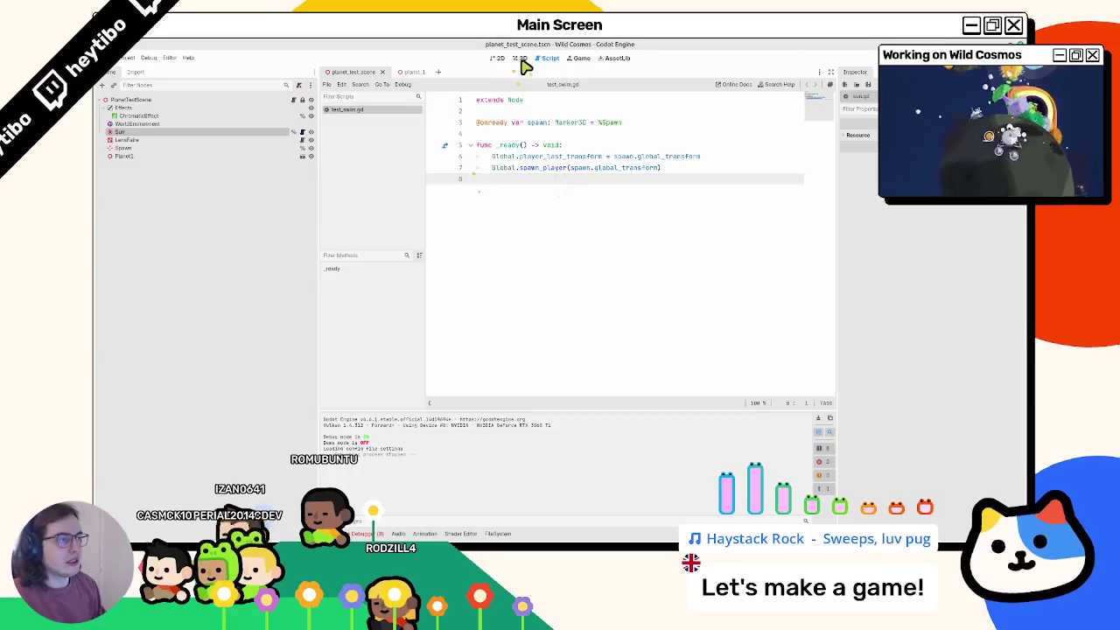
left_click(520, 59)
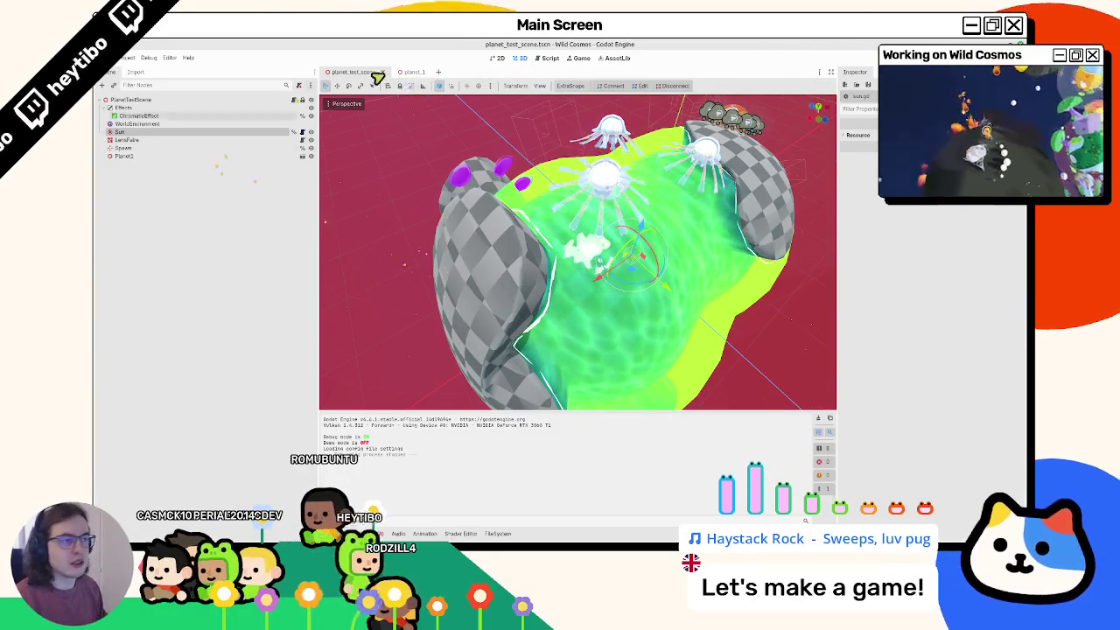
left_click(409, 71)
left_click(165, 118)
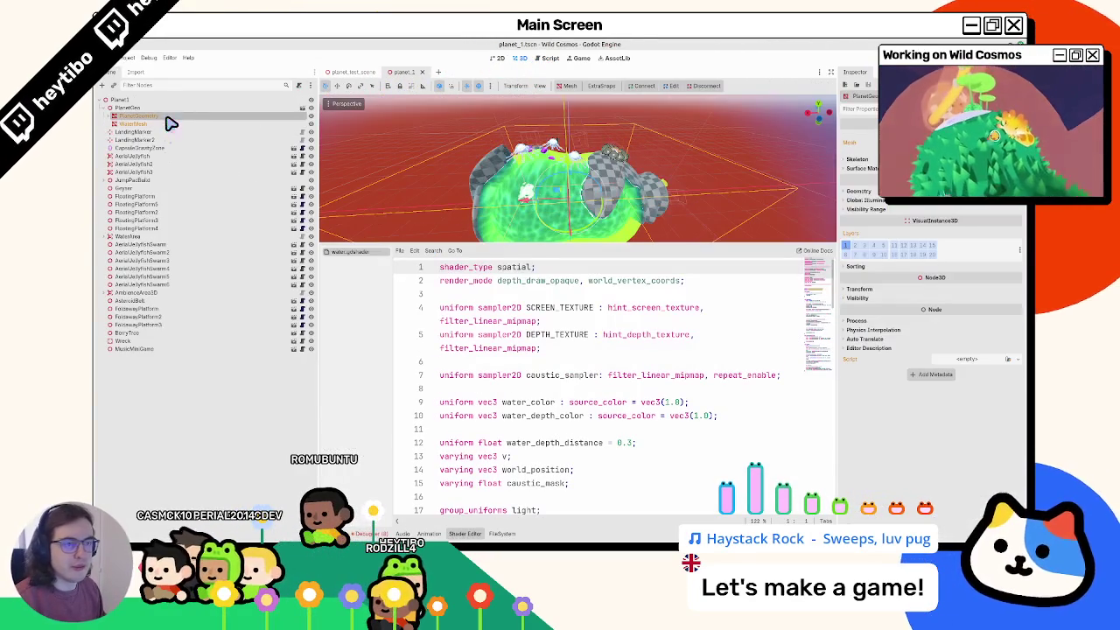
left_click(854, 191)
left_click(977, 215)
Step: Quick Load shiny_ground as PlanetGeometry's Material Override, then run planet_test_scene with F6
left_click(1008, 210)
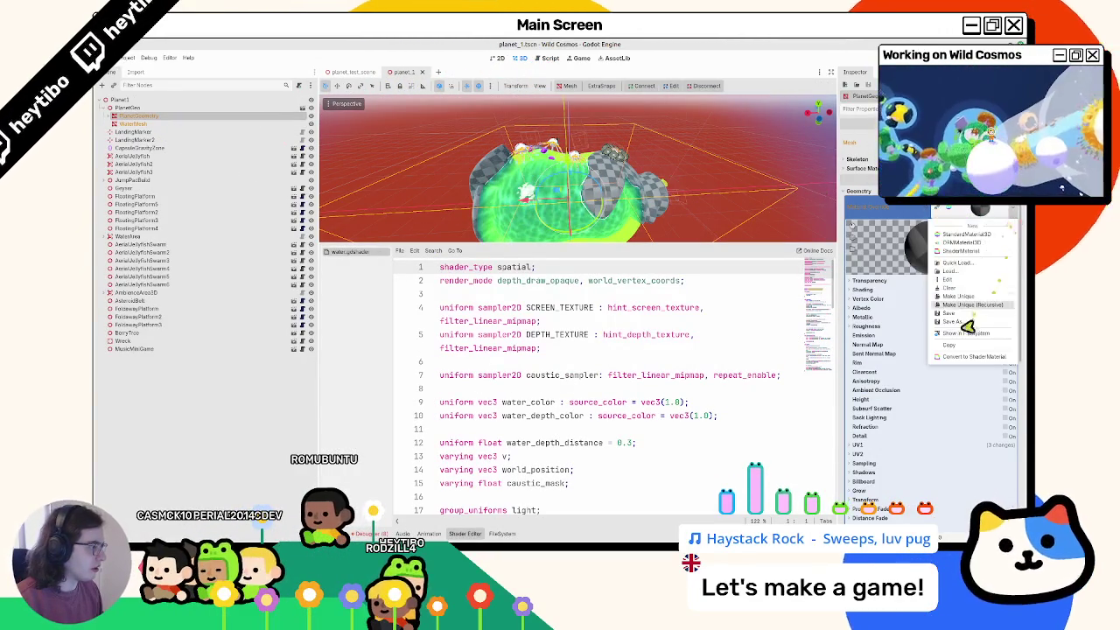
left_click(967, 264)
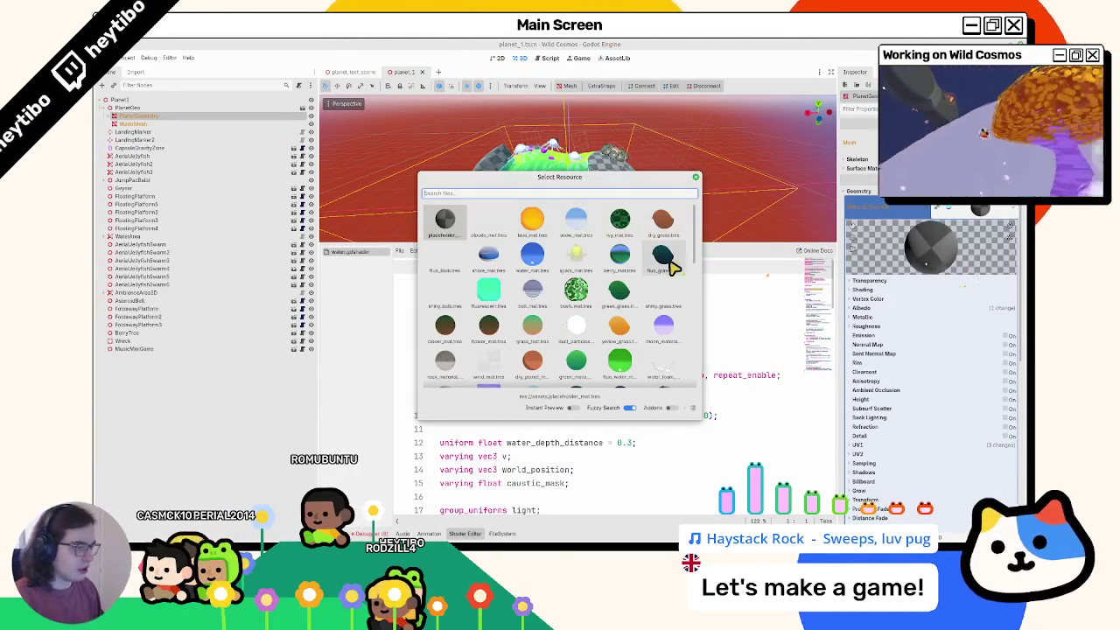
type("shiny")
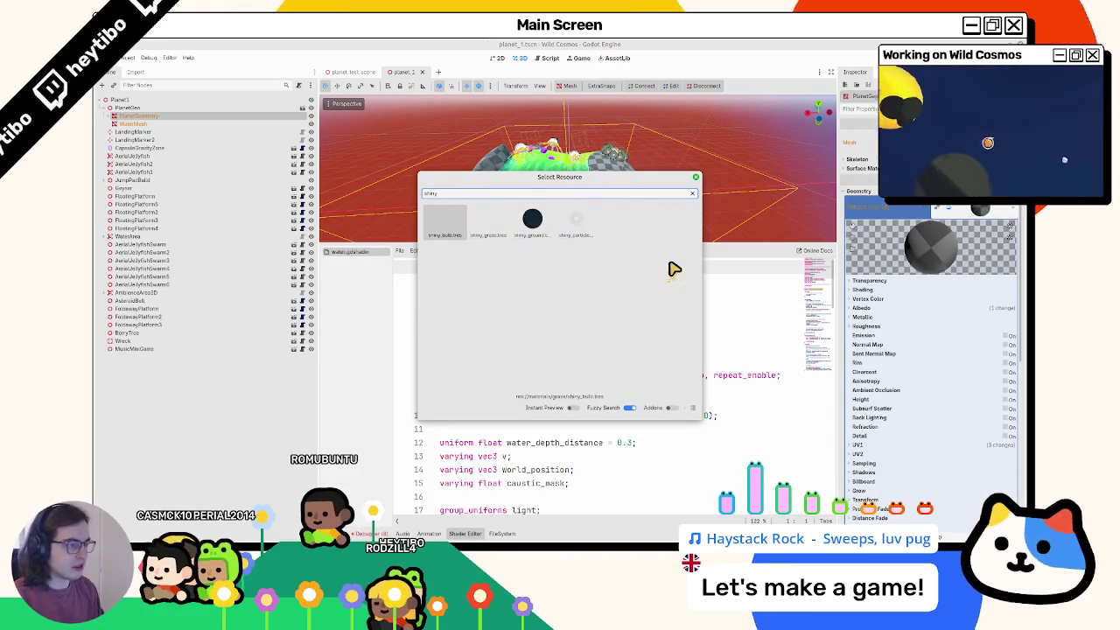
key("Return")
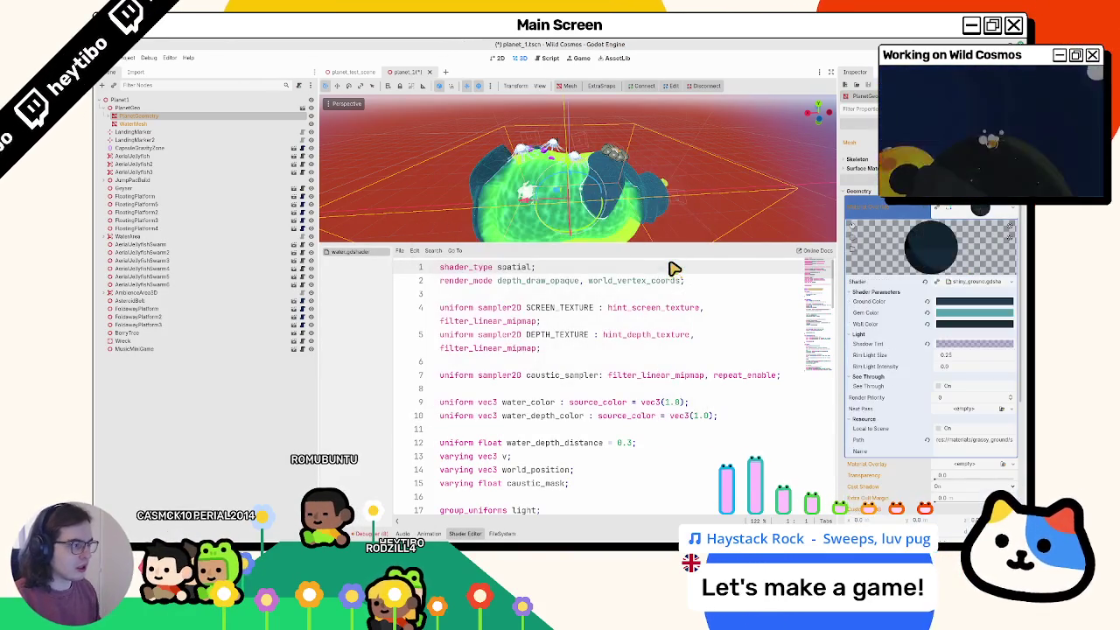
mouse_move(619, 176)
middle_mouse_down()
mouse_move(597, 221)
mouse_move(559, 138)
middle_mouse_up()
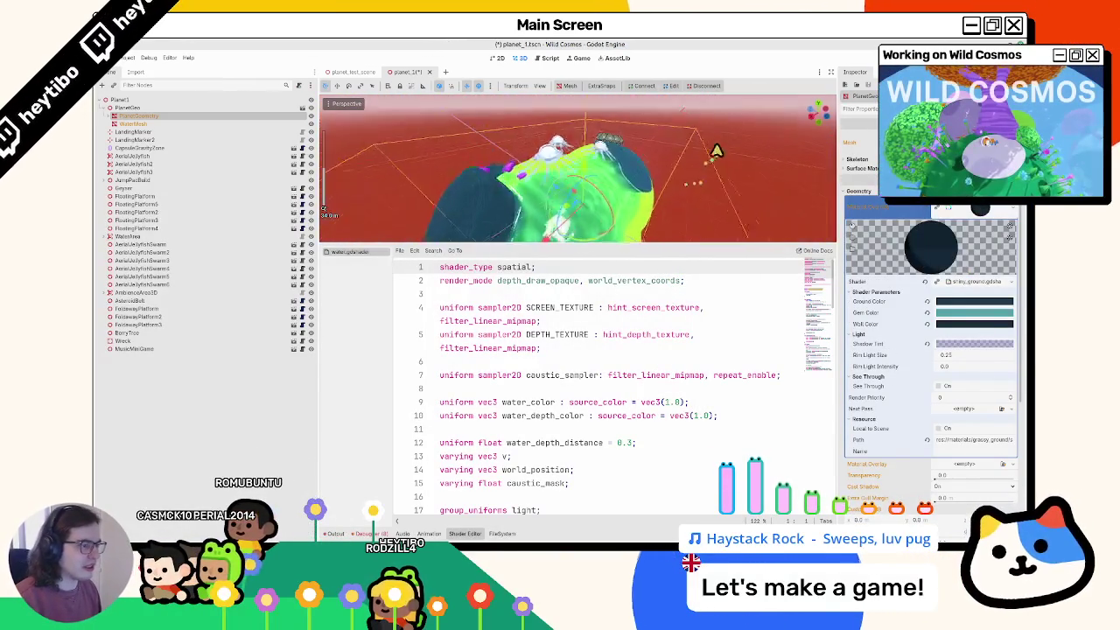
left_click(360, 70)
key("F6")
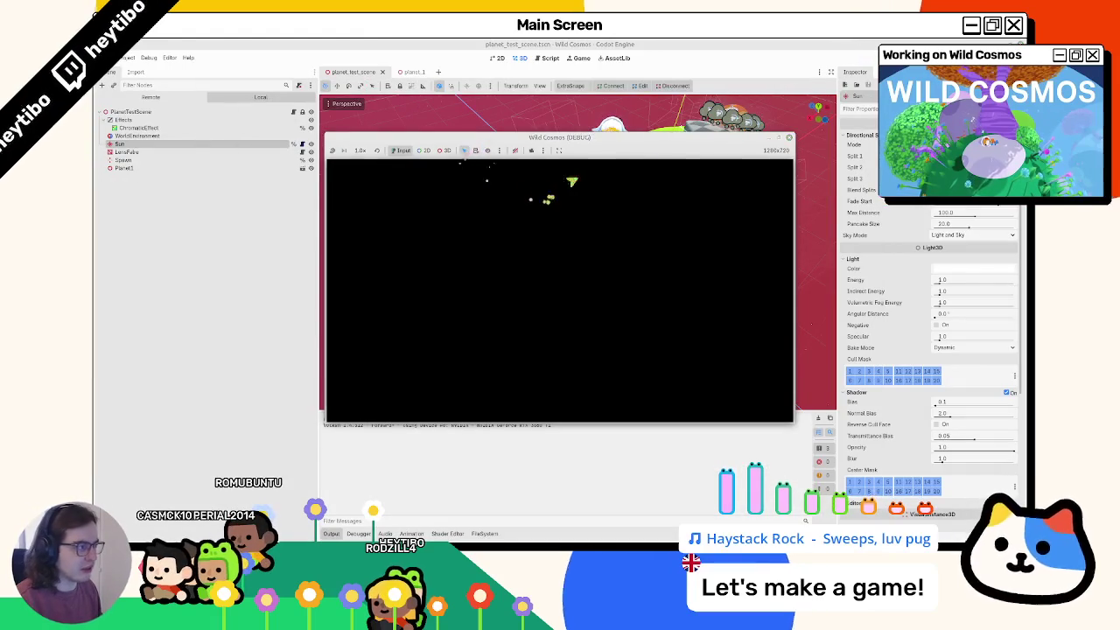
Step: Run the full-screen player past the jellyfish ridge and lander onto the dark rock, then stop with F8
left_click(779, 139)
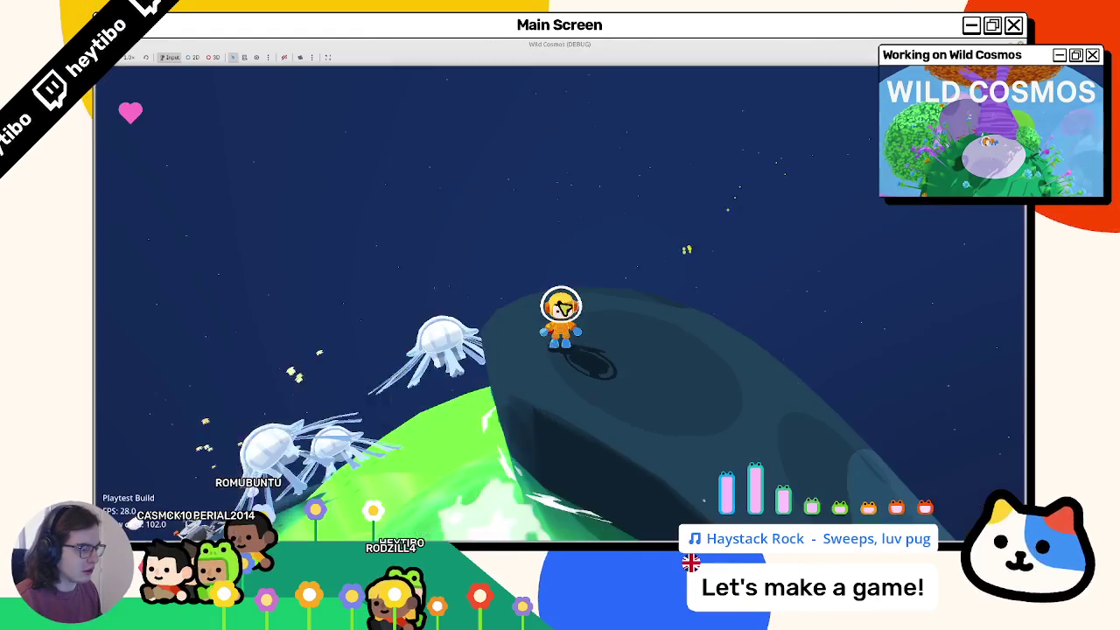
key("w")
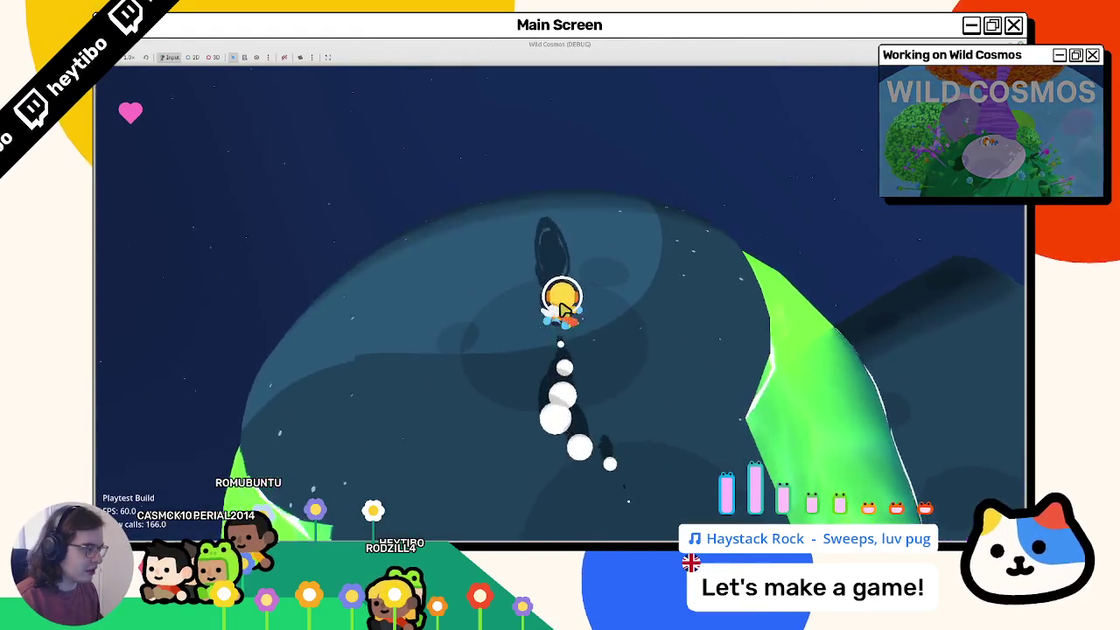
key("a")
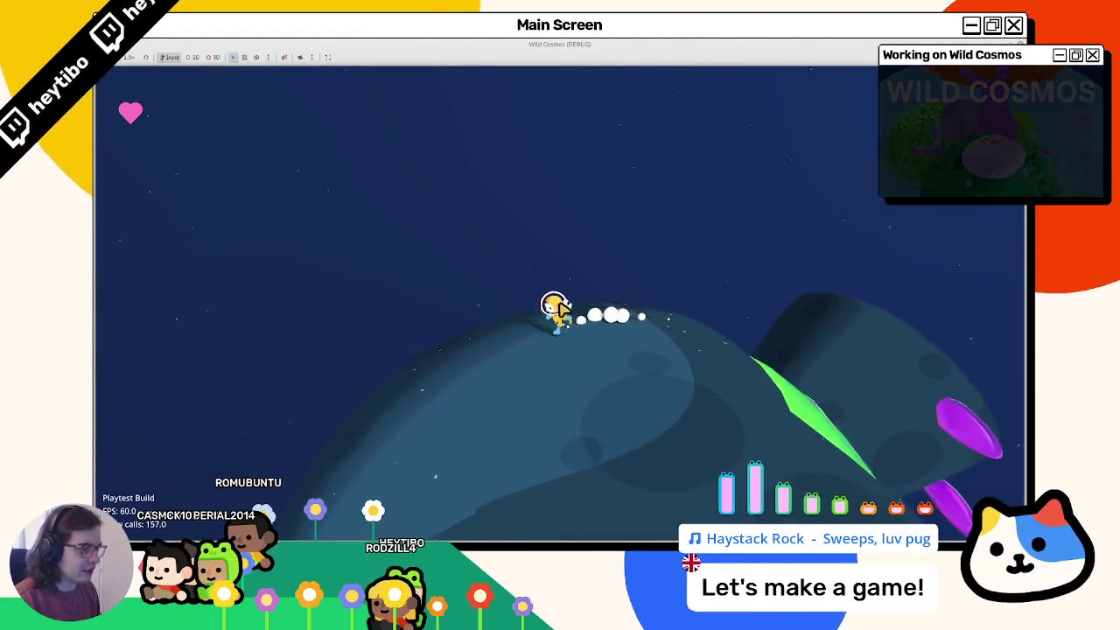
key("w")
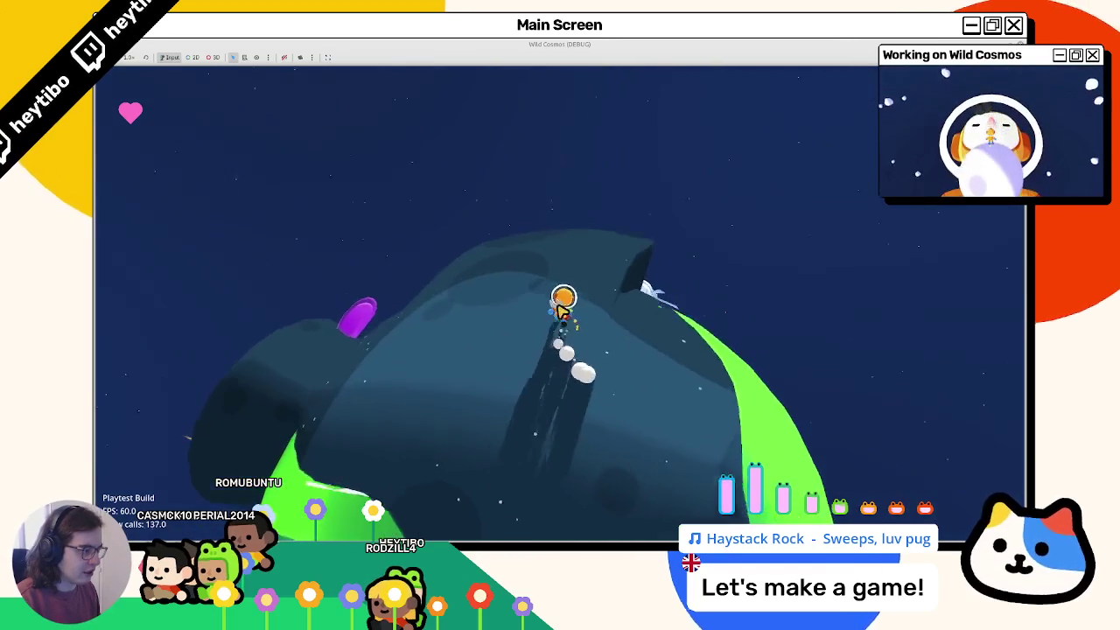
key("w")
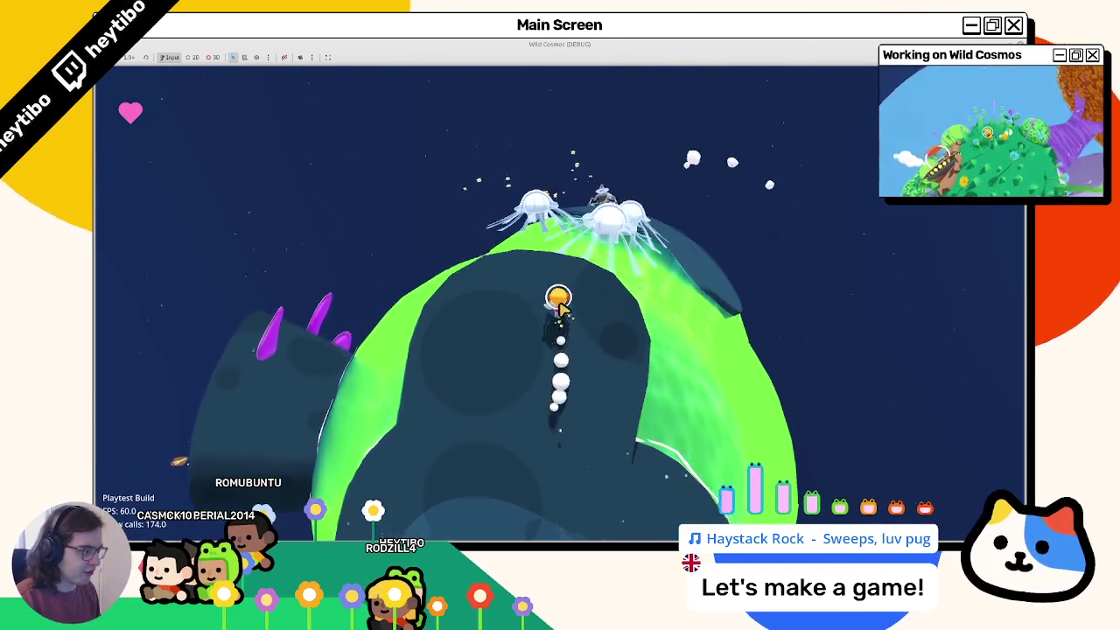
key("w")
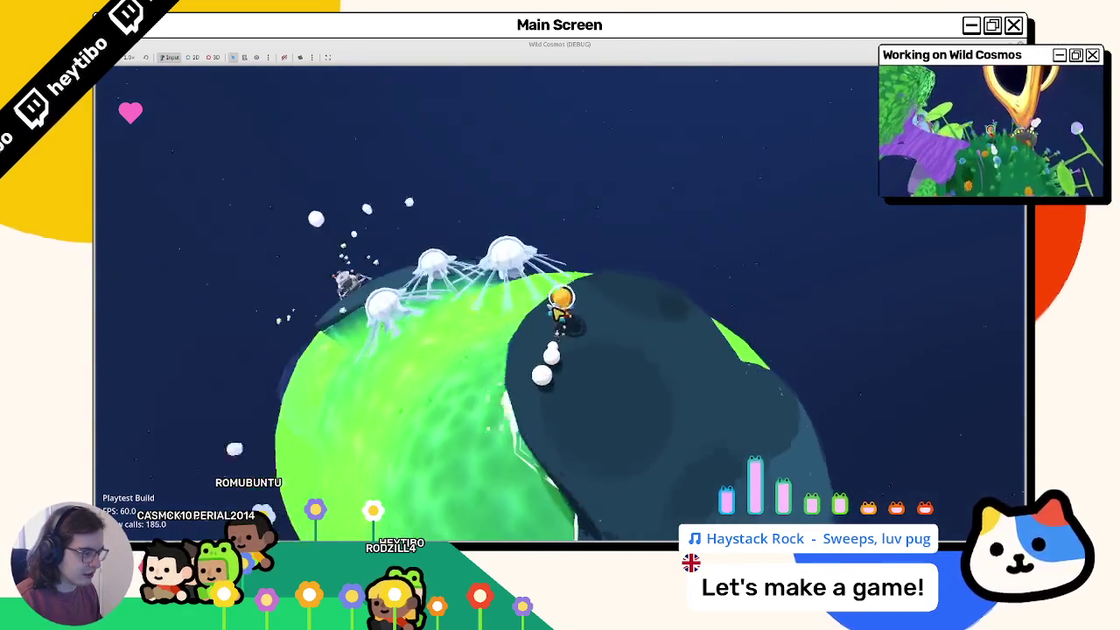
key("w")
key("w")
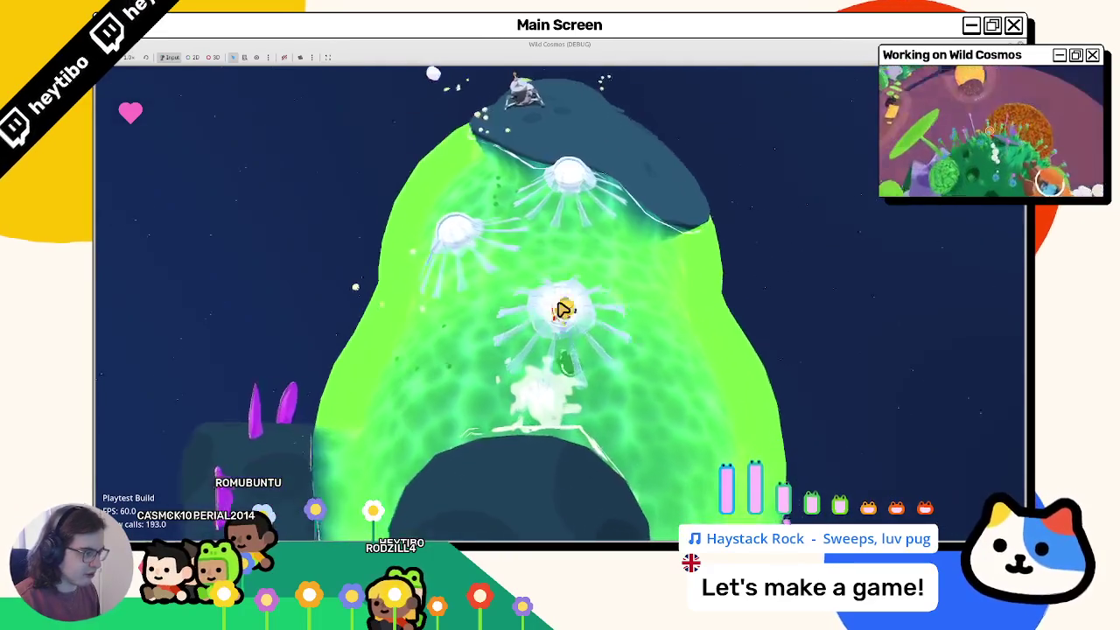
key("w")
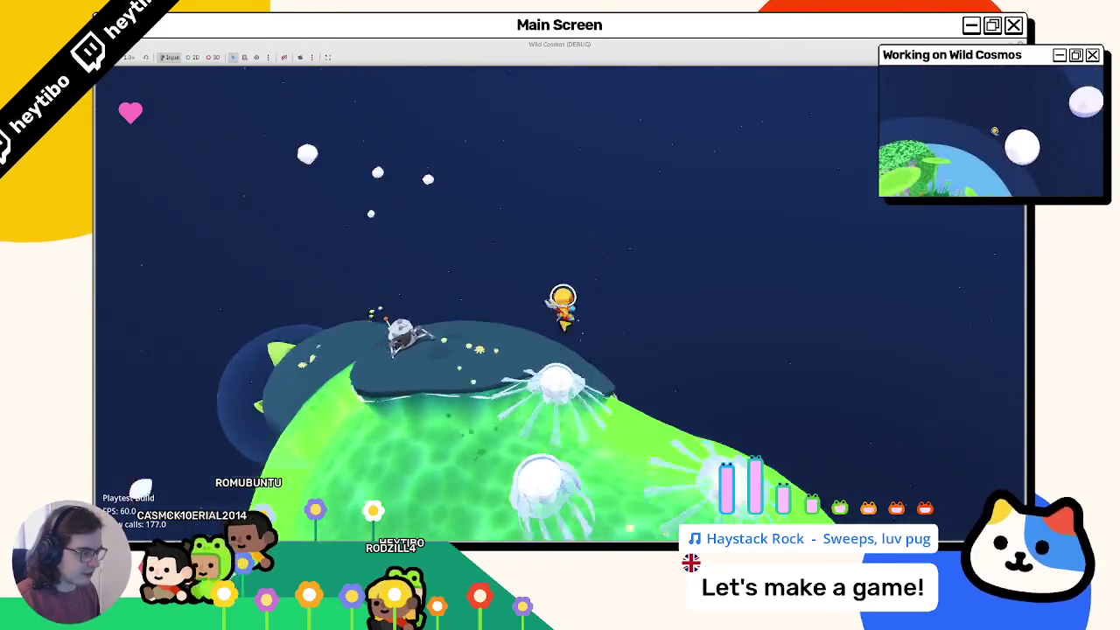
key("w")
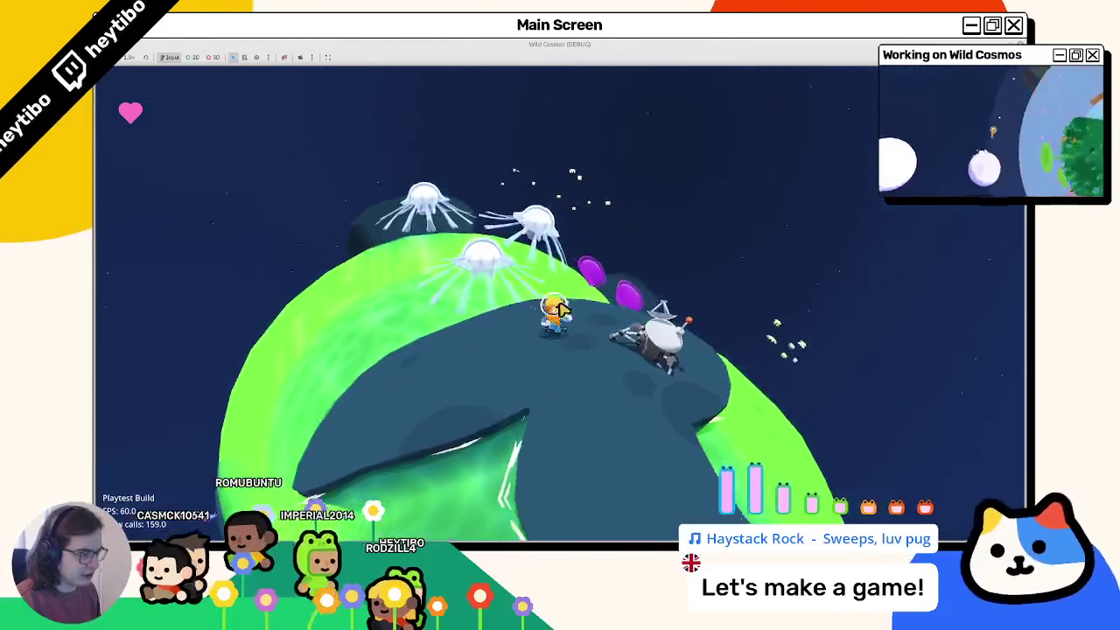
key("w")
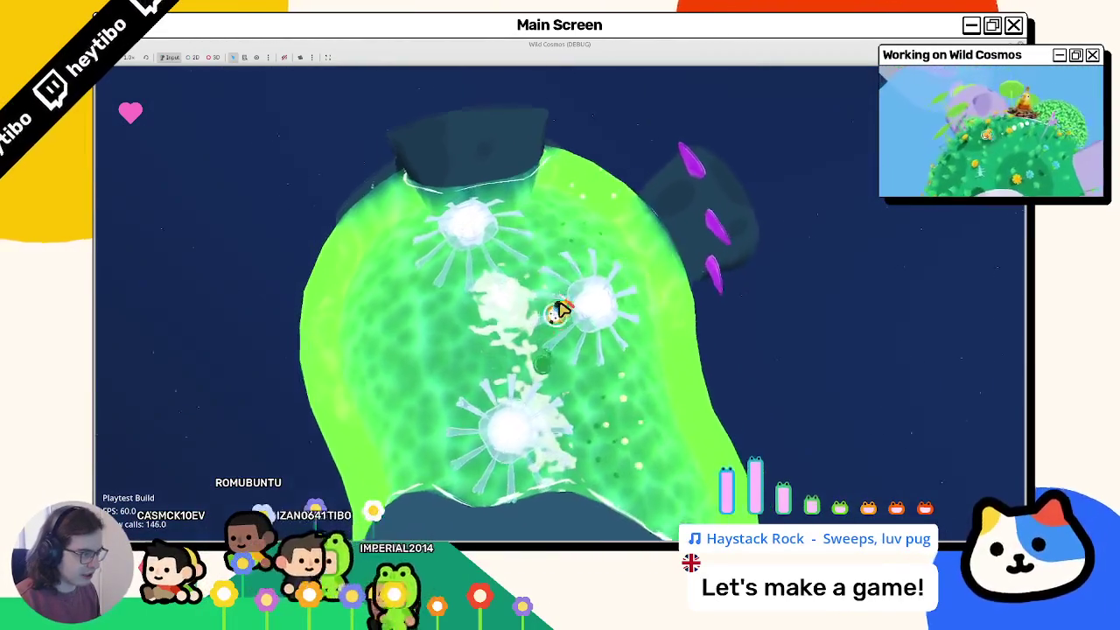
key("w")
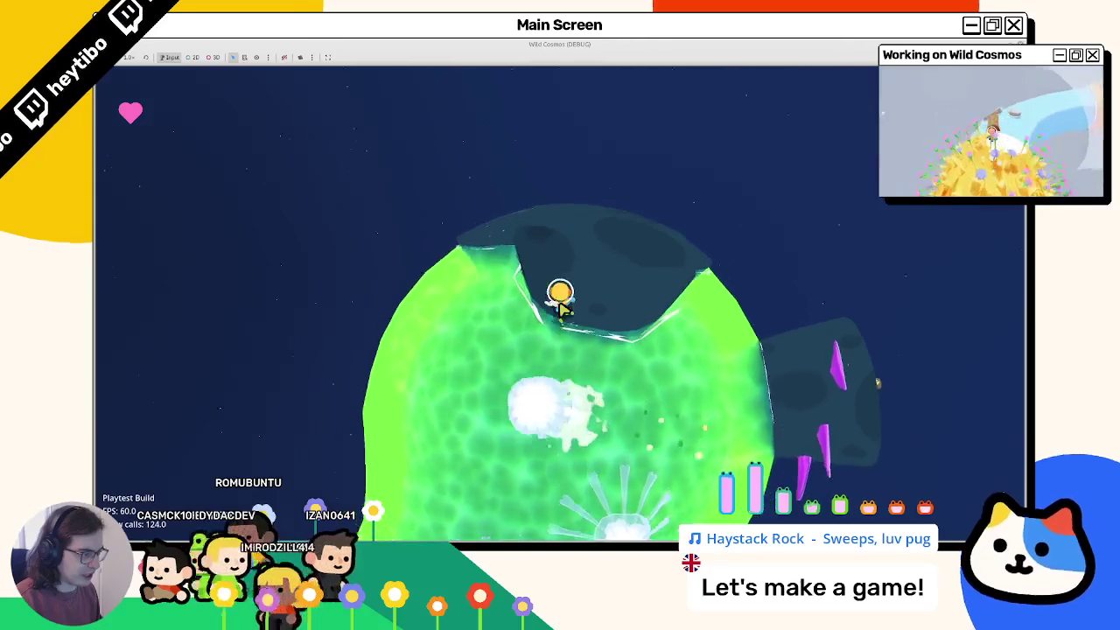
key("w")
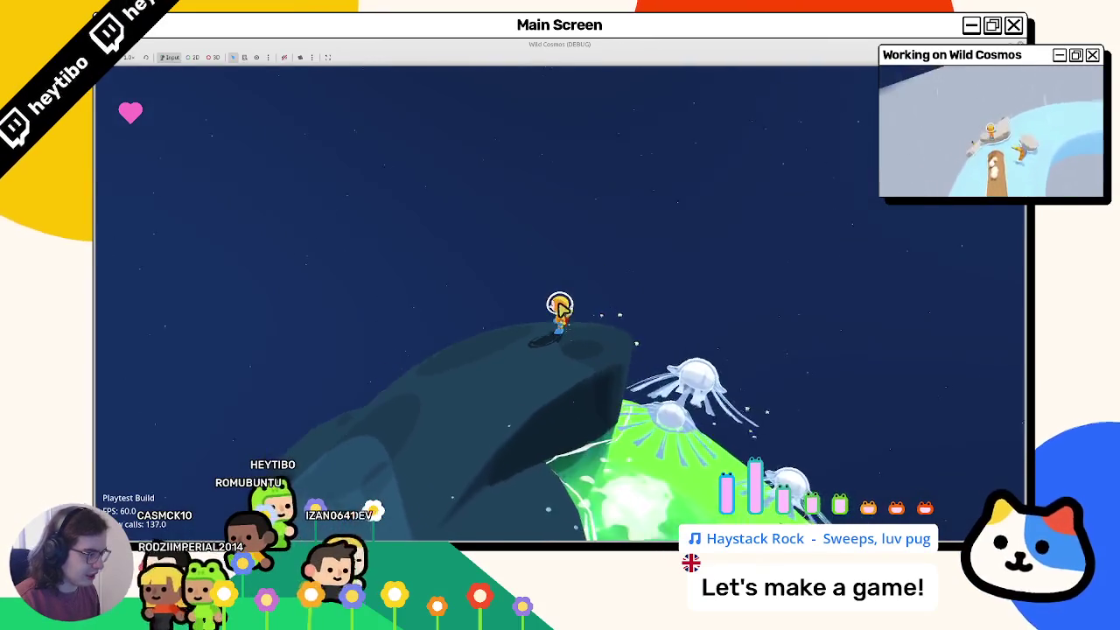
key("w")
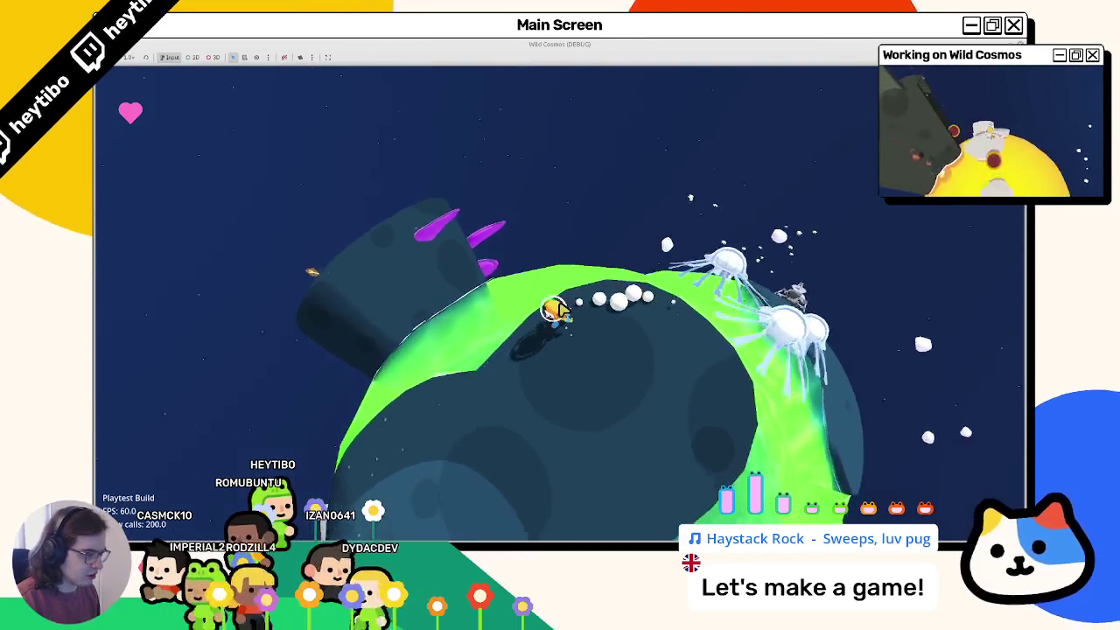
key("w")
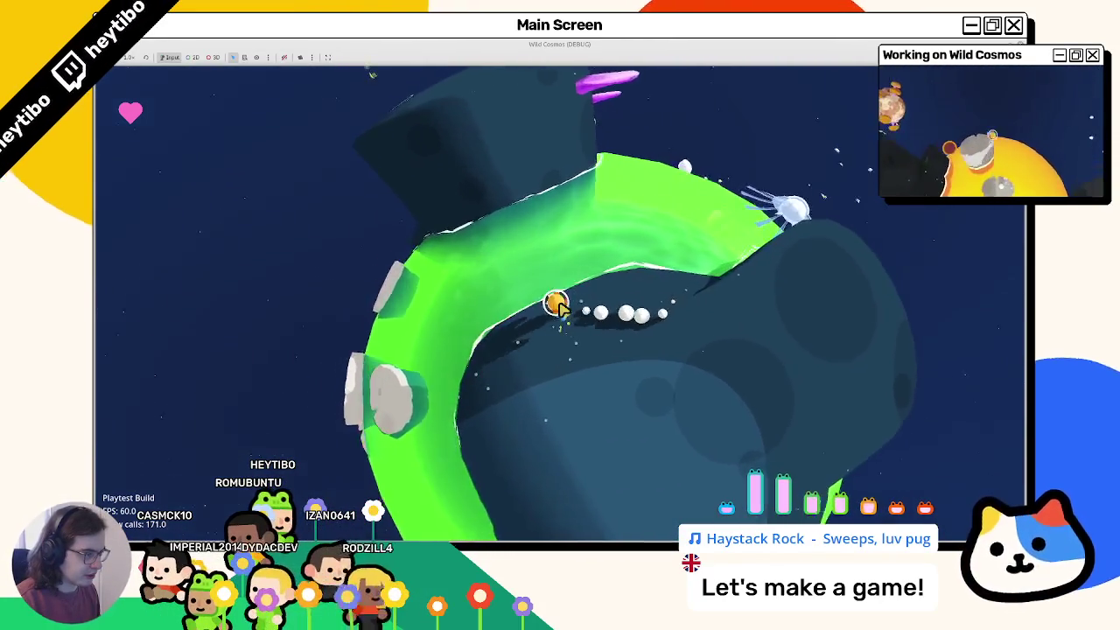
key("w")
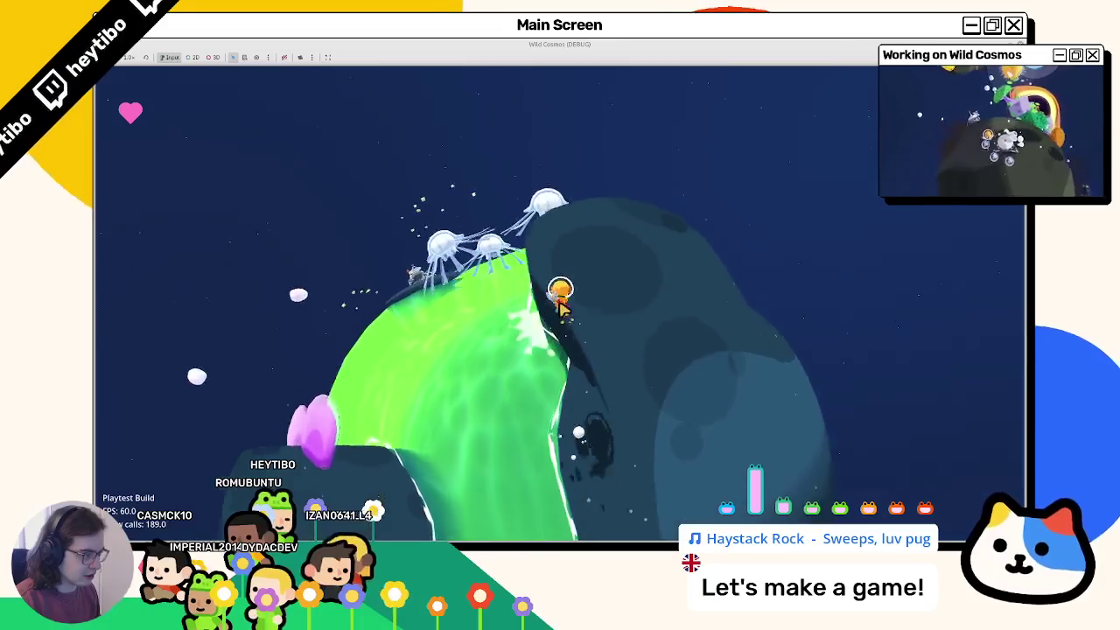
key("w")
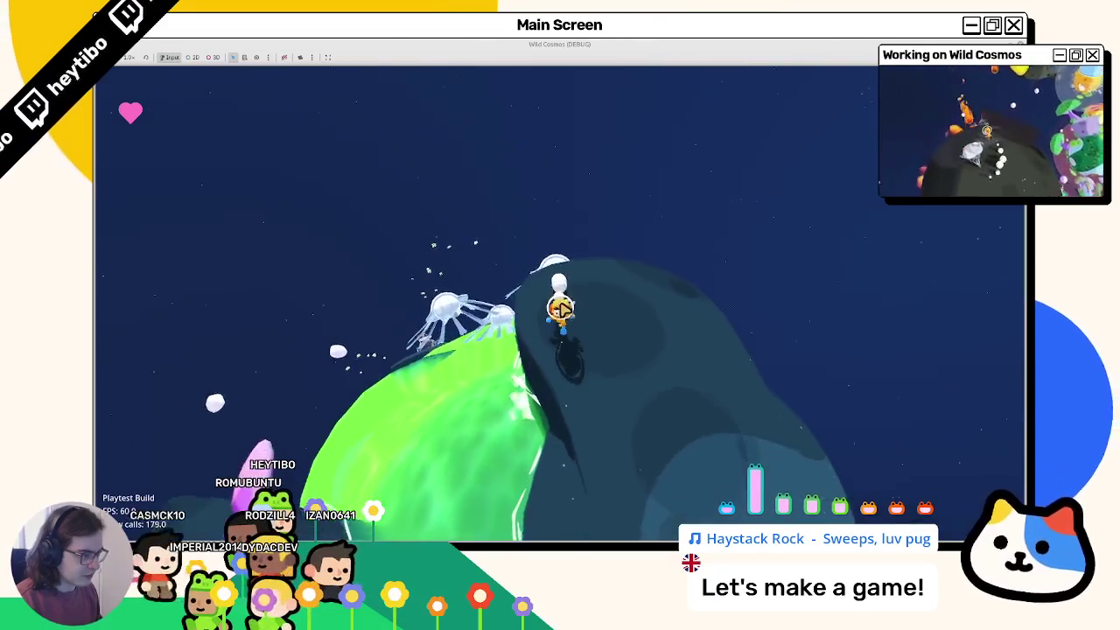
key("w")
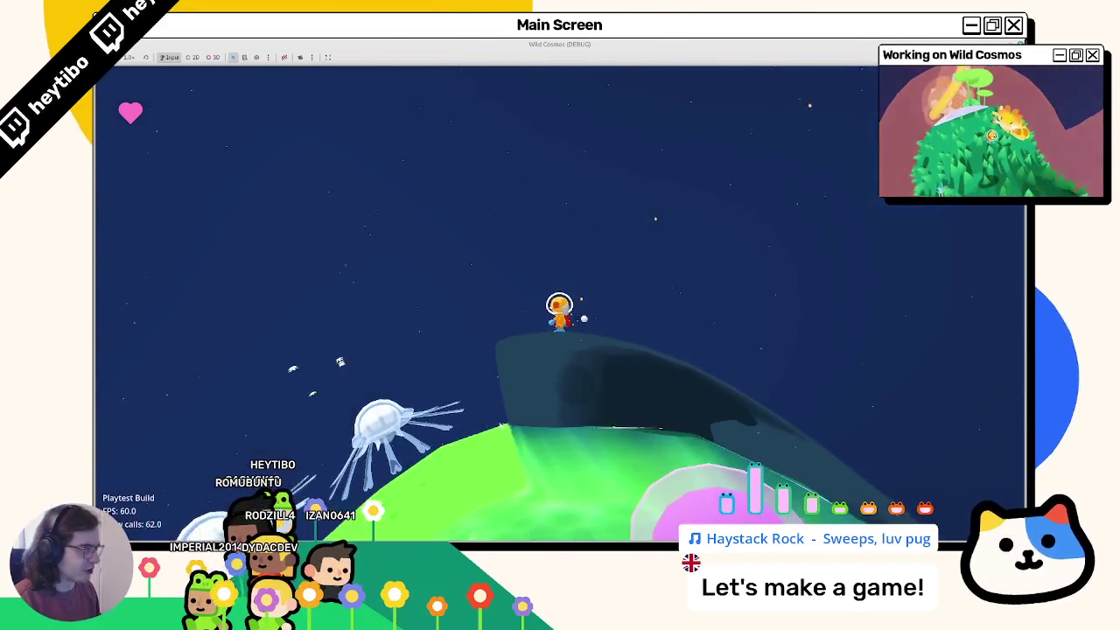
key("F8")
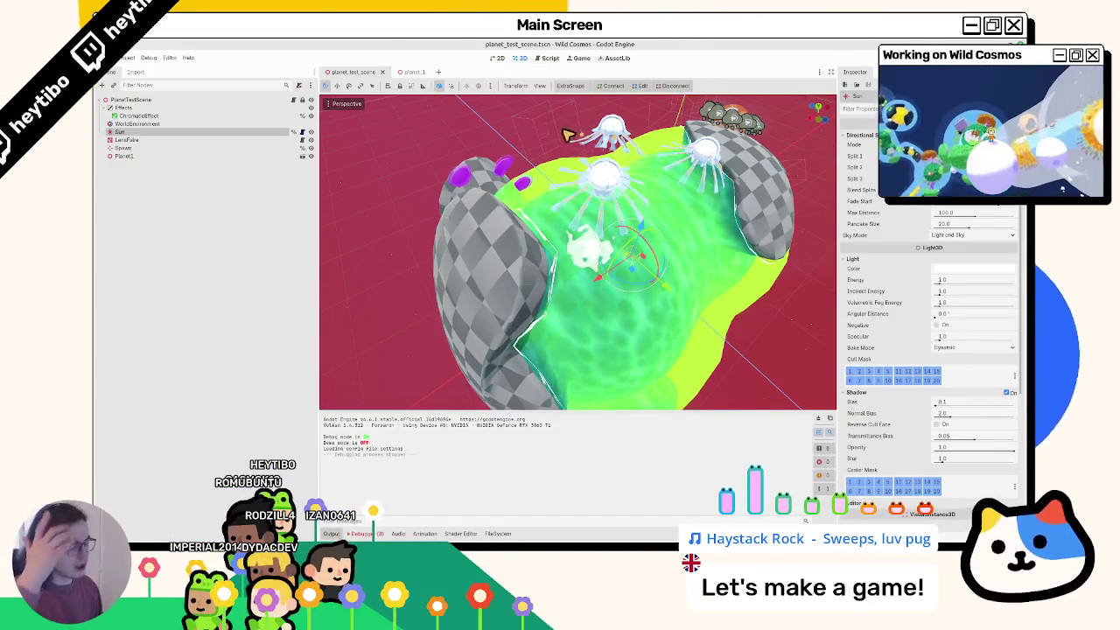
scroll(525, 262, "up", 3)
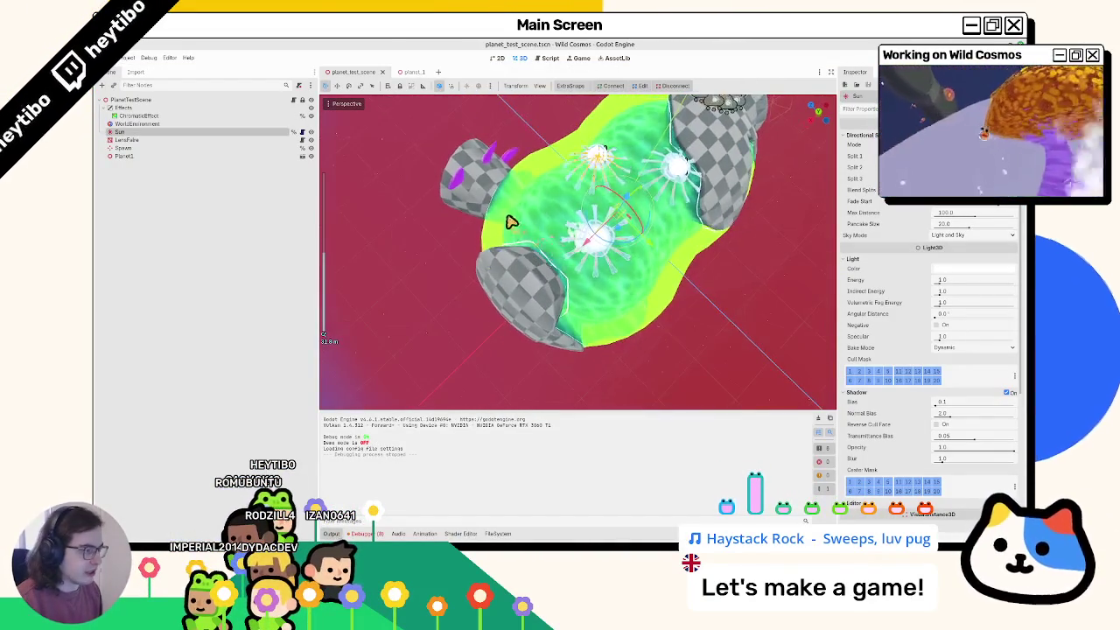
scroll(510, 220, "down", 3)
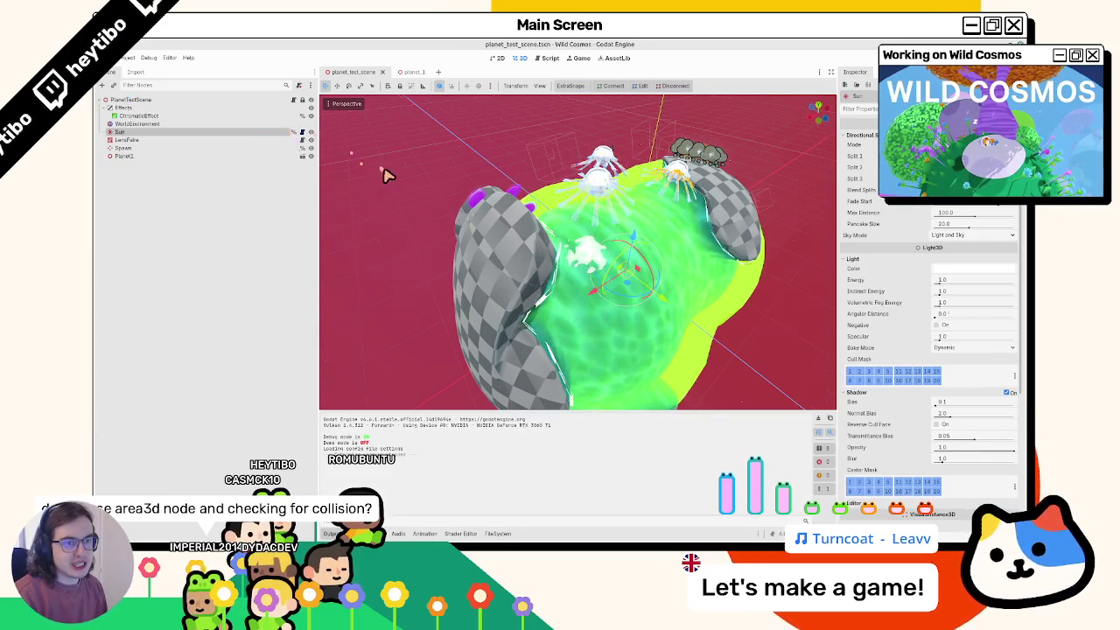
Step: Orbit and zoom around the planet to inspect the atmosphere sphere
middle_click_drag(385, 175, 396, 182)
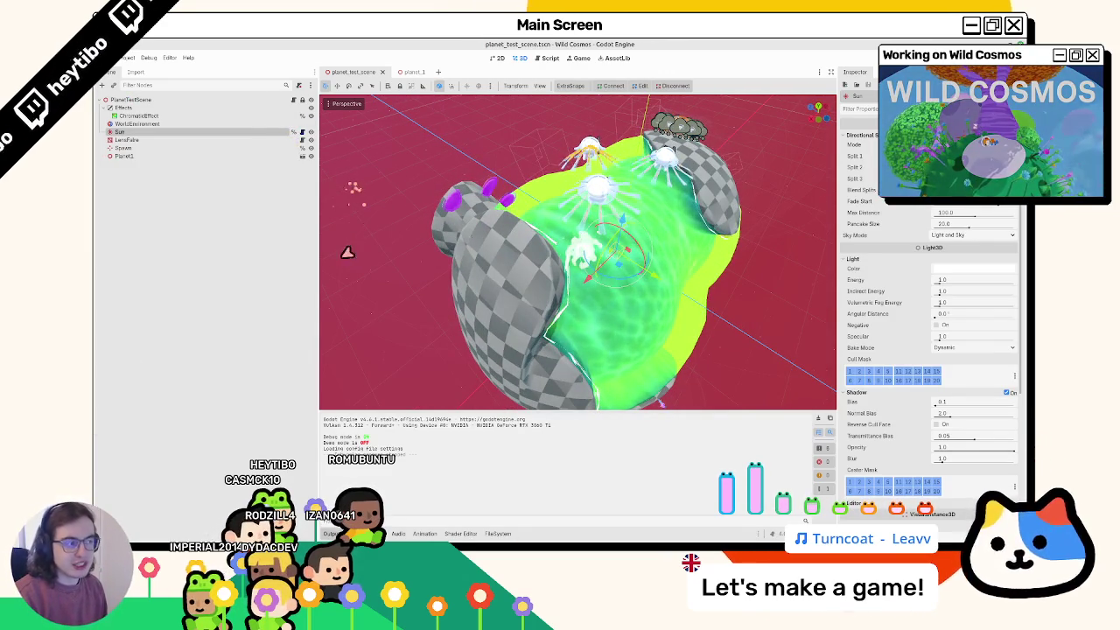
scroll(572, 200, "down", 5)
mouse_move(572, 200)
middle_mouse_down()
mouse_move(518, 236)
mouse_move(622, 289)
mouse_move(621, 276)
middle_mouse_up()
scroll(621, 288, "up", 3)
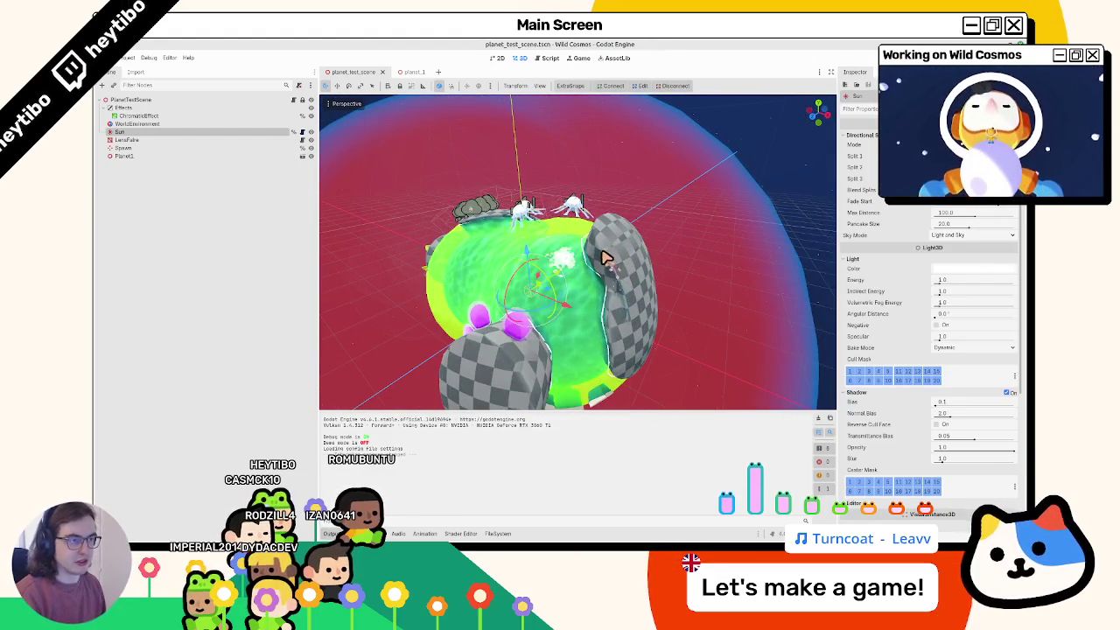
Step: Playtest the game once more, stop it, and open the planet_1 scene
key("F5")
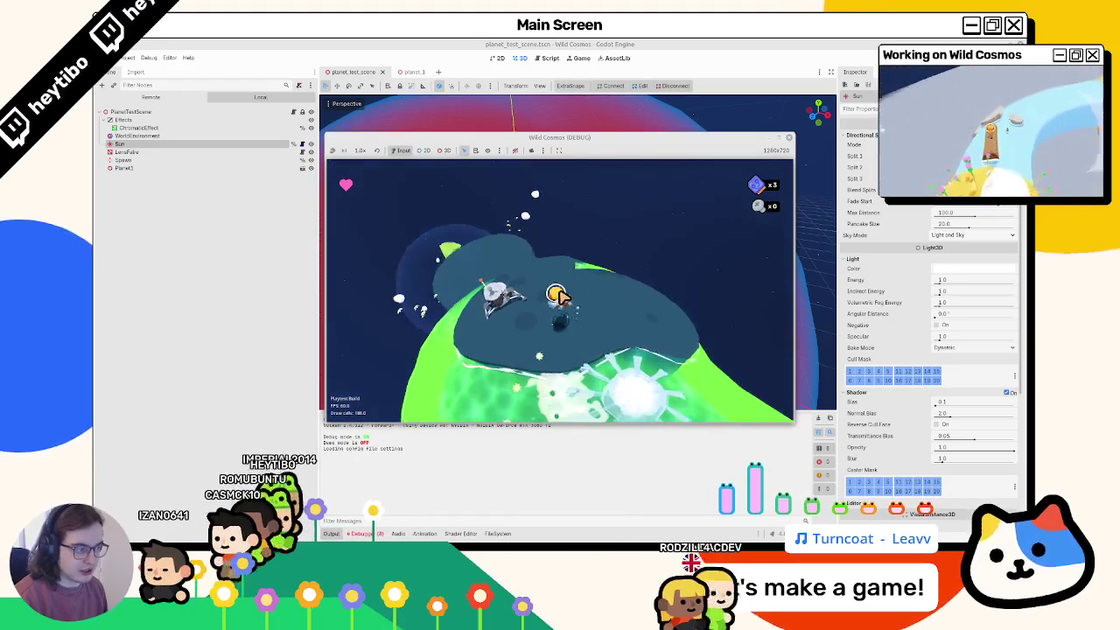
key("F8")
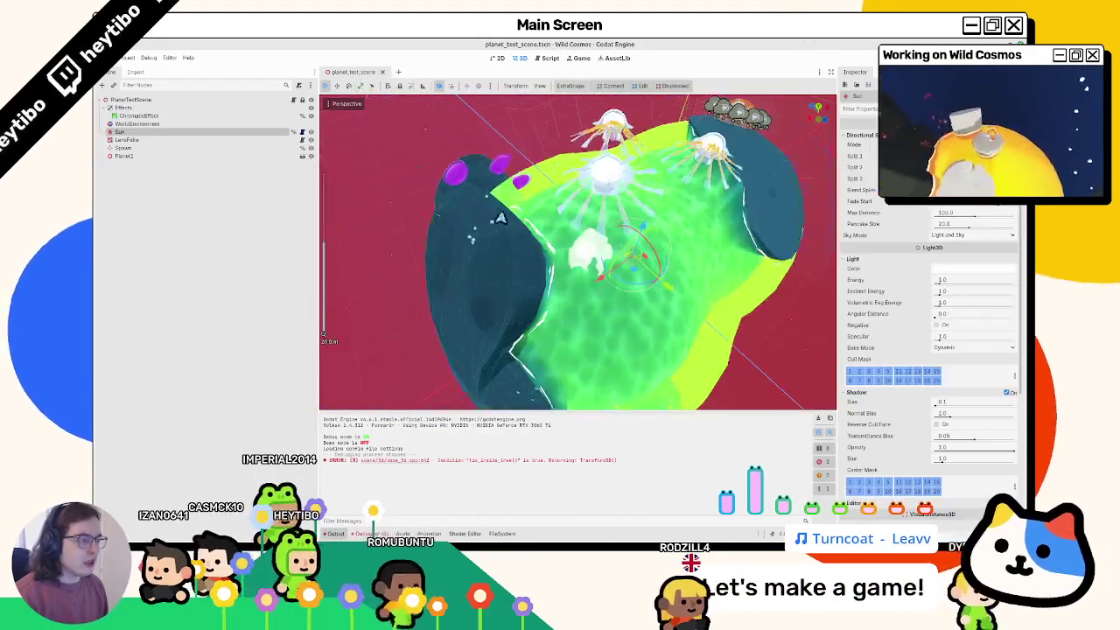
mouse_move(500, 217)
middle_mouse_down()
mouse_move(598, 207)
mouse_move(580, 295)
mouse_move(580, 240)
mouse_move(644, 292)
middle_mouse_up()
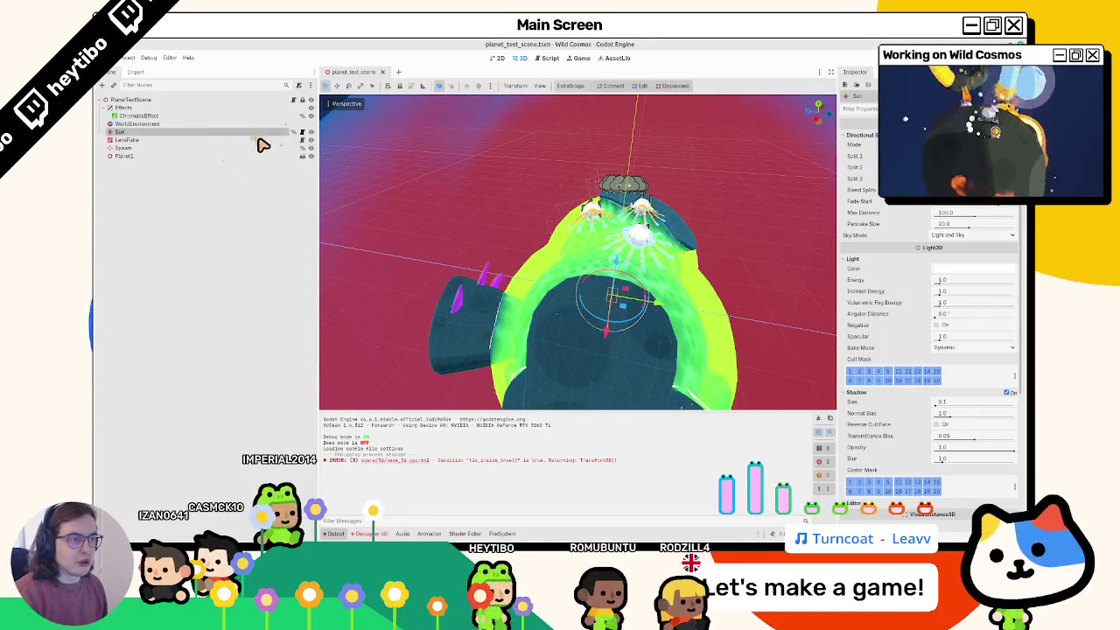
left_click(302, 155)
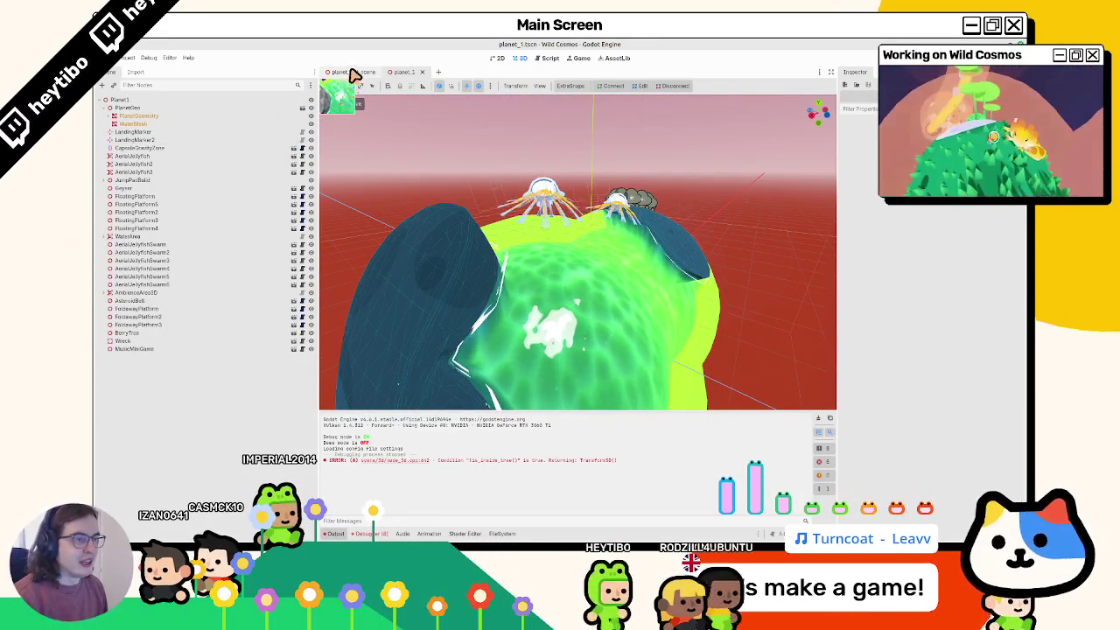
Step: Replace WaterMesh's shader Material Override with the grey checker StandardMaterial3D
left_click(133, 123)
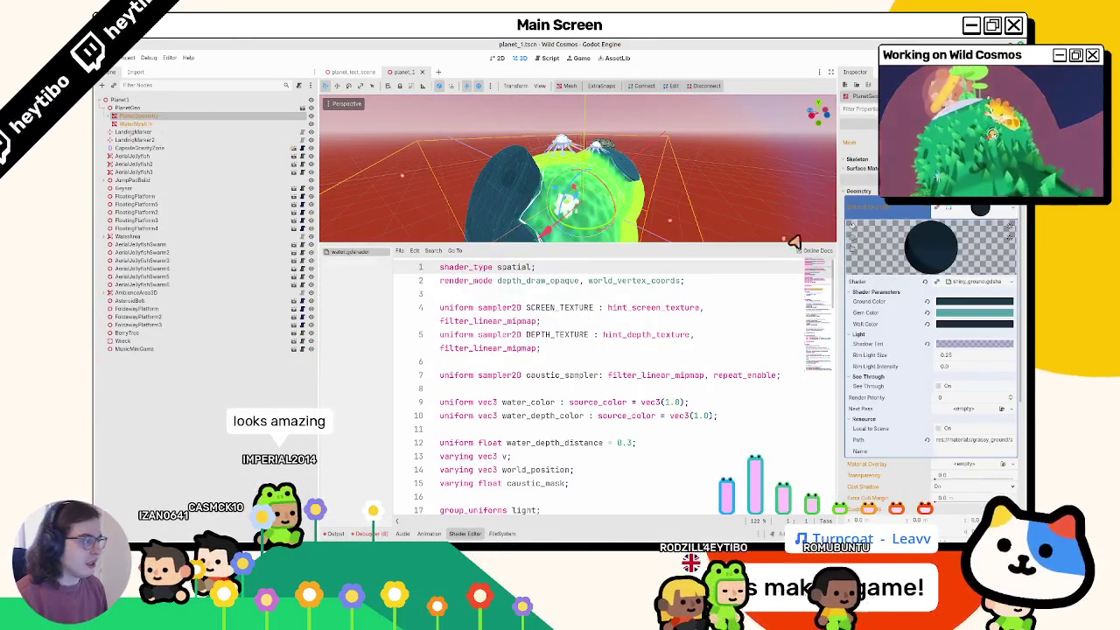
left_click(1011, 207)
left_click(971, 254)
left_click(1006, 200)
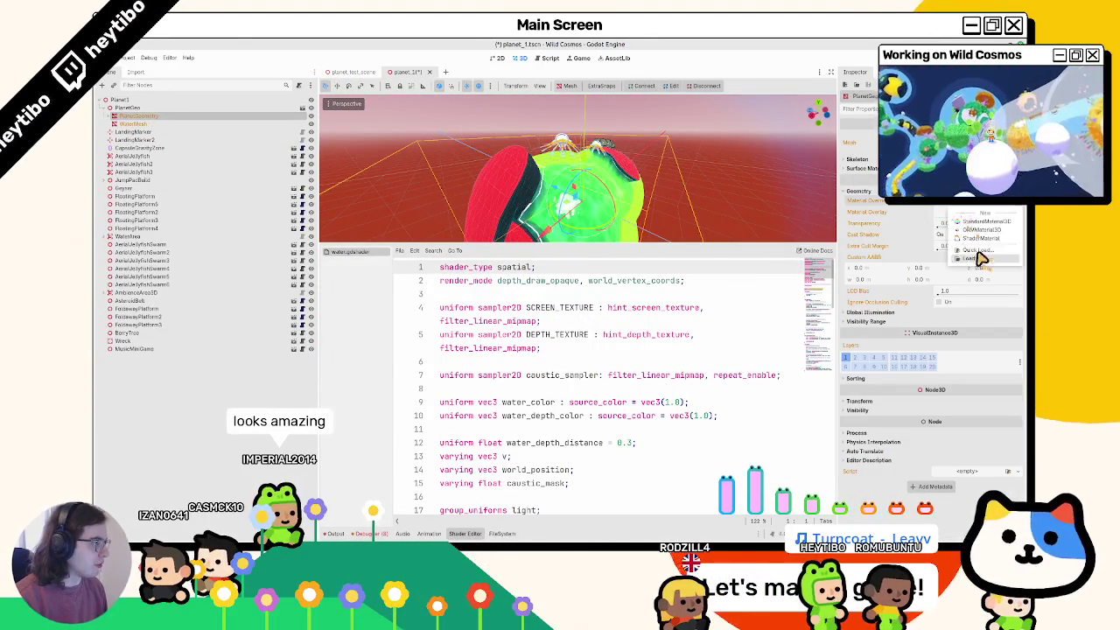
left_click(980, 252)
key("Return")
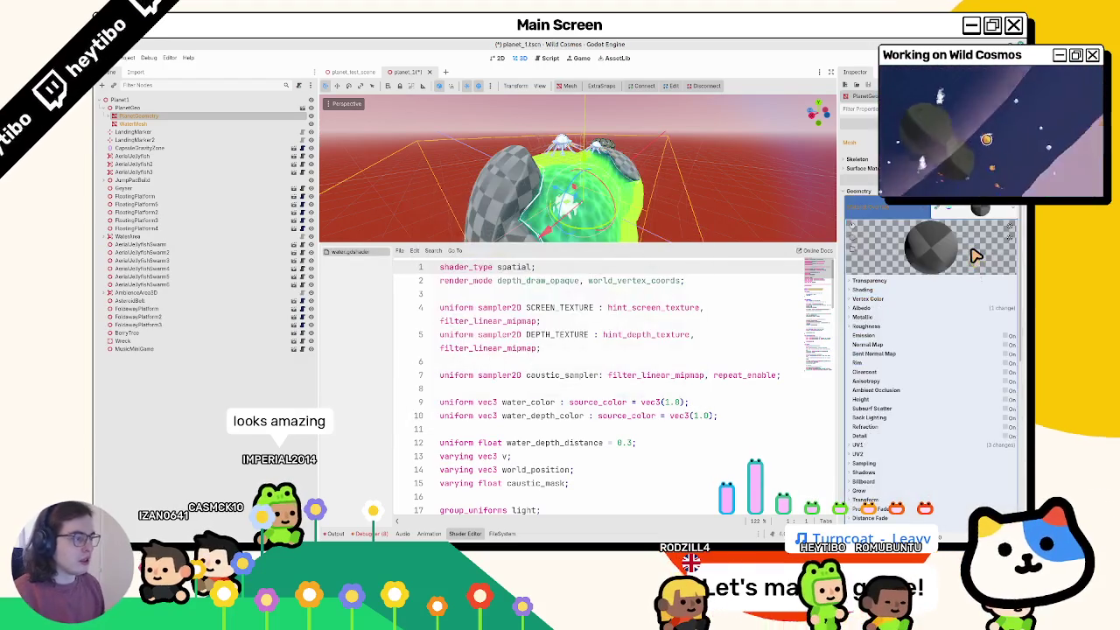
Step: Hide the Shader Editor, inspect the checkered planet from several angles, then return to Blender
left_click(464, 533)
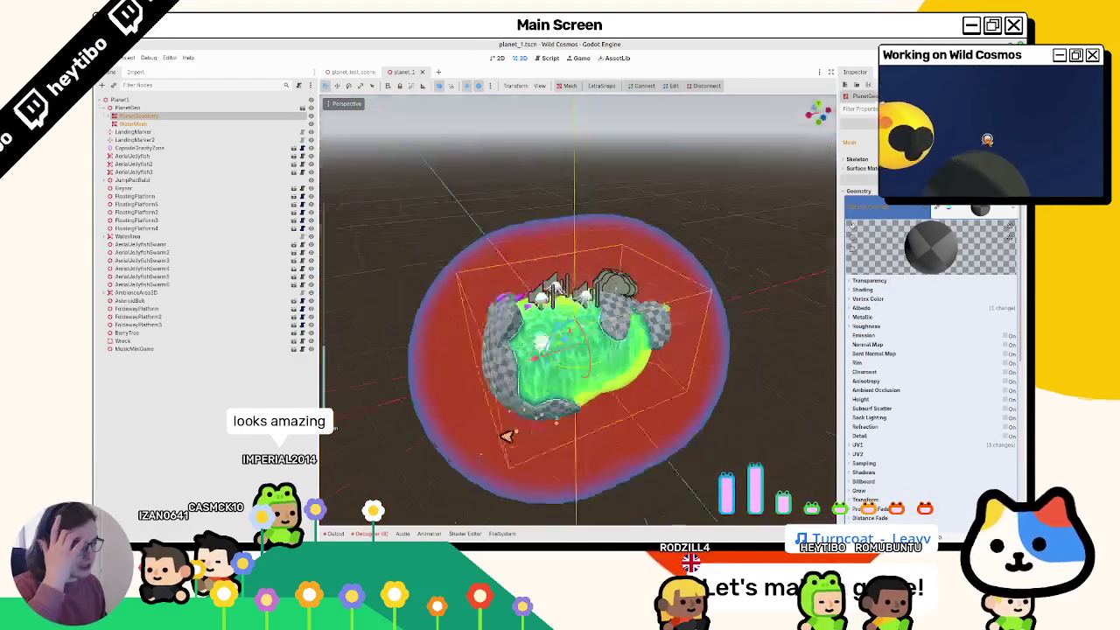
middle_click_drag(507, 407, 648, 356)
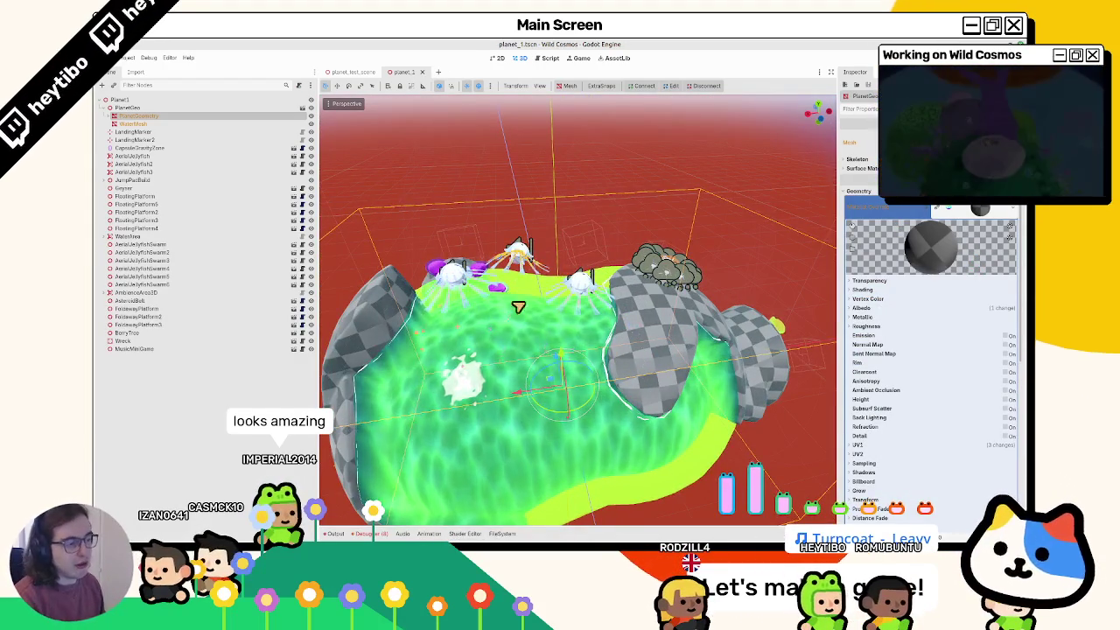
mouse_move(519, 307)
middle_mouse_down()
mouse_move(475, 375)
mouse_move(499, 337)
mouse_move(324, 422)
middle_mouse_up()
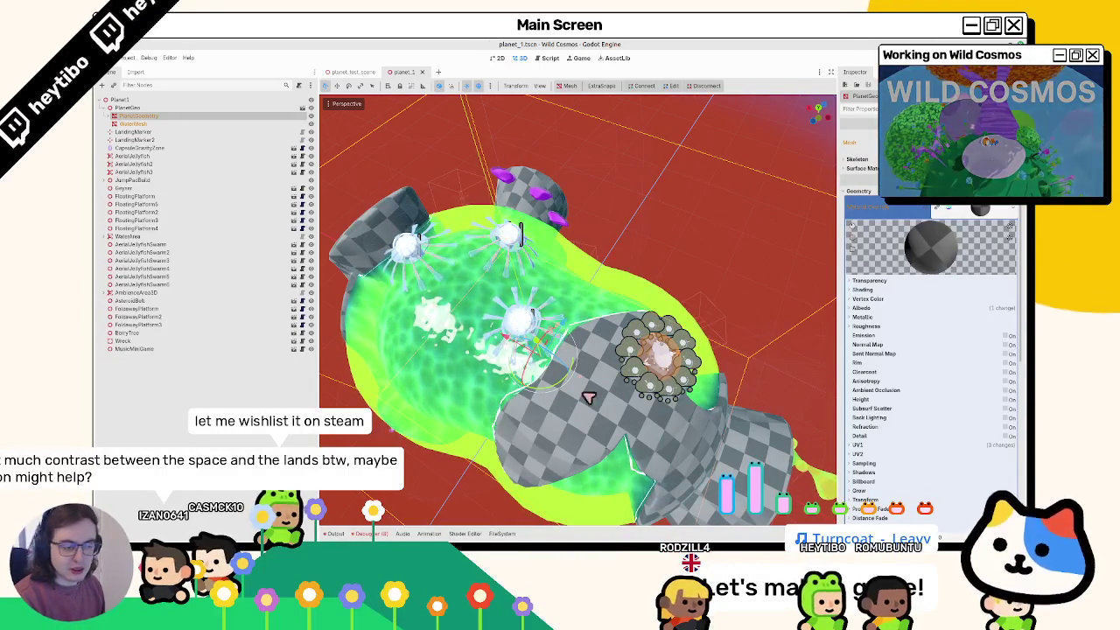
key("alt+Tab")
middle_click_drag(552, 320, 570, 318)
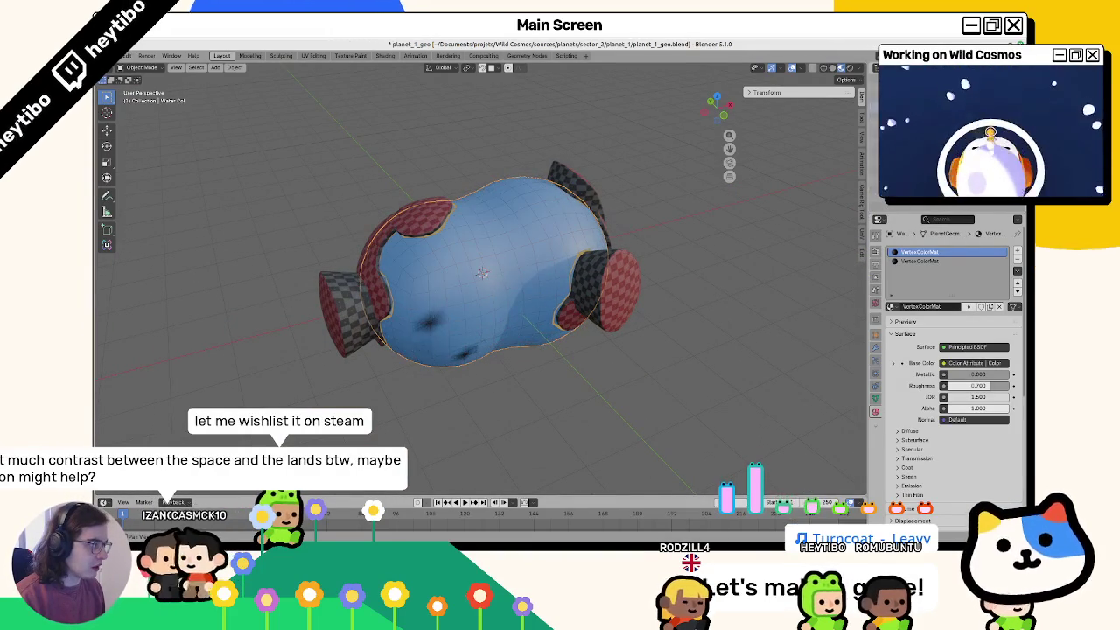
Step: Remove both VertexColorMat slots from Water.Col and isolate its mesh in local view
left_click(1018, 260)
left_click(1017, 260)
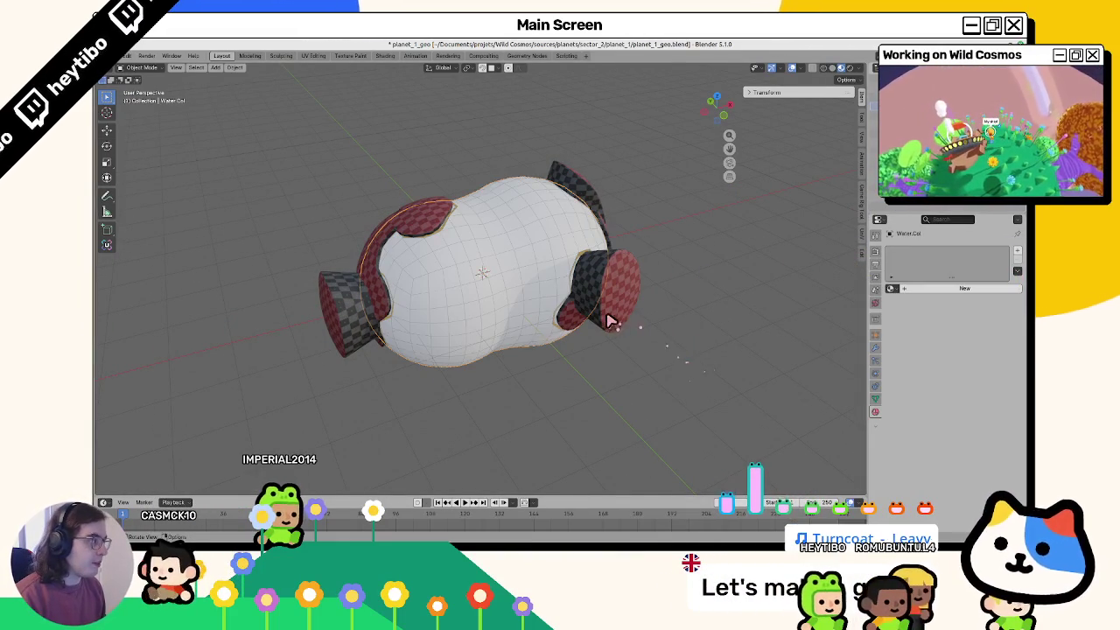
key("Tab")
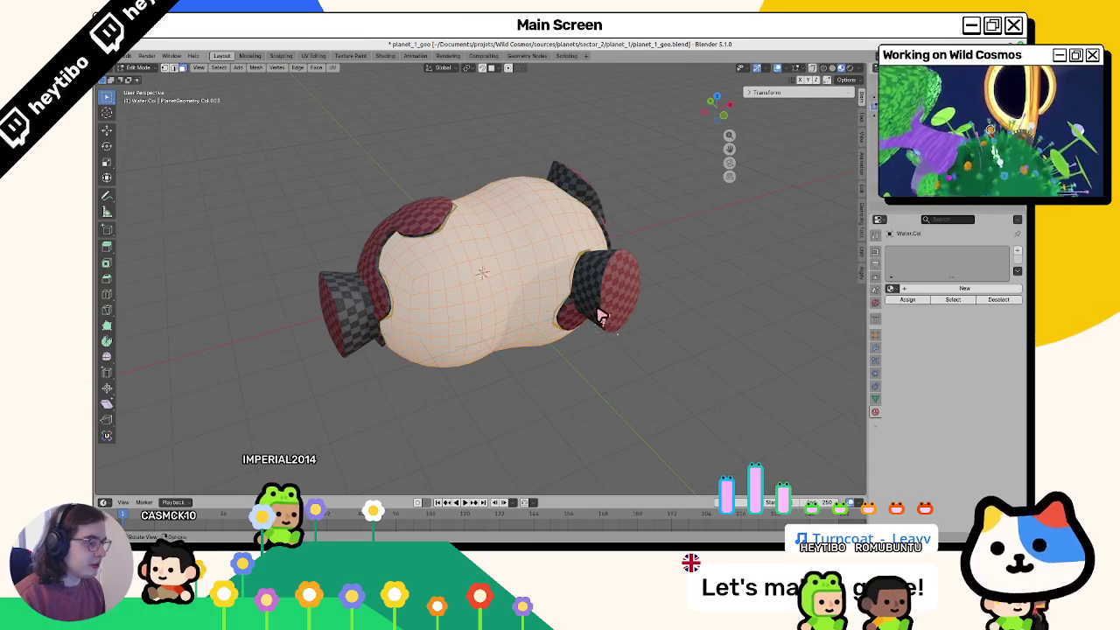
key("Tab")
key("KP_Divide")
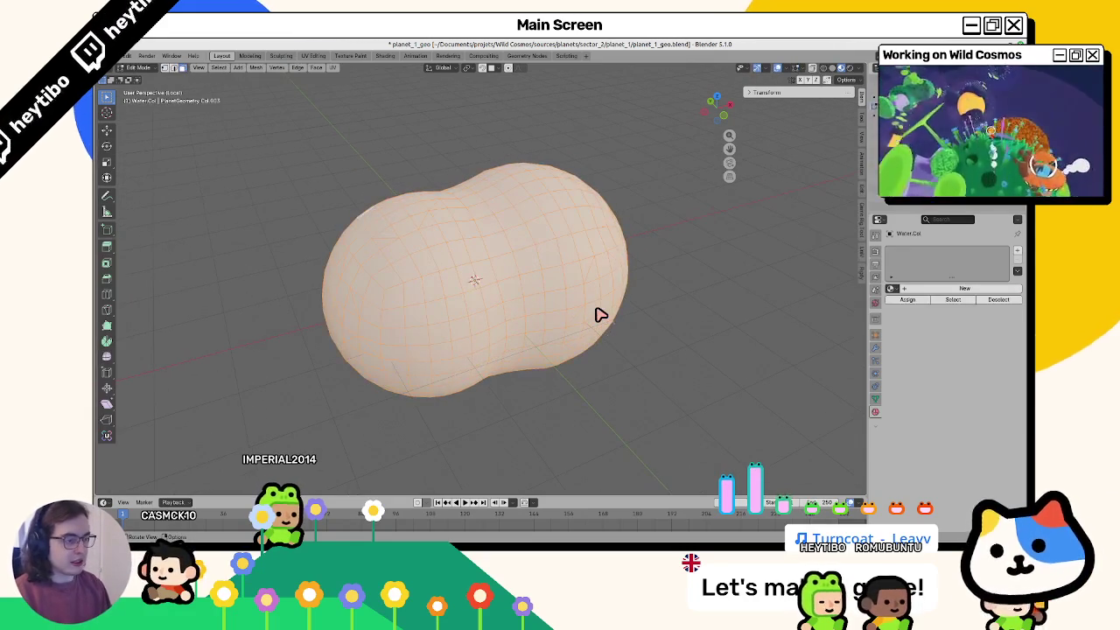
mouse_move(195, 90)
middle_mouse_down()
mouse_move(414, 213)
mouse_move(184, 85)
middle_mouse_up()
Step: Search the operator menu for remove and triangulate commands without running any
key("F3")
type("d")
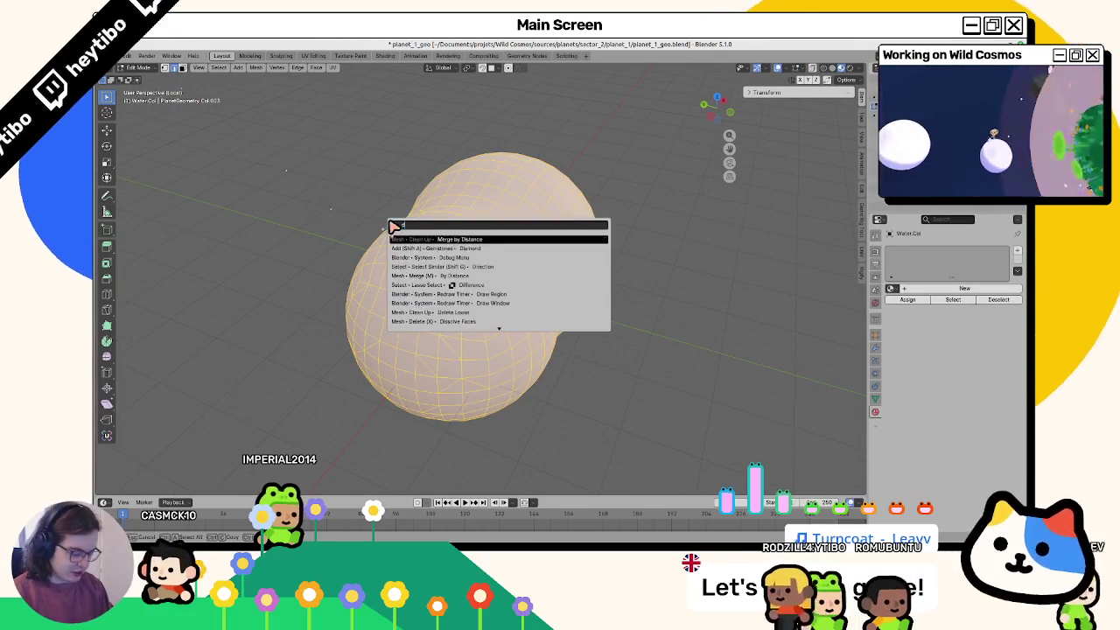
type("re")
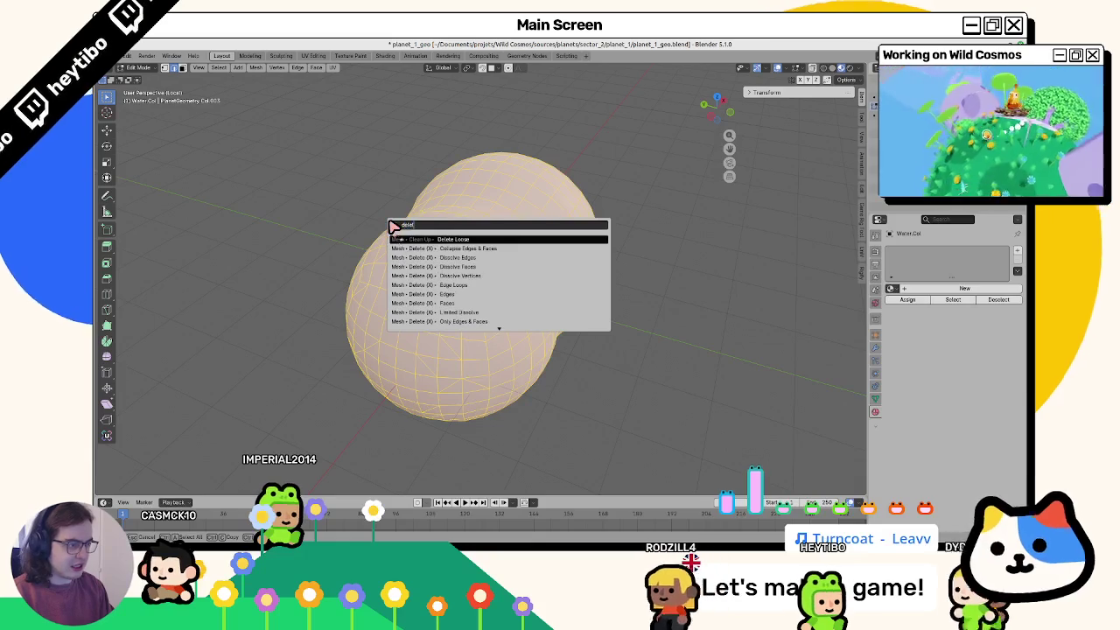
type("move")
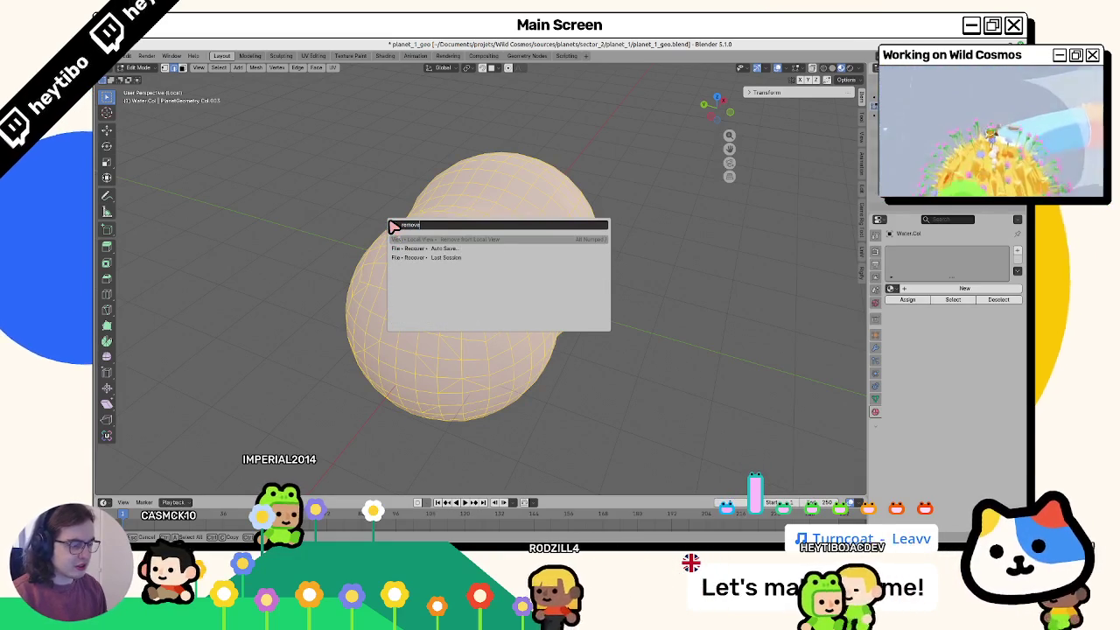
key("ctrl+BackSpace")
type("tri")
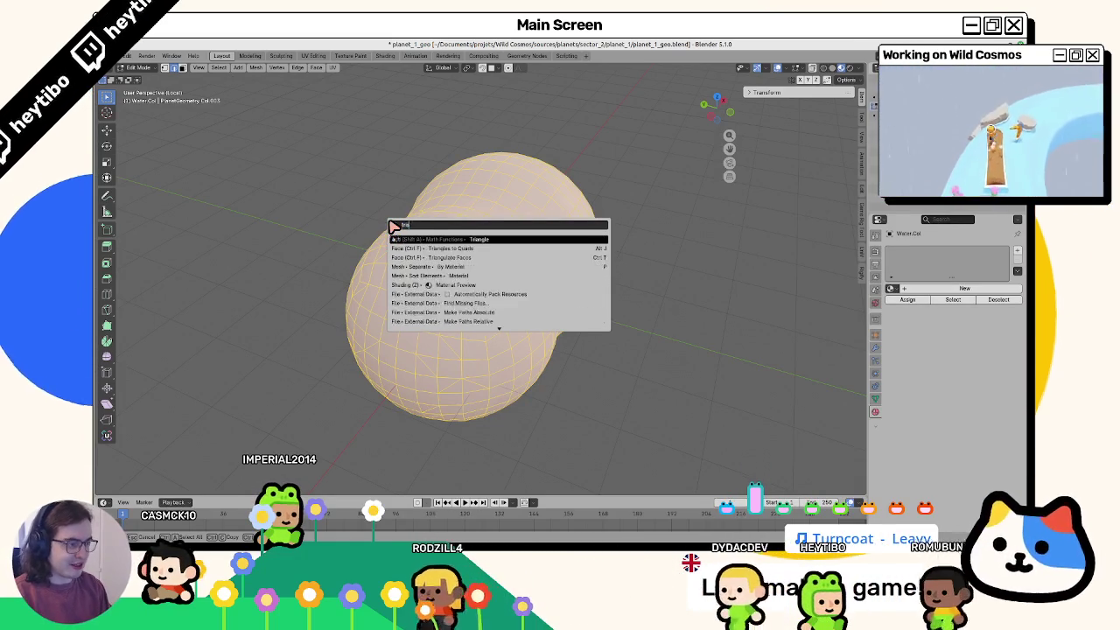
type("angu")
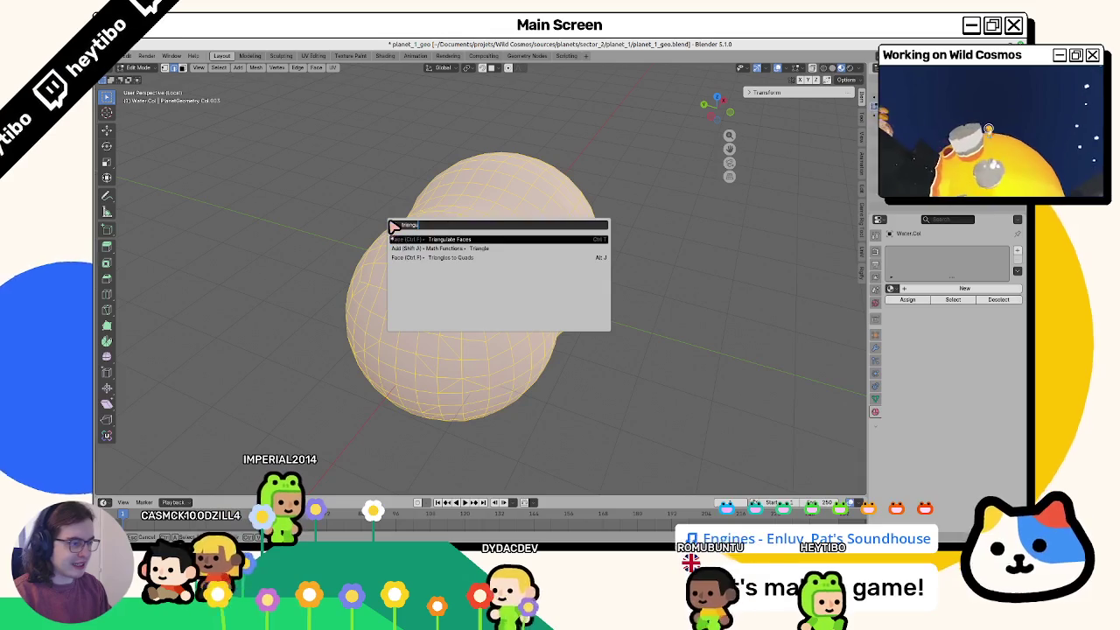
key("ctrl+BackSpace")
type("untriang")
key("ctrl+BackSpace")
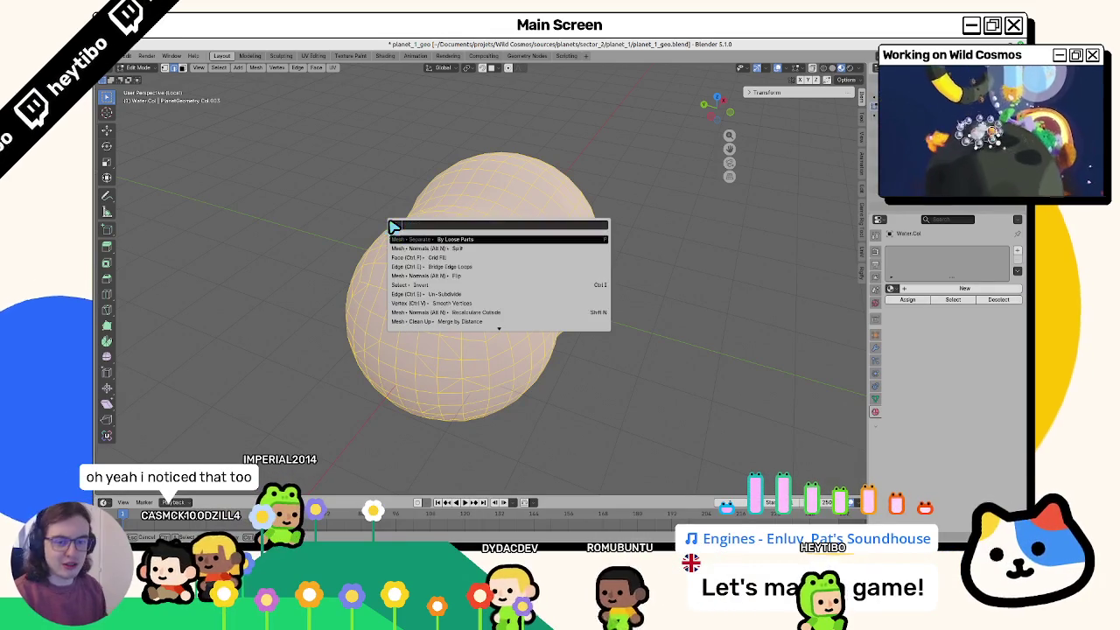
key("Escape")
Step: Select the entire mesh and run Degenerate Dissolve on it
key("alt+a")
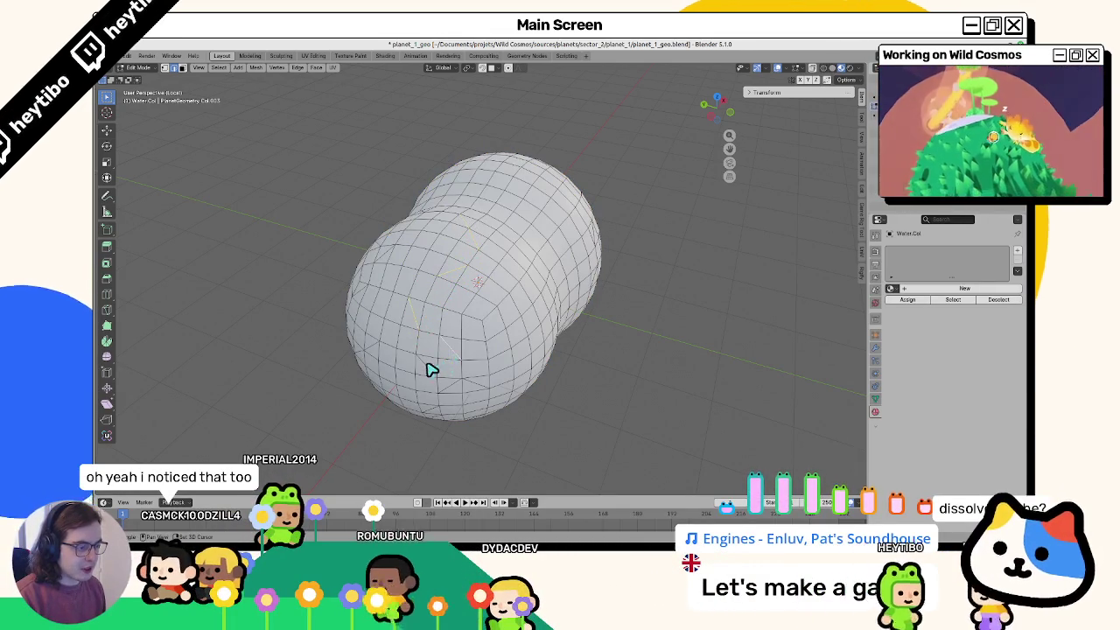
mouse_move(470, 393)
middle_mouse_down()
mouse_move(487, 357)
mouse_move(446, 370)
middle_mouse_up()
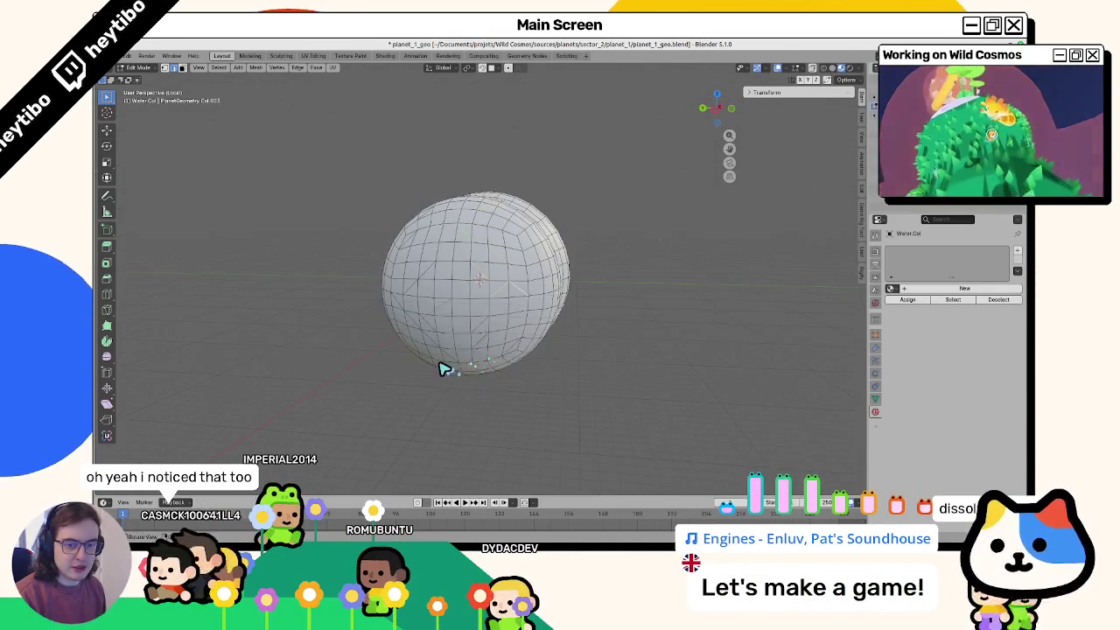
key("a")
key("F3")
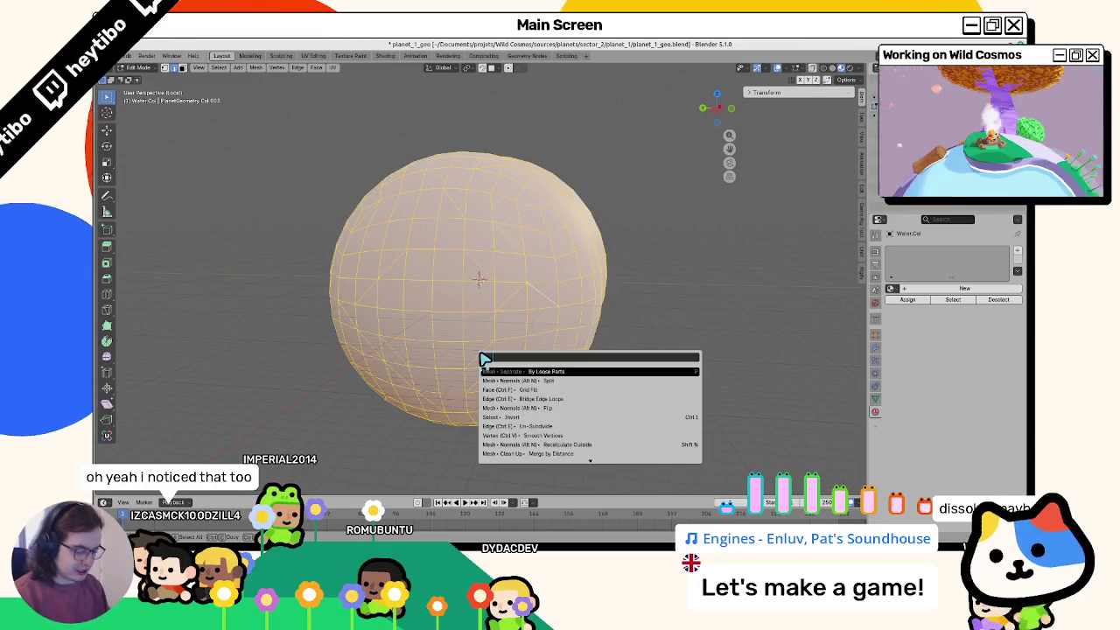
type("dissolve")
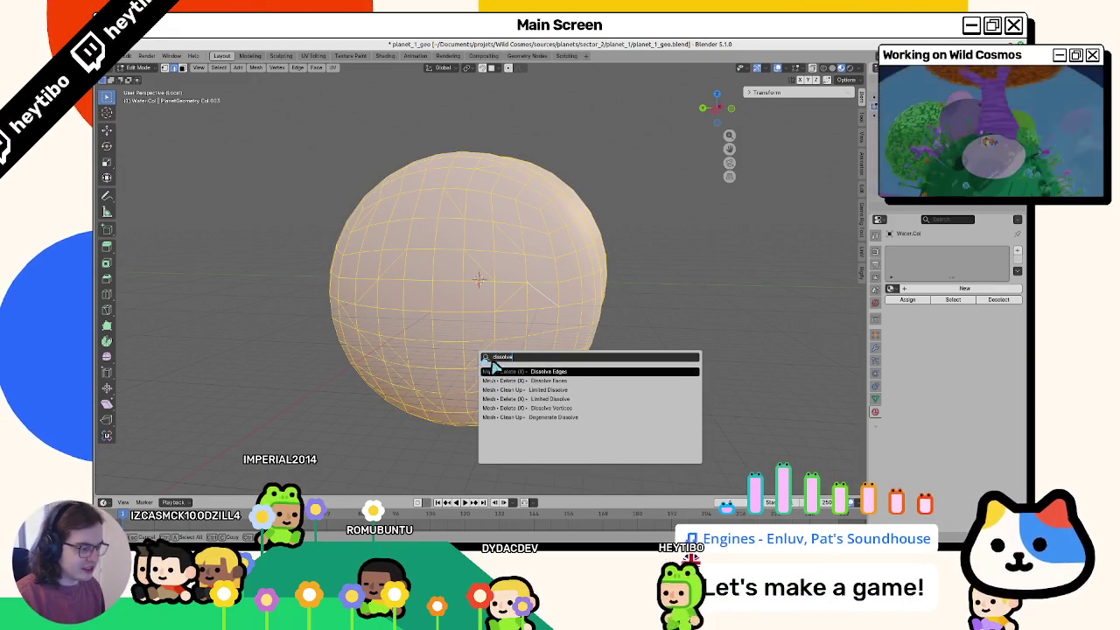
left_click(547, 417)
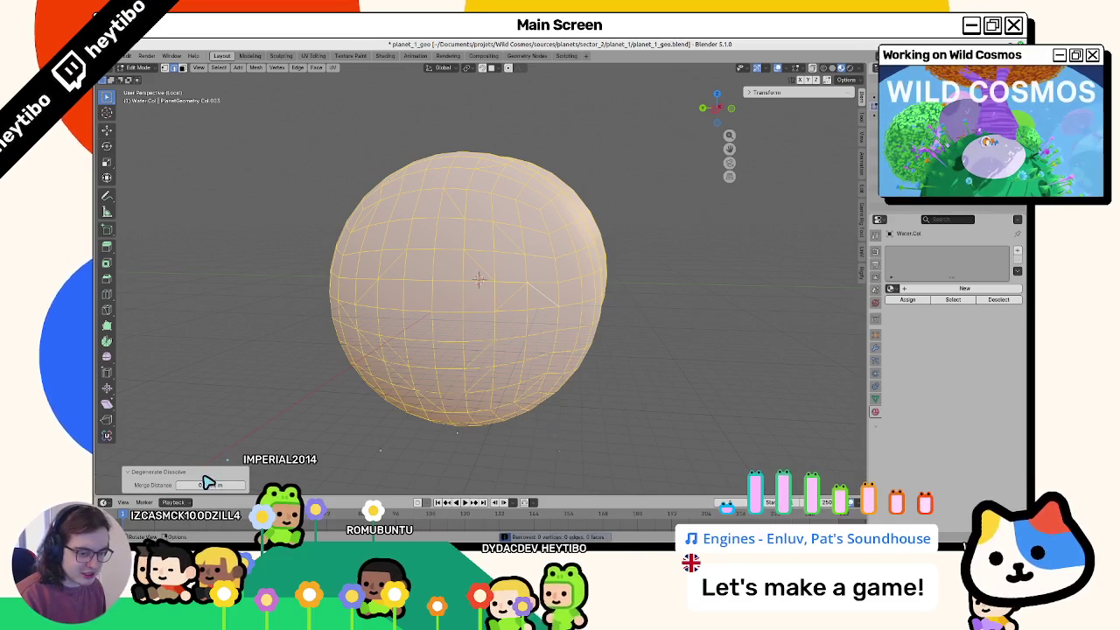
key("h")
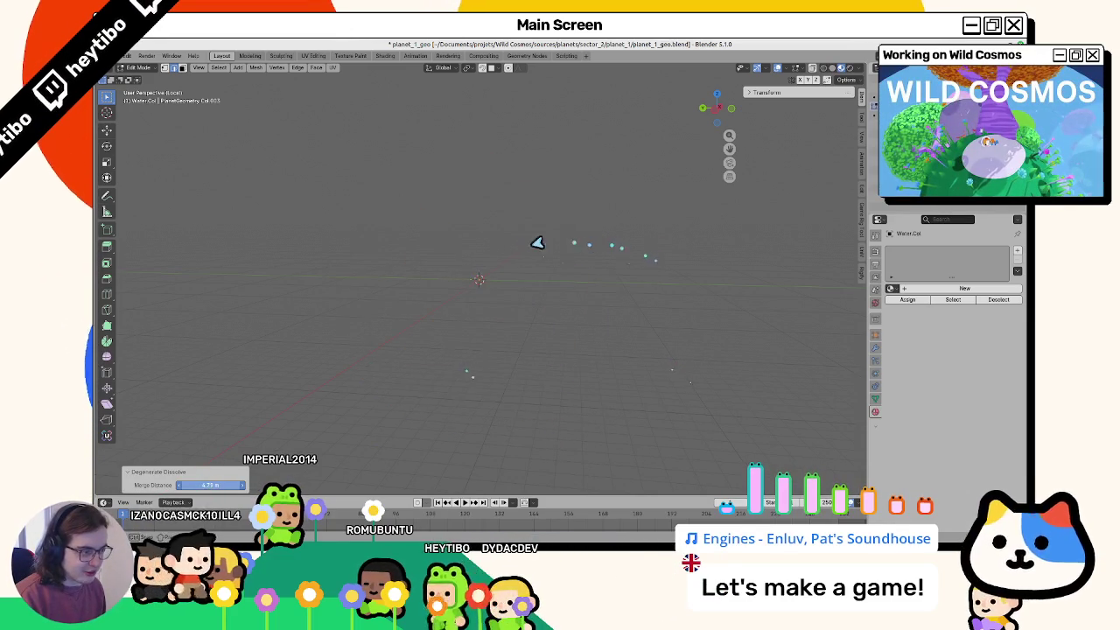
key("alt+h")
key("alt+a")
middle_click_drag(495, 332, 517, 340)
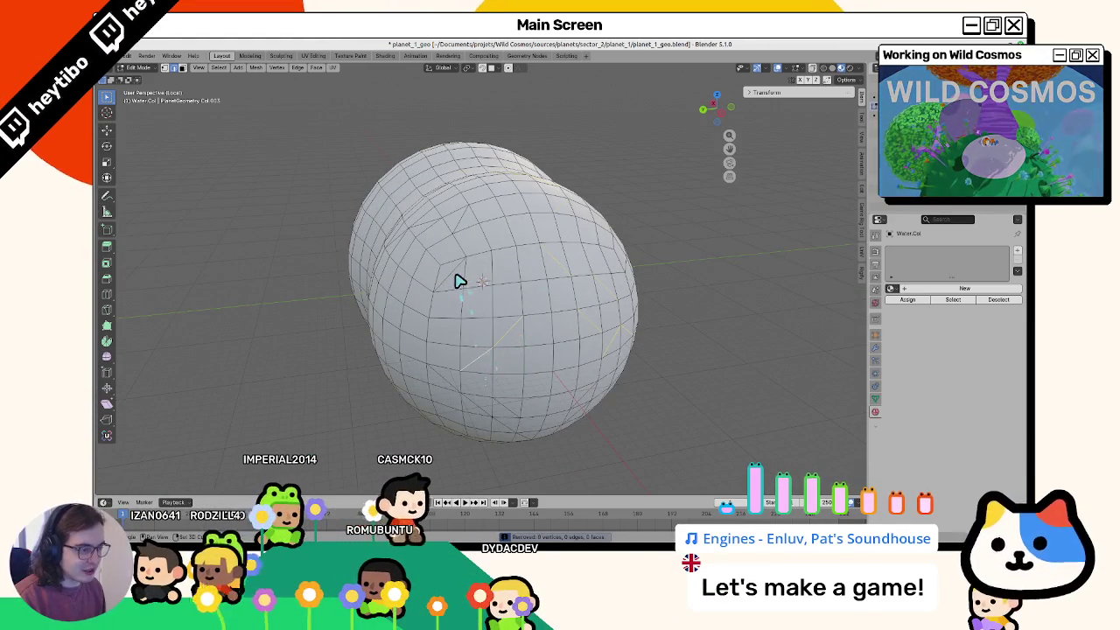
middle_click_drag(470, 325, 442, 296)
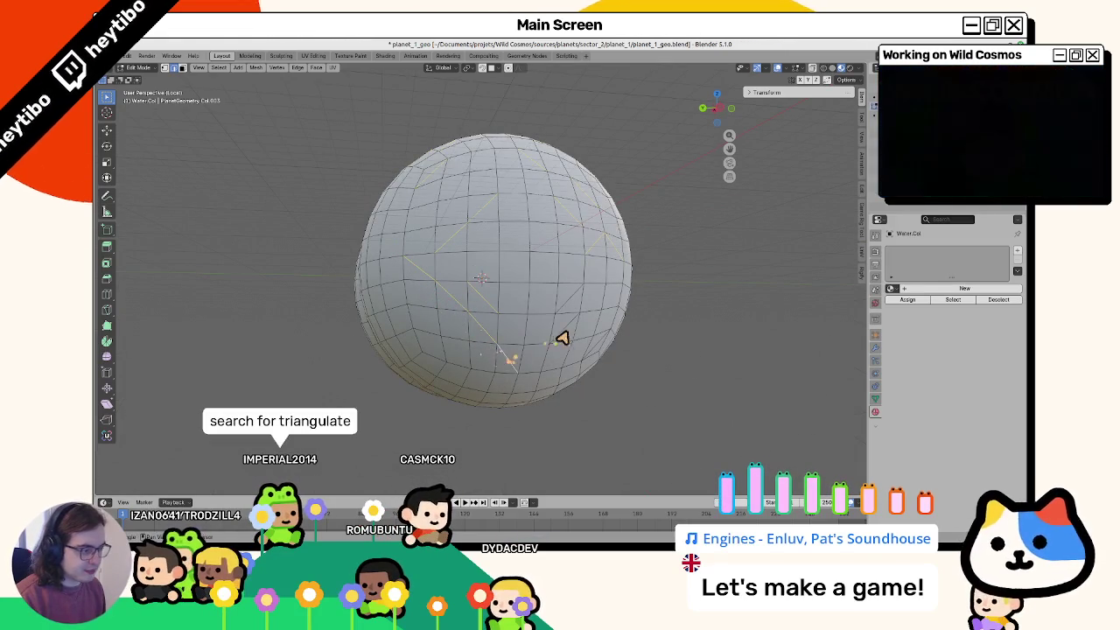
middle_click_drag(565, 314, 544, 337)
middle_click_drag(470, 320, 402, 333)
mouse_move(525, 293)
middle_mouse_down()
mouse_move(498, 322)
mouse_move(563, 325)
middle_mouse_up()
scroll(498, 321, "down", 3)
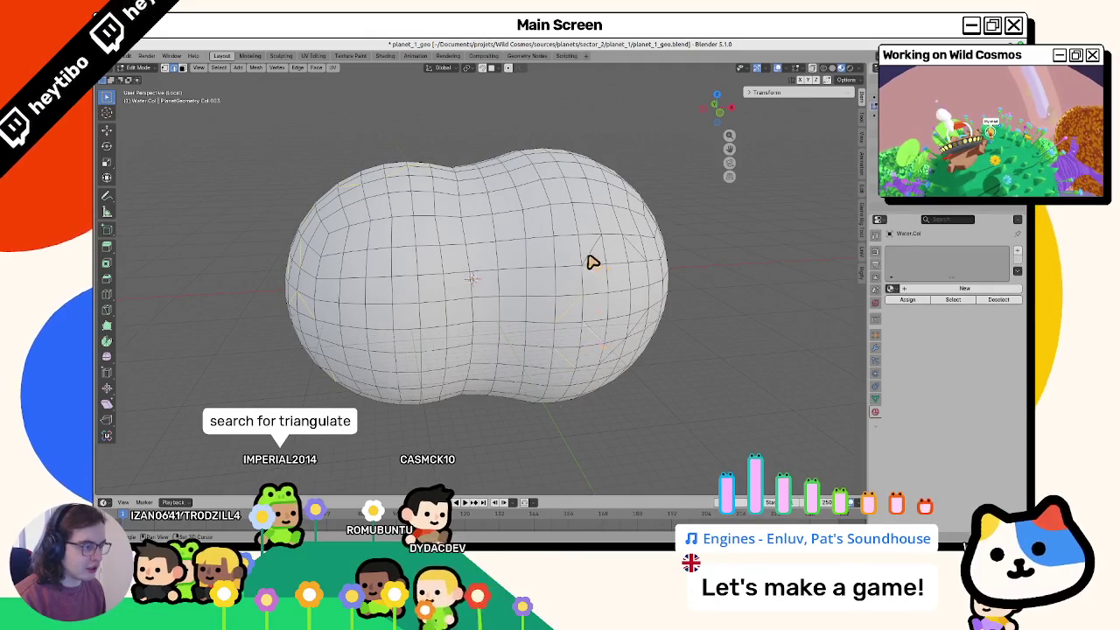
middle_click_drag(642, 254, 607, 275)
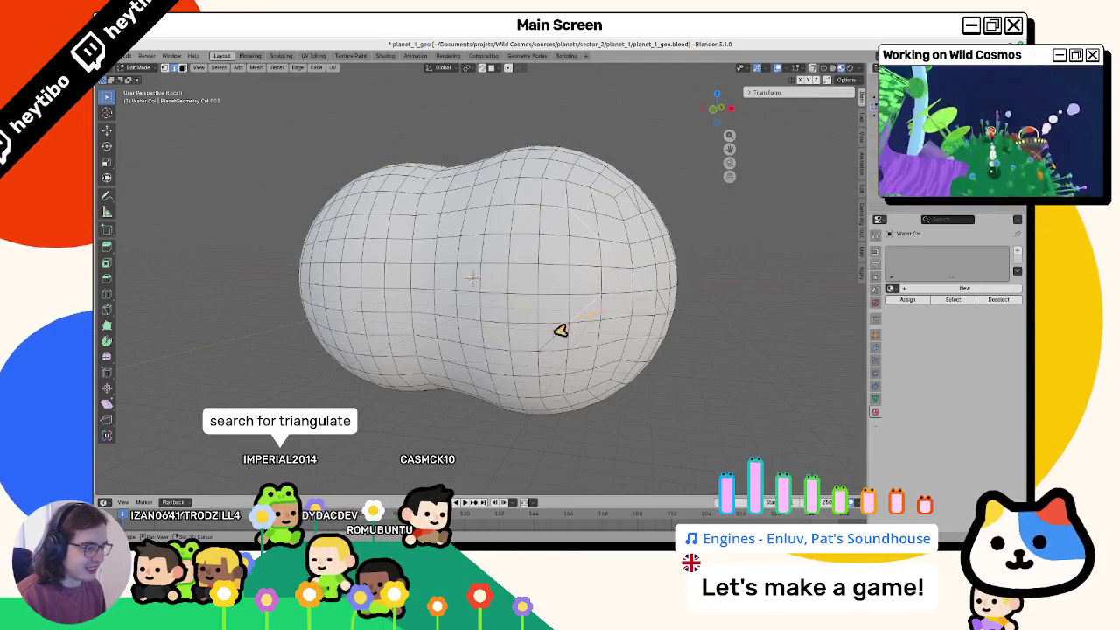
scroll(567, 327, "up", 2)
middle_click_drag(572, 325, 550, 344)
mouse_move(537, 200)
middle_mouse_down()
mouse_move(525, 216)
mouse_move(494, 217)
middle_mouse_up()
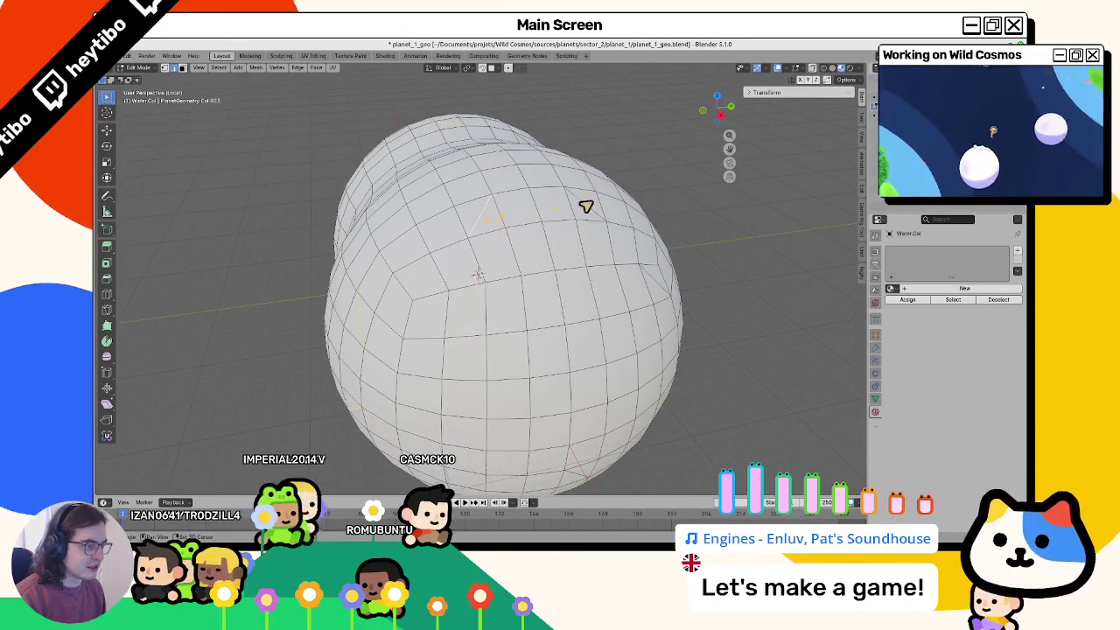
mouse_move(618, 232)
middle_mouse_down()
mouse_move(590, 245)
mouse_move(558, 226)
middle_mouse_up()
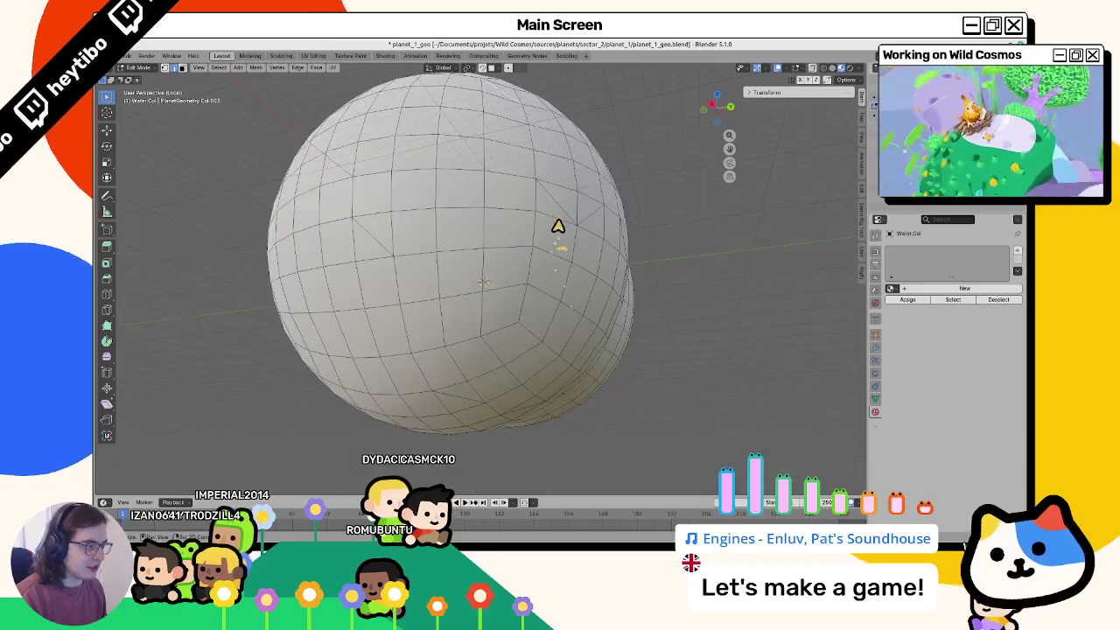
mouse_move(343, 177)
middle_mouse_down()
mouse_move(367, 218)
mouse_move(479, 294)
middle_mouse_up()
middle_click_drag(529, 332, 486, 287)
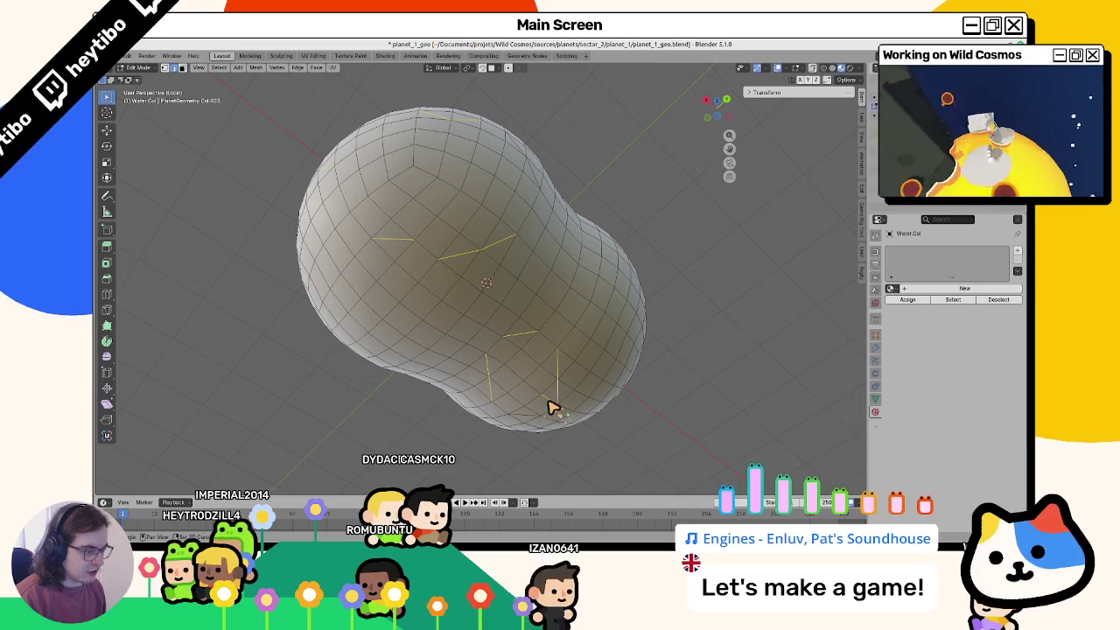
mouse_move(531, 420)
middle_mouse_down()
mouse_move(530, 399)
mouse_move(555, 420)
mouse_move(569, 356)
mouse_move(513, 390)
mouse_move(525, 399)
mouse_move(420, 333)
middle_mouse_up()
scroll(482, 285, "down", 5)
mouse_move(482, 285)
middle_mouse_down()
mouse_move(497, 272)
mouse_move(466, 275)
middle_mouse_up()
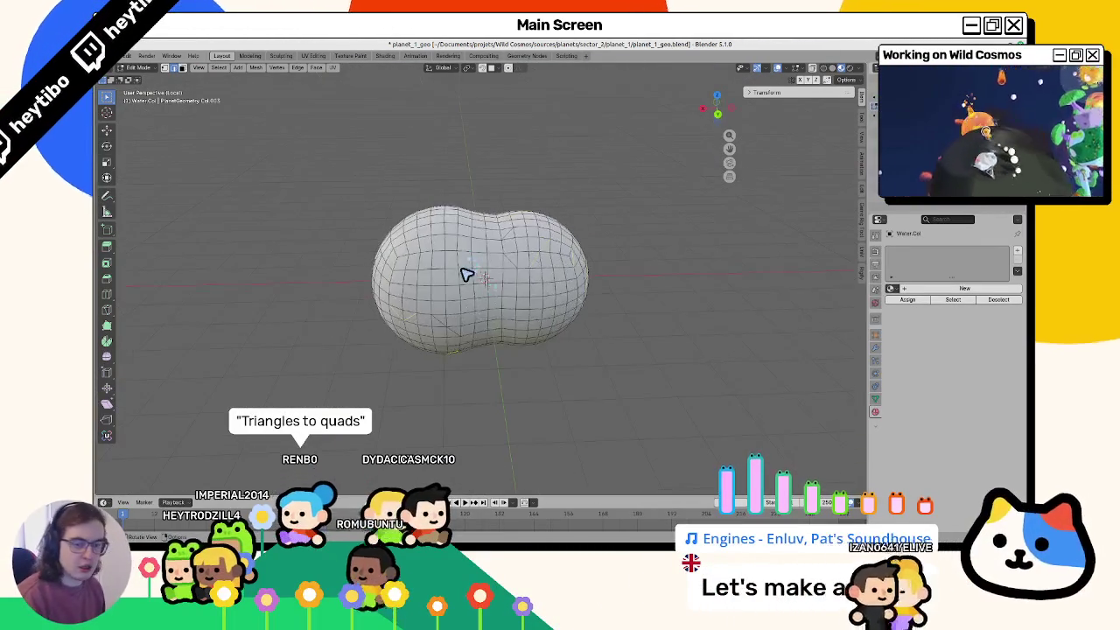
scroll(466, 275, "up", 3)
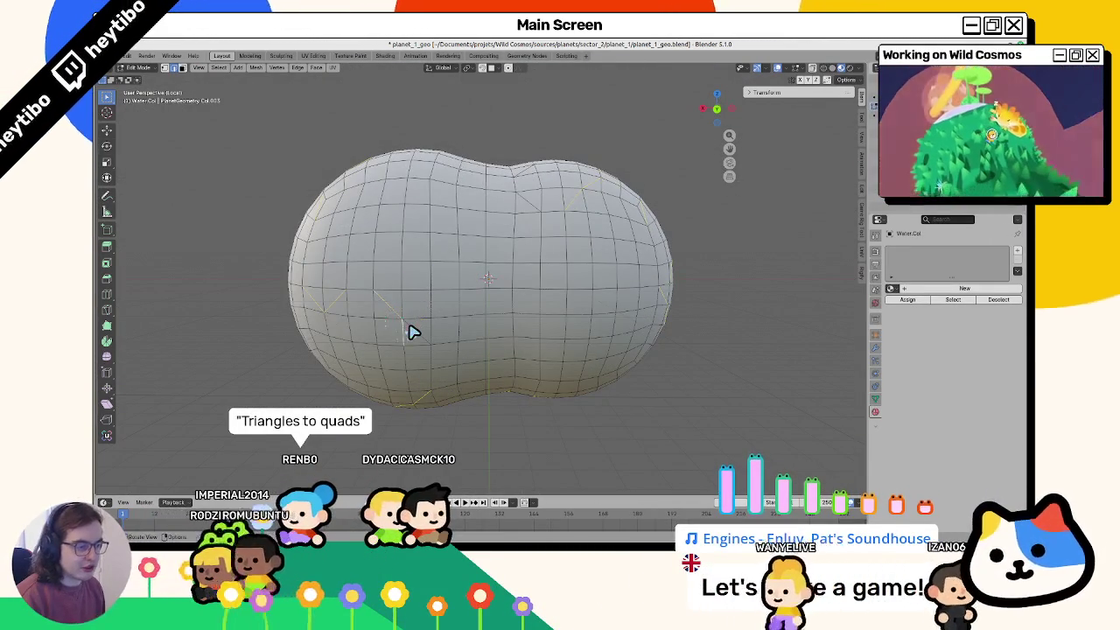
Step: Convert all of Water.Col's triangles to quads with Triangles to Quads
key("a")
key("F3")
type("triangu")
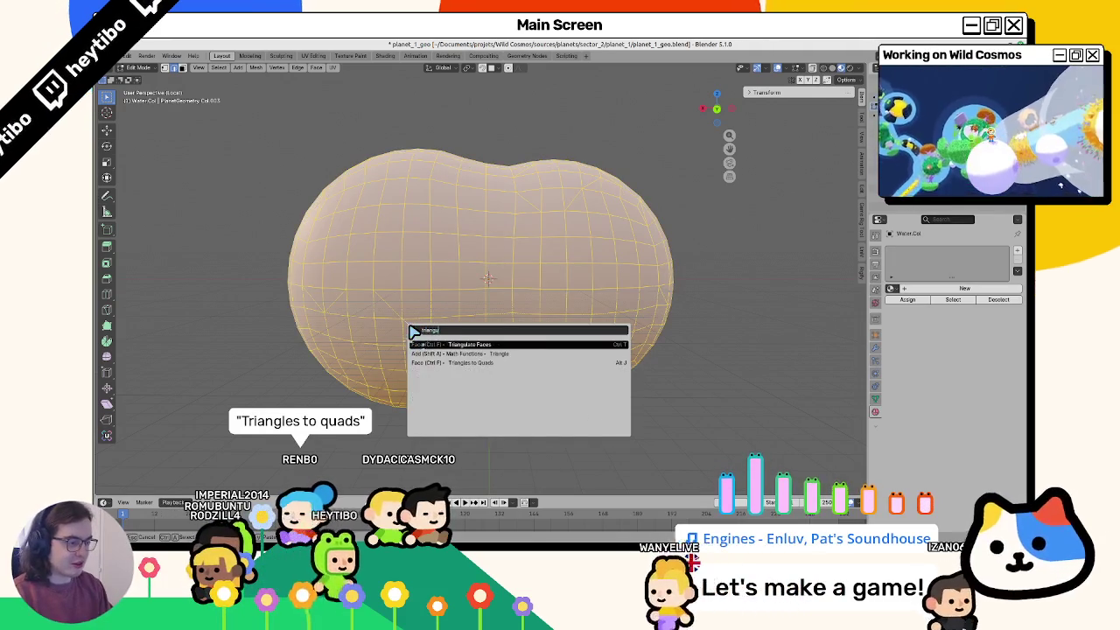
key("Down")
key("Down")
key("Return")
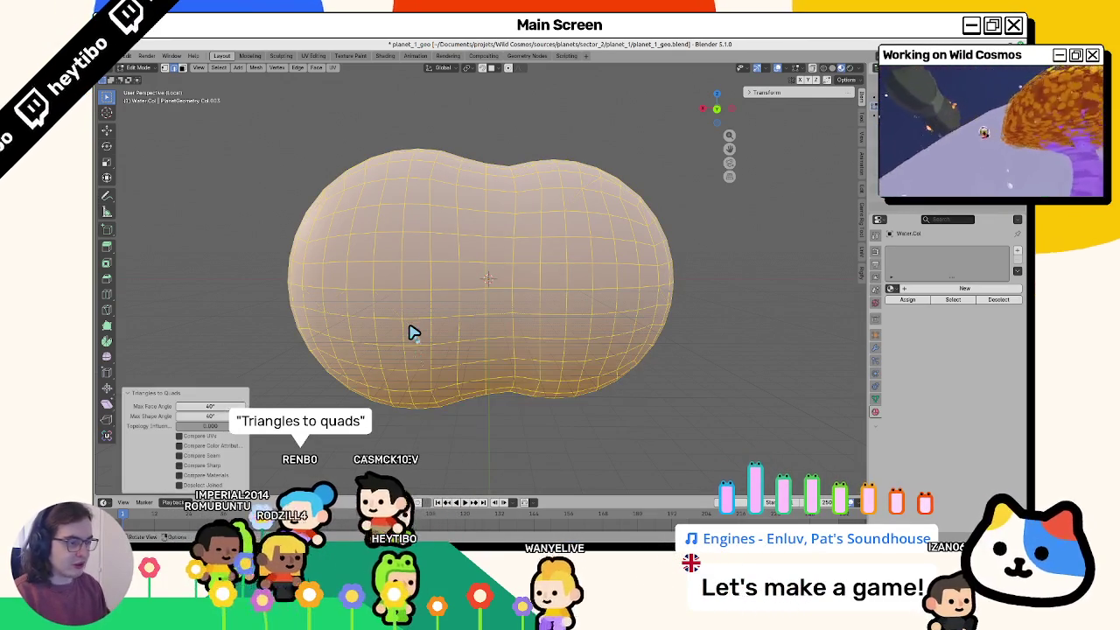
Step: Return to object mode and exit local view to show the whole scene
mouse_move(412, 331)
middle_mouse_down()
mouse_move(444, 330)
mouse_move(642, 255)
mouse_move(545, 232)
middle_mouse_up()
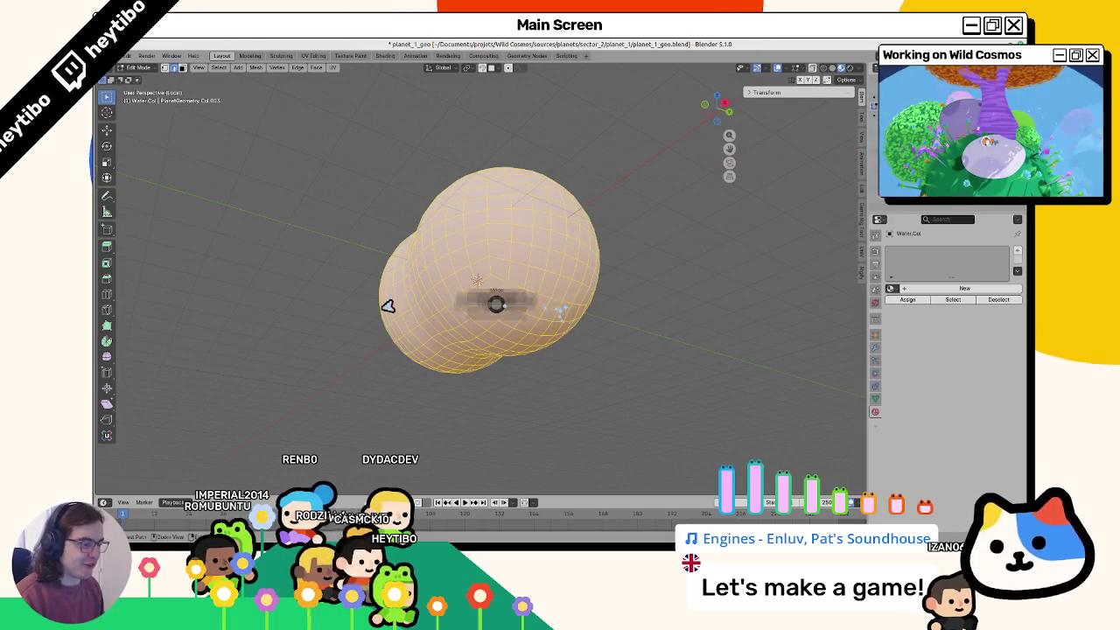
key("Tab")
key("KP_Divide")
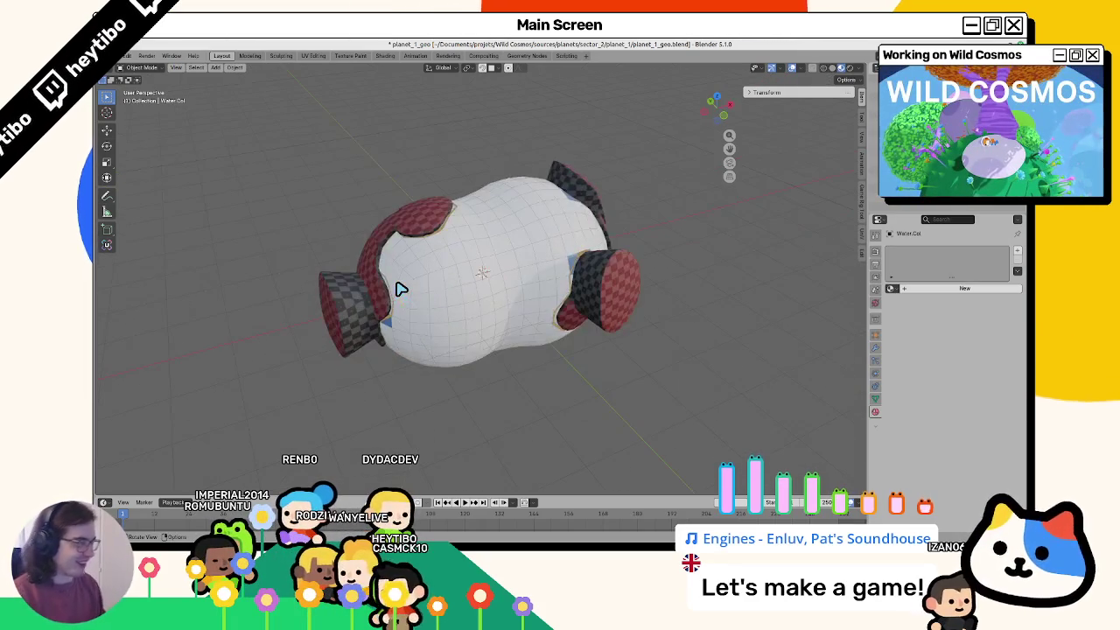
Step: Select Water.Col and try a 13.5189 m shrink/fatten in edit mode
left_click(531, 267)
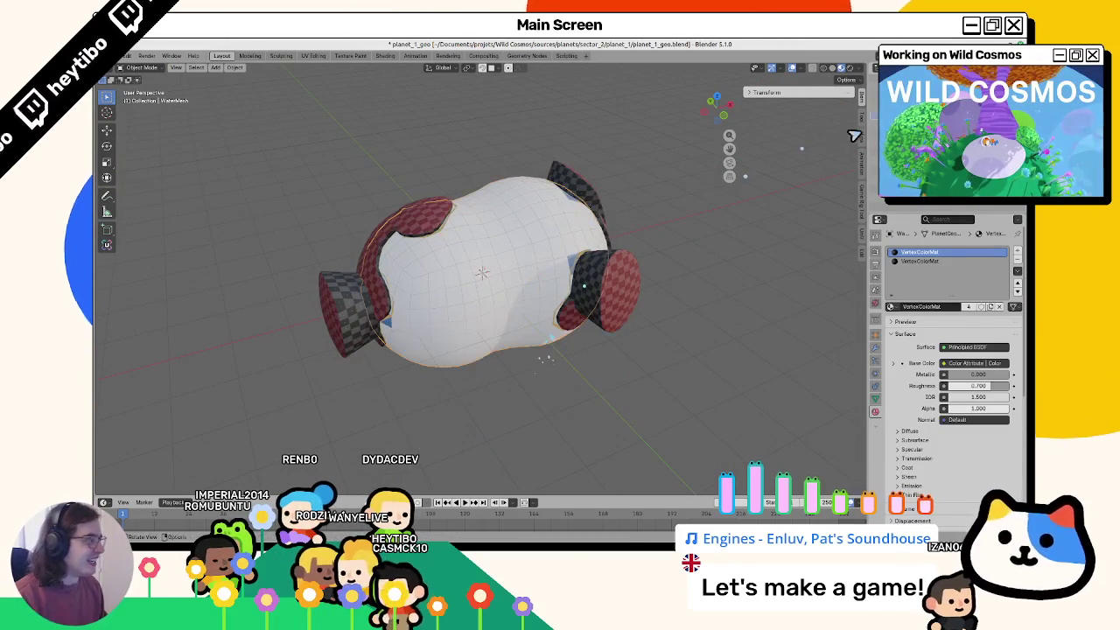
left_click(523, 254)
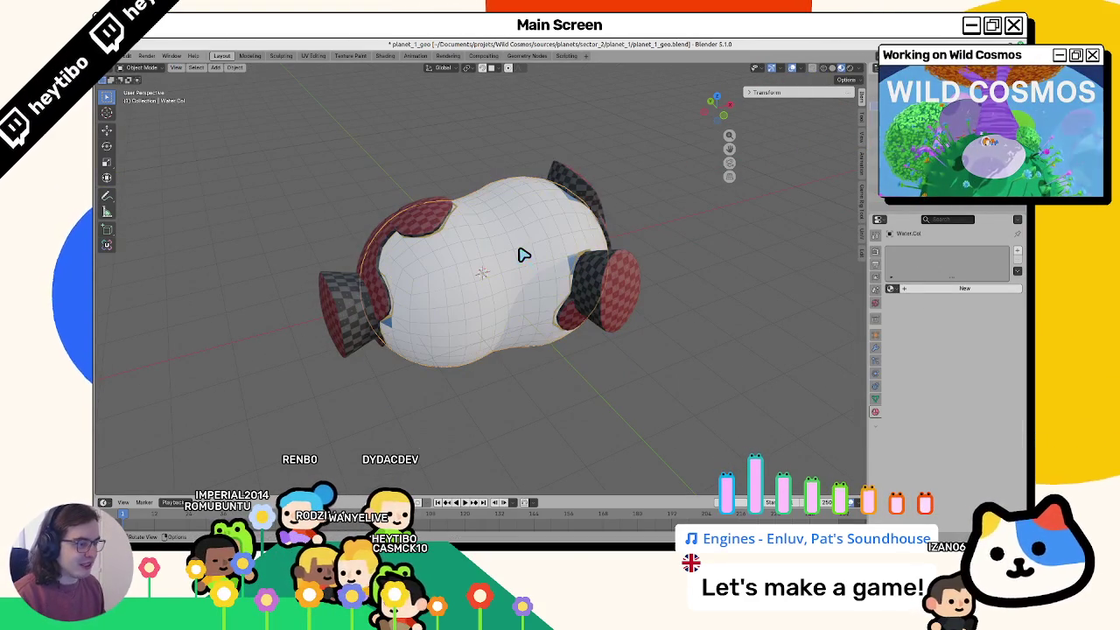
key("Tab")
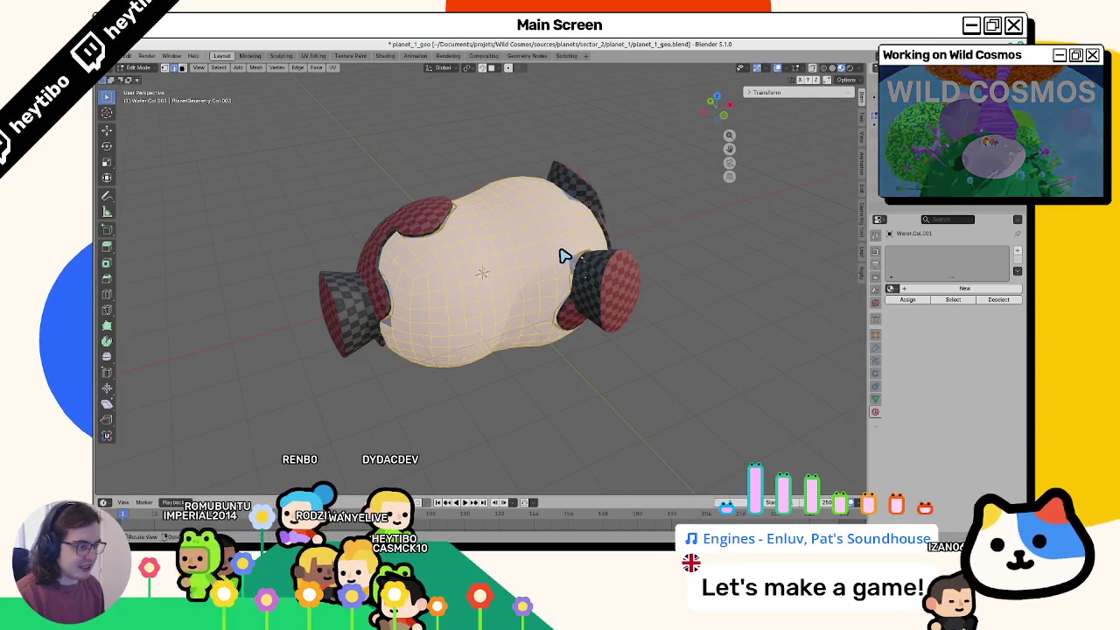
key("alt+s")
middle_click_drag(577, 232, 580, 222)
type("13.5189")
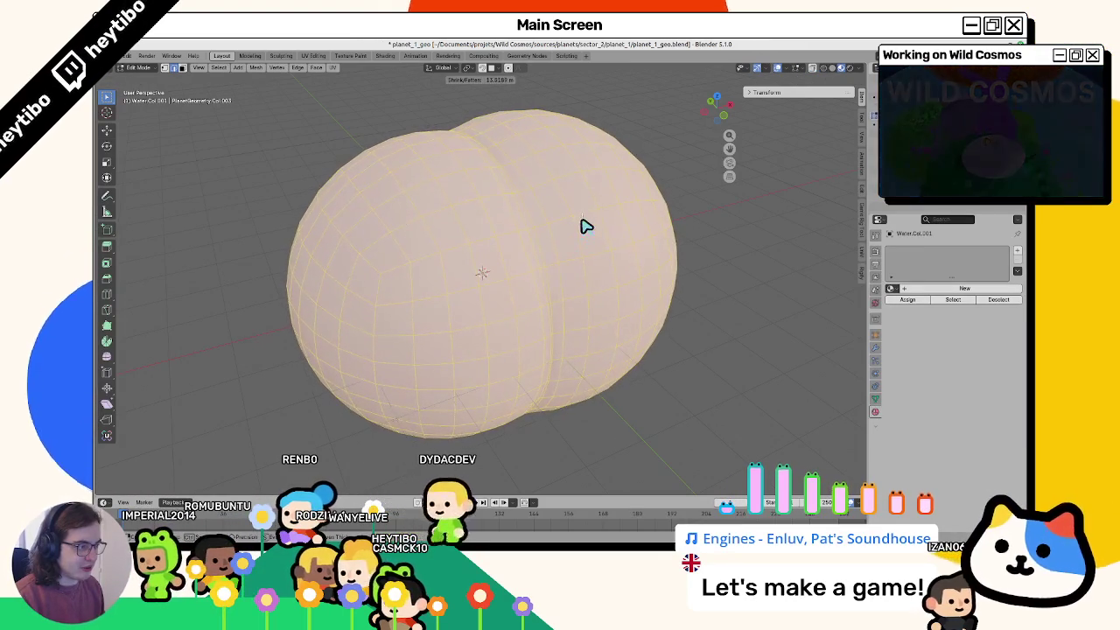
key("Return")
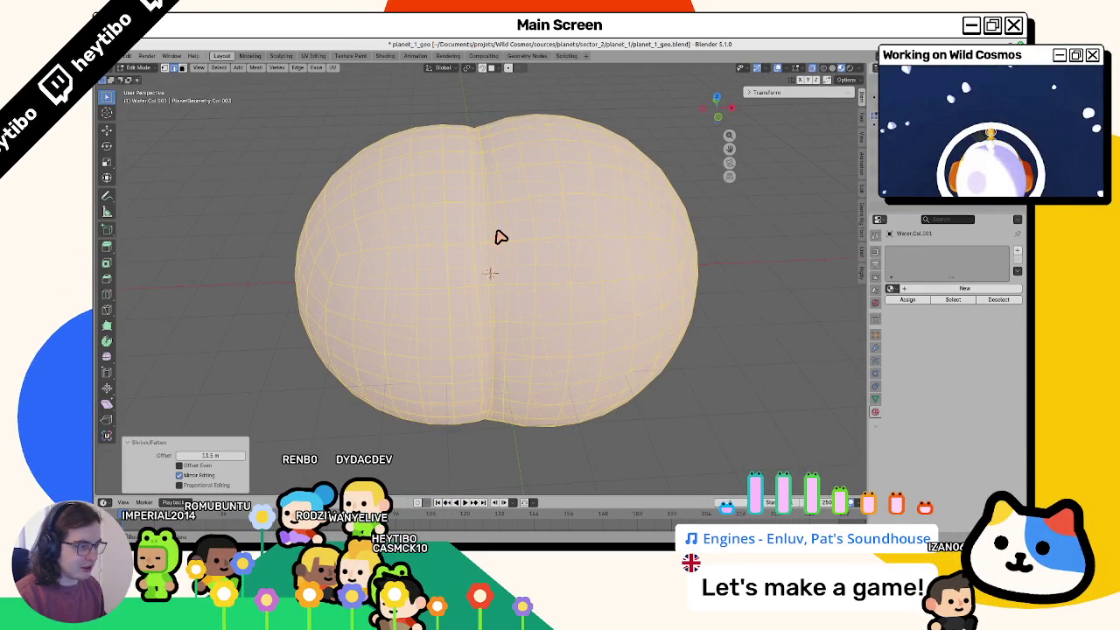
Step: Undo the 13.5189 m attempt and fatten the mesh outward by 20.3 m instead
key("KP_1")
key("Escape")
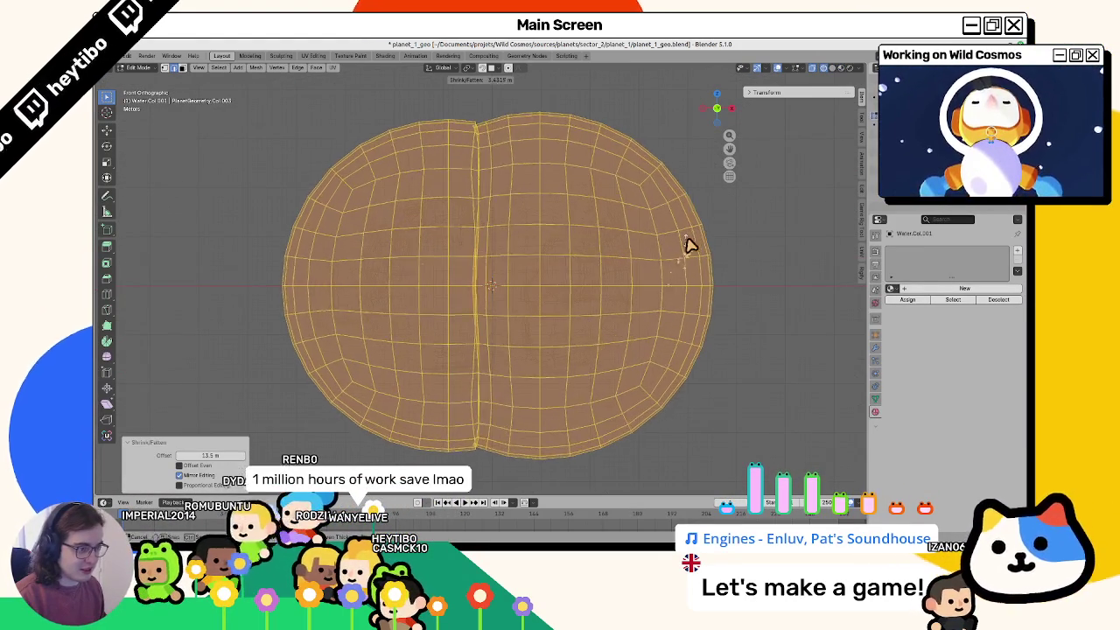
key("ctrl+z")
key("alt+s")
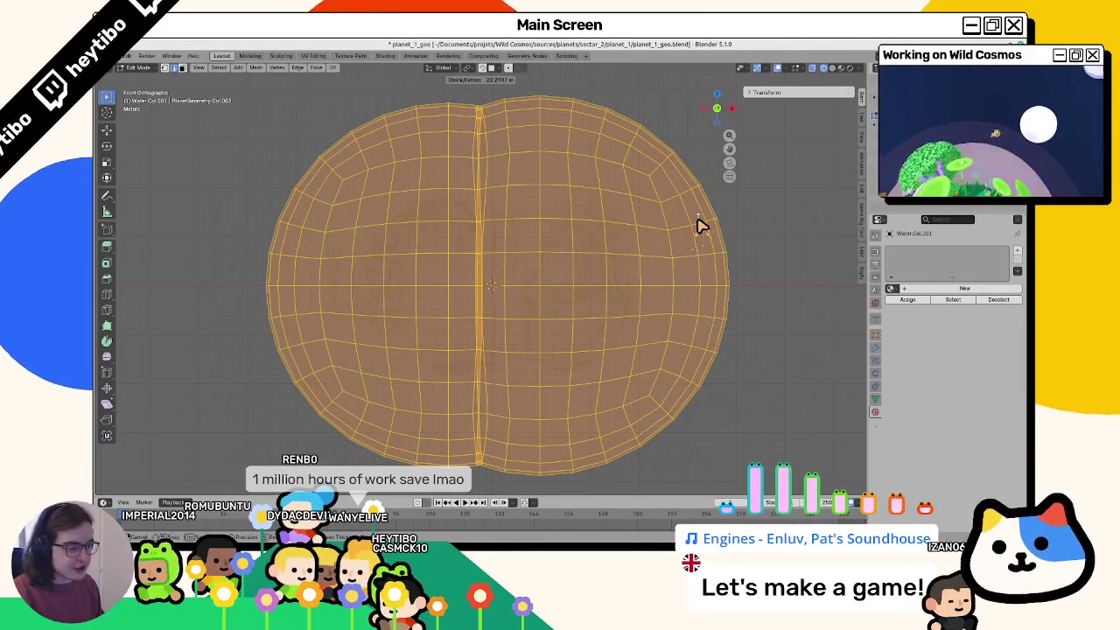
left_click(699, 225)
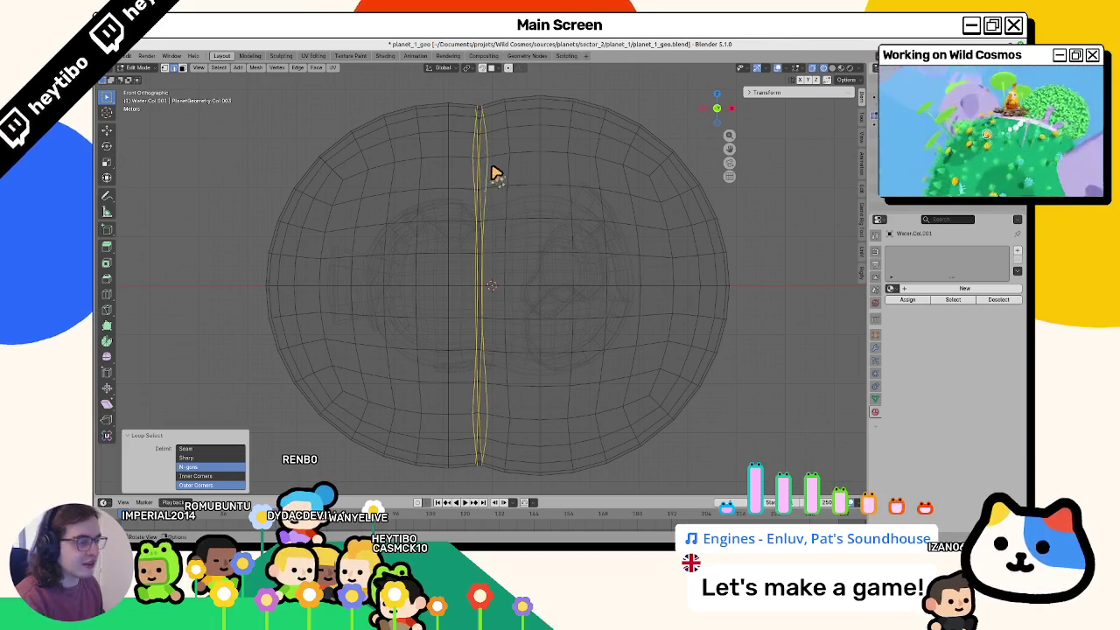
Step: Try cutting a loop through the middle seam strip, then leave edit mode
right_click(493, 173)
left_click(480, 173)
key("ctrl+r")
left_click(554, 166)
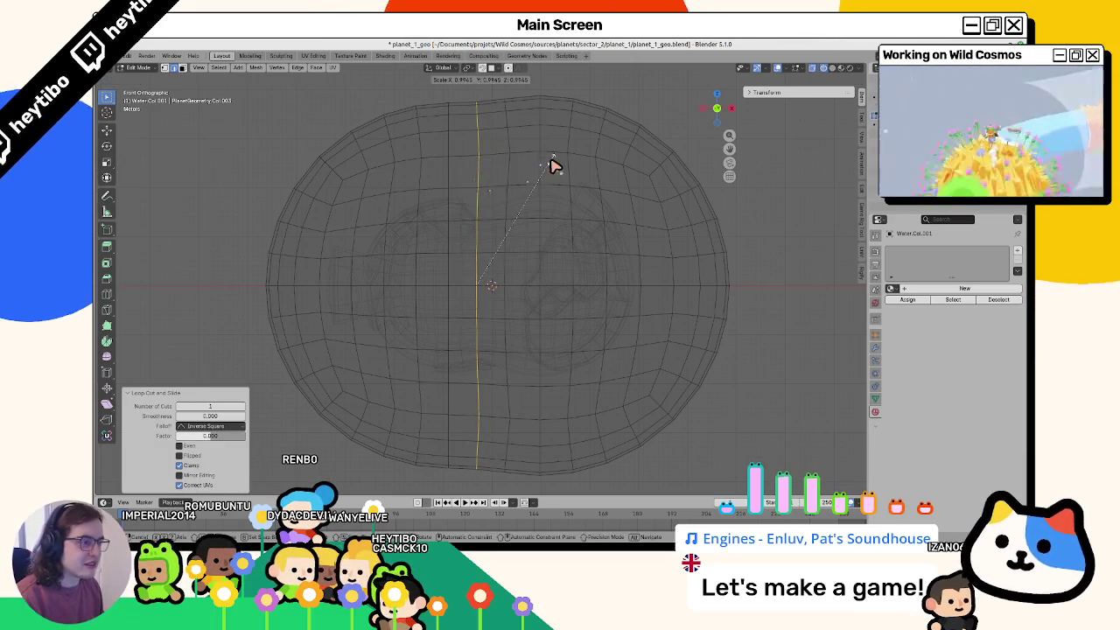
left_click(555, 167)
left_click(562, 172)
middle_click_drag(566, 175, 594, 225)
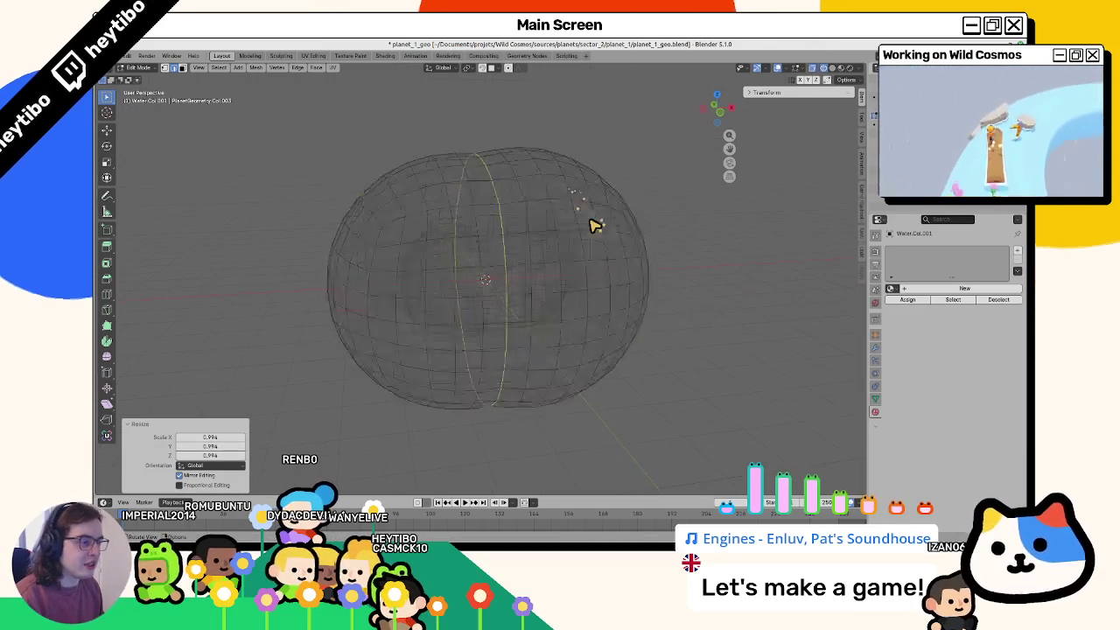
key("Tab")
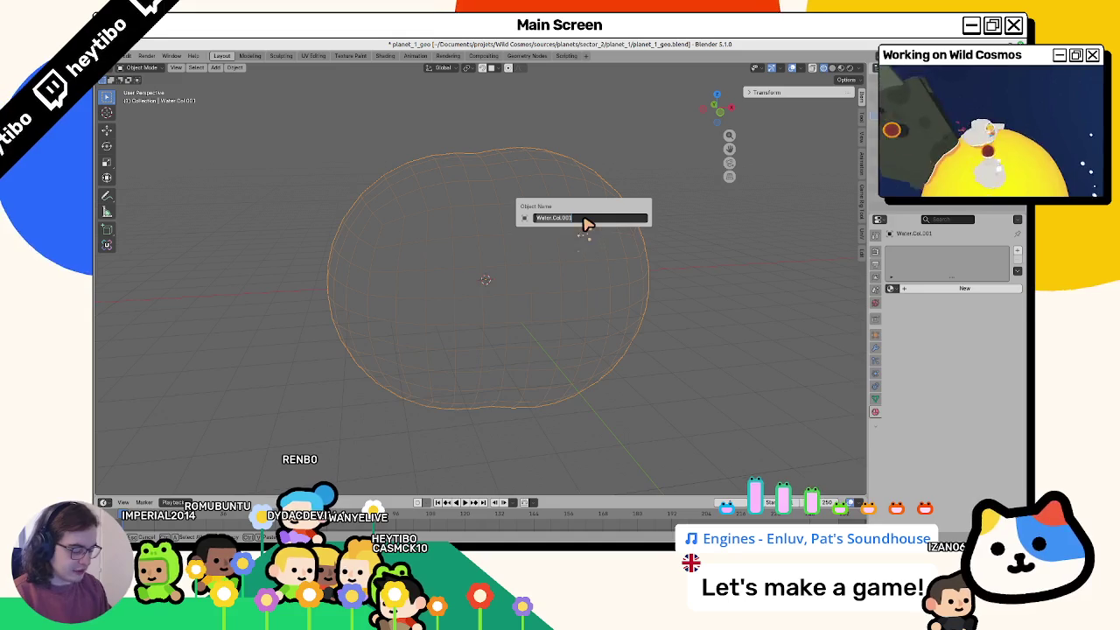
Step: Select the pinched middle edge loop and dissolve it
key("Tab")
key("F3")
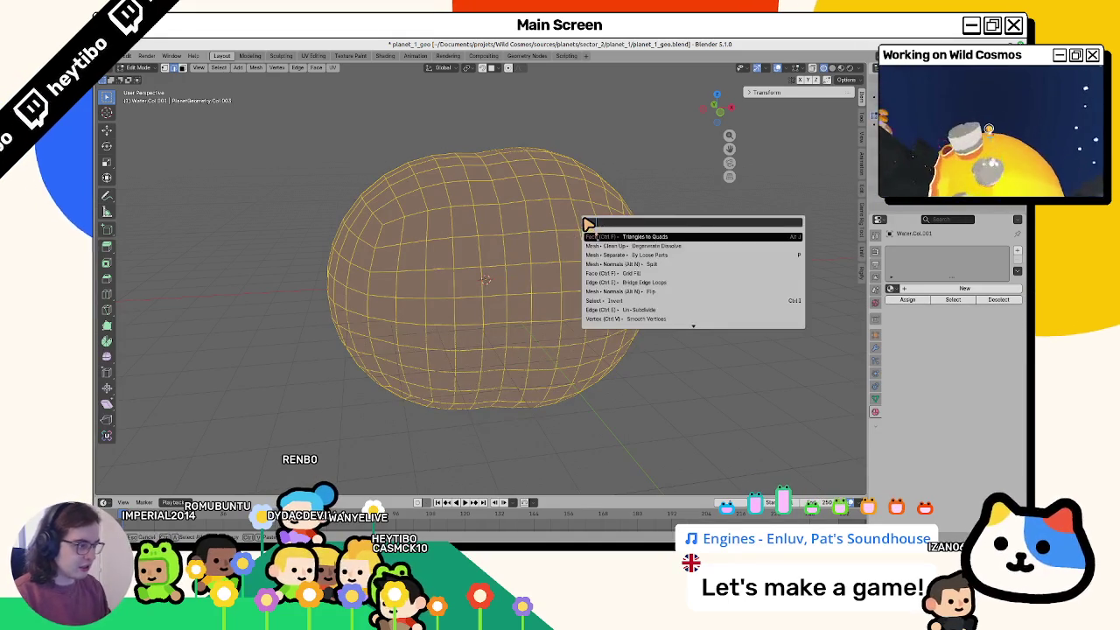
key("Escape")
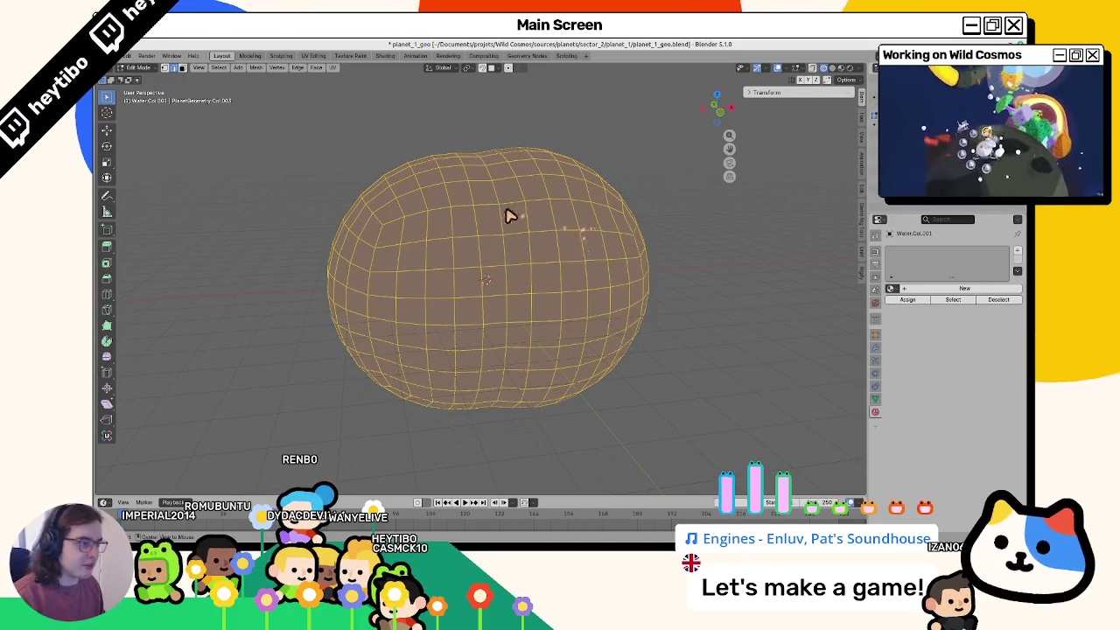
left_click(501, 201, "alt")
key("g")
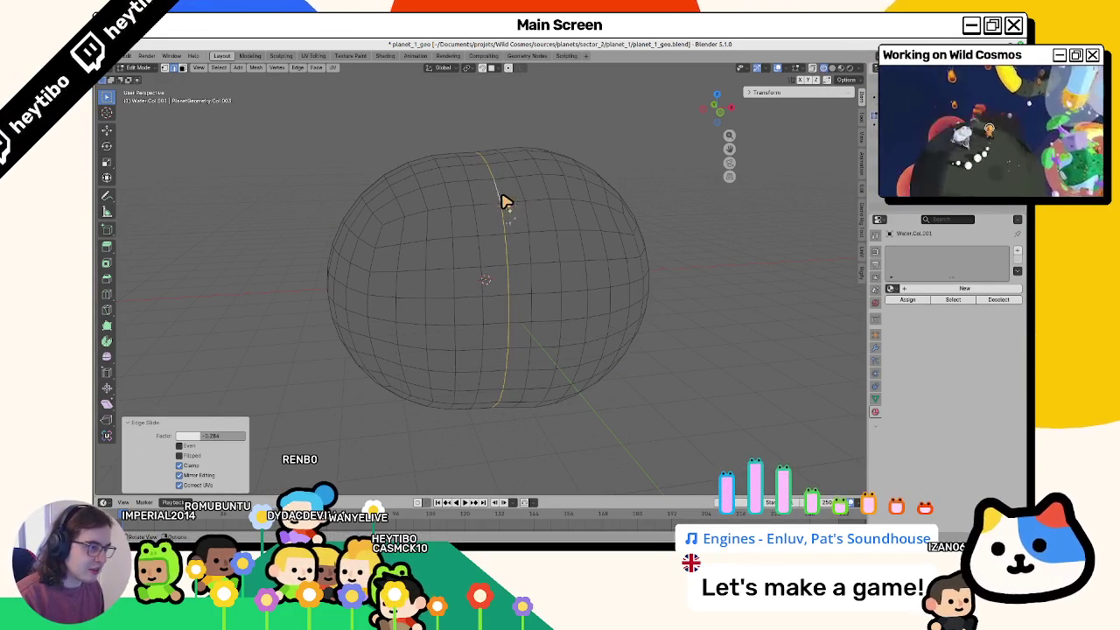
key("x")
left_click(510, 204)
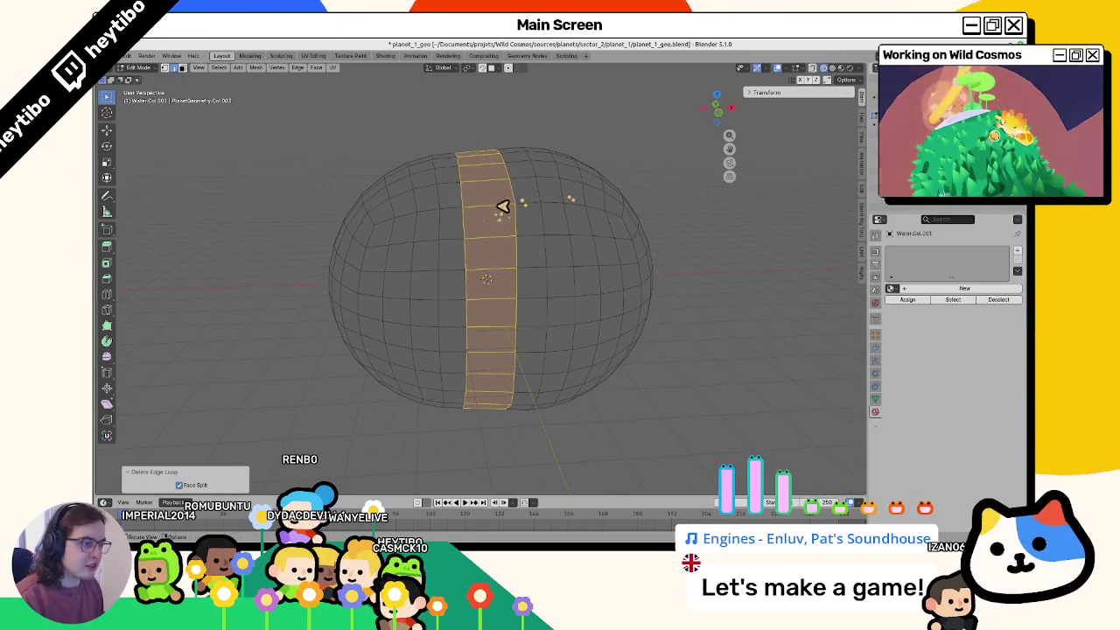
Step: Add a new vertical edge loop at the seam, shrink it 0.506 m, and return to object mode
key("ctrl+r")
right_click(505, 206)
right_click(589, 204)
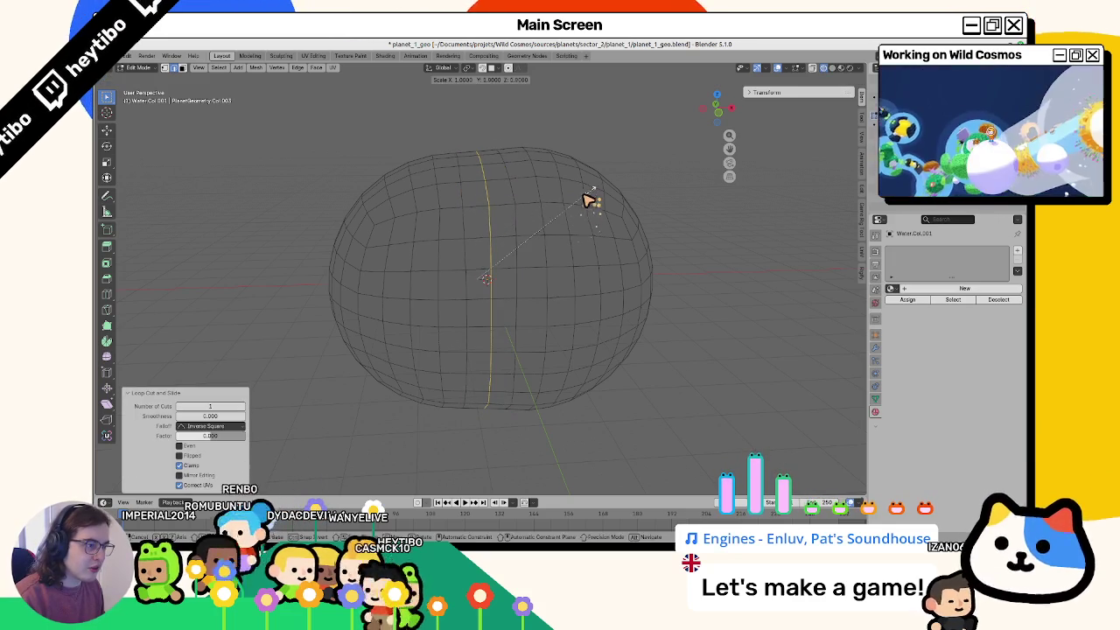
left_click(577, 214)
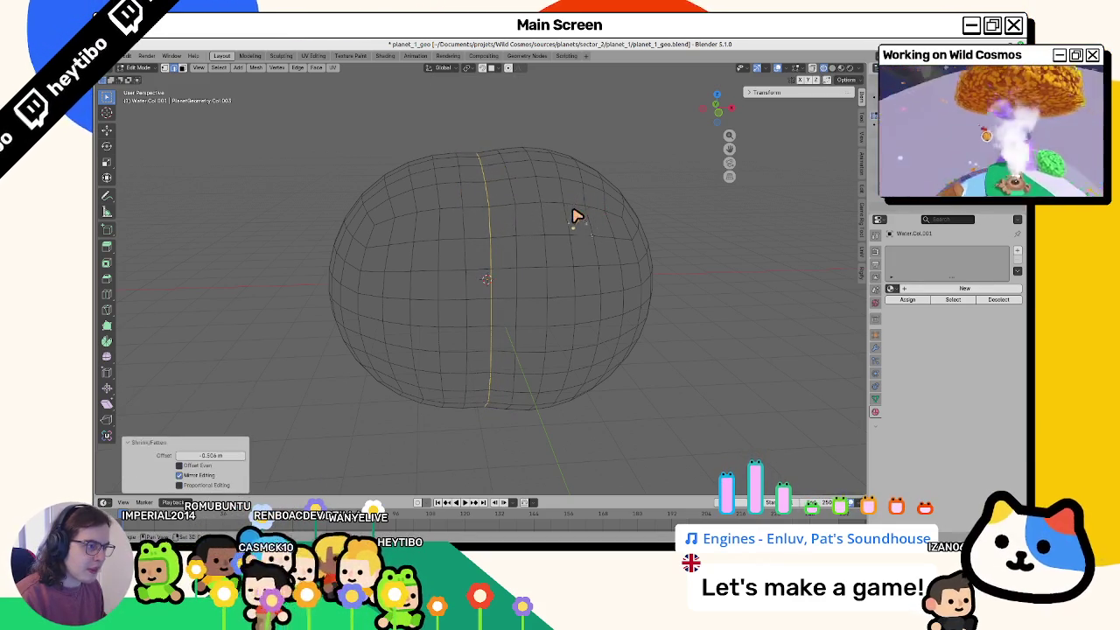
key("Tab")
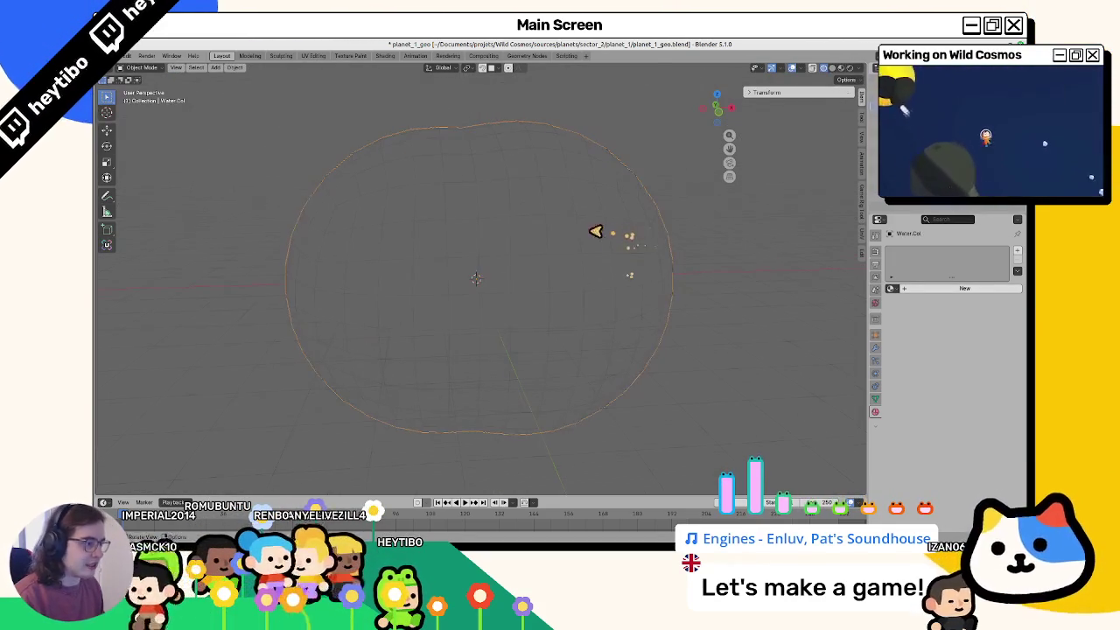
Step: Select all of the collision mesh's geometry in edit mode, then return to object mode
middle_click_drag(532, 266, 413, 308)
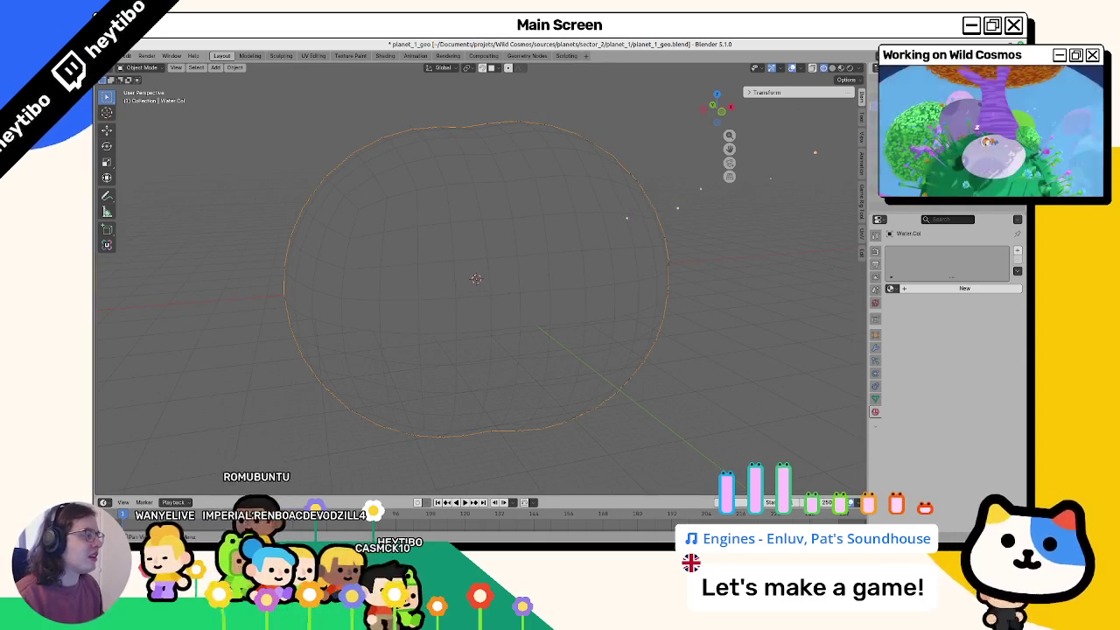
key("Tab")
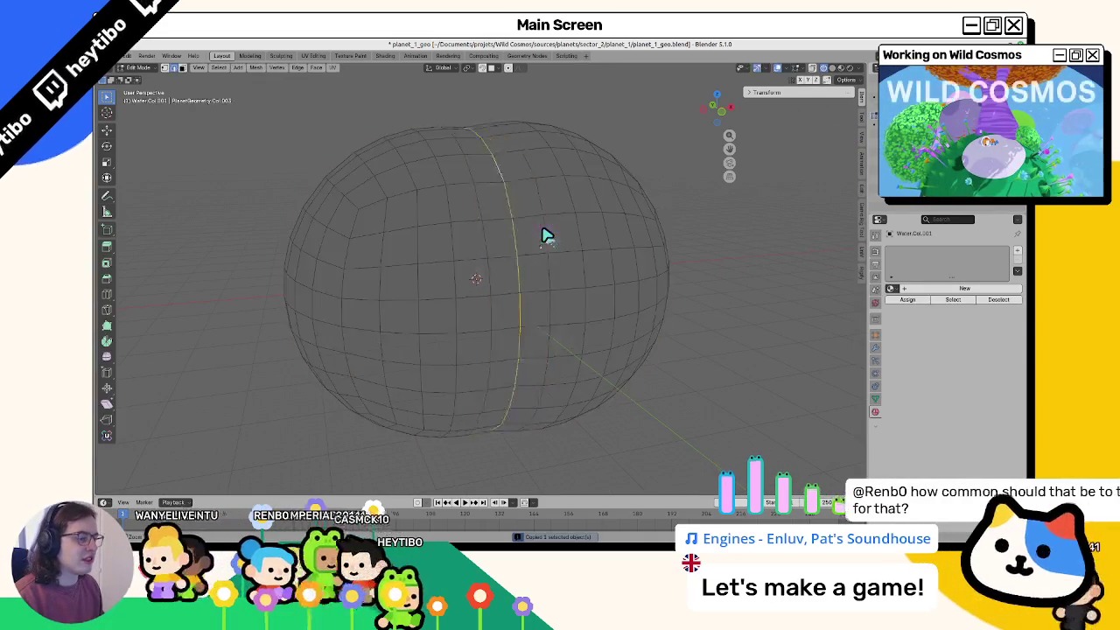
key("a")
key("Tab")
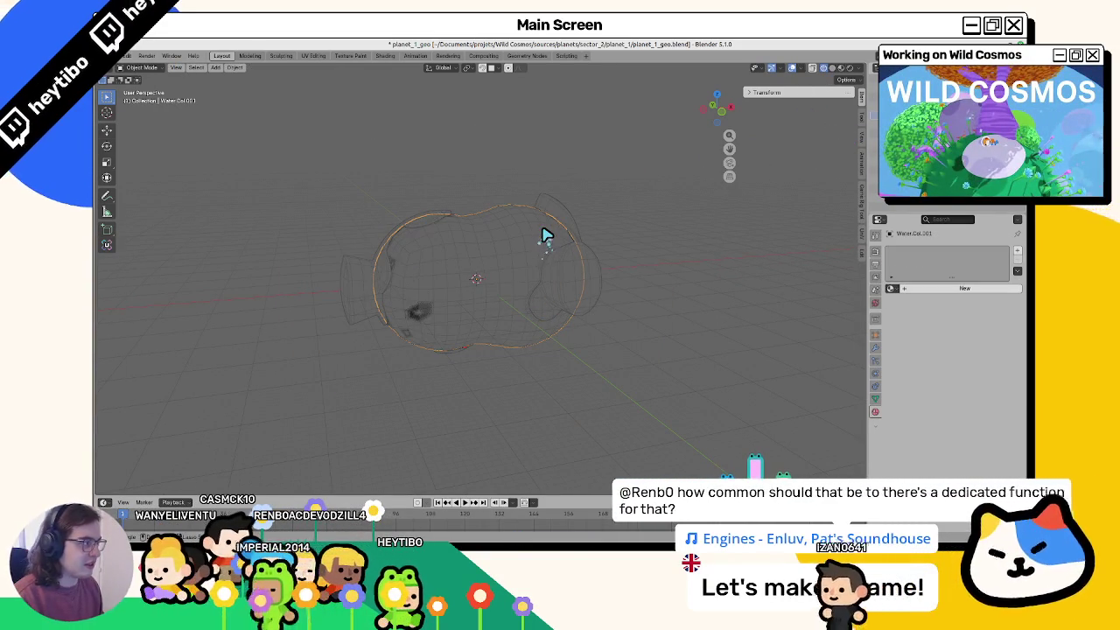
Step: Paste the copied mesh and rename the new outer object Atmosphere
left_click(657, 233)
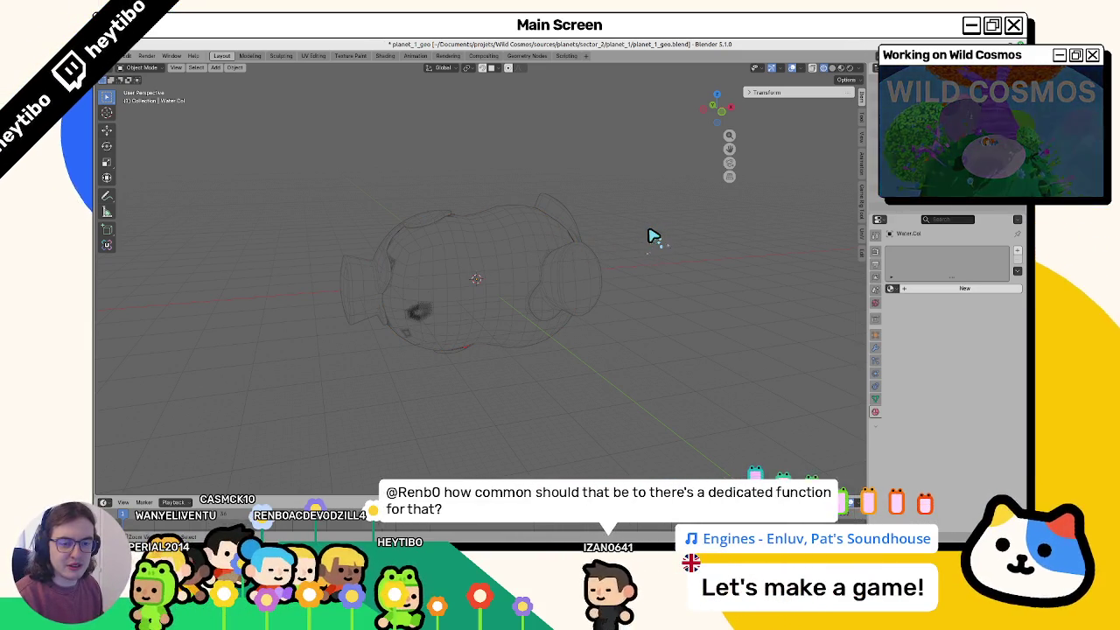
key("ctrl+v")
key("F2")
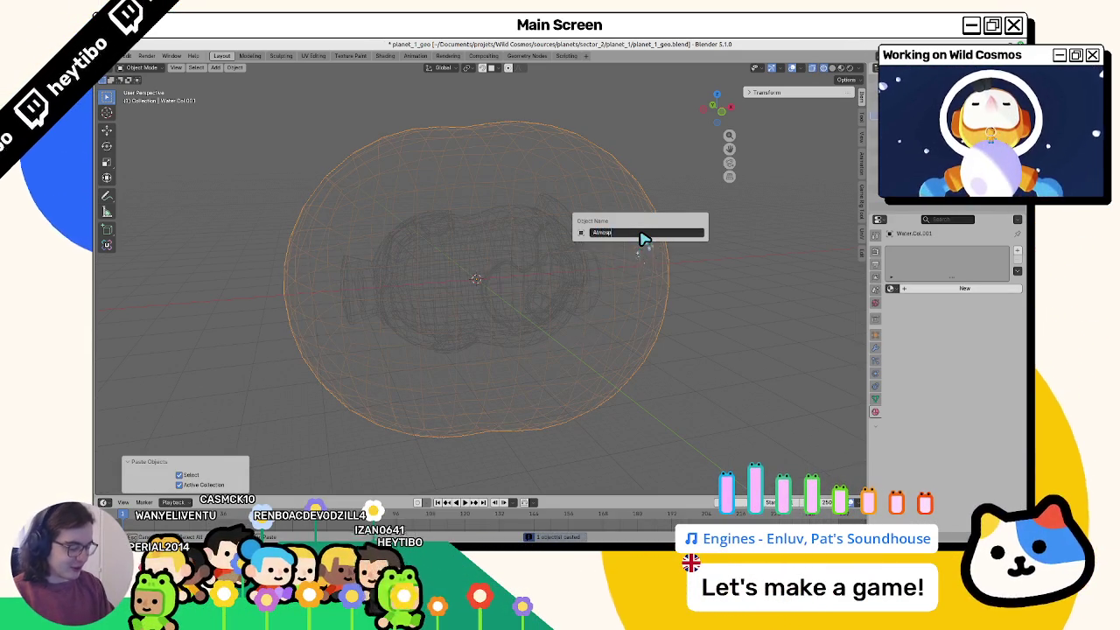
key("Return")
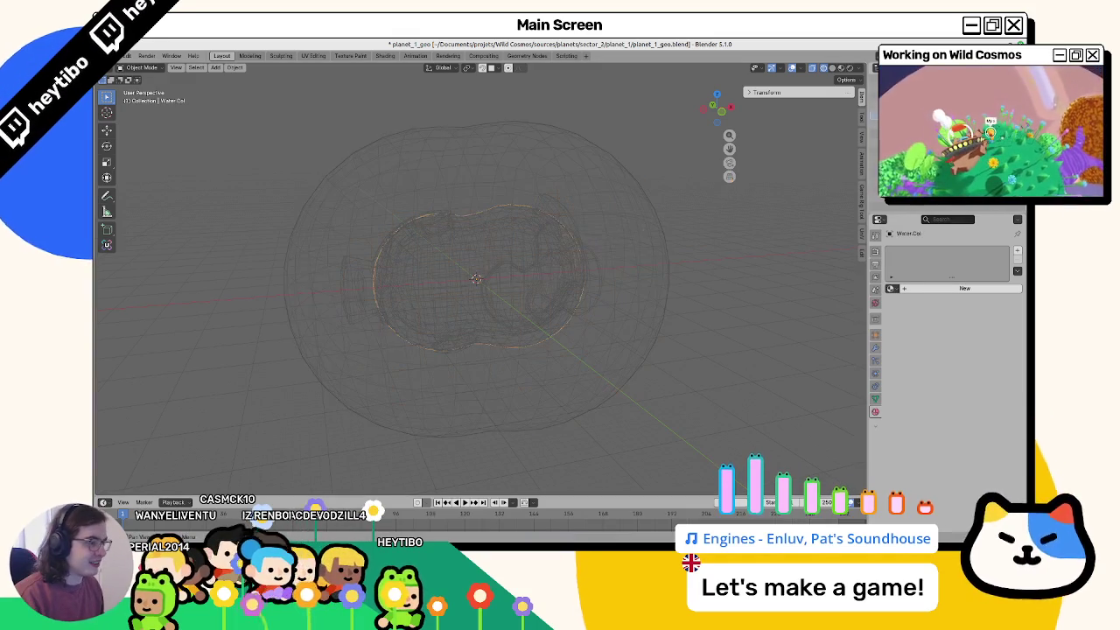
Step: Correct the PlanetGeometry.Col object's mesh data name to PlanetGeometry
left_click(476, 278)
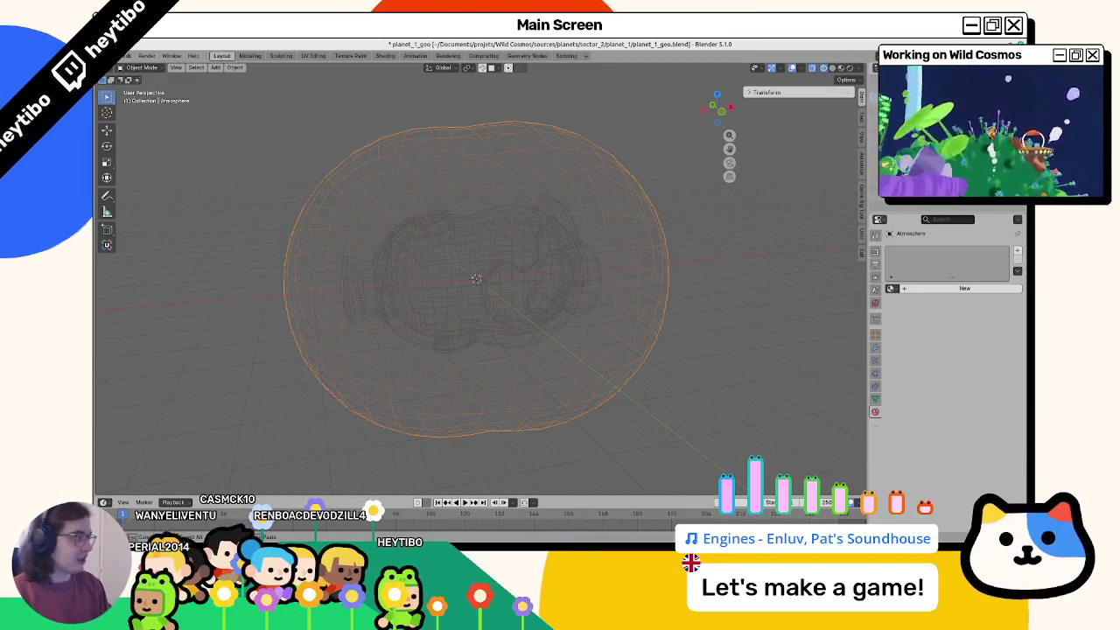
left_click(875, 398)
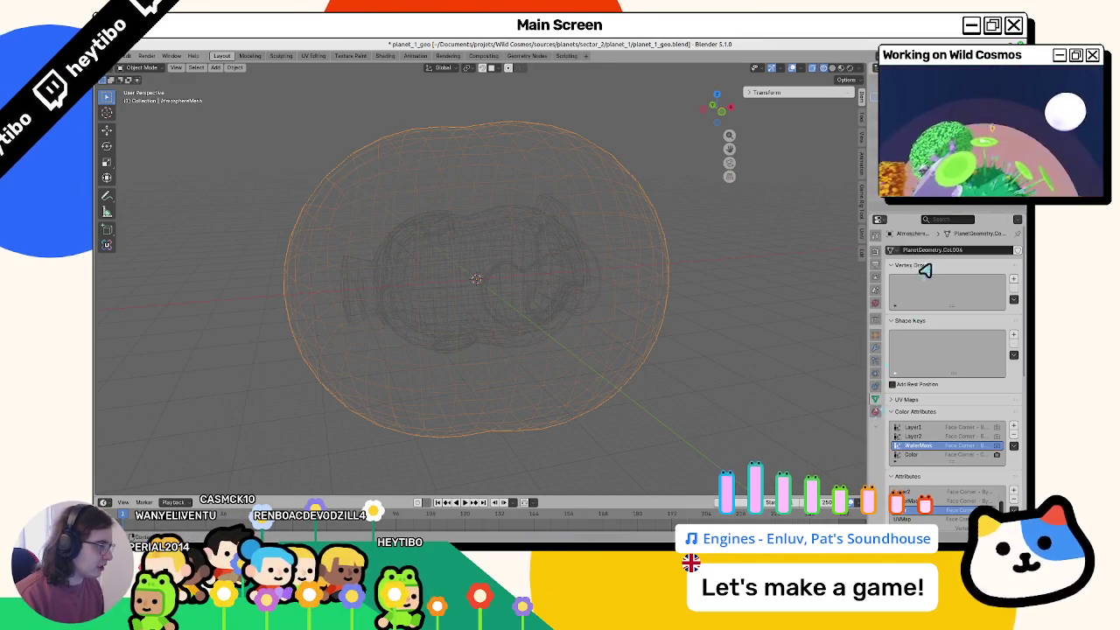
left_click(476, 278)
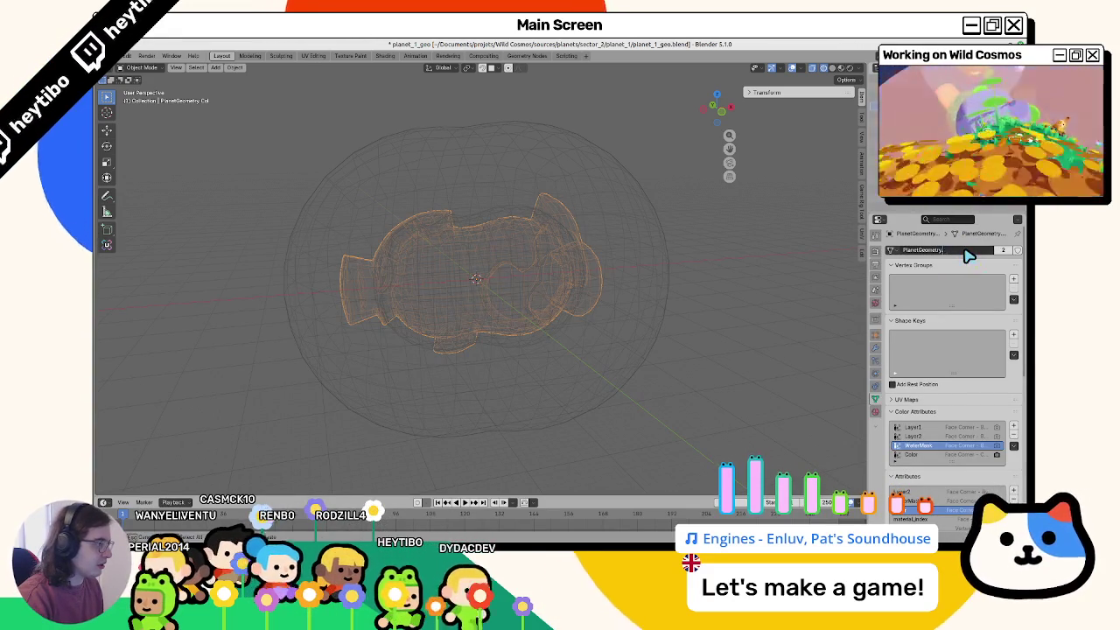
key("BackSpace")
key("BackSpace")
key("BackSpace")
Step: Rename Water.Col's mesh data to Water.Col and save planet_1_geo.blend
left_click(476, 278)
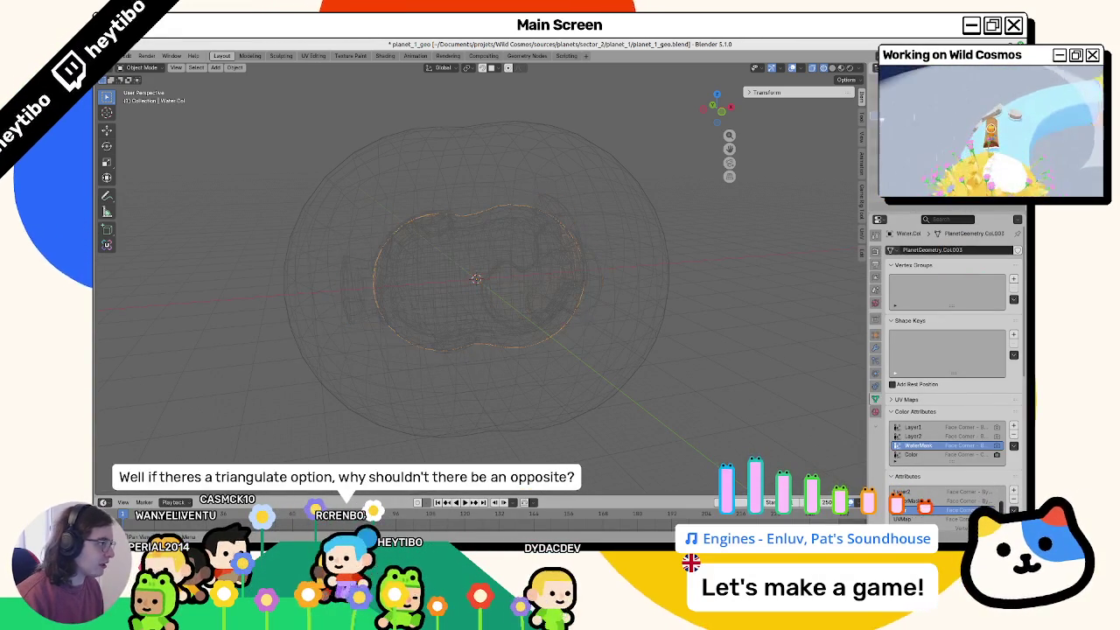
left_click(476, 278)
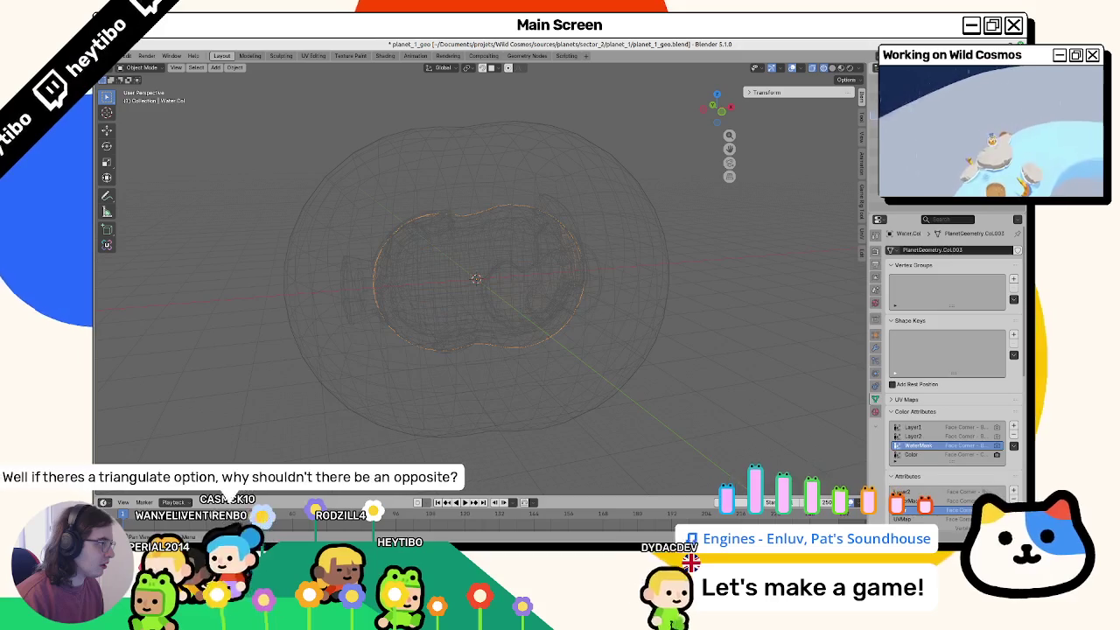
double_click(933, 250)
type("Water.Col")
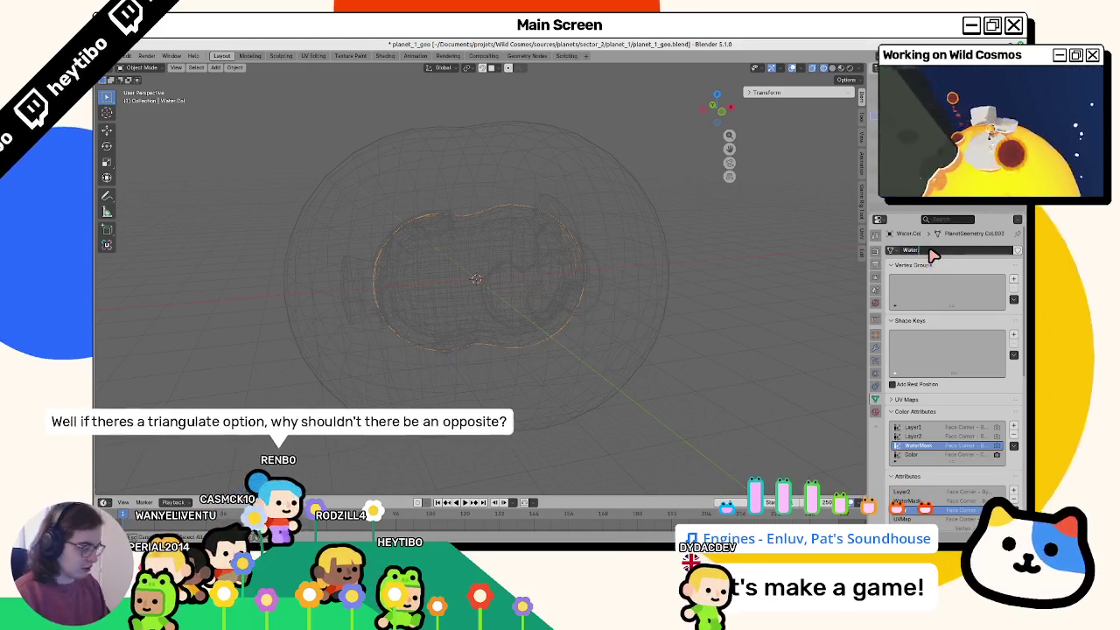
key("Return")
key("ctrl+s")
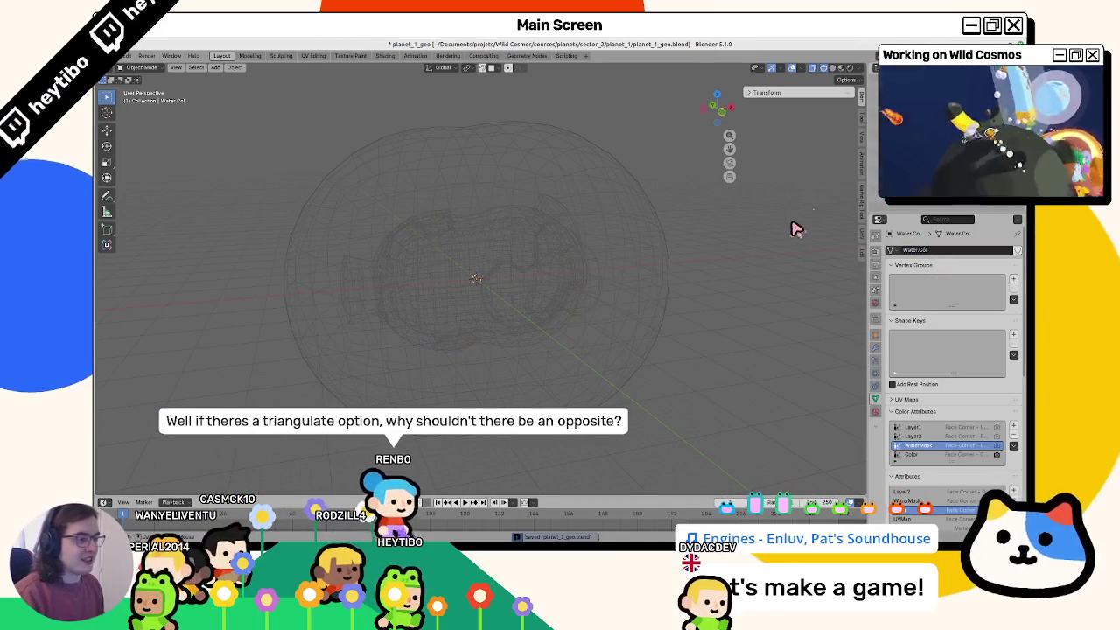
Step: Delete the extra colour attributes from AtmosphereMesh and save the file
key("a")
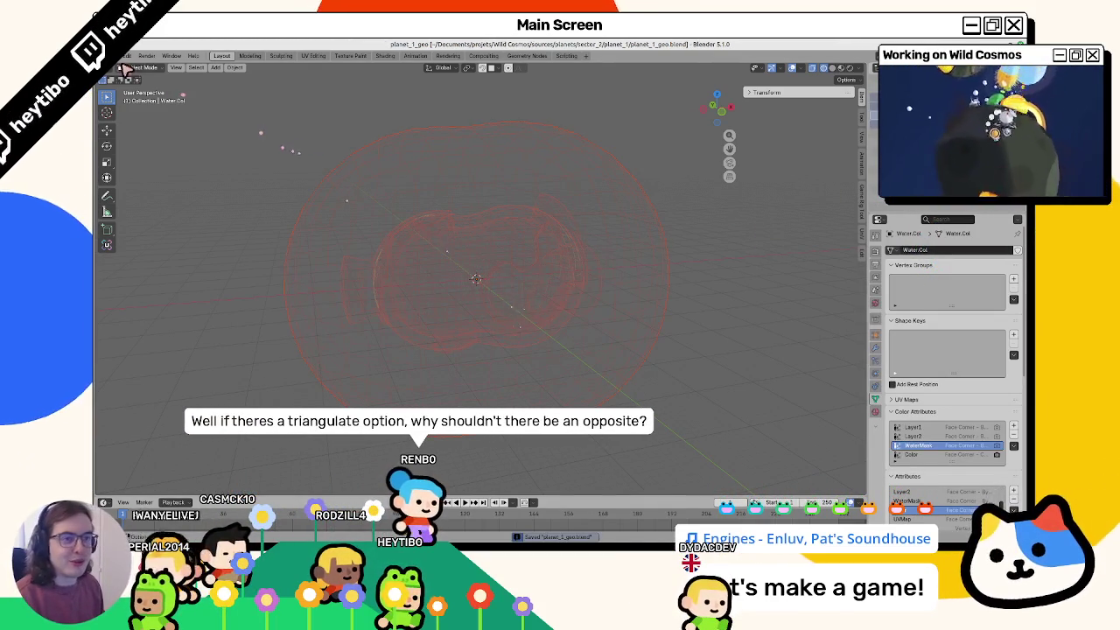
left_click(127, 55)
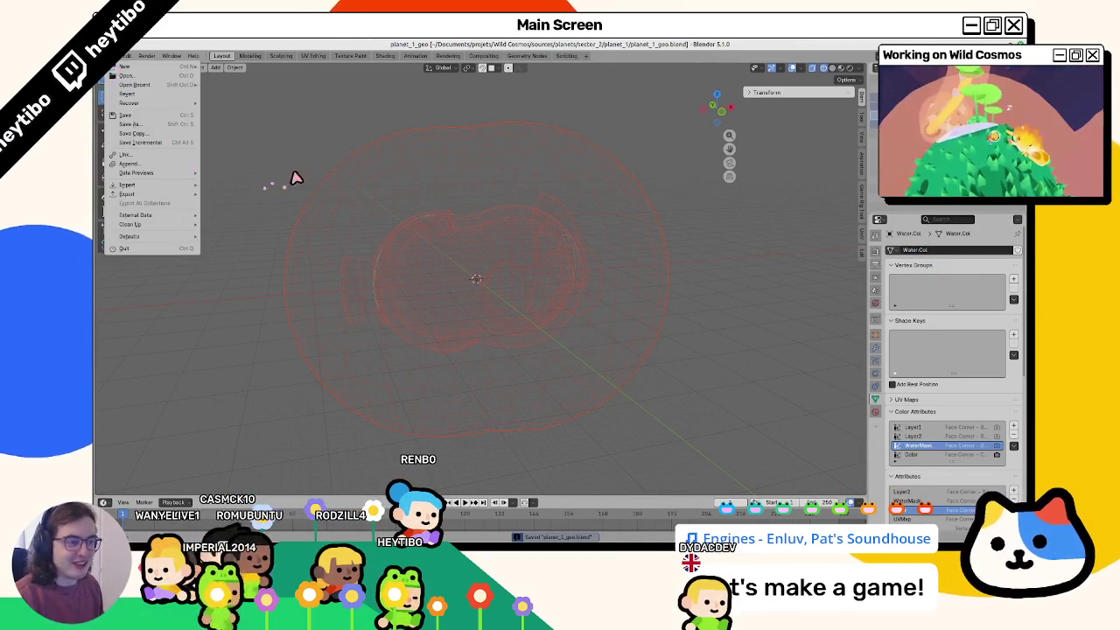
left_click(343, 183)
left_click(1013, 444)
left_click(1013, 445)
left_click(1013, 444)
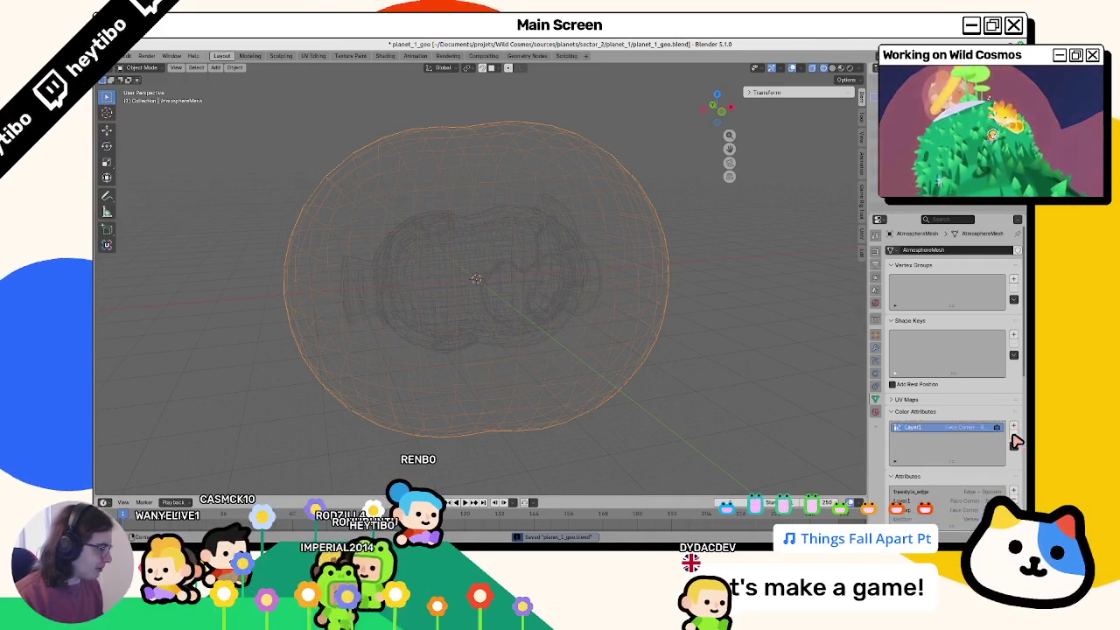
left_click(514, 256)
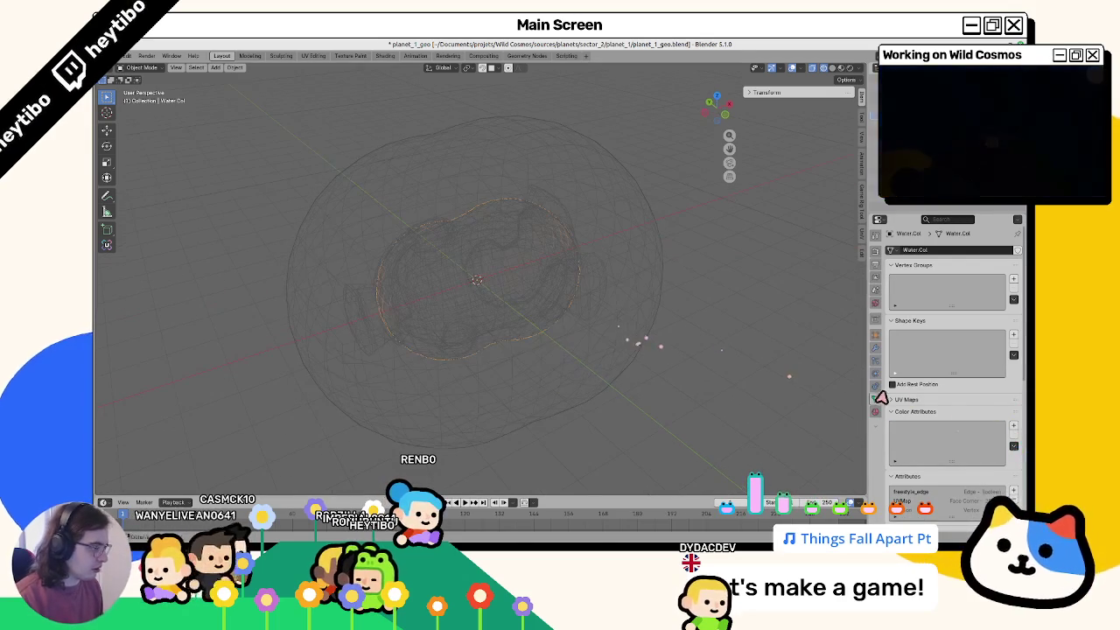
key("ctrl+s")
Step: Remove Water.Col's UVMap and export the planet as glTF 2.0 over planet_1_geo.glb
left_click(906, 399)
left_click(1013, 423)
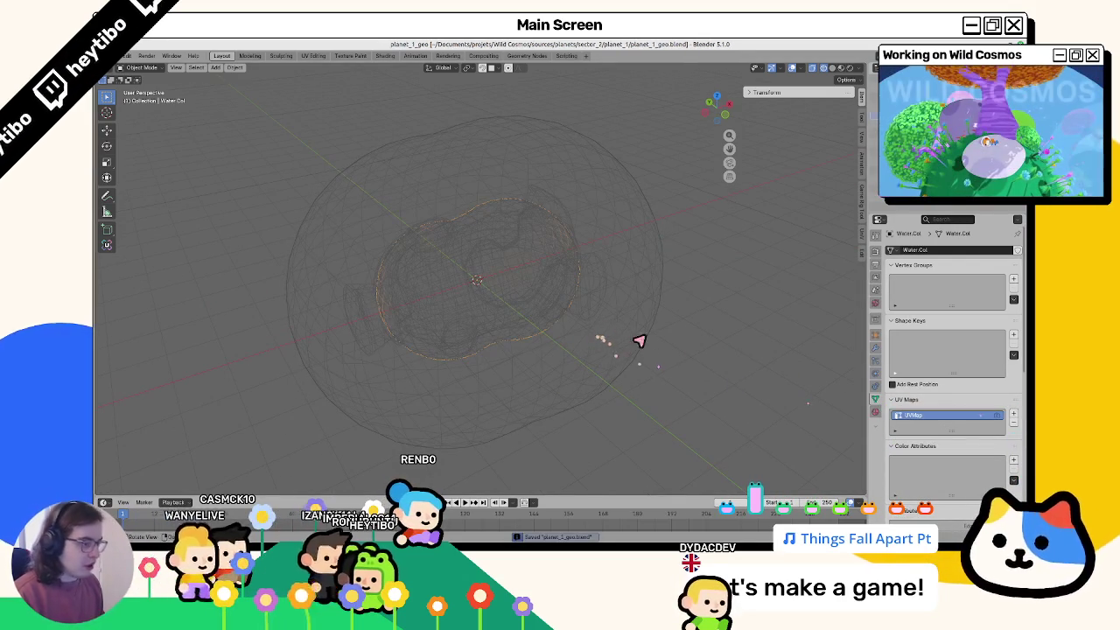
left_click(125, 55)
mouse_move(128, 193)
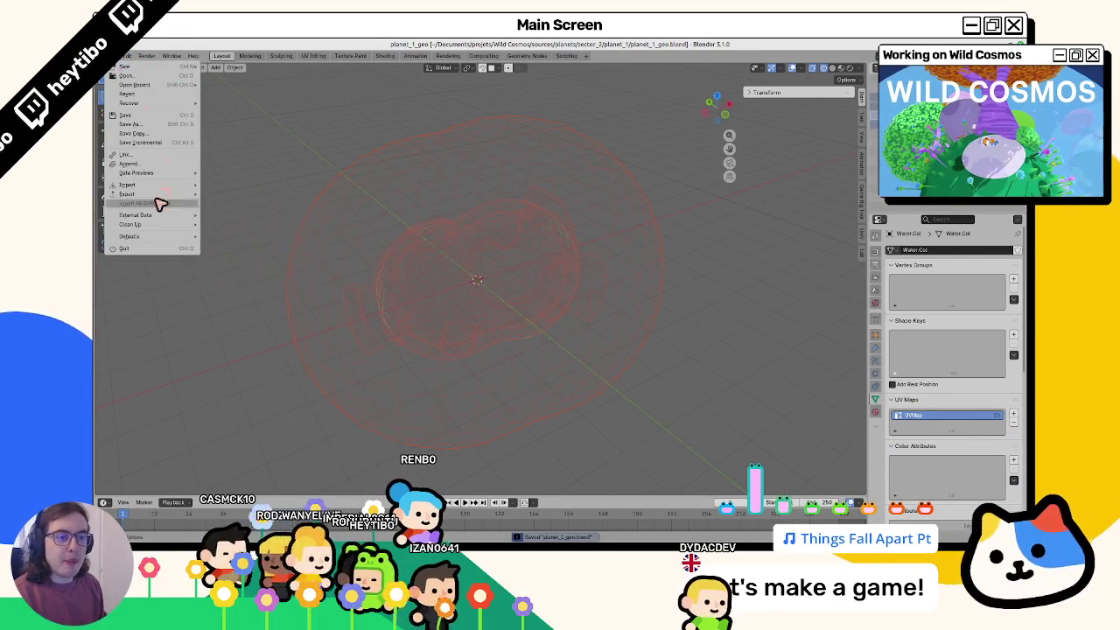
left_click(246, 277)
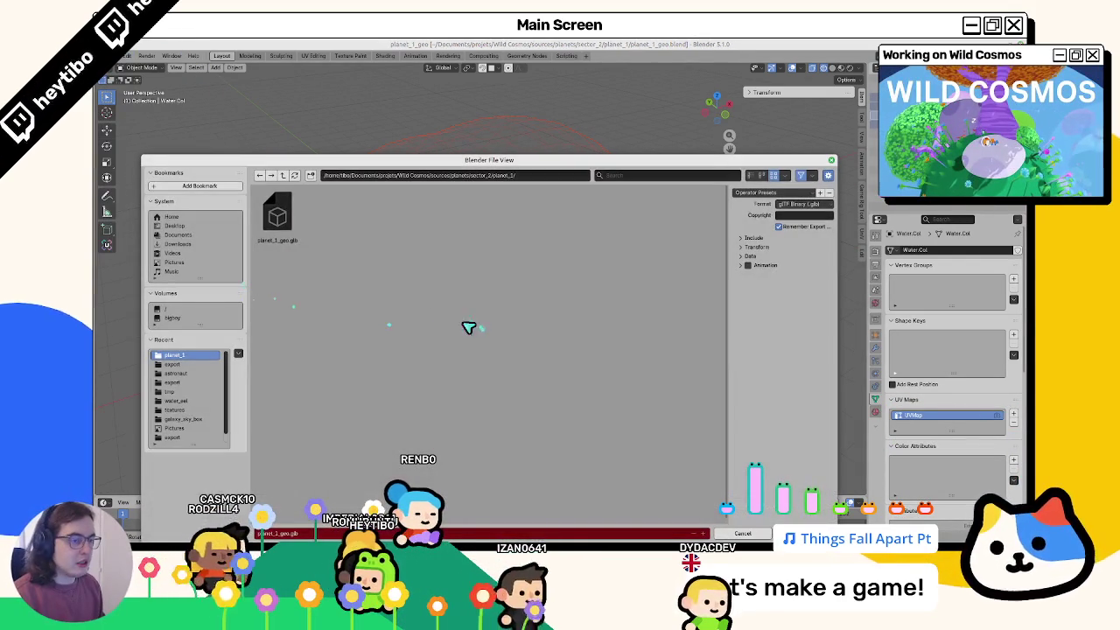
double_click(287, 235)
Step: In Godot, filter the FileSystem for planet_1, select planet_1.tscn, and select the WaterMesh node
key("alt+Tab")
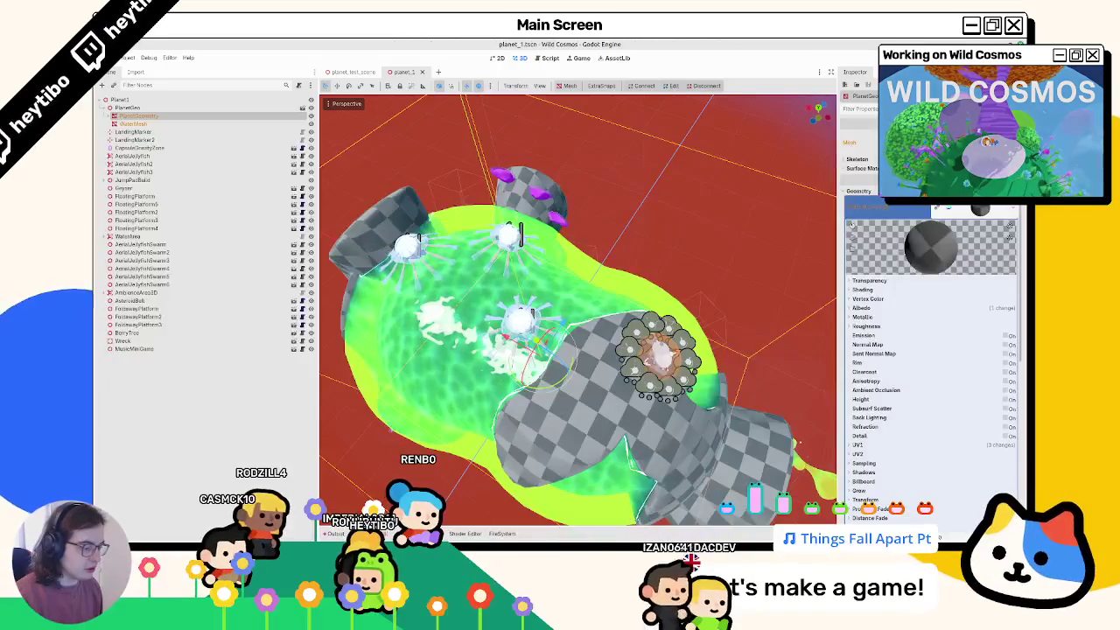
left_click(502, 532)
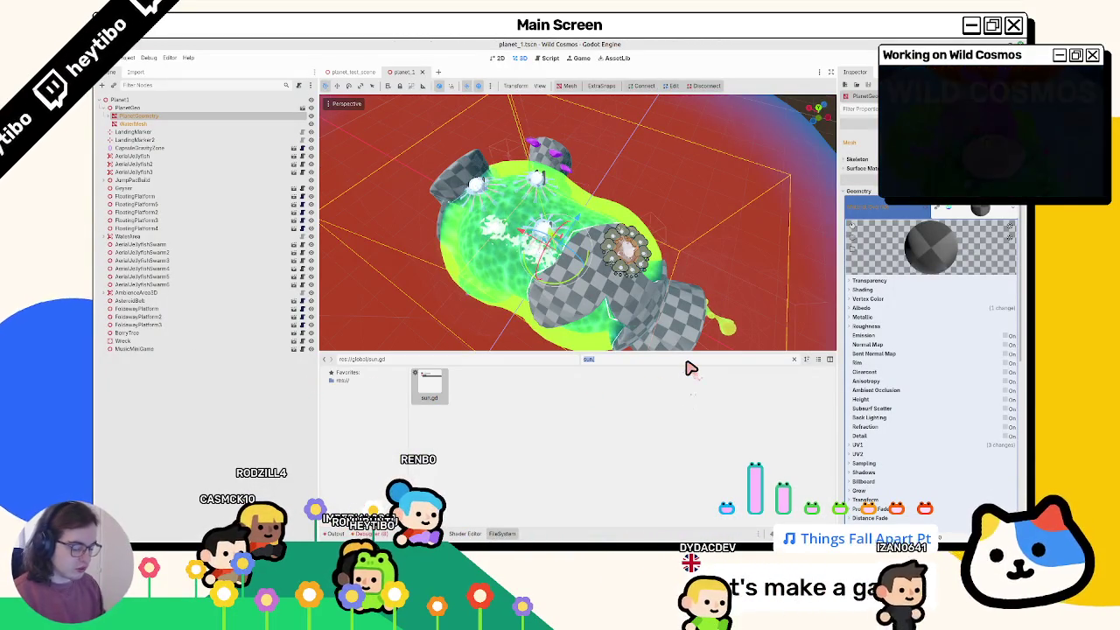
type("pl")
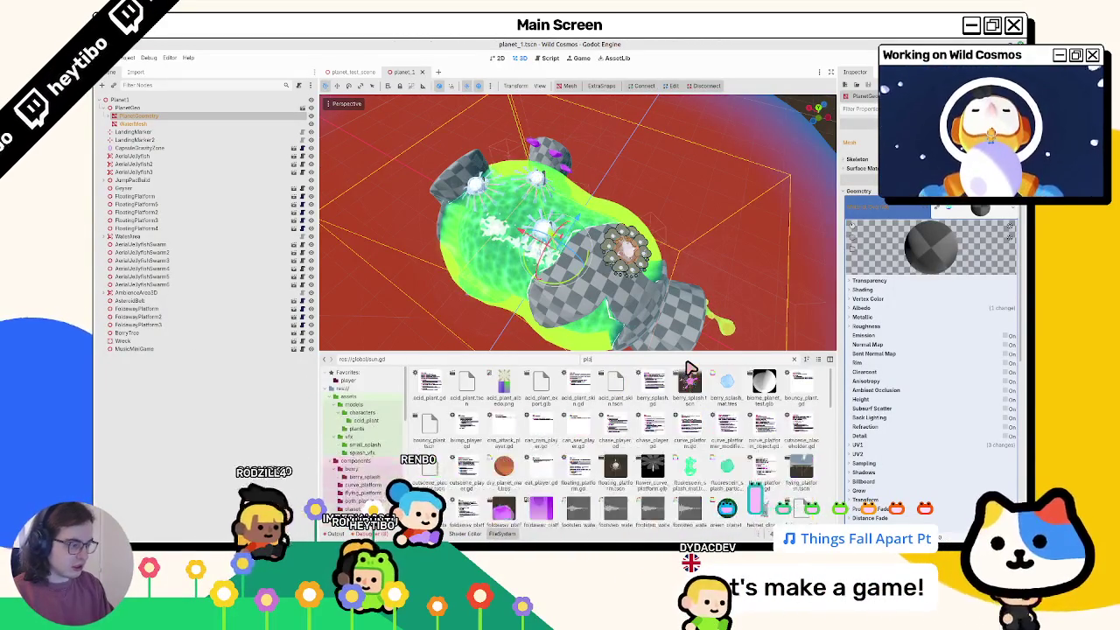
type("anet_1")
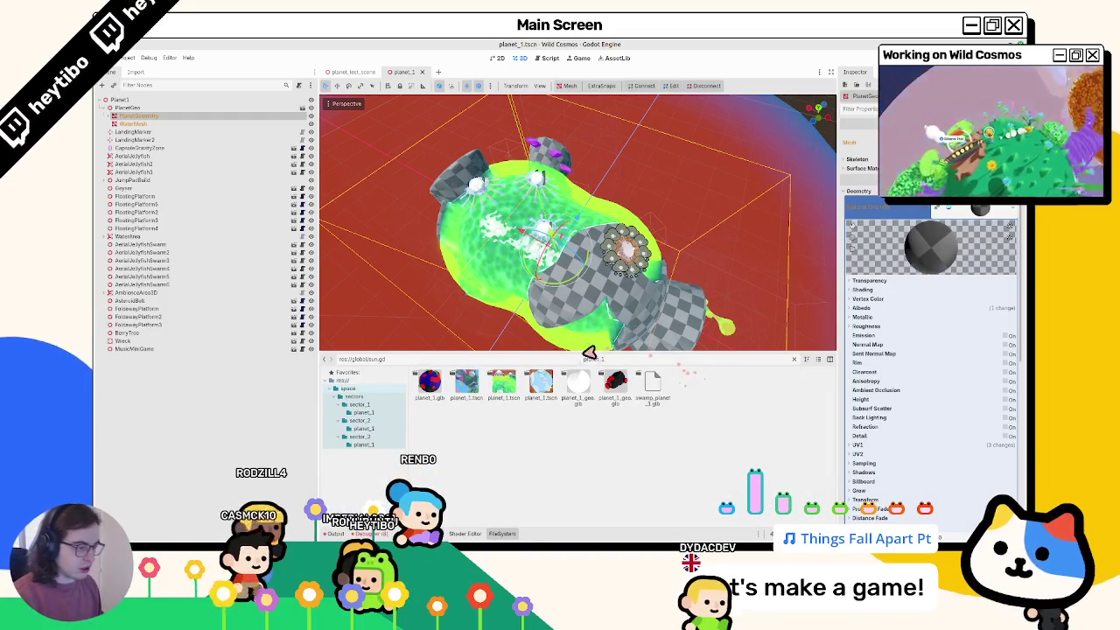
left_click(503, 386)
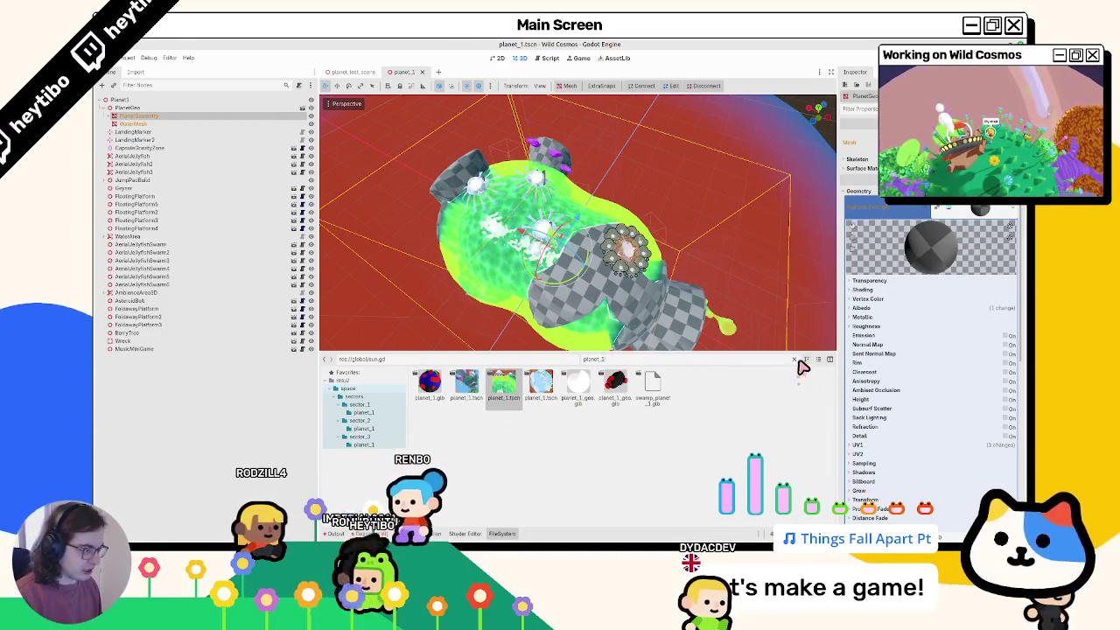
left_click(794, 360)
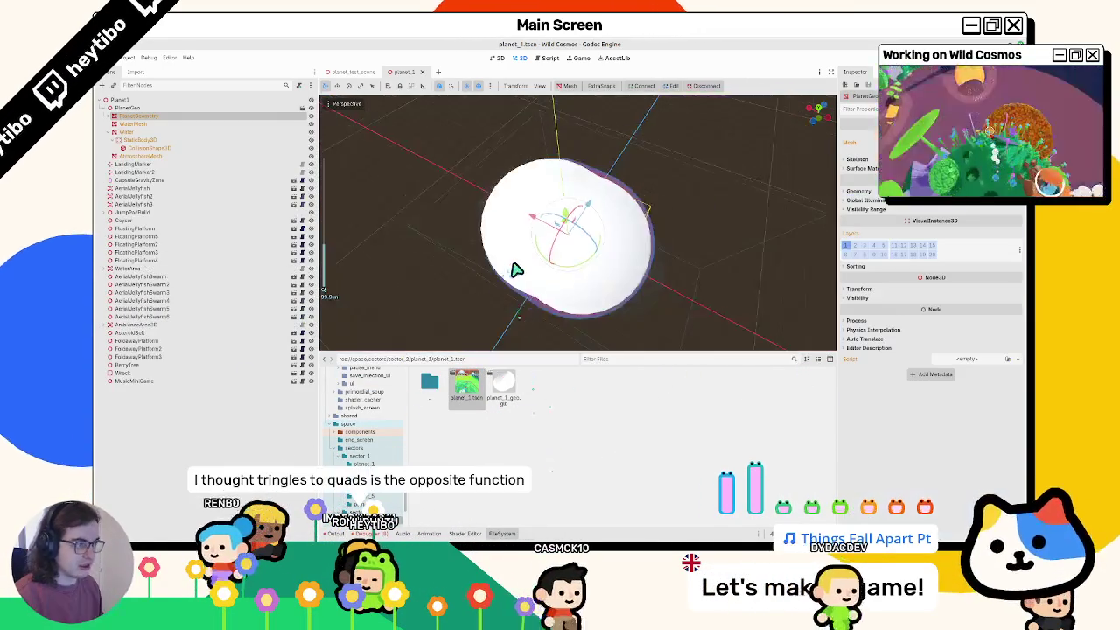
left_click(158, 124)
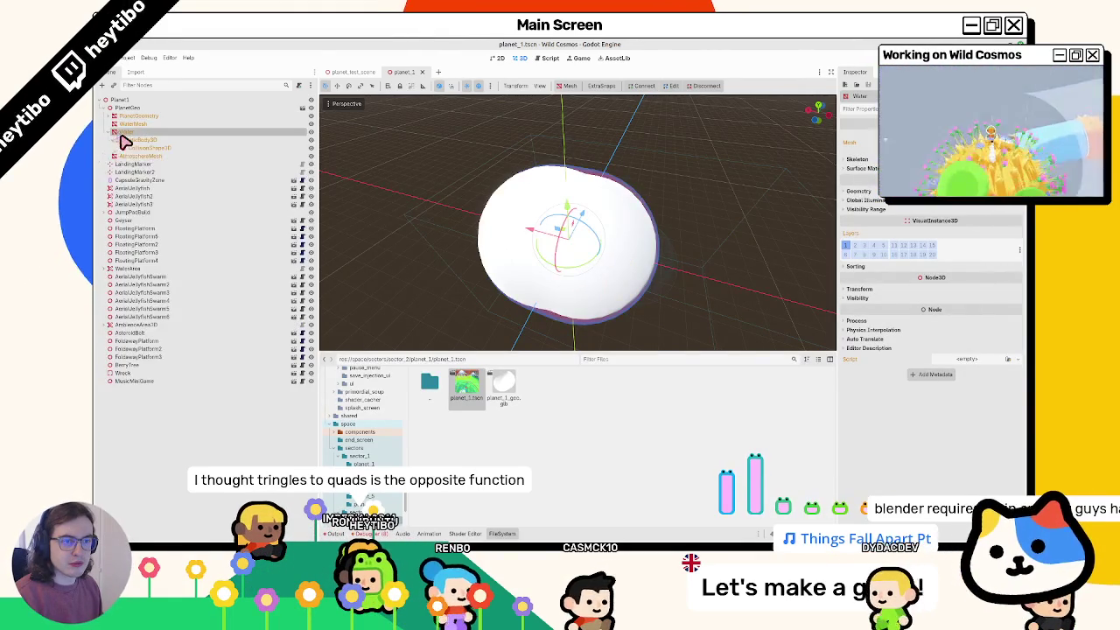
Step: Hide the Water node and select its StaticBody3D collision body
left_click(291, 132)
left_click(311, 132)
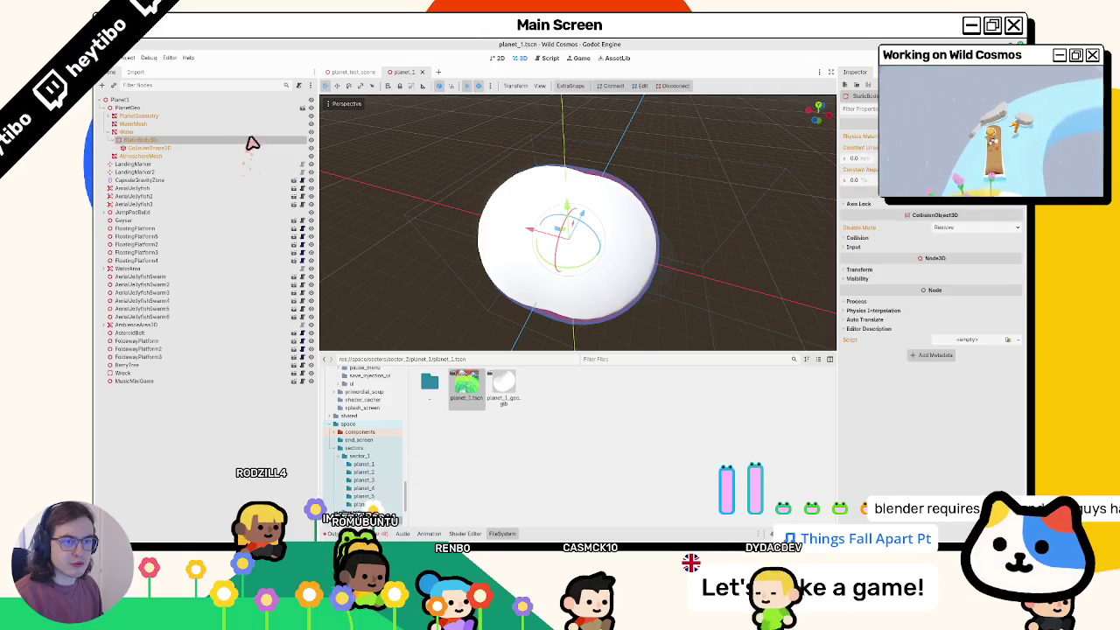
left_click(241, 139)
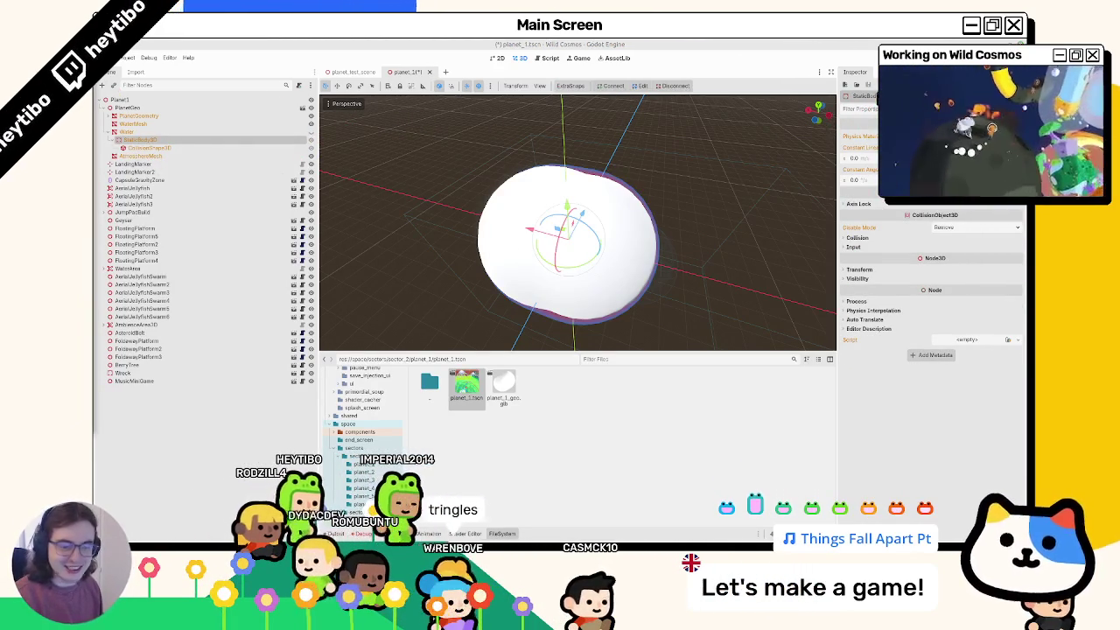
Step: Put the StaticBody3D on collision layer 14 in the Inspector
left_click(914, 72)
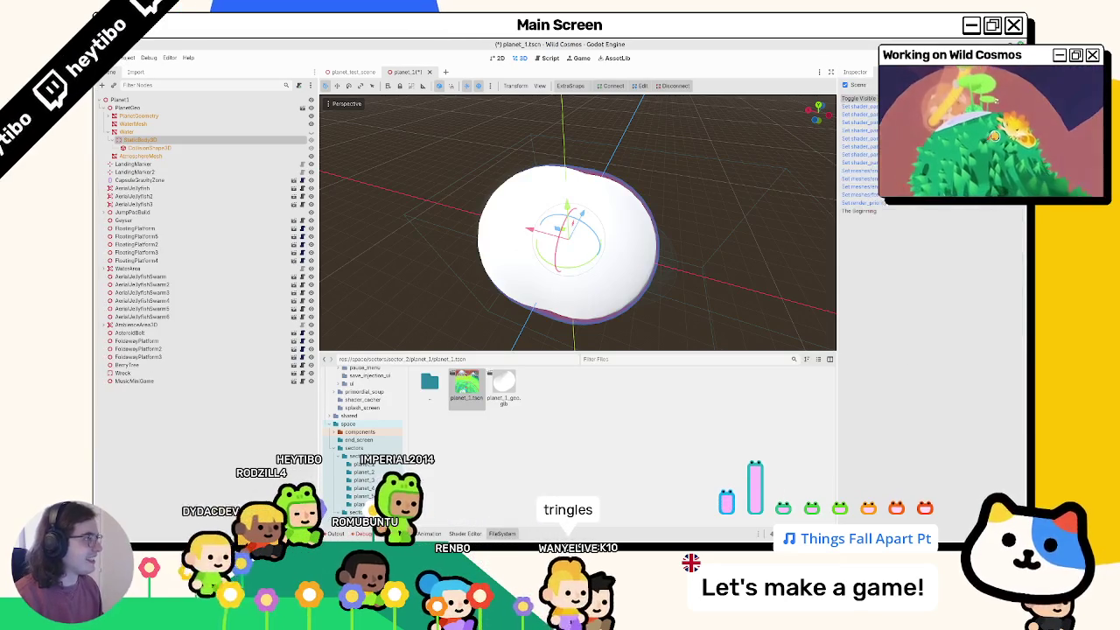
left_click(885, 72)
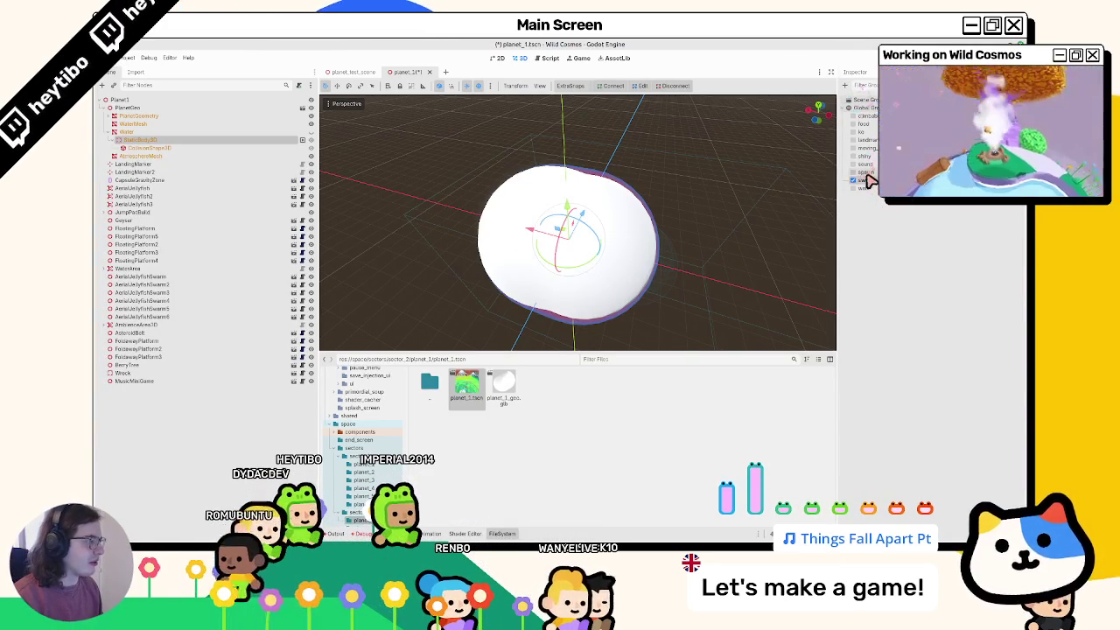
left_click(845, 74)
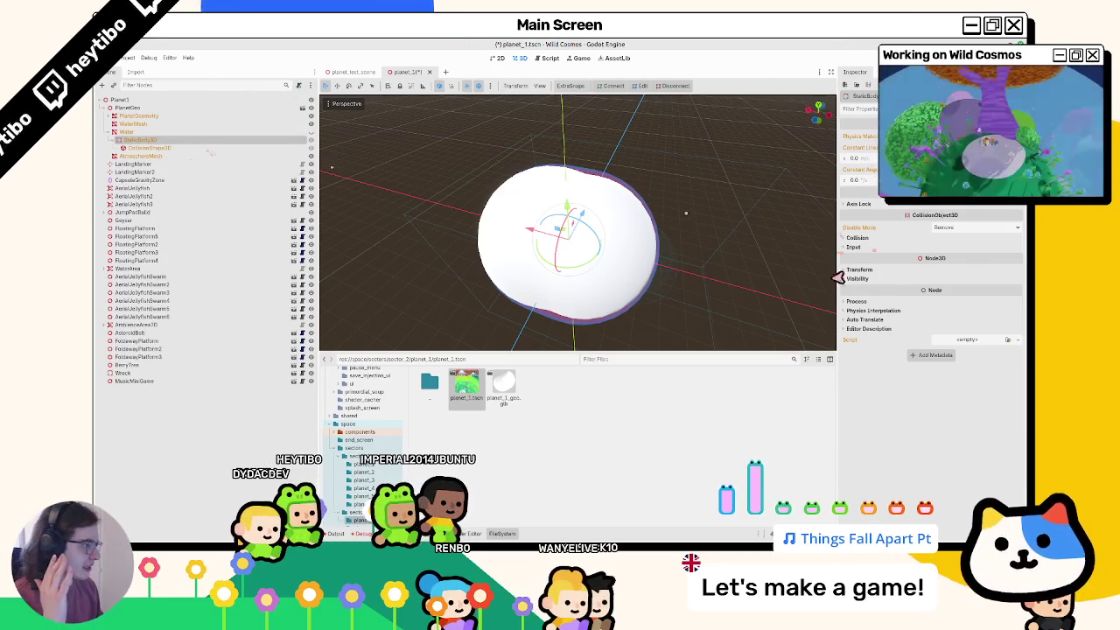
left_click(862, 238)
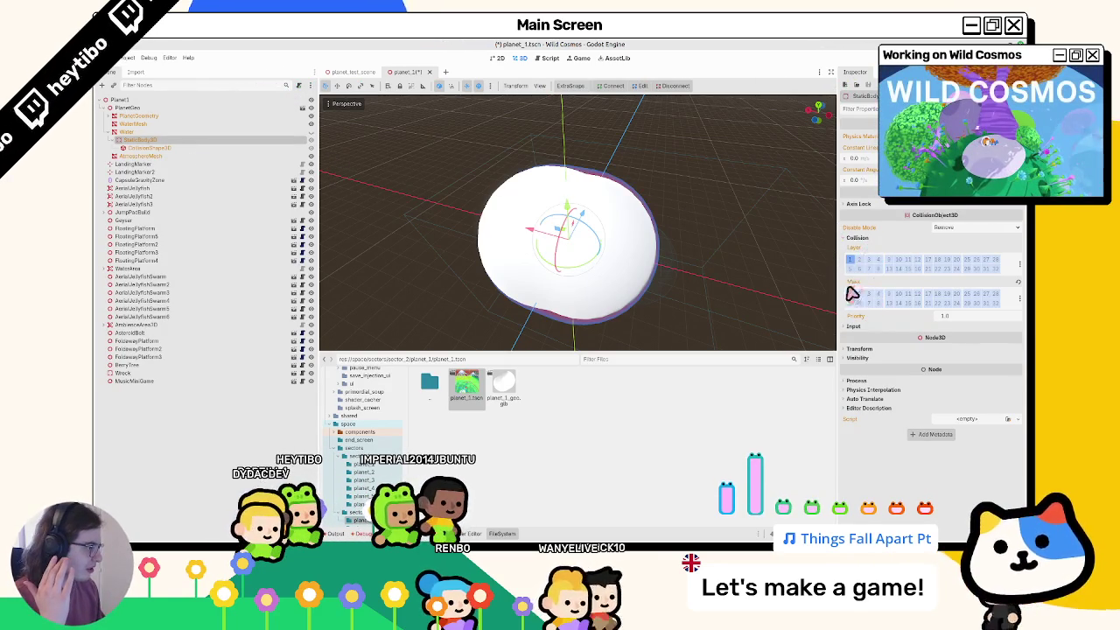
mouse_move(862, 259)
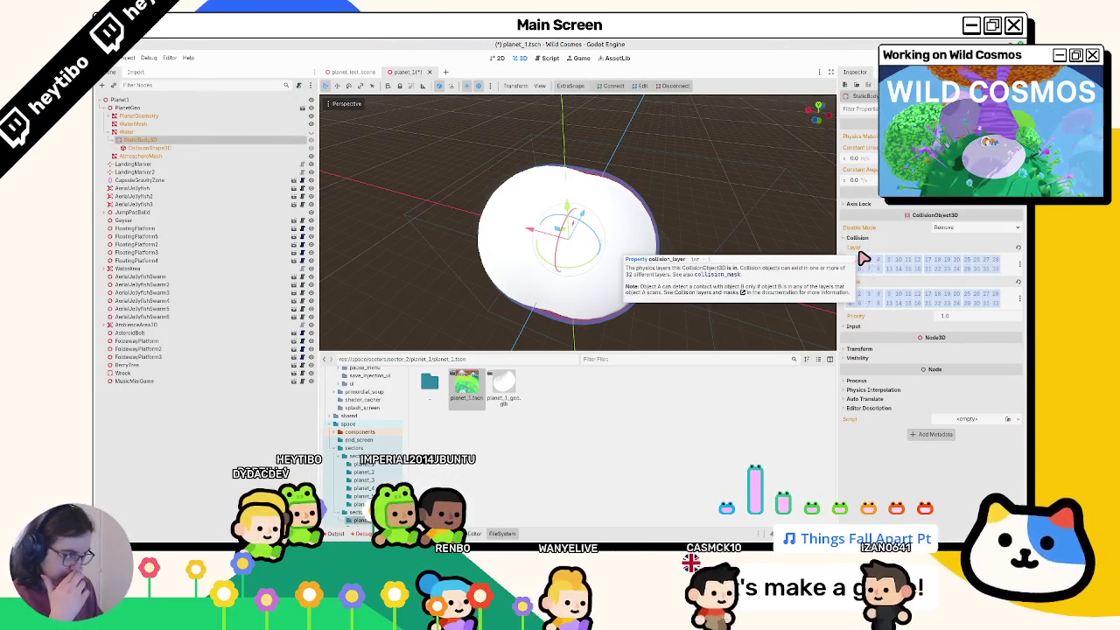
left_click(897, 268)
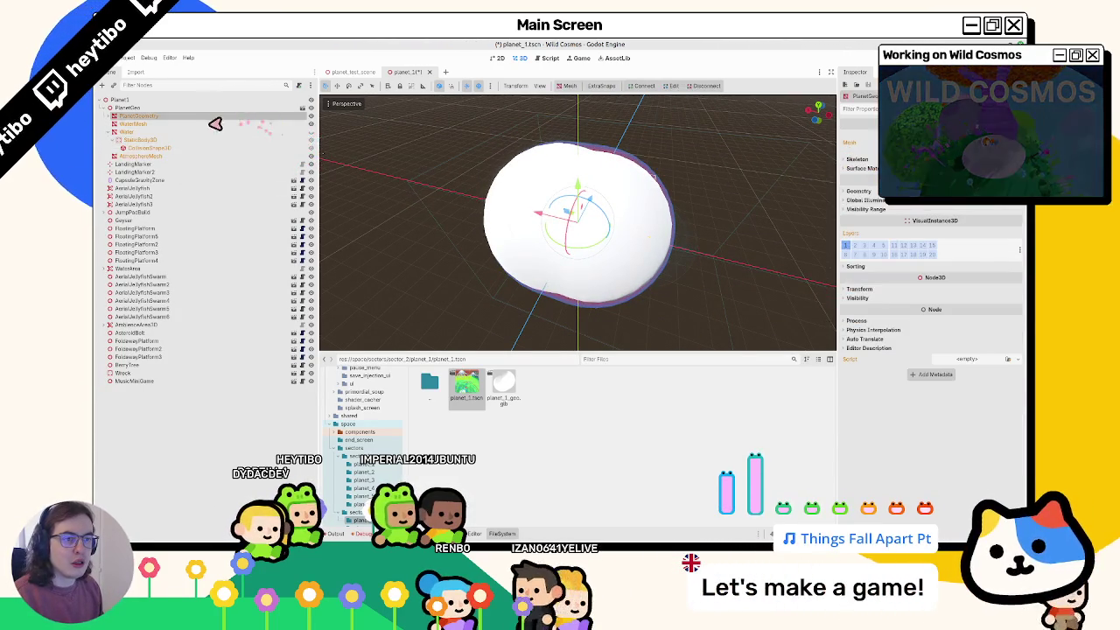
Step: Quick-load the atmosphere material into the AtmosphereMesh's Material Override
left_click(166, 155)
left_click(955, 211)
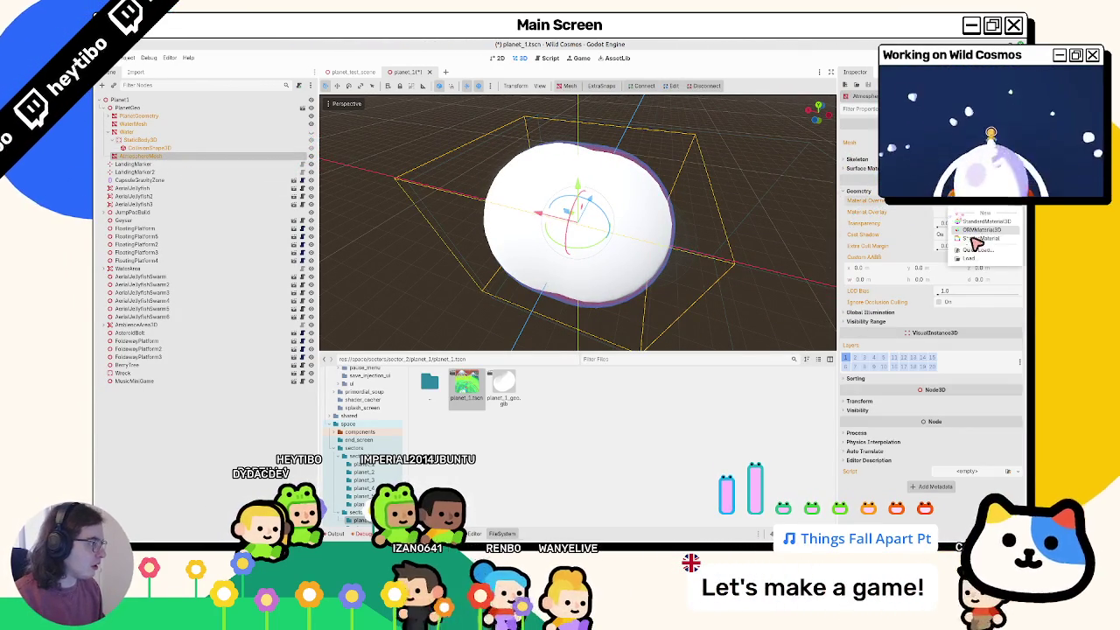
left_click(969, 254)
type("atmosphere")
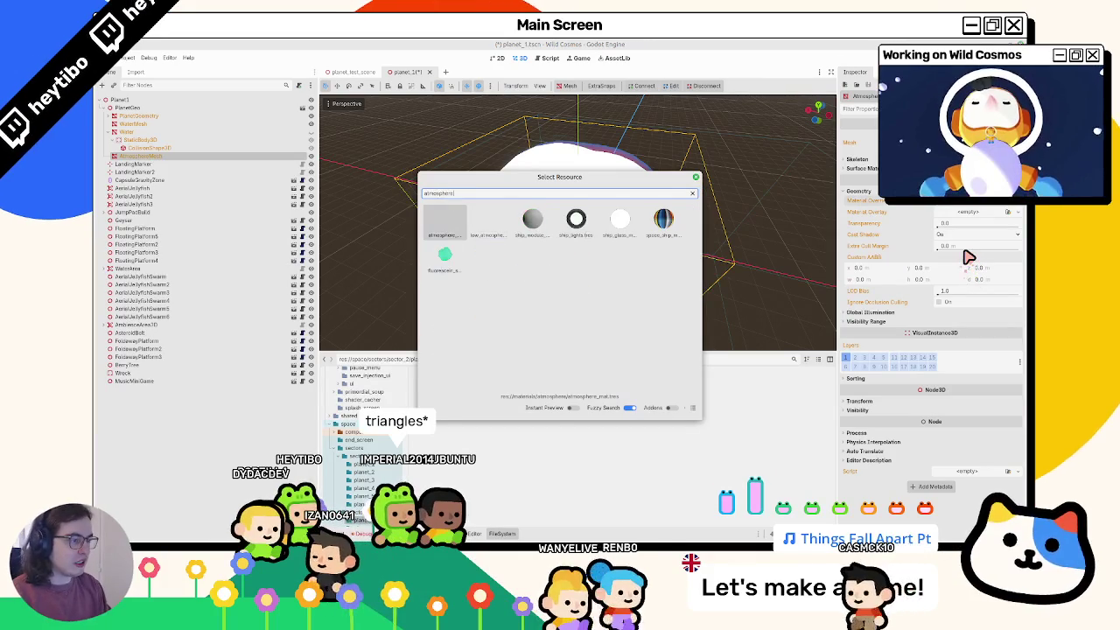
key("Return")
Step: Undo the accidental X-axis move of the atmosphere mesh and save planet_1.tscn
key("g")
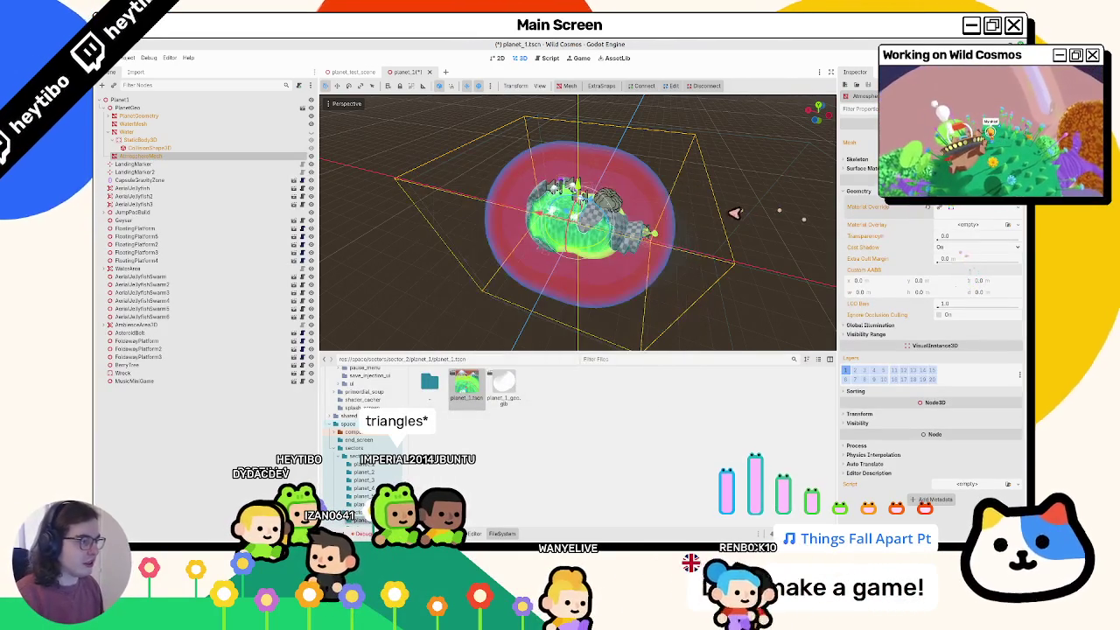
key("x")
left_click(425, 220)
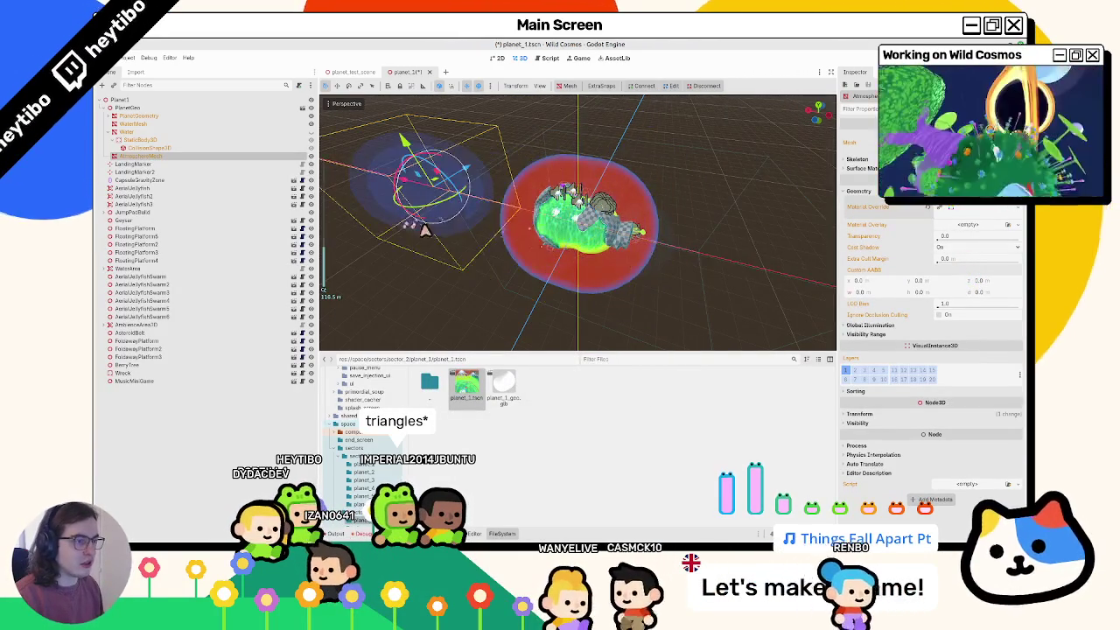
middle_click_drag(426, 219, 482, 212)
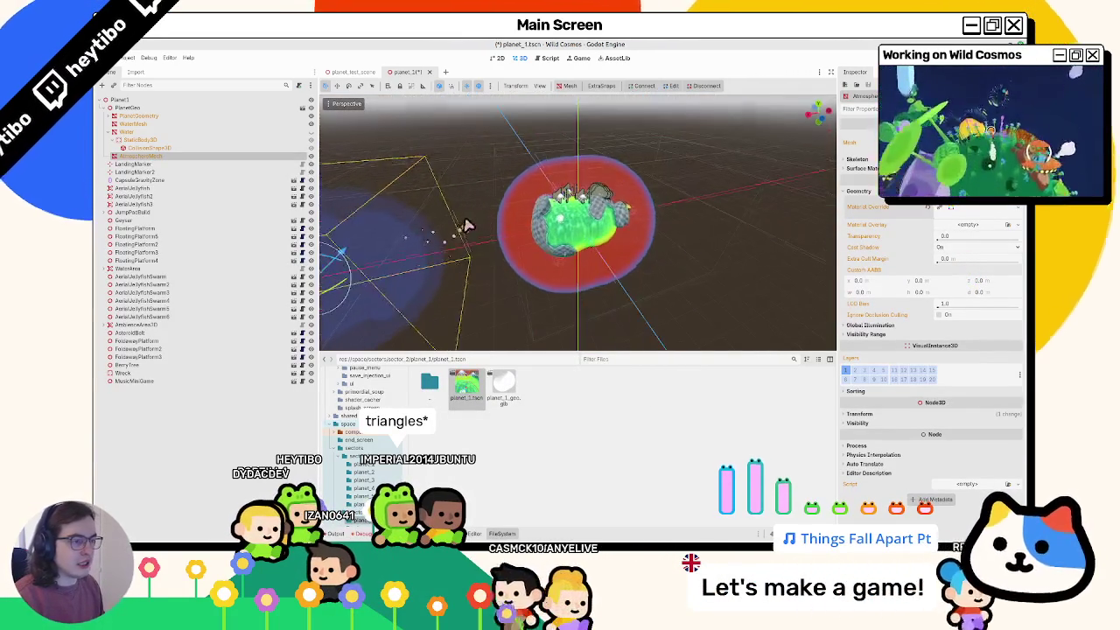
mouse_move(408, 234)
middle_mouse_down()
mouse_move(561, 204)
mouse_move(445, 200)
middle_mouse_up()
key("ctrl+z")
key("ctrl+s")
left_click(108, 131)
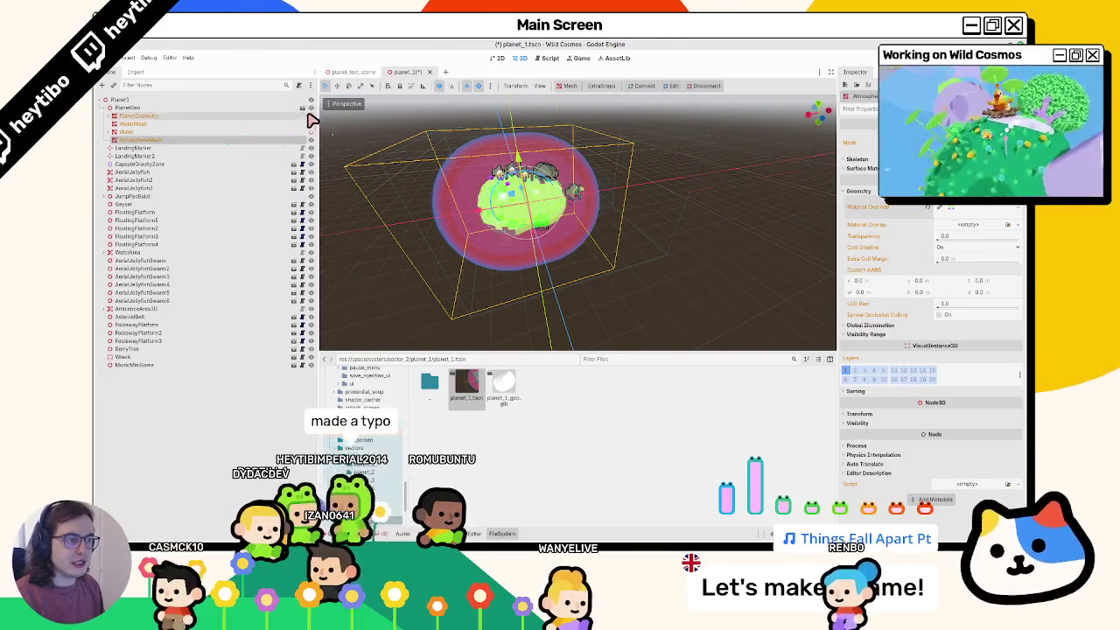
middle_click_drag(368, 117, 408, 140)
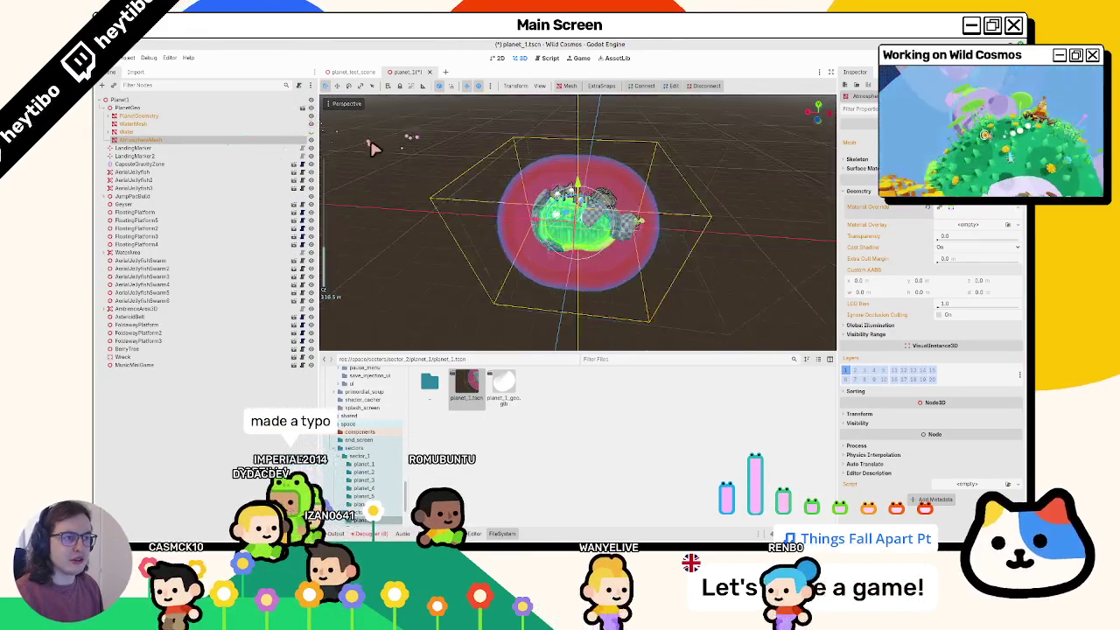
Step: Run planet_test_scene with F6, play it in an enlarged window, then close the game
left_click(353, 72)
key("F6")
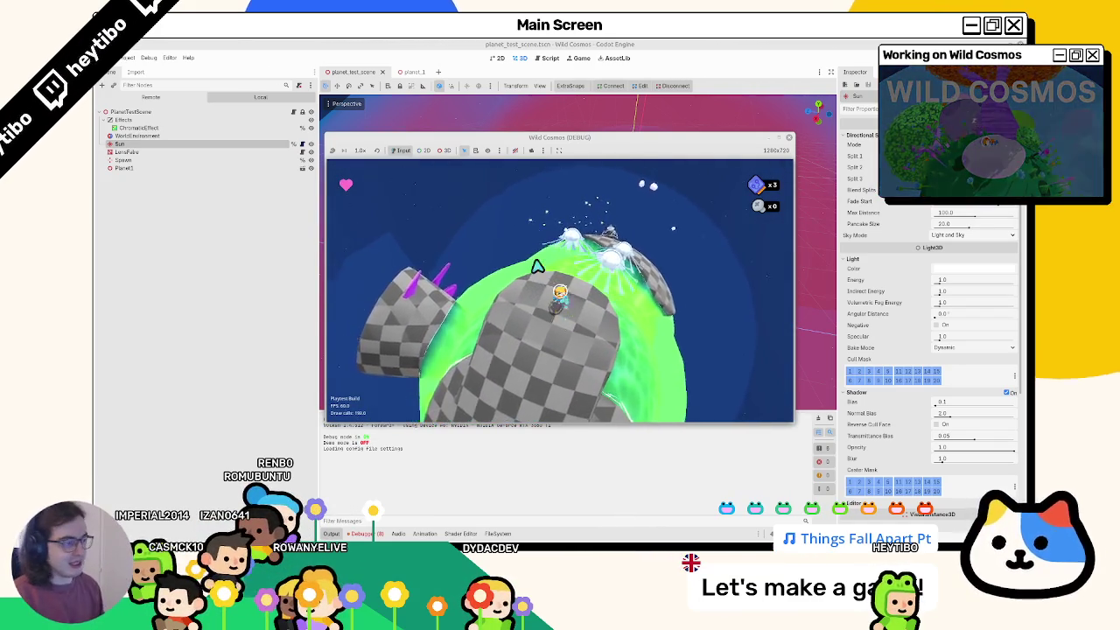
left_click(773, 147)
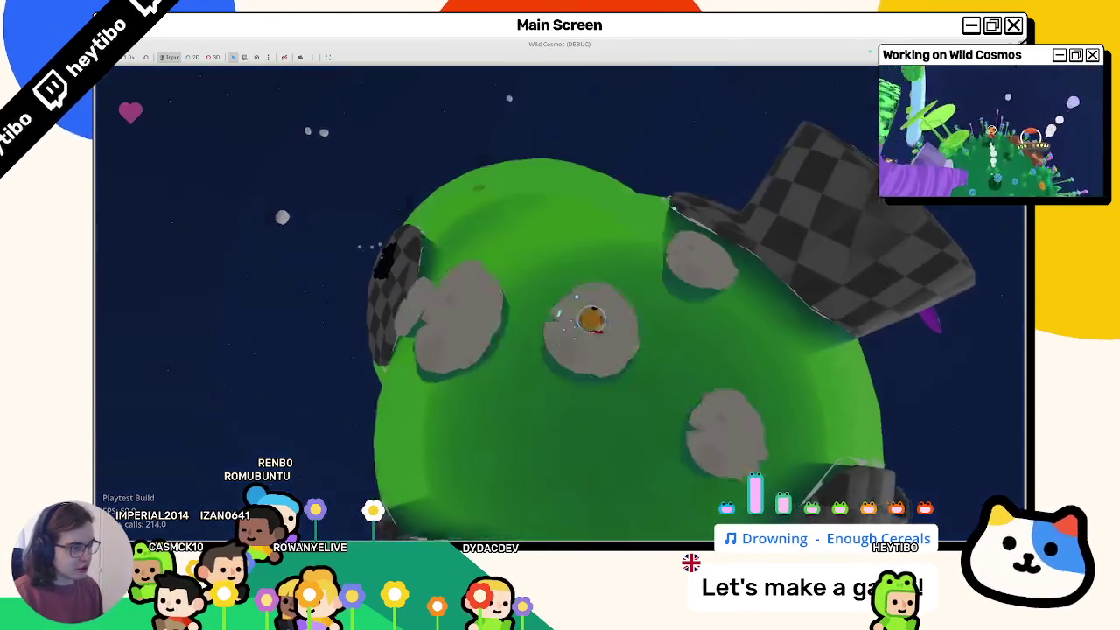
key("F8")
Step: Orbit around the planet and select the Planet1 node
mouse_move(398, 268)
middle_mouse_down()
mouse_move(699, 318)
mouse_move(612, 300)
middle_mouse_up()
left_click(700, 318)
scroll(613, 300, "up", 3)
Step: Move the FloatingPlatform to a new spot on the planet_1 surface and save the scene
left_click(395, 74)
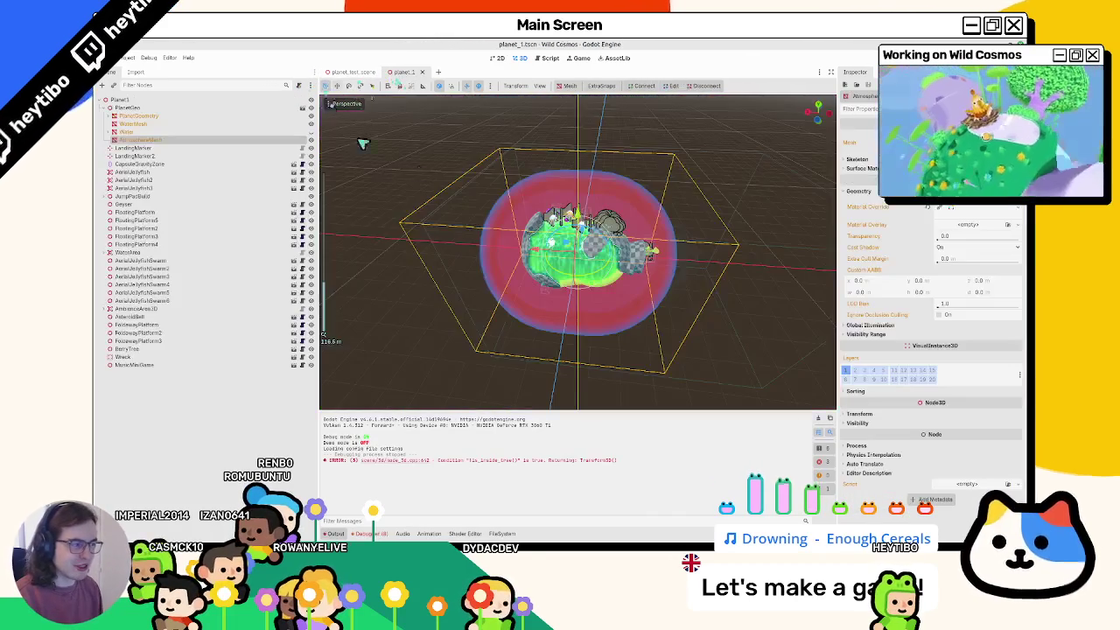
mouse_move(588, 235)
middle_mouse_down()
mouse_move(708, 236)
mouse_move(662, 242)
mouse_move(590, 292)
middle_mouse_up()
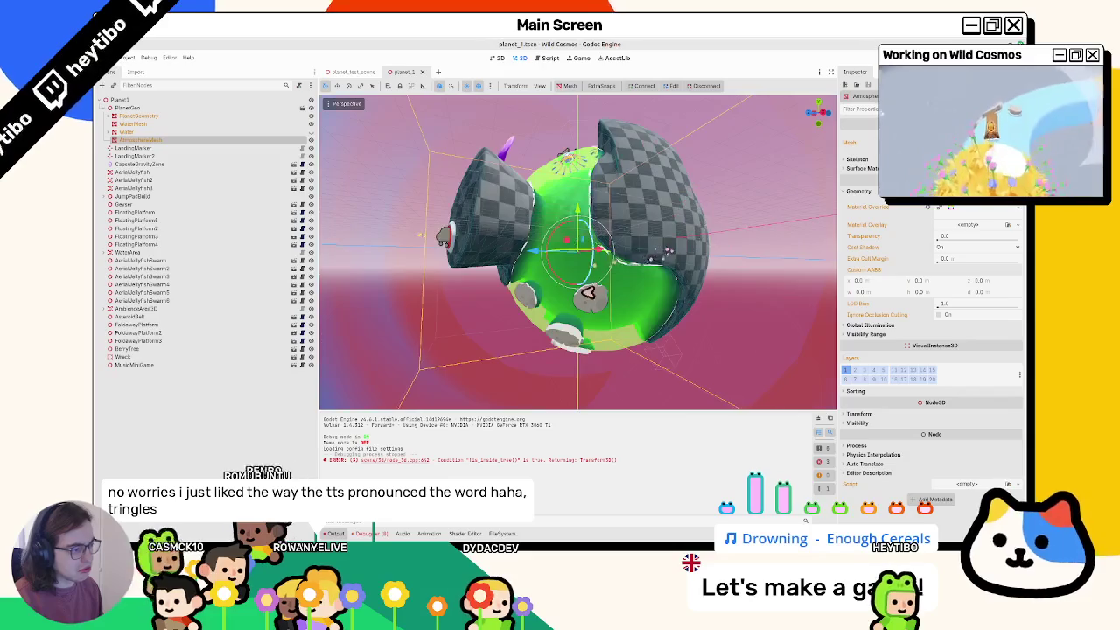
scroll(593, 342, "up", 4)
left_click(610, 367)
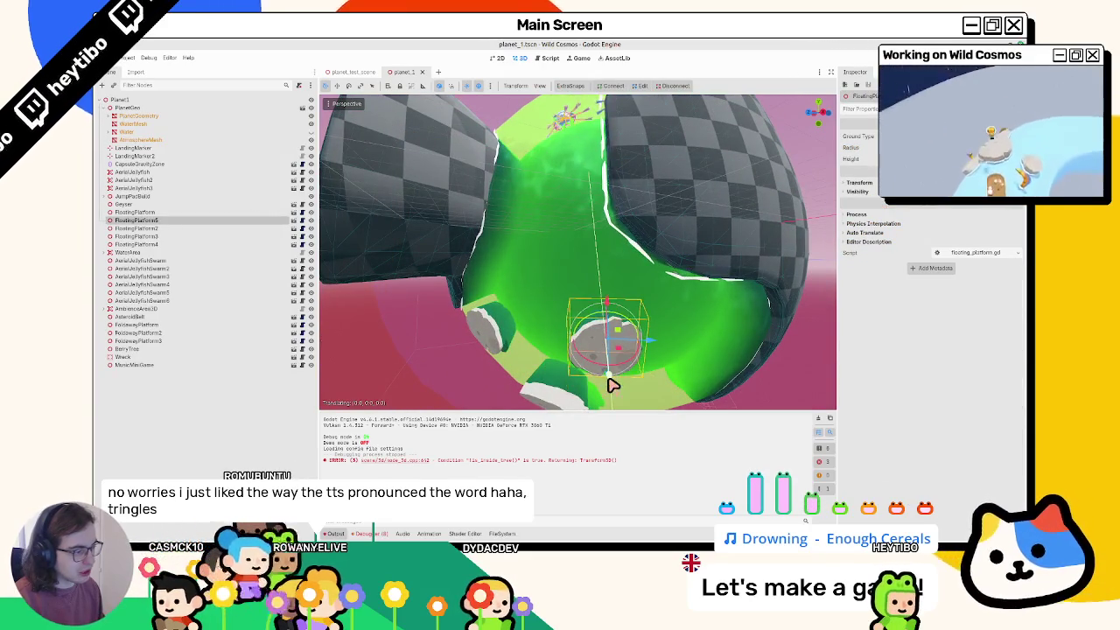
left_click(483, 344)
key("g")
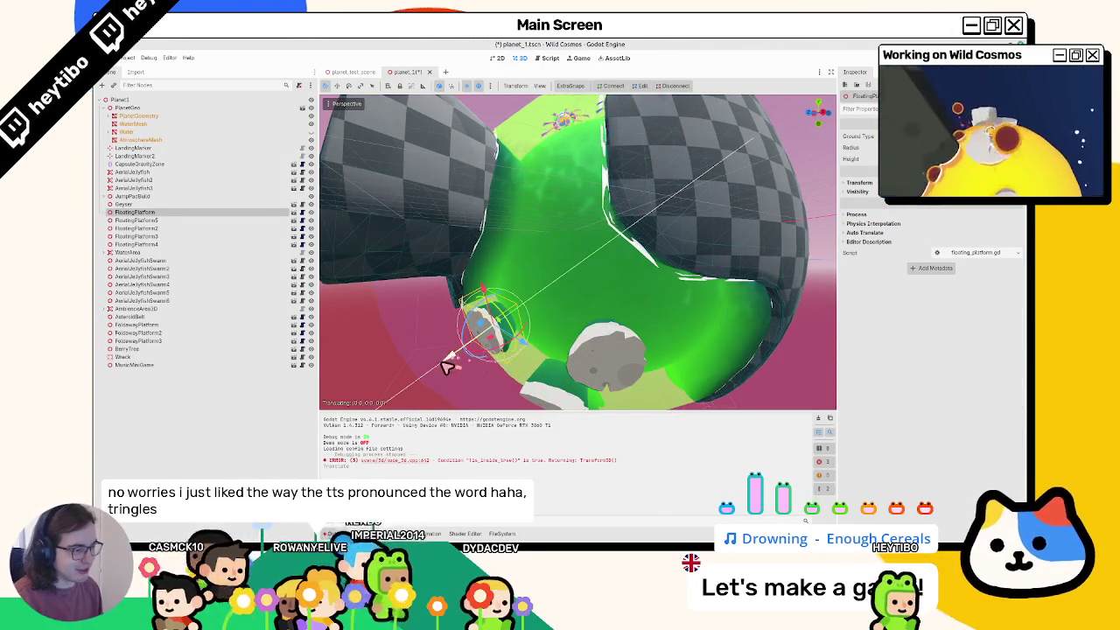
scroll(495, 289, "down", 5)
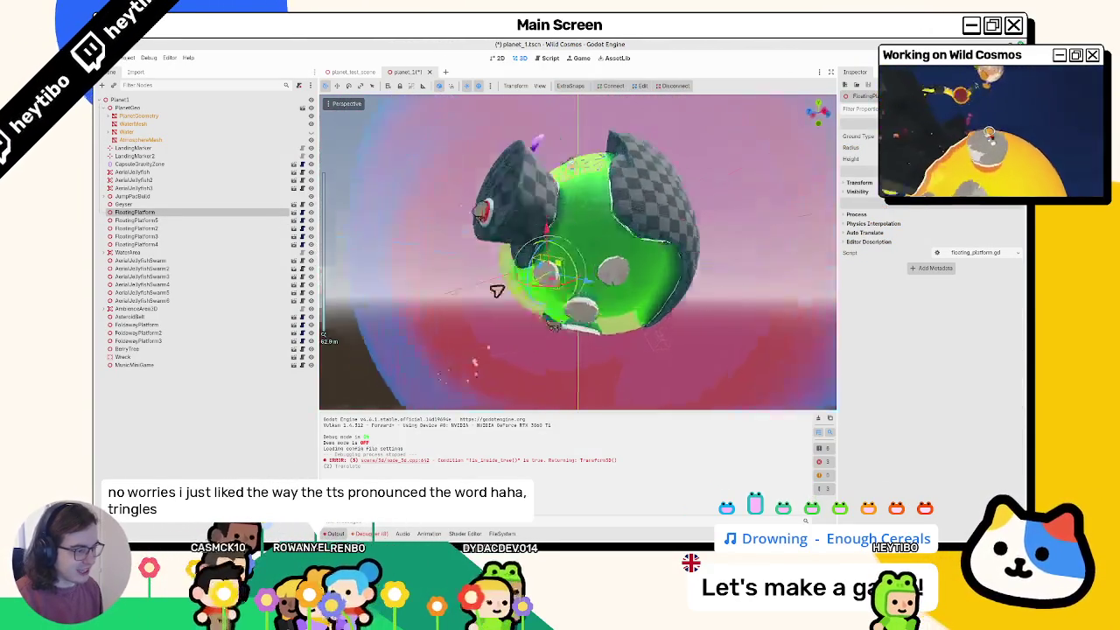
scroll(507, 302, "up", 5)
mouse_move(507, 303)
middle_mouse_down()
mouse_move(540, 298)
mouse_move(577, 371)
mouse_move(567, 320)
mouse_move(347, 248)
mouse_move(518, 276)
mouse_move(432, 274)
mouse_move(464, 312)
mouse_move(627, 292)
mouse_move(502, 300)
mouse_move(512, 176)
middle_mouse_up()
left_click(577, 302)
key("ctrl+s")
scroll(429, 274, "down", 3)
scroll(470, 308, "up", 2)
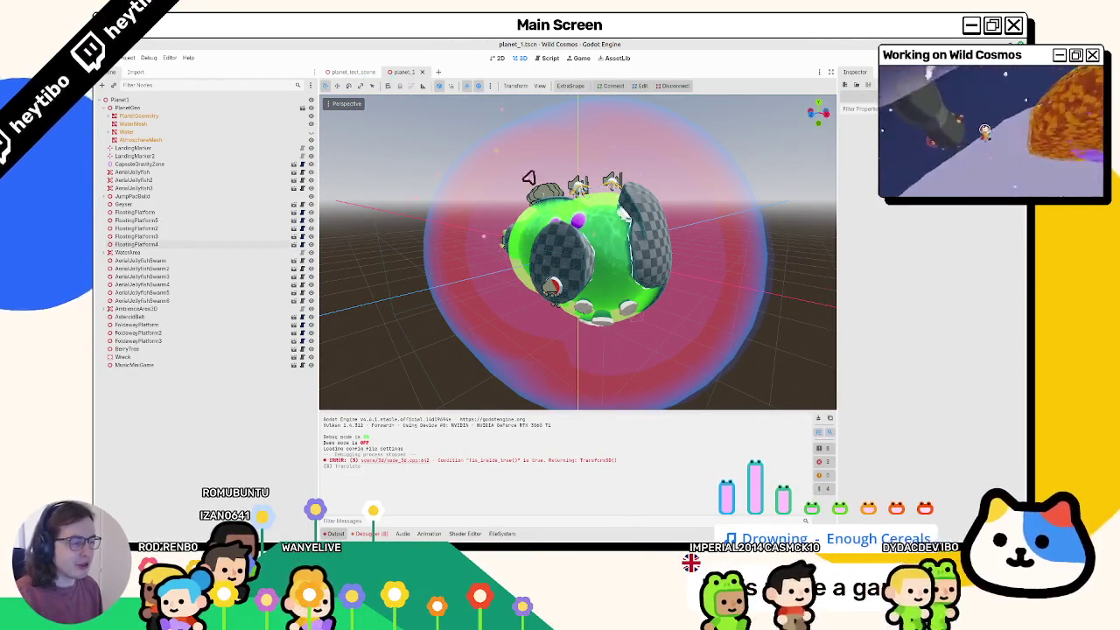
Step: Close the planet_test_scene tab and bring up the Quick Open Scene picker
left_click(339, 72)
middle_click(340, 74)
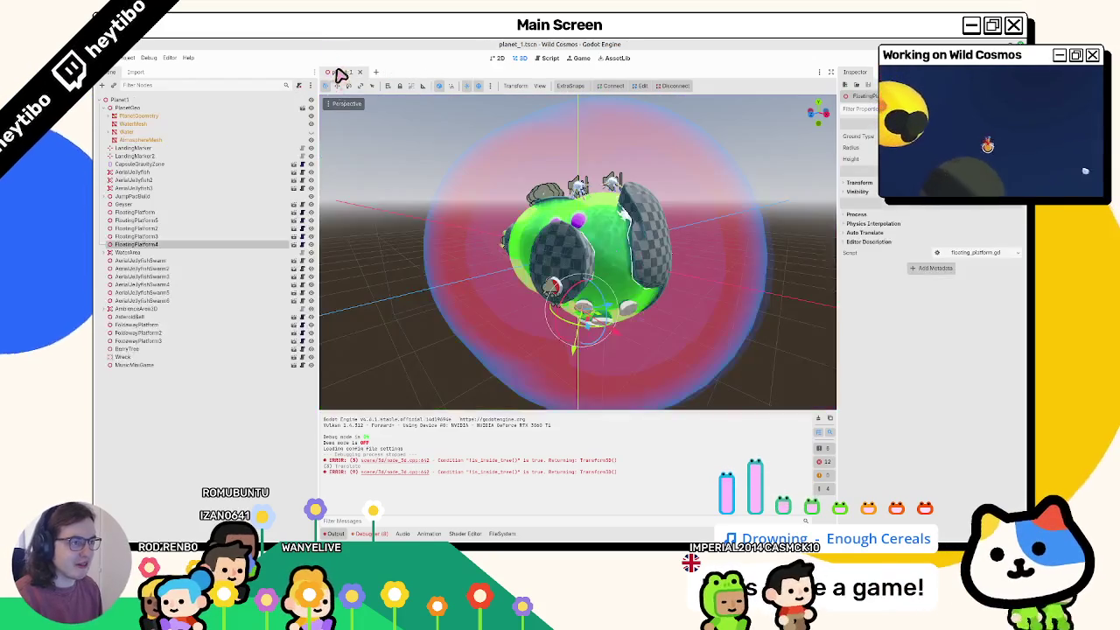
key("ctrl+shift+o")
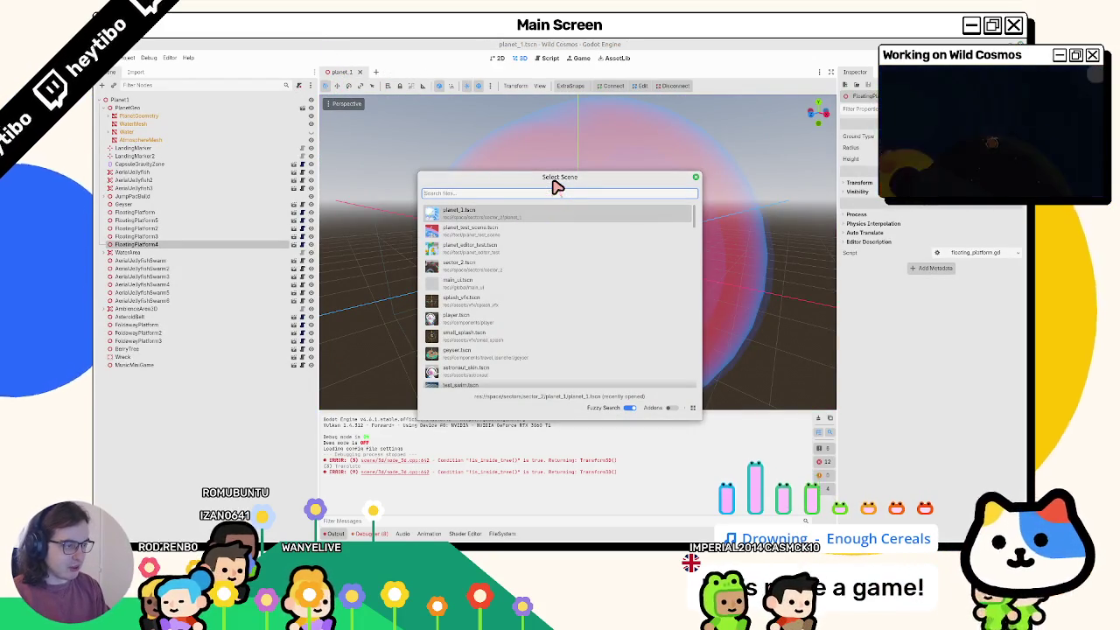
Step: Open planet_test_scene.tscn, run it with F6, then stop the game
key("Down")
key("Return")
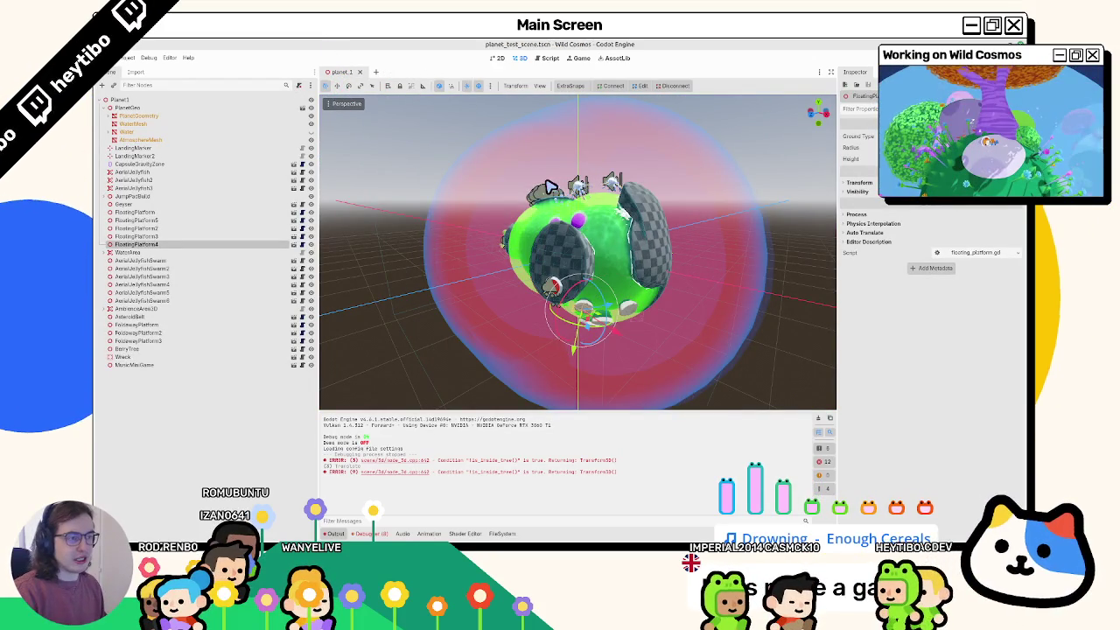
key("F6")
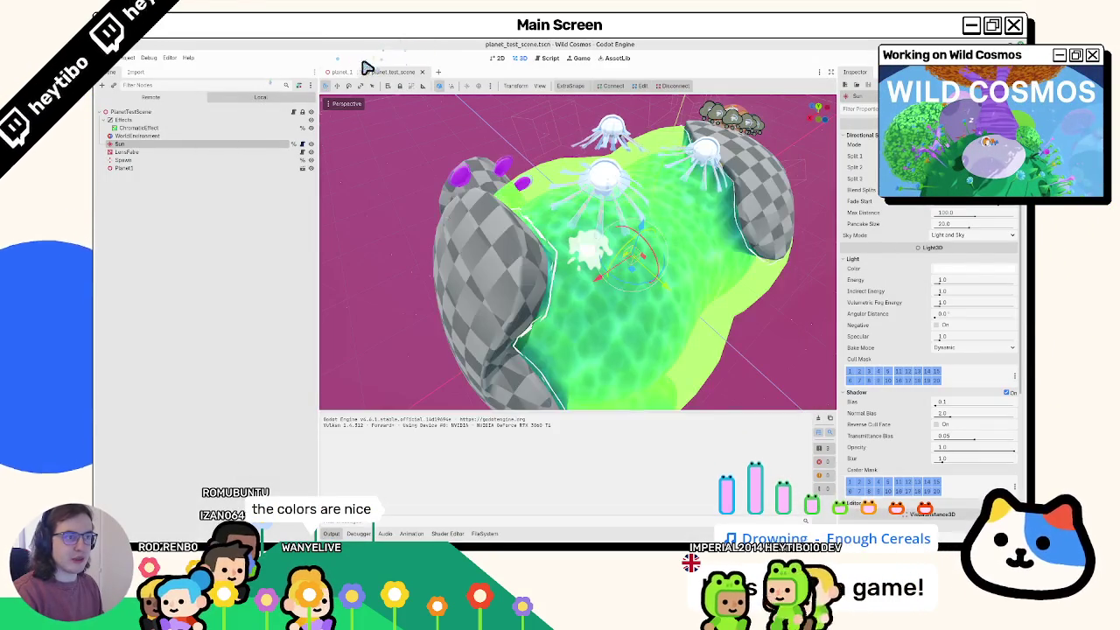
left_click(343, 72)
key("F8")
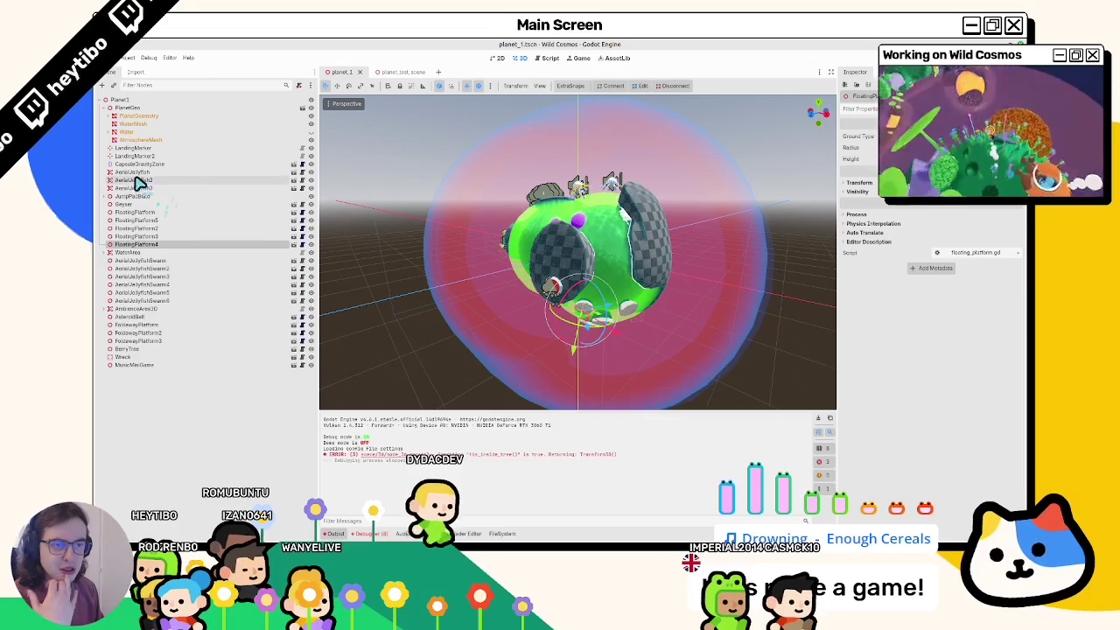
Step: Delete the WaterArea node from the planet_1 scene tree
left_click(103, 108)
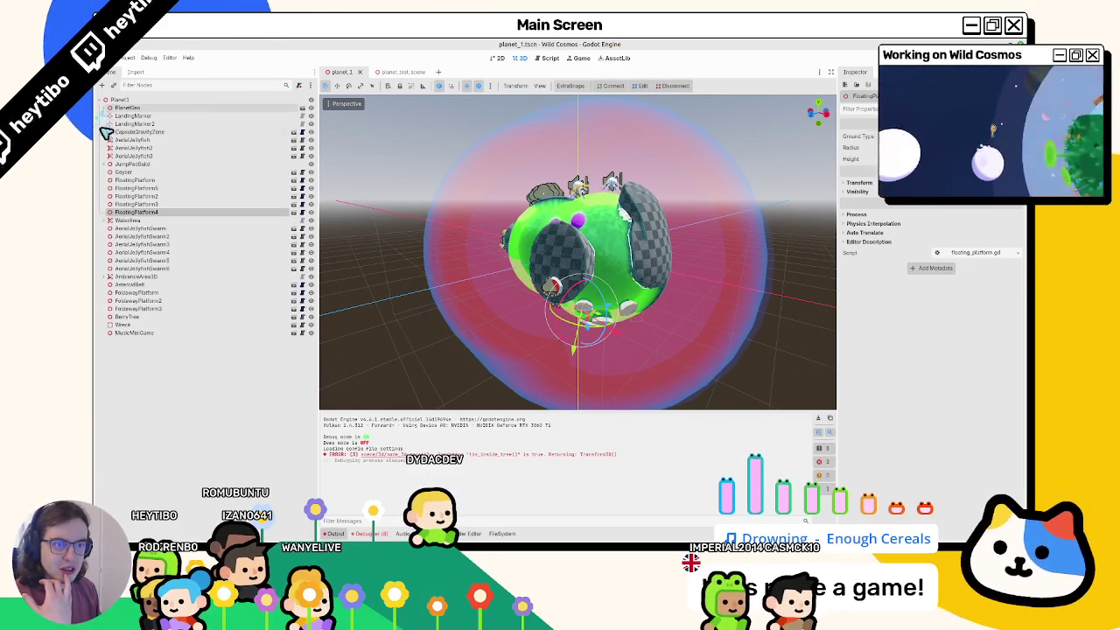
double_click(103, 164)
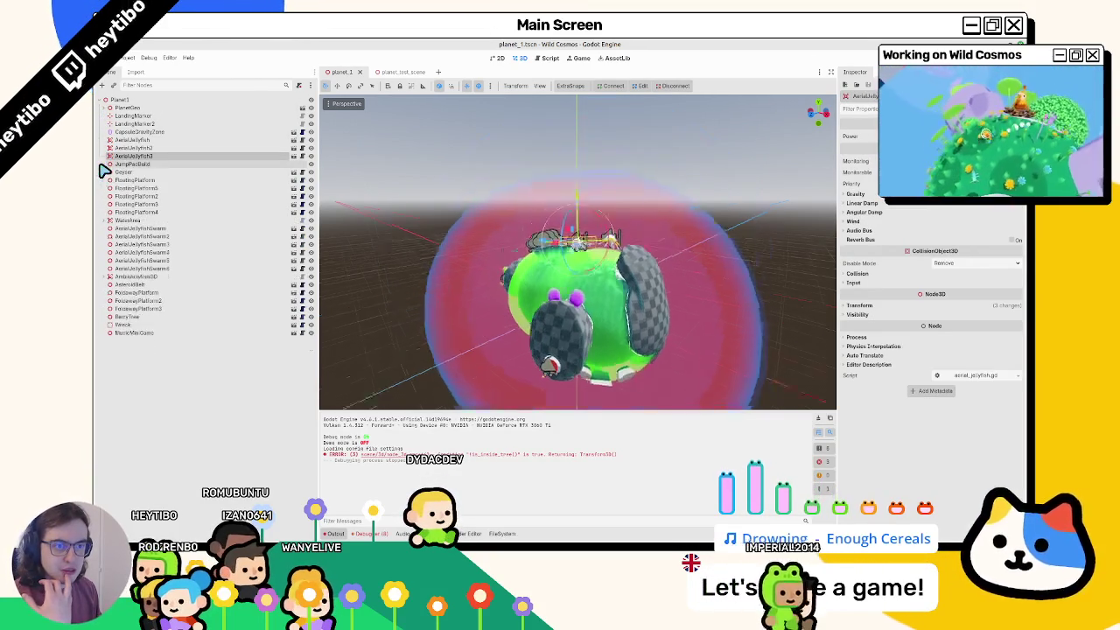
left_click(105, 221)
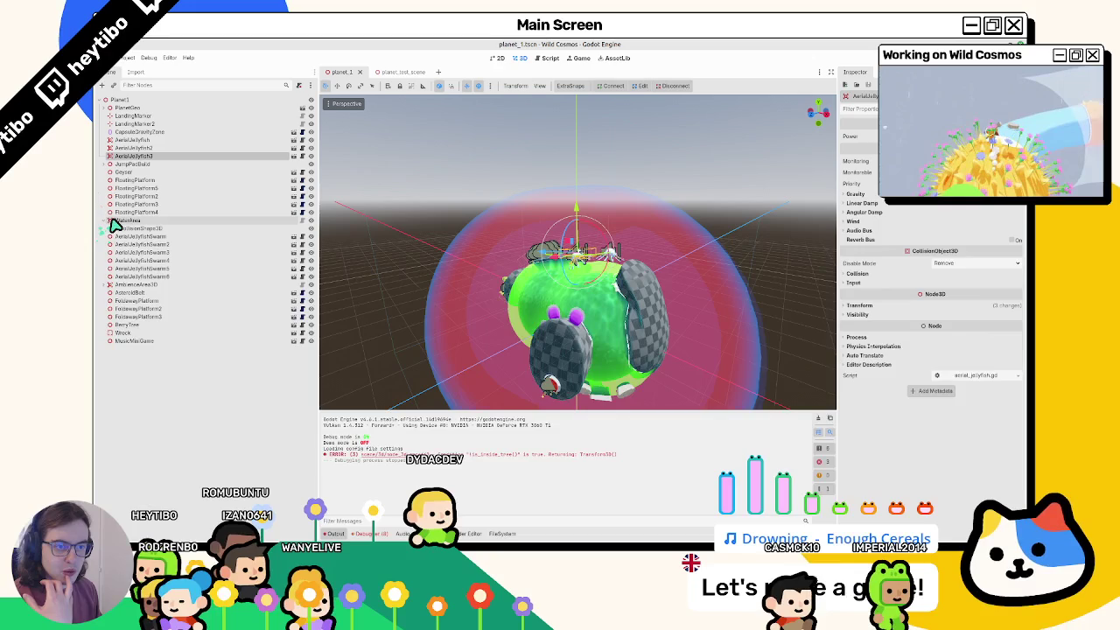
left_click(115, 222)
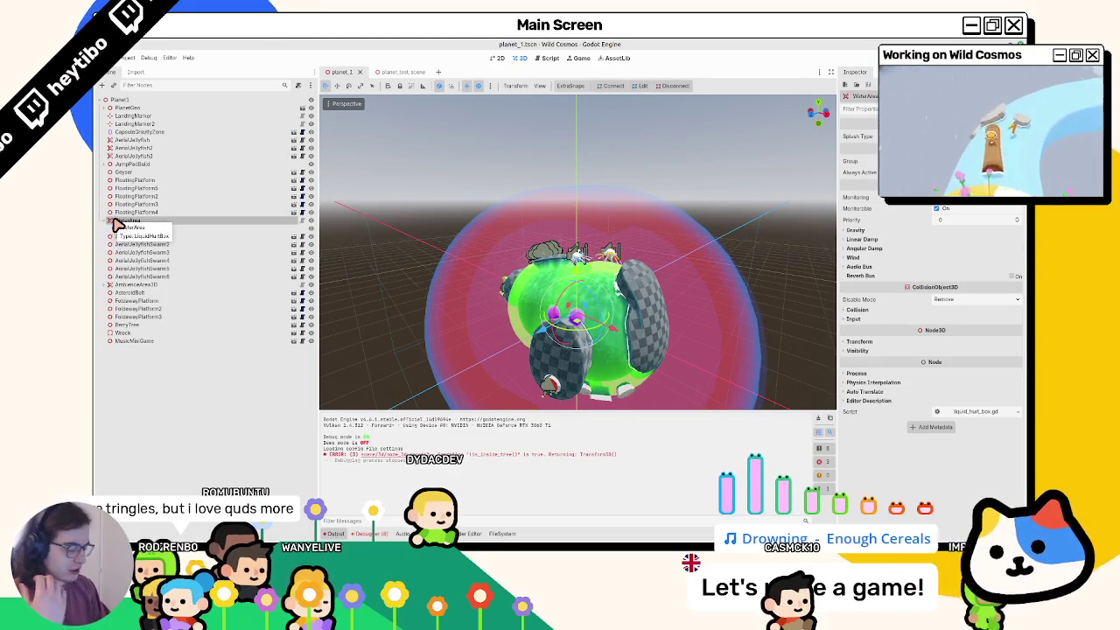
key("Delete")
key("Return")
Step: Playtest planet_test_scene, walking the character across the green water and past the boulders
left_click(392, 74)
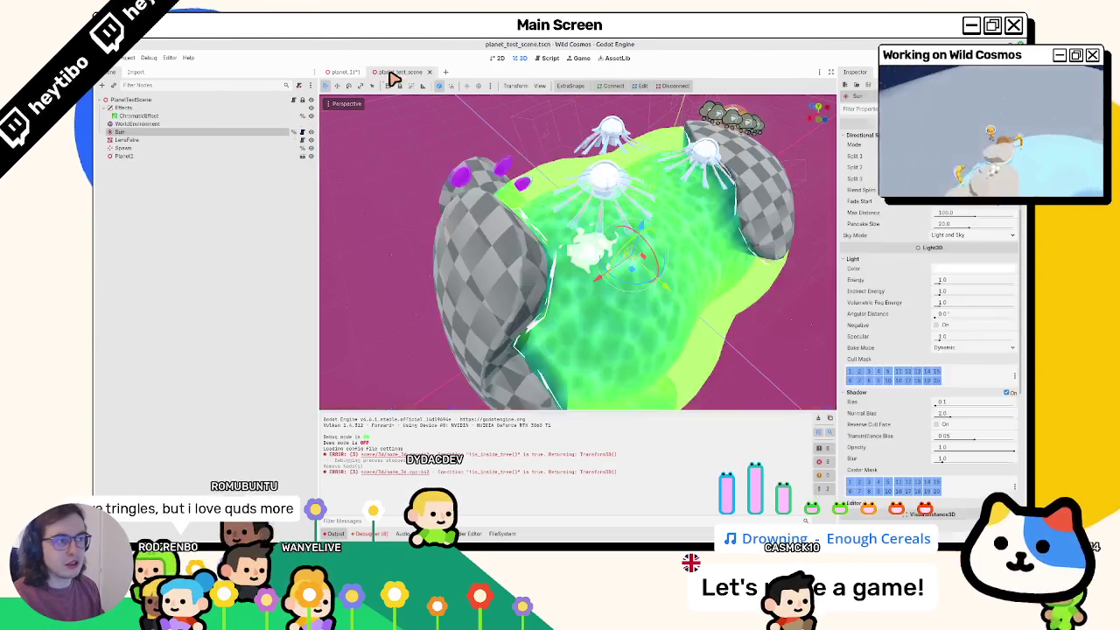
key("F6")
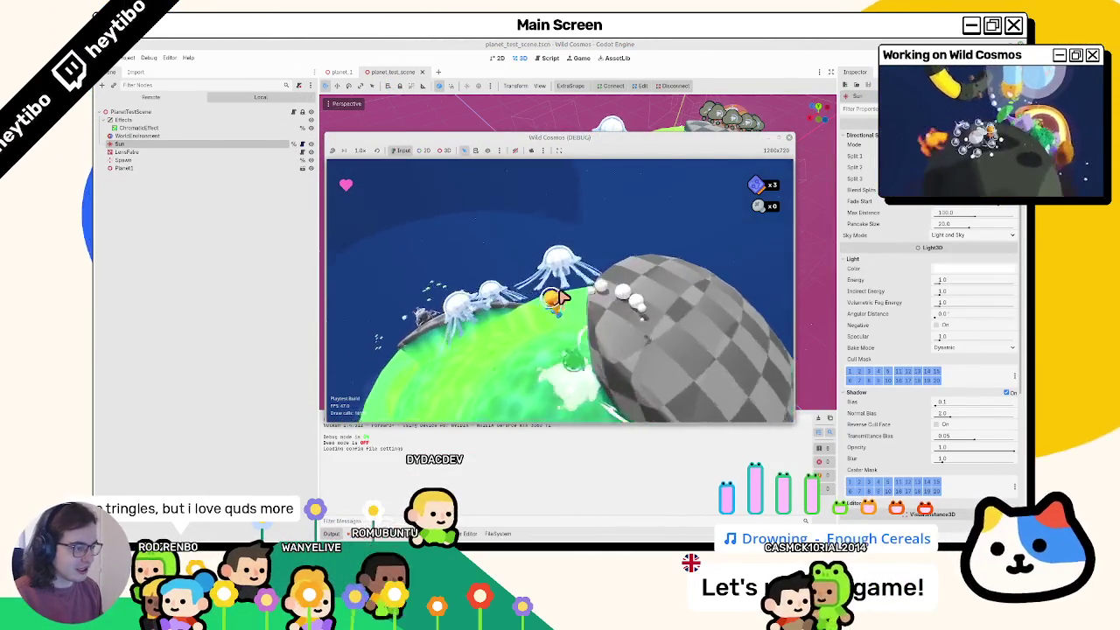
key("w")
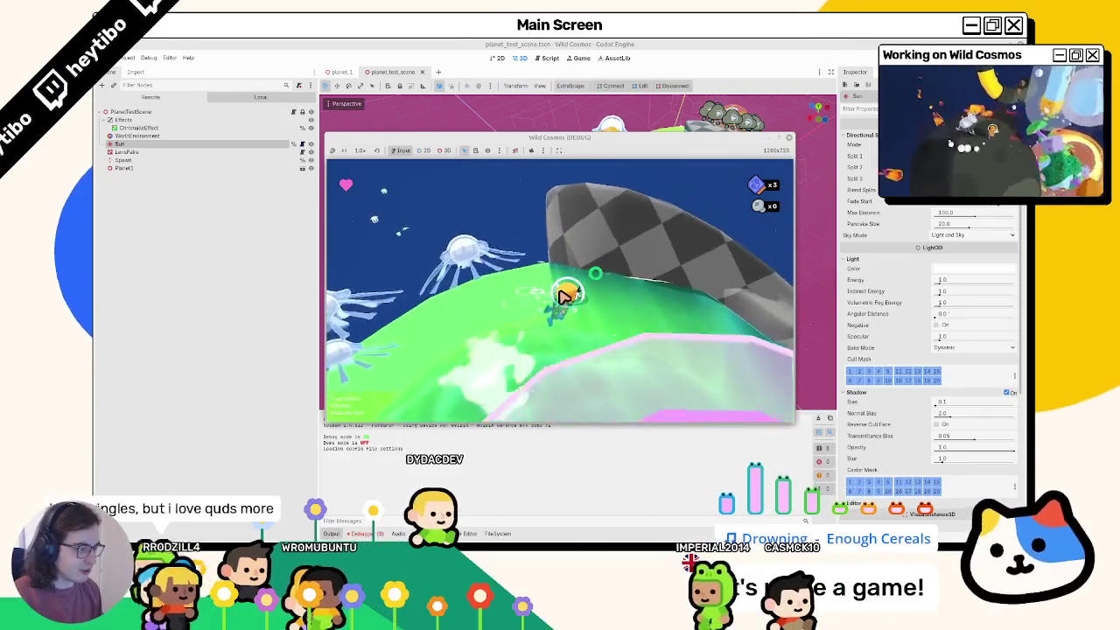
key("w")
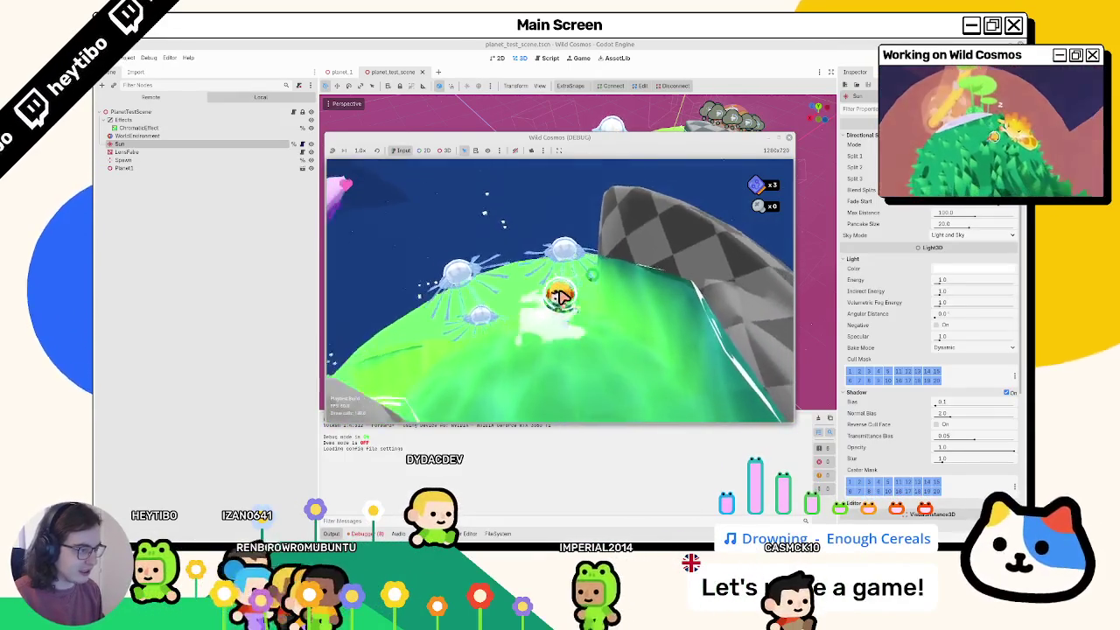
key("w")
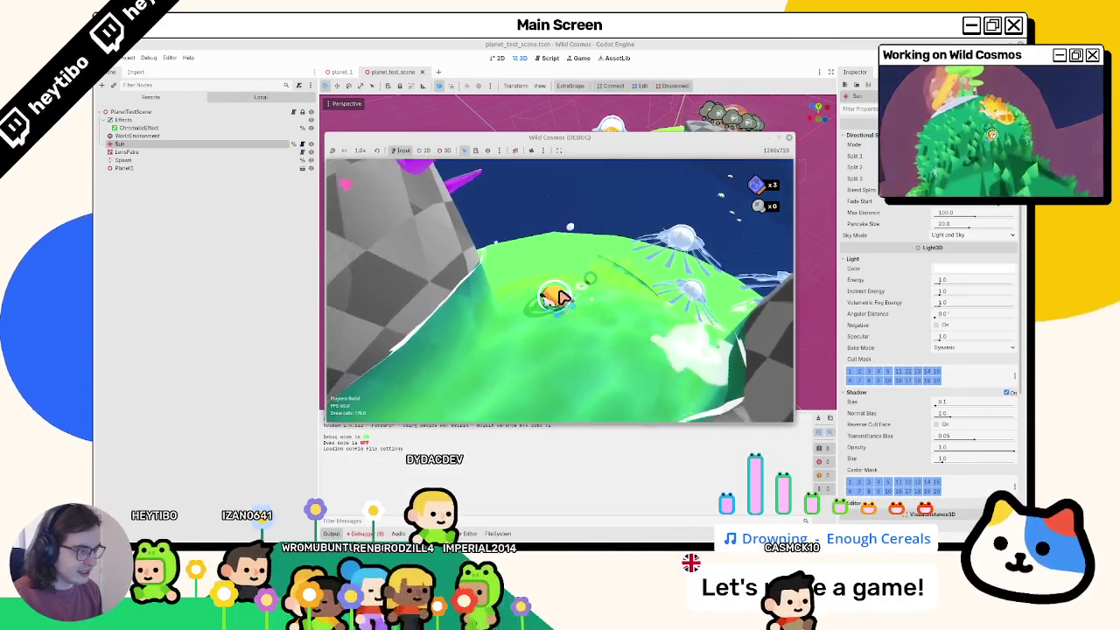
key("w")
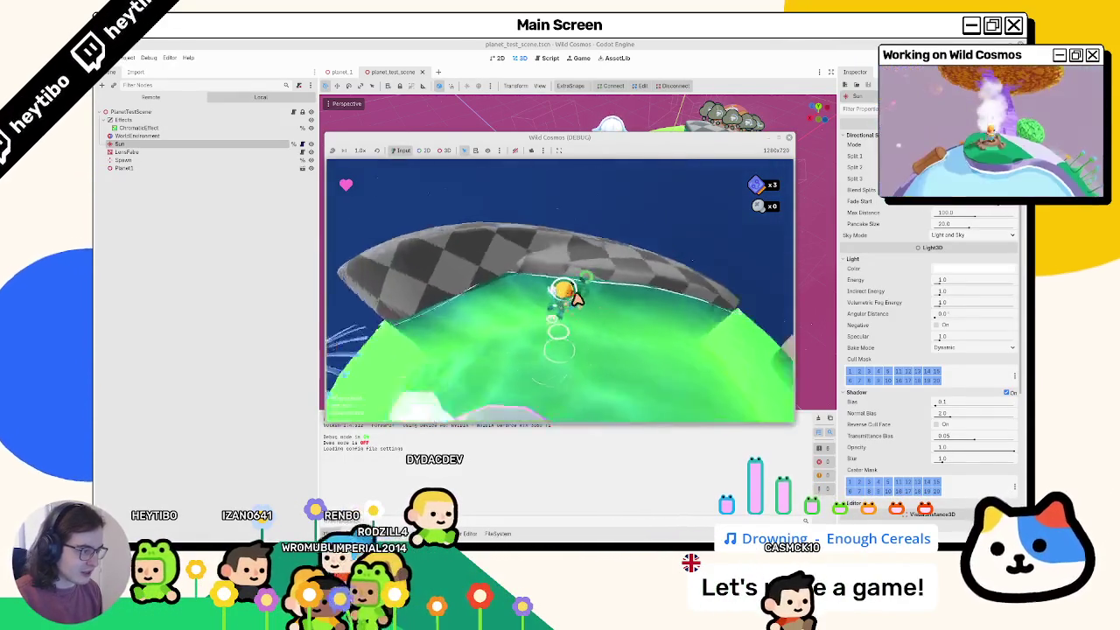
key("w")
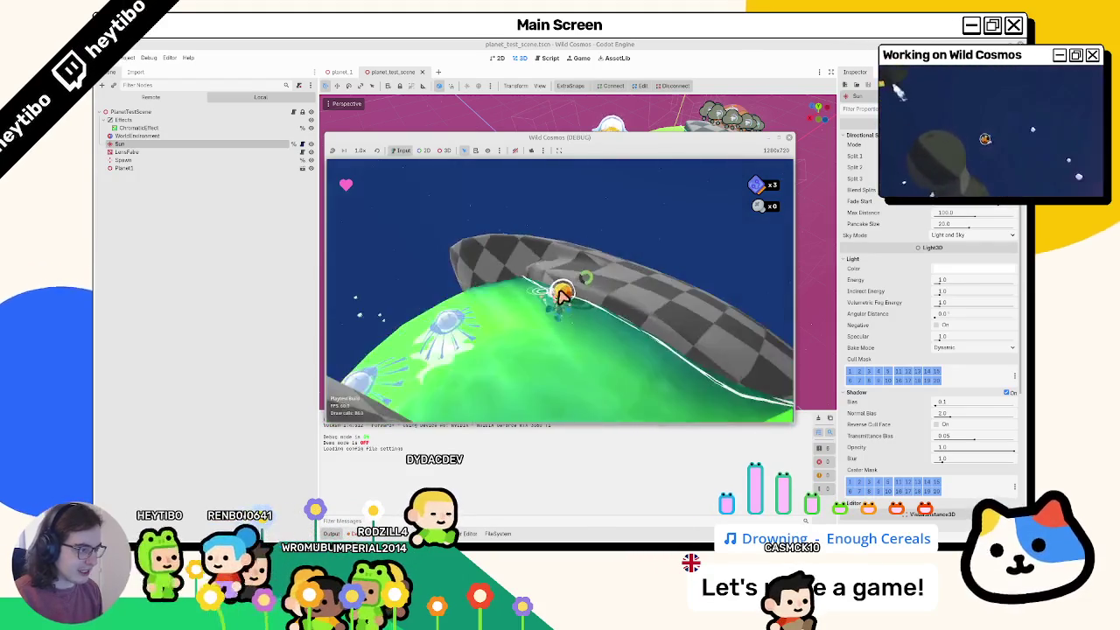
key("w")
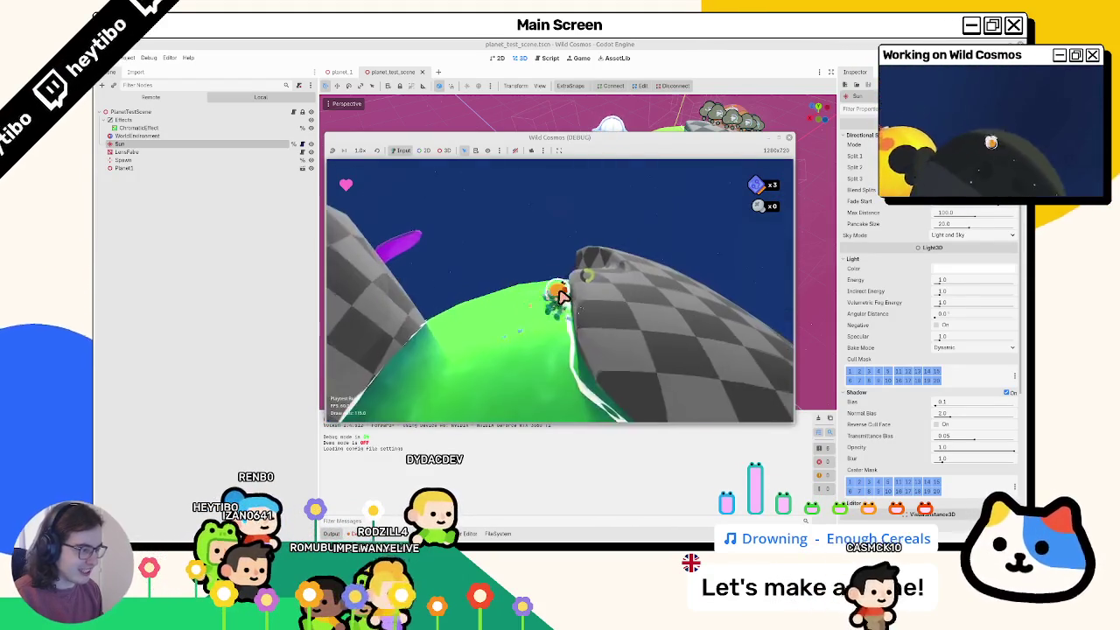
key("w")
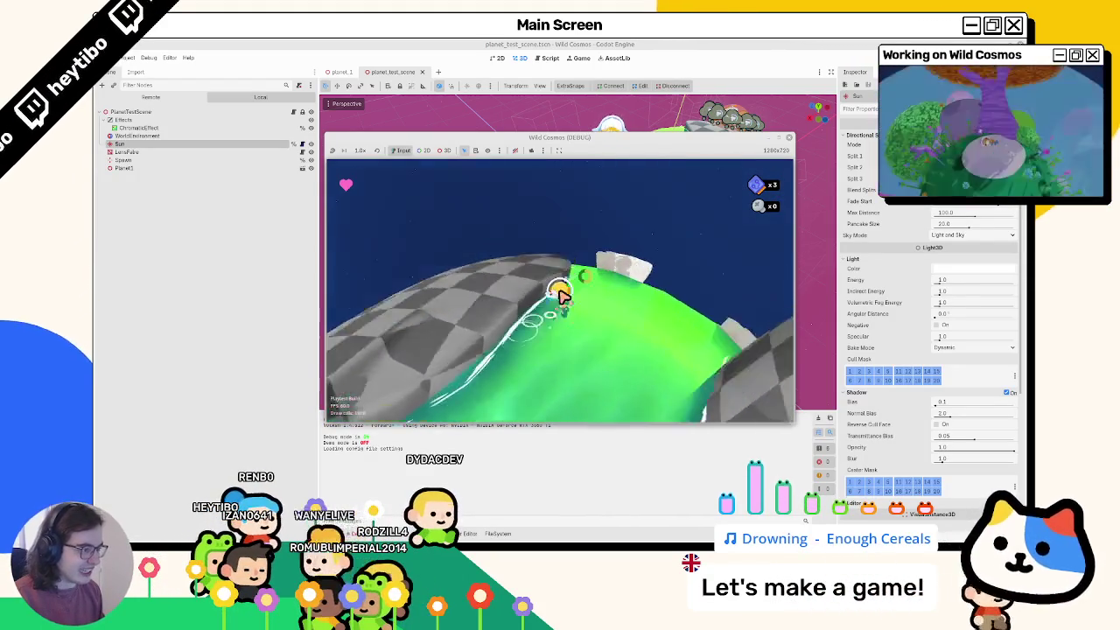
key("w")
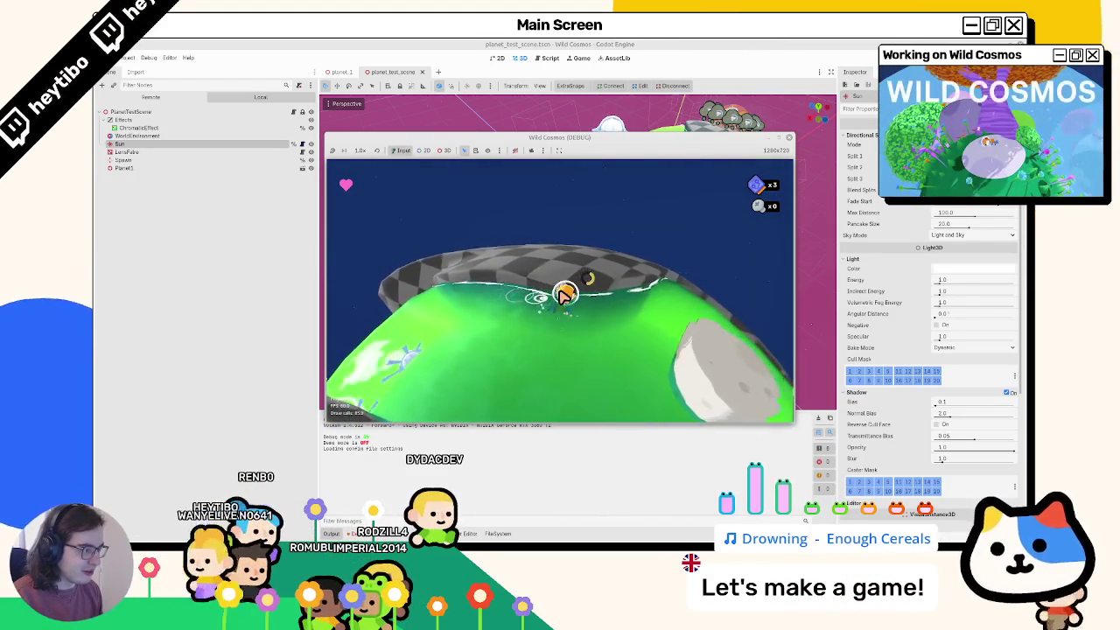
key("w")
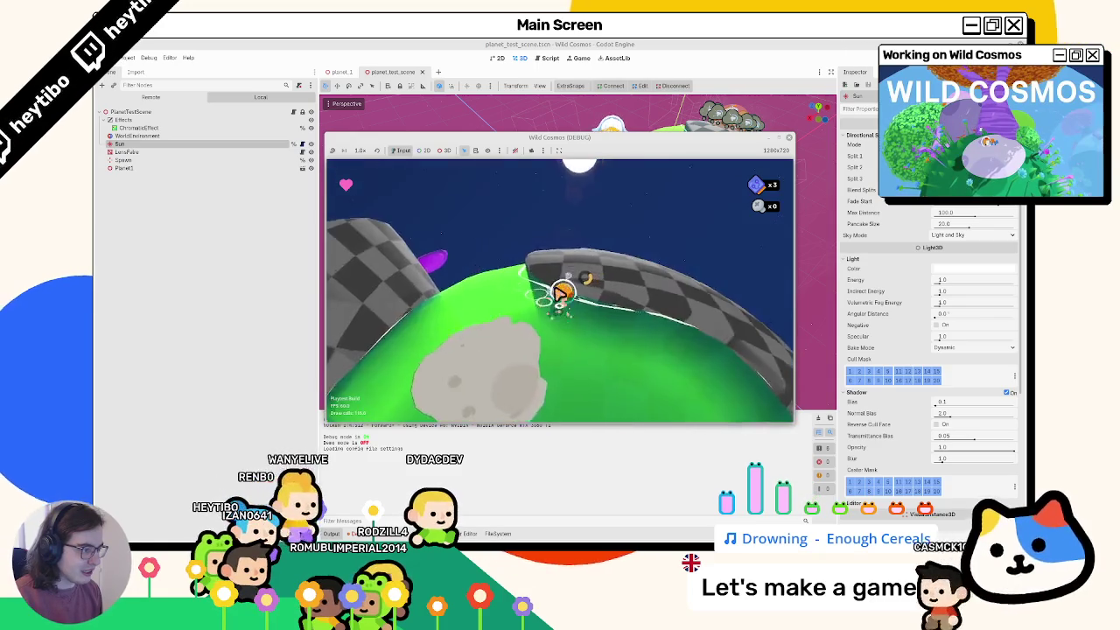
key("w")
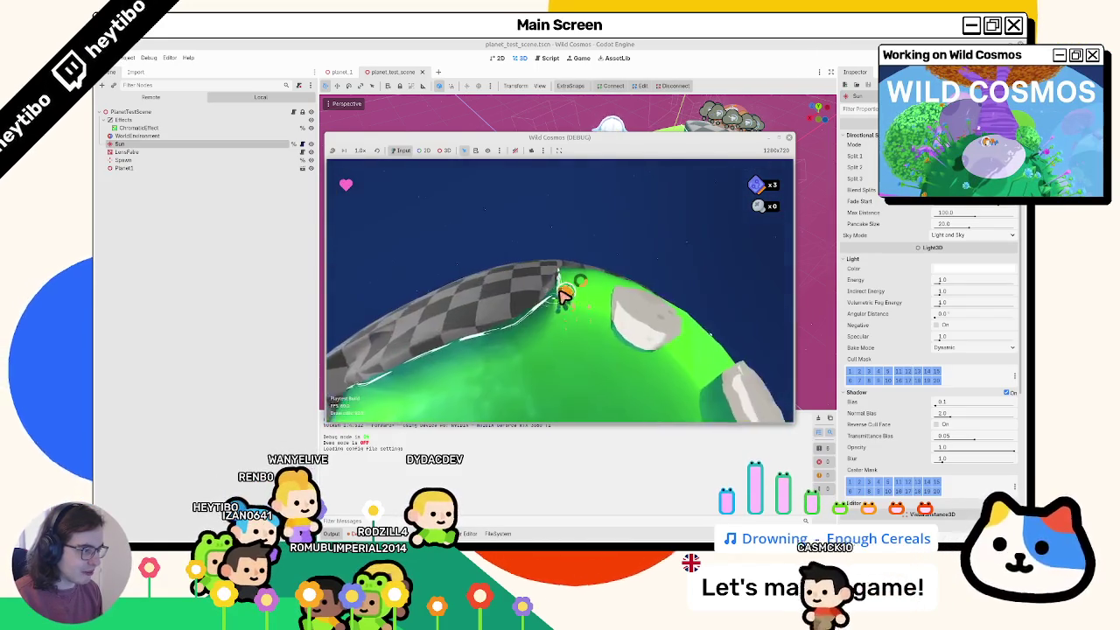
key("w")
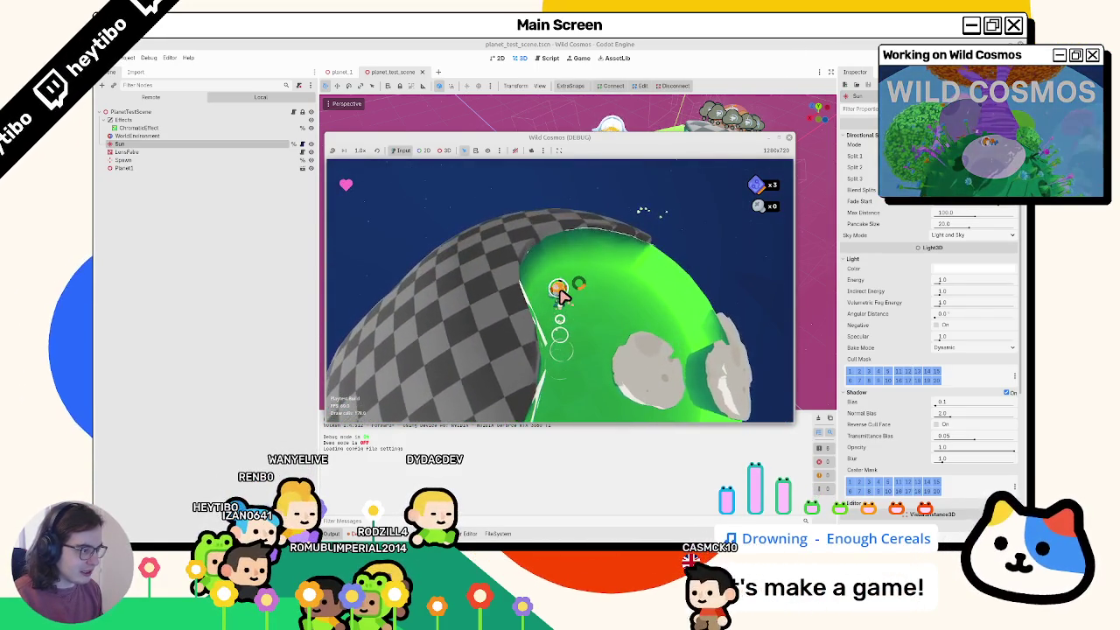
key("w")
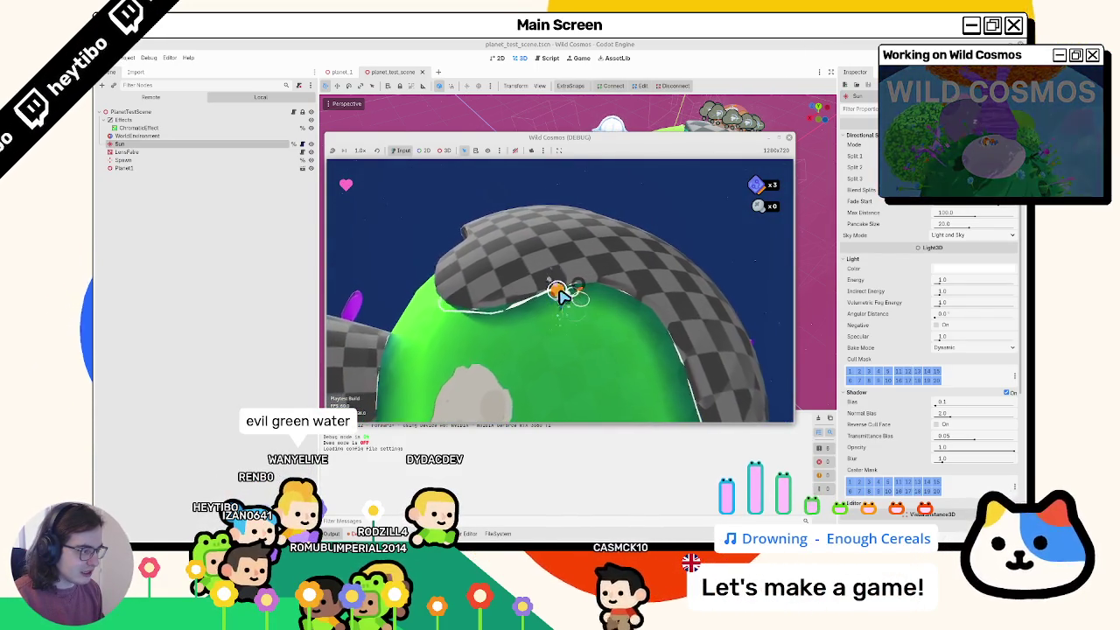
Step: Stop the running game with F8 and relaunch it with F5
key("super")
key("Escape")
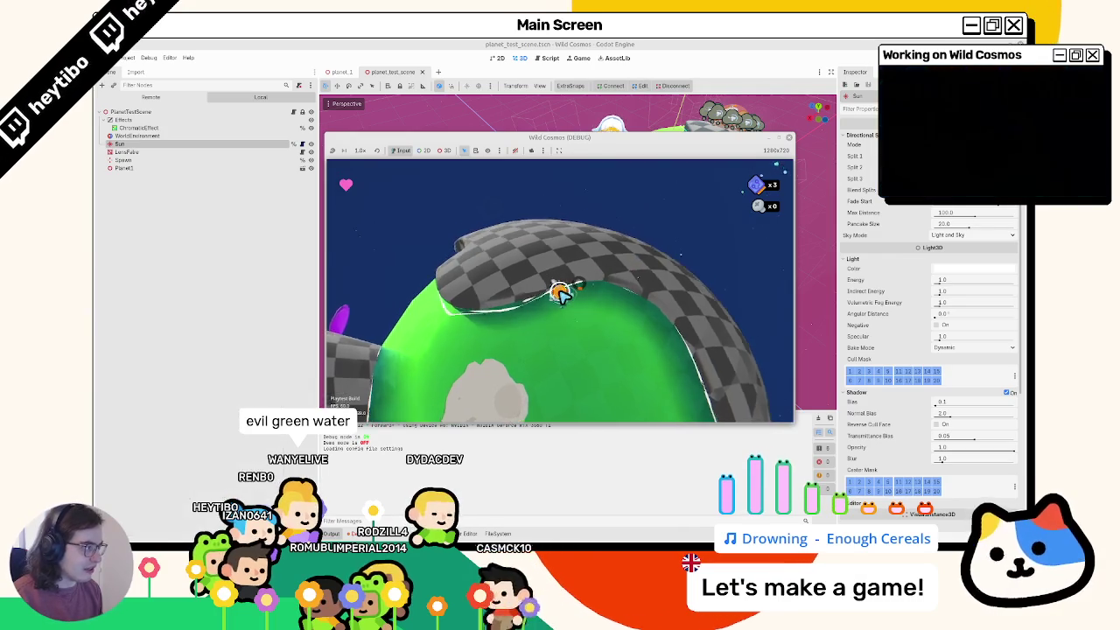
key("F8")
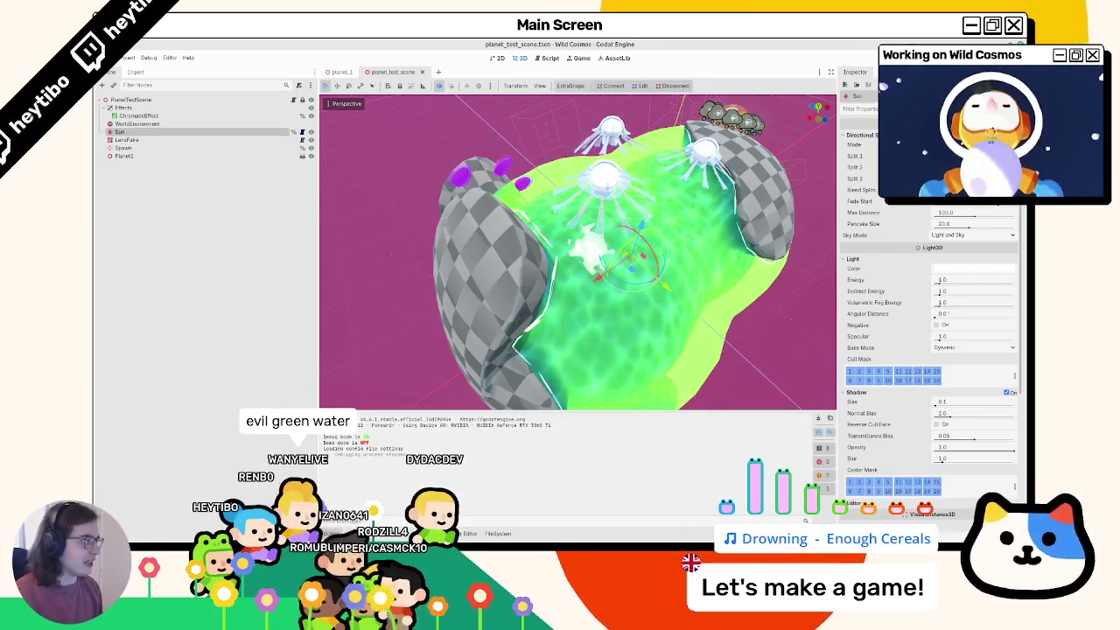
key("F5")
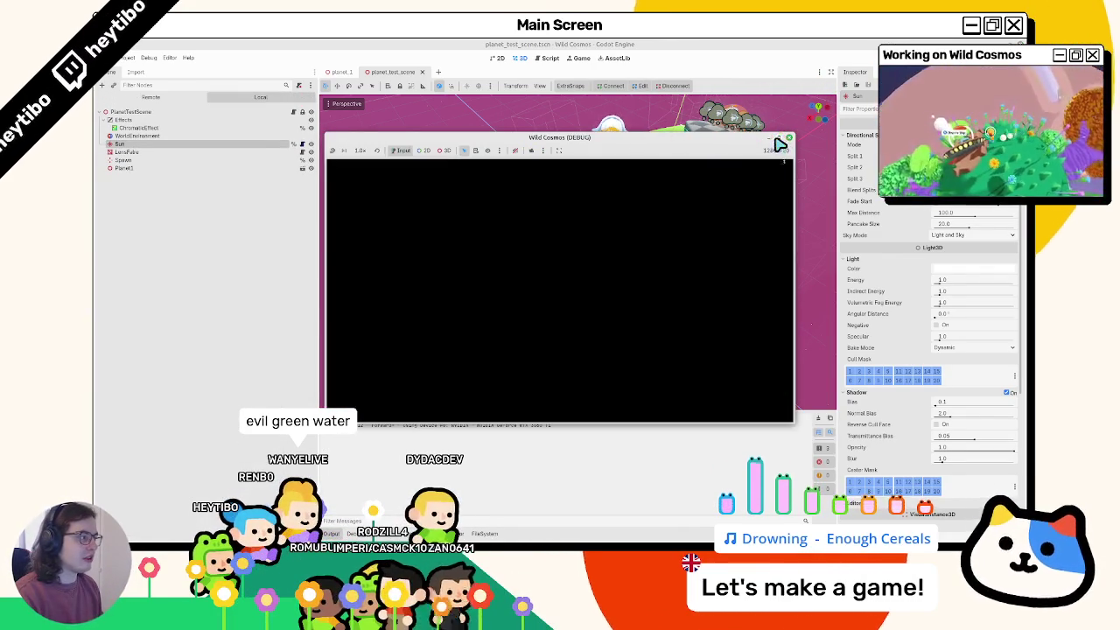
Step: Maximize the game, walk across the green water, stone and checkered platforms, then stop with F8
left_click(779, 142)
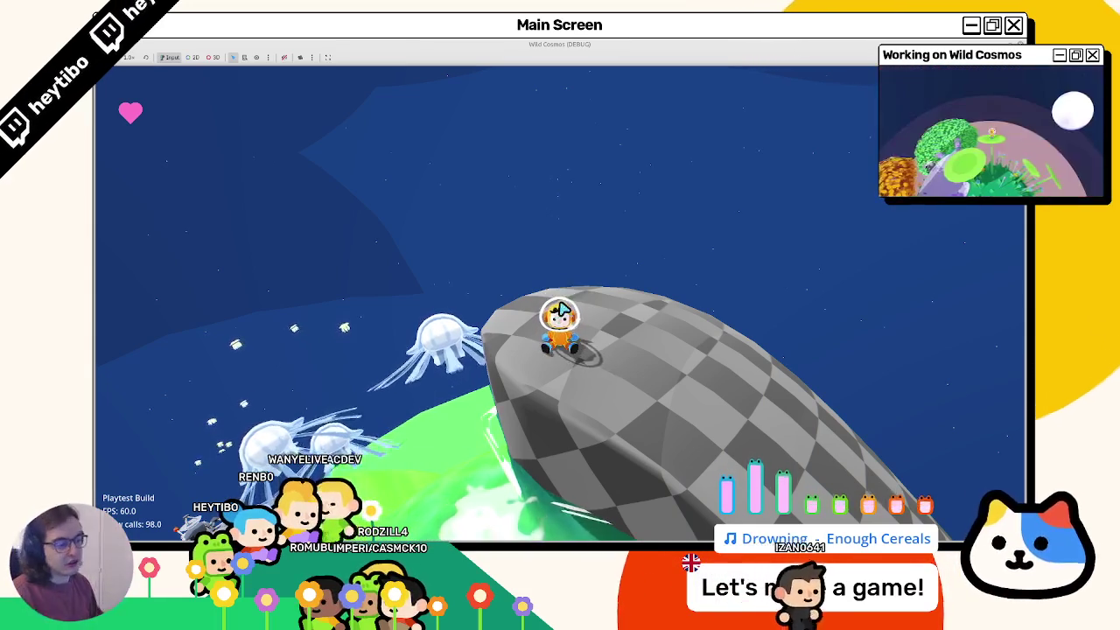
key("w")
key("w")
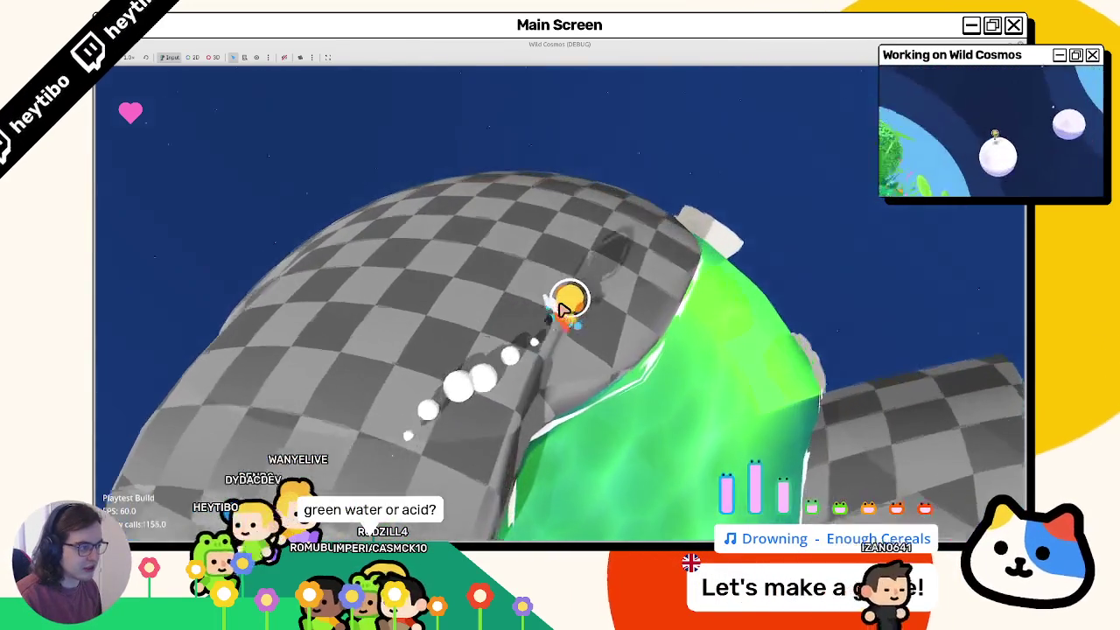
key("w")
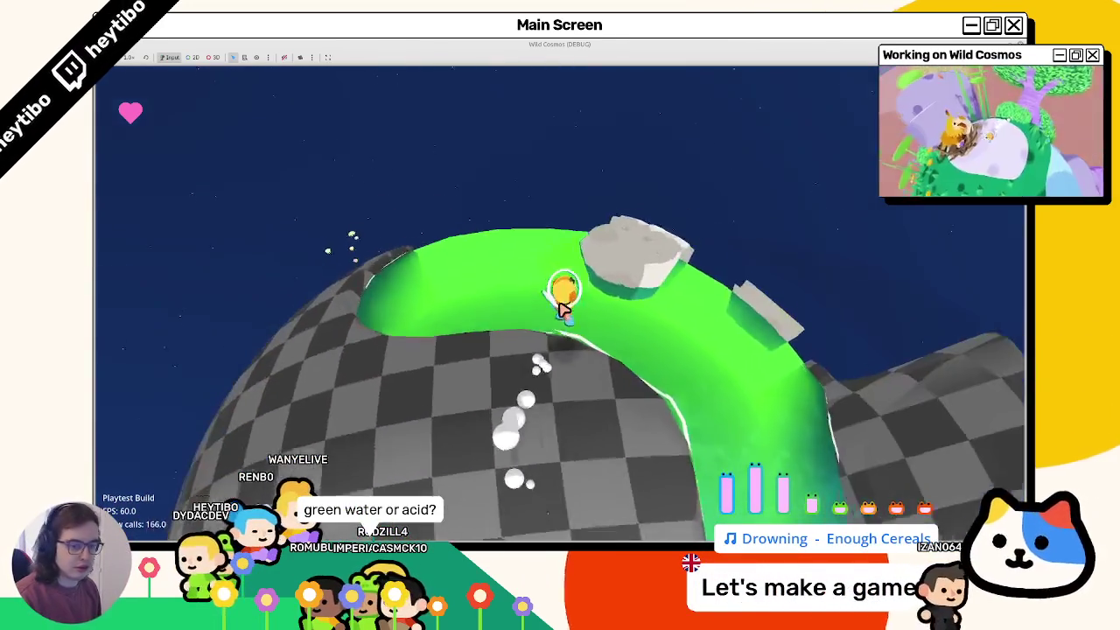
key("w")
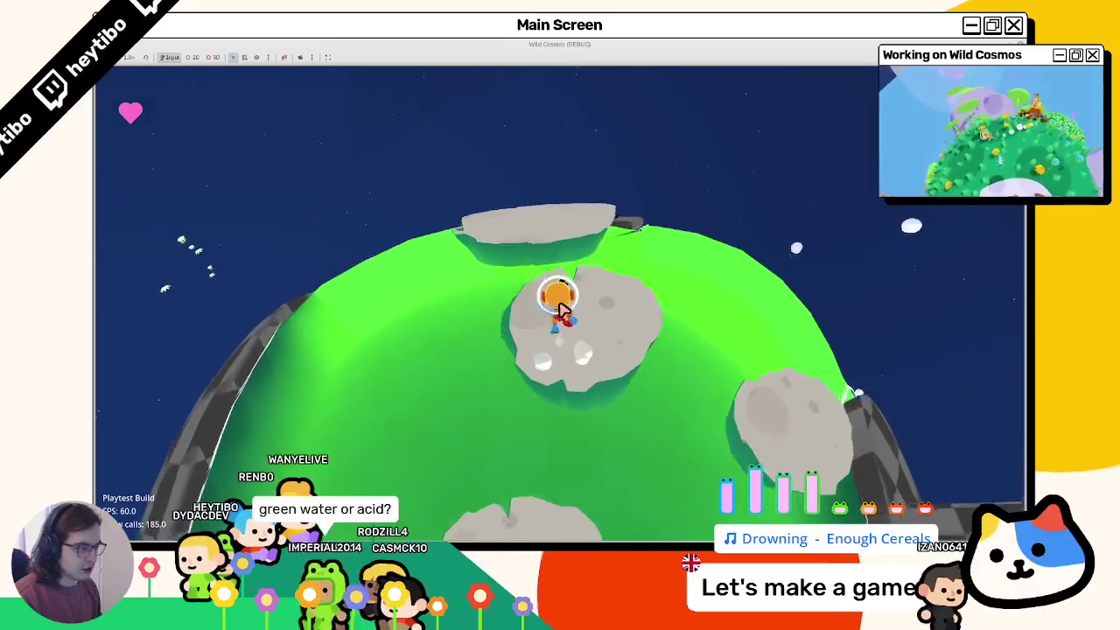
key("w")
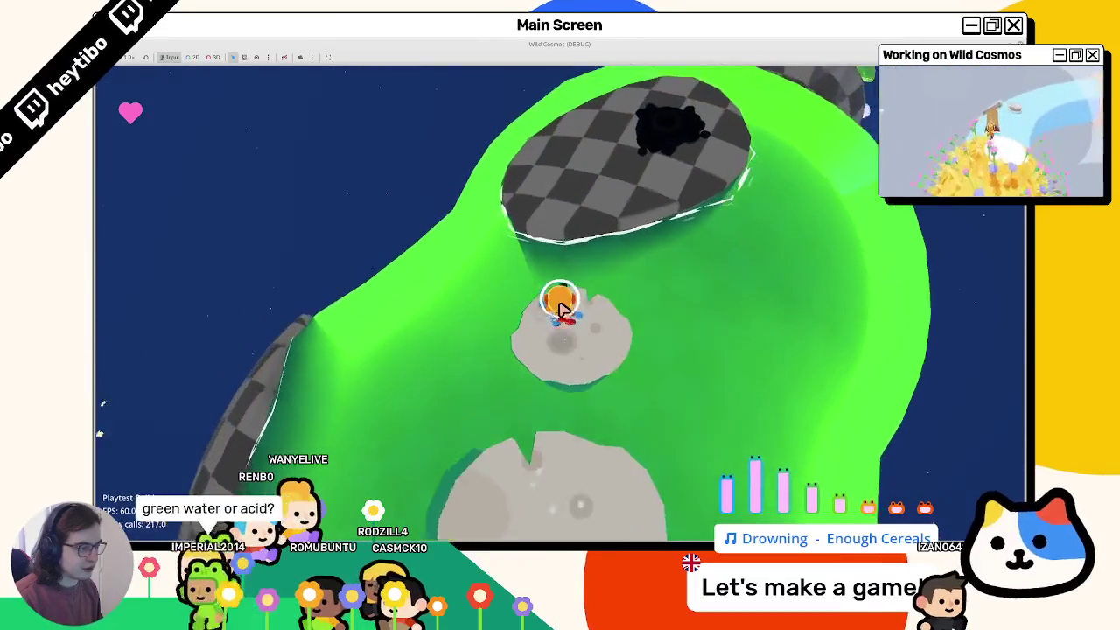
key("w")
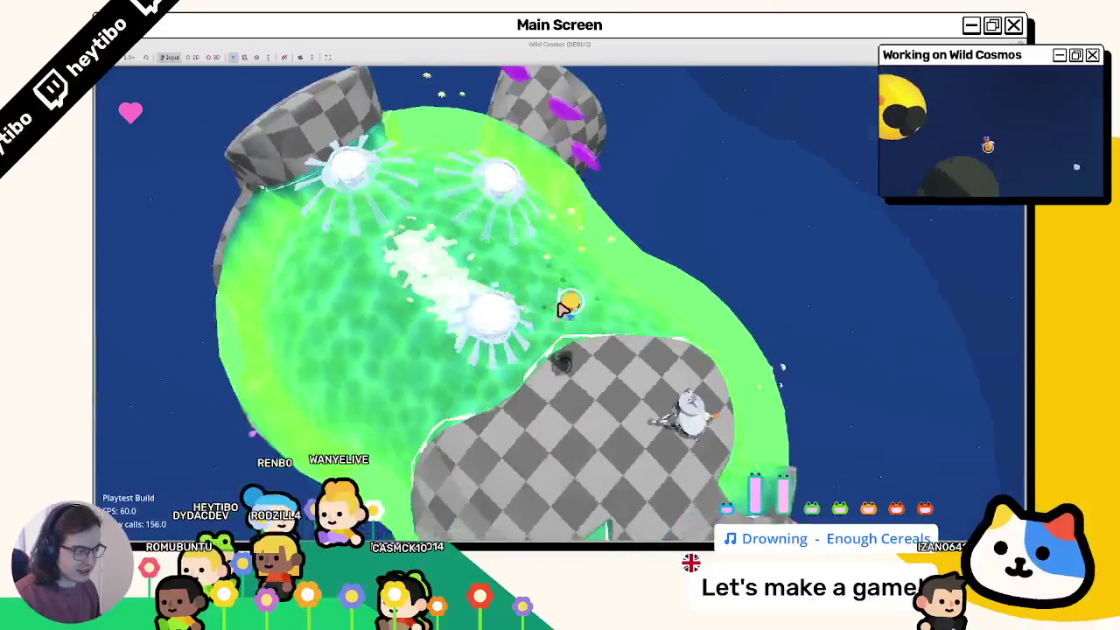
key("w")
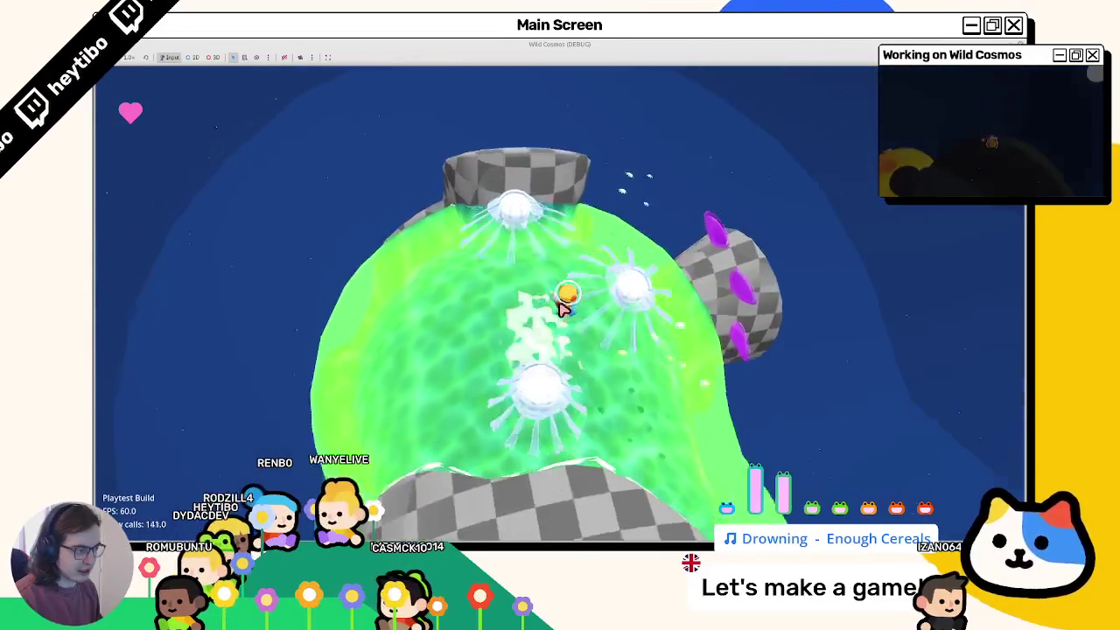
key("w")
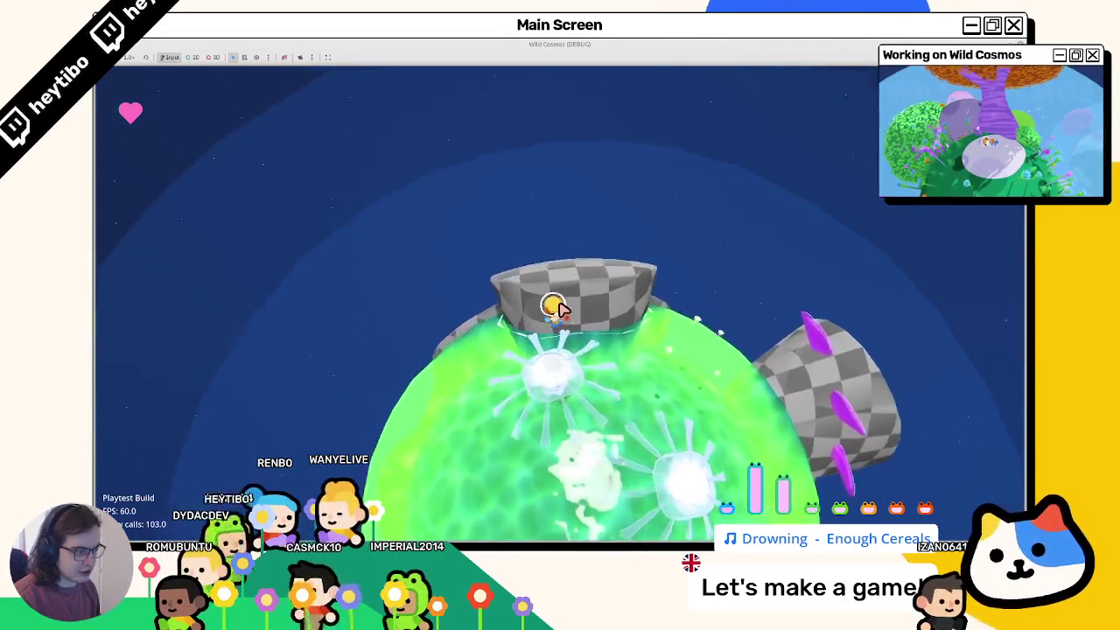
key("w")
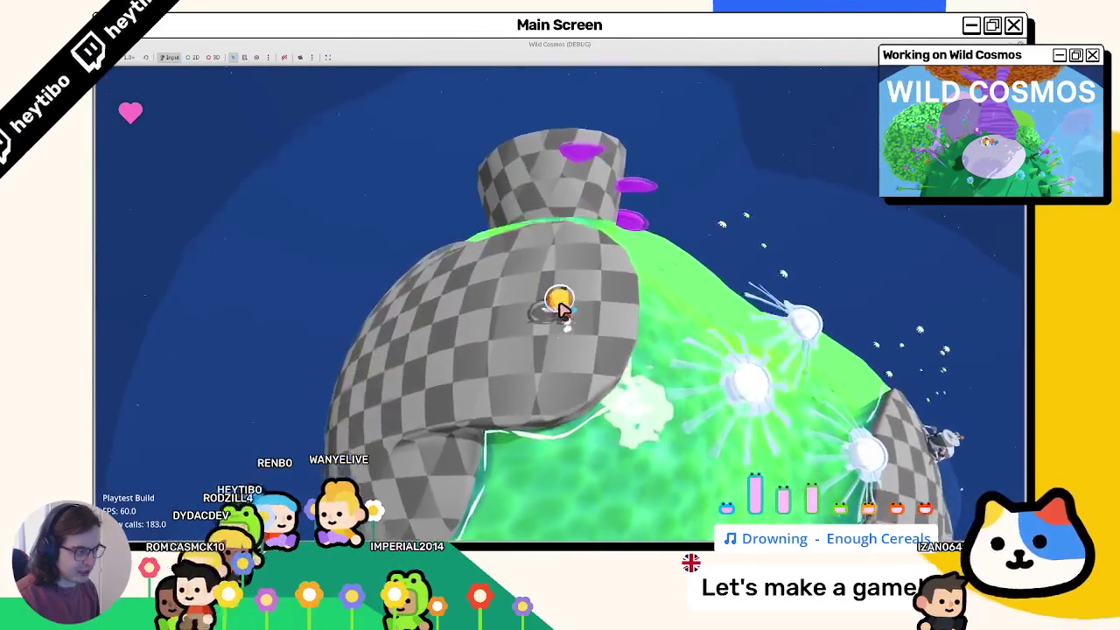
key("w")
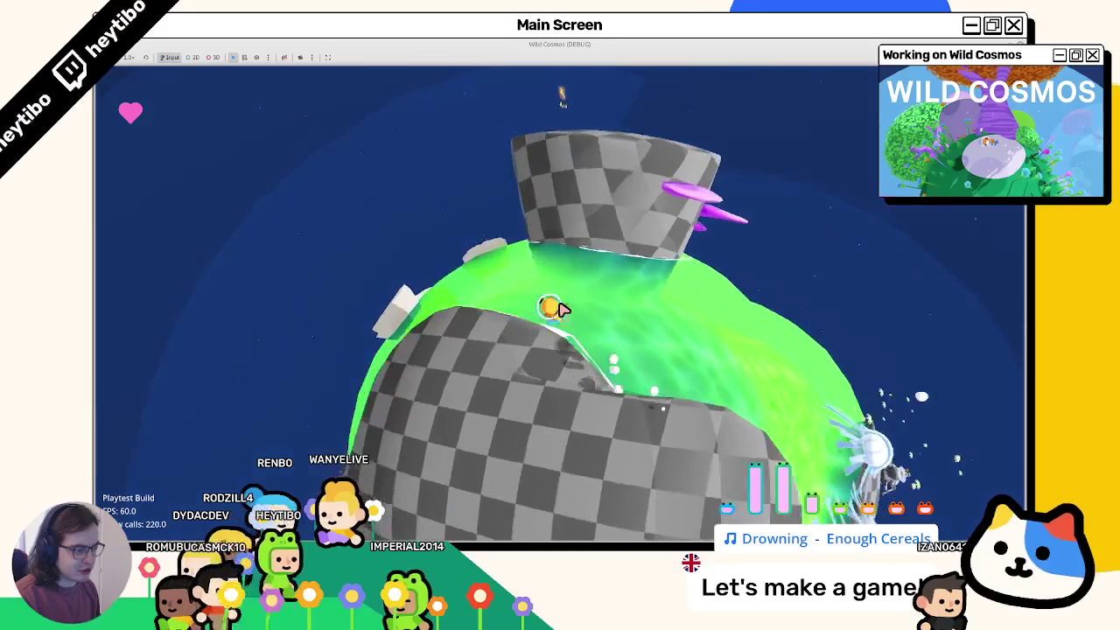
key("w")
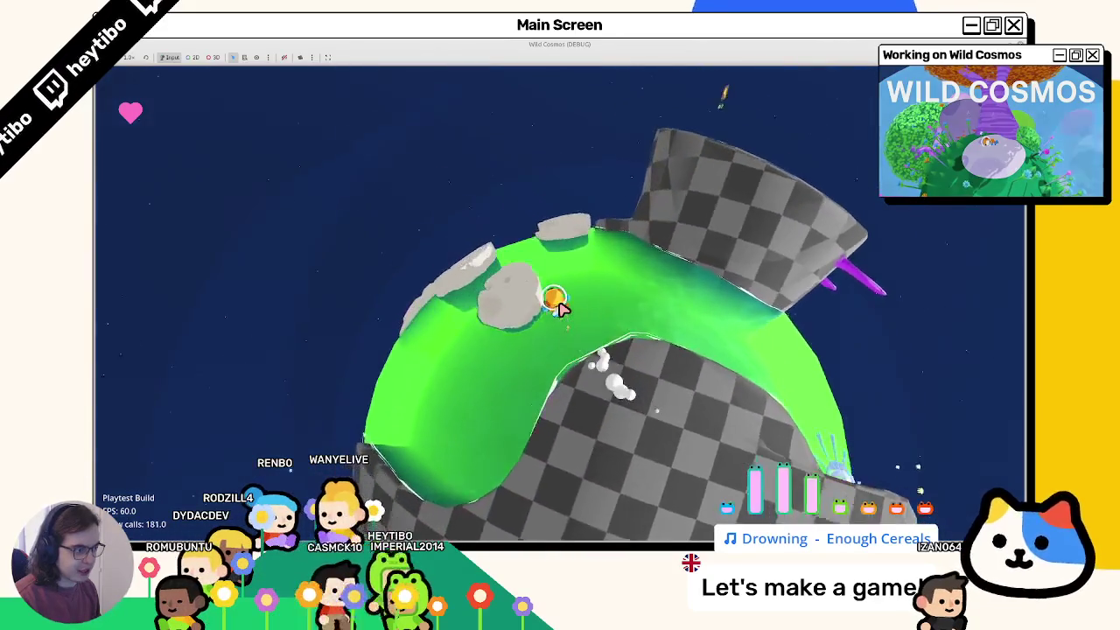
key("w")
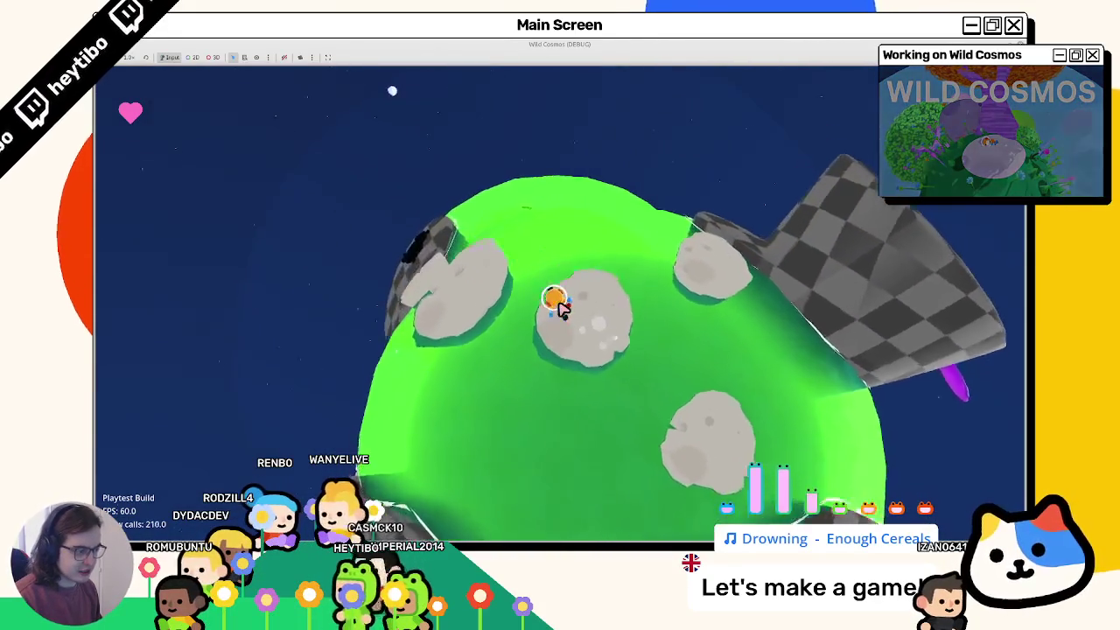
key("w")
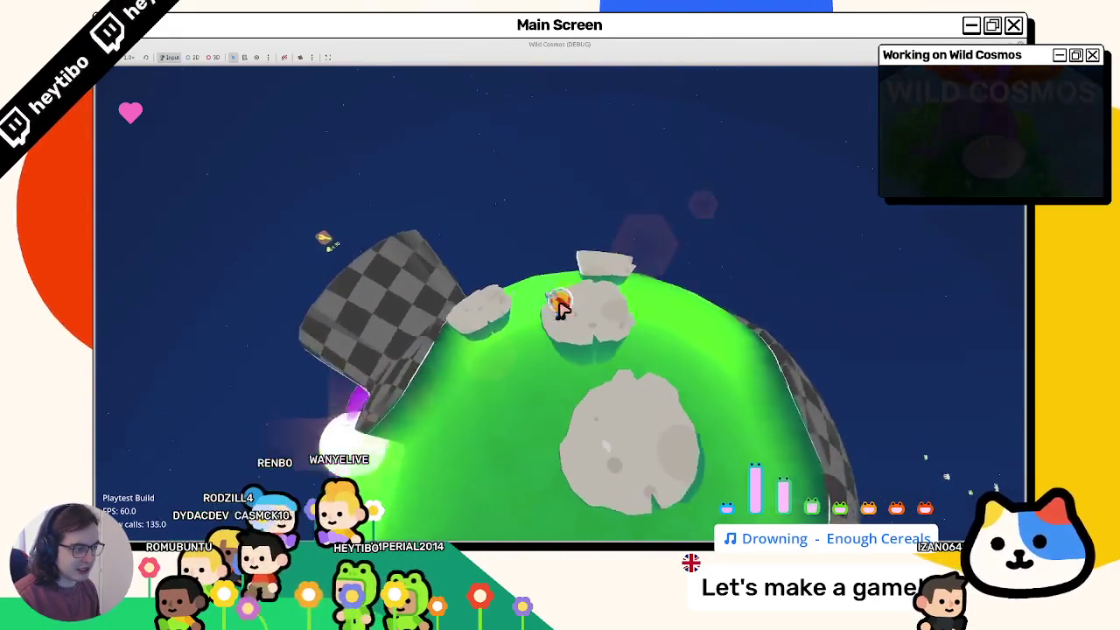
key("w")
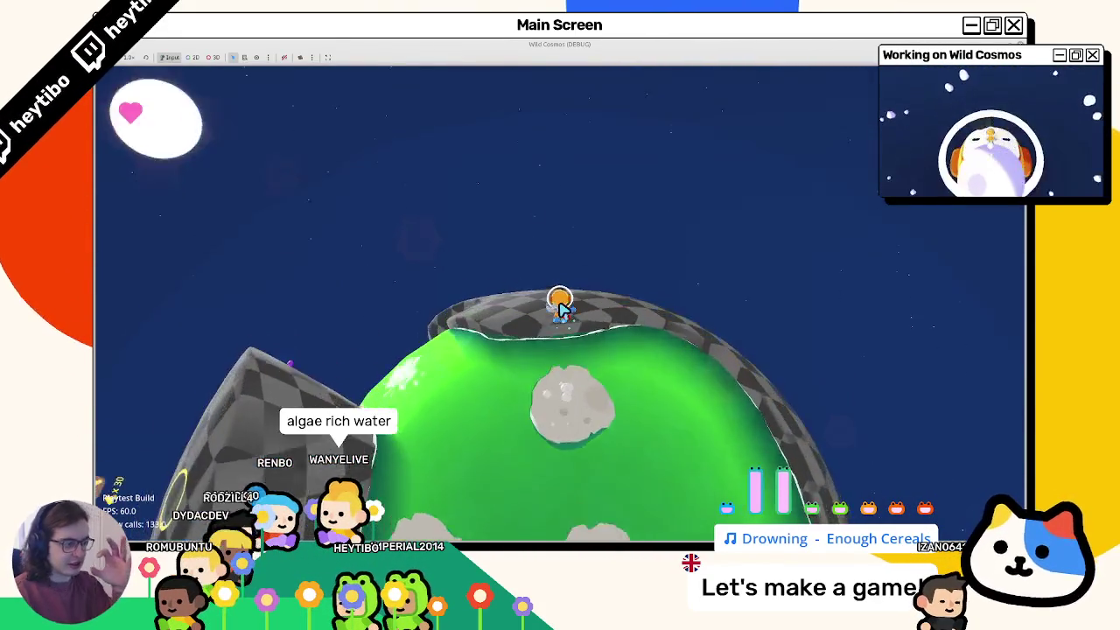
key("w")
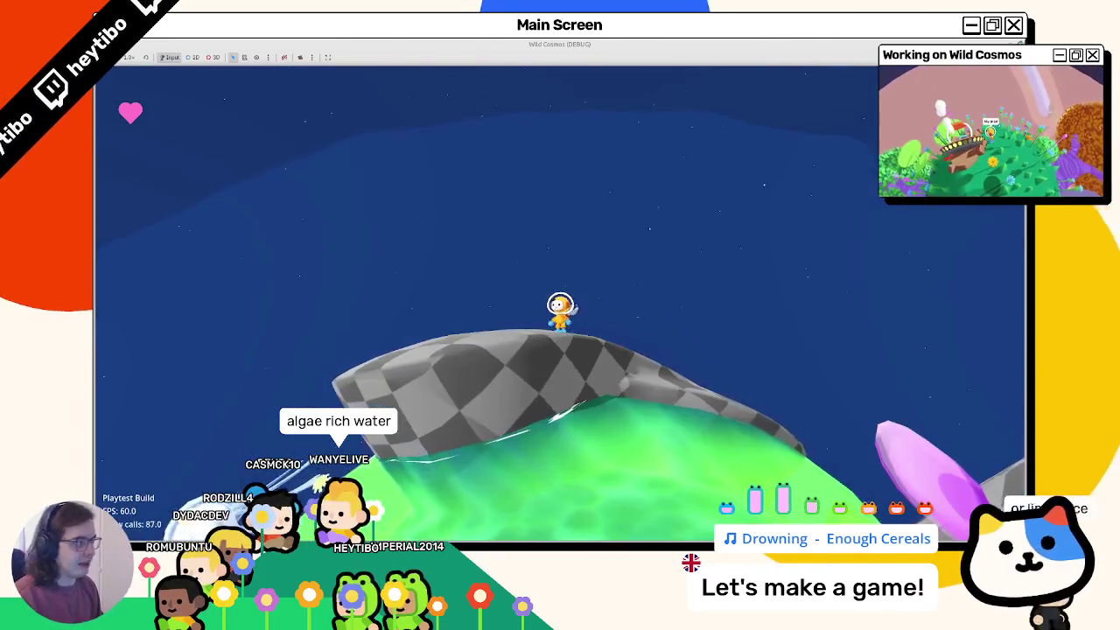
key("F8")
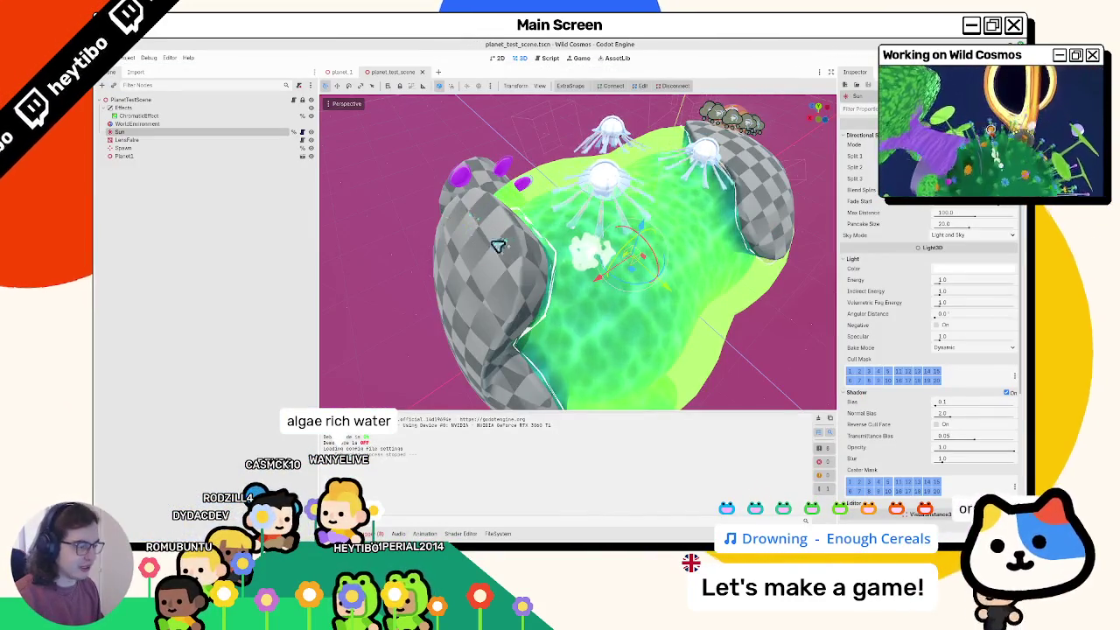
Step: Zoom out, close the planet_test_scene tab, and briefly open and close a terminal
scroll(497, 246, "down", 5)
mouse_move(595, 250)
middle_mouse_down()
mouse_move(515, 257)
mouse_move(525, 187)
middle_mouse_up()
scroll(388, 252, "down", 5)
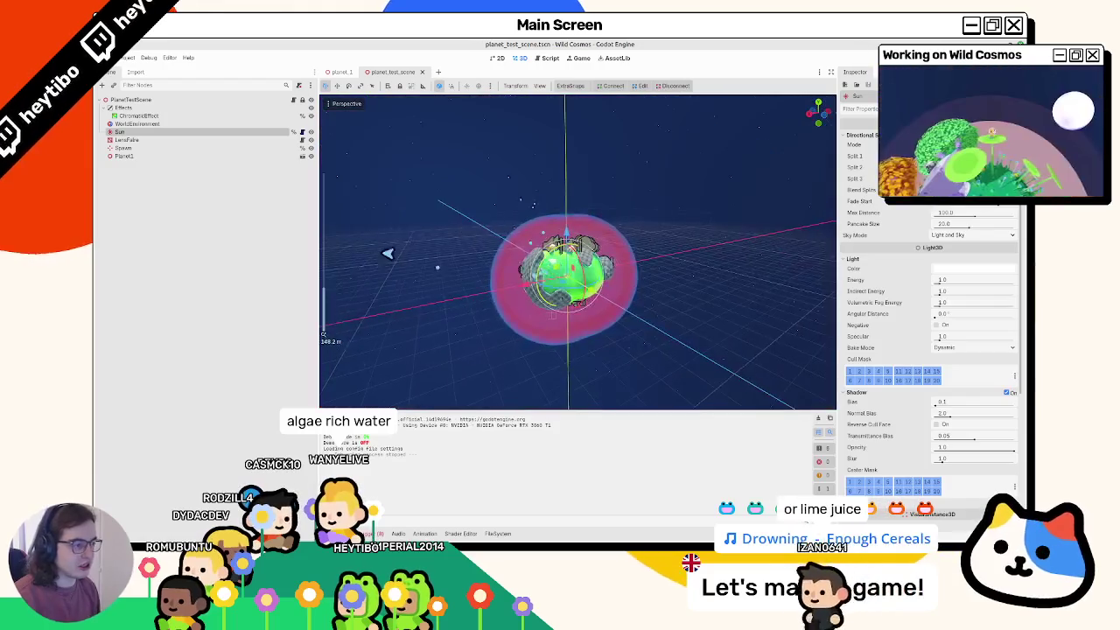
middle_click(383, 74)
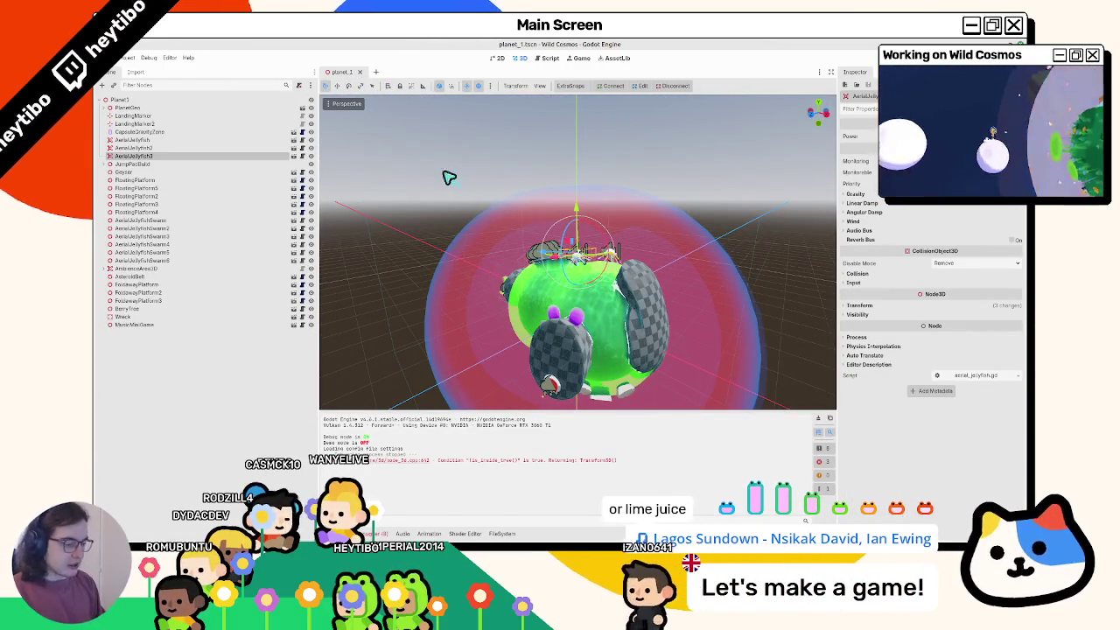
key("ctrl+alt+t")
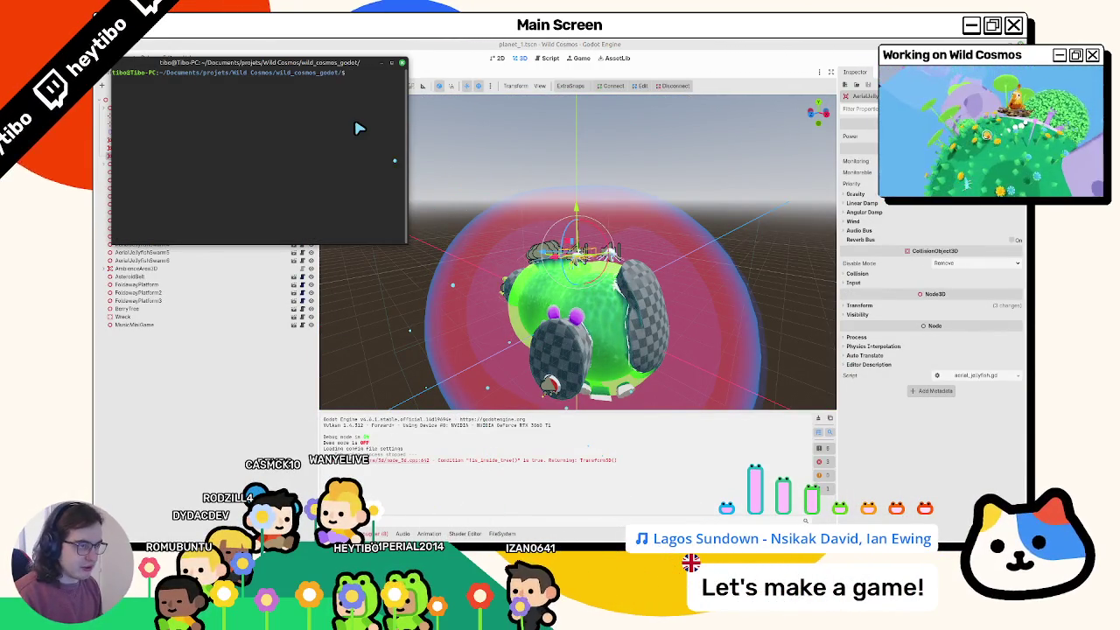
key("ctrl+d")
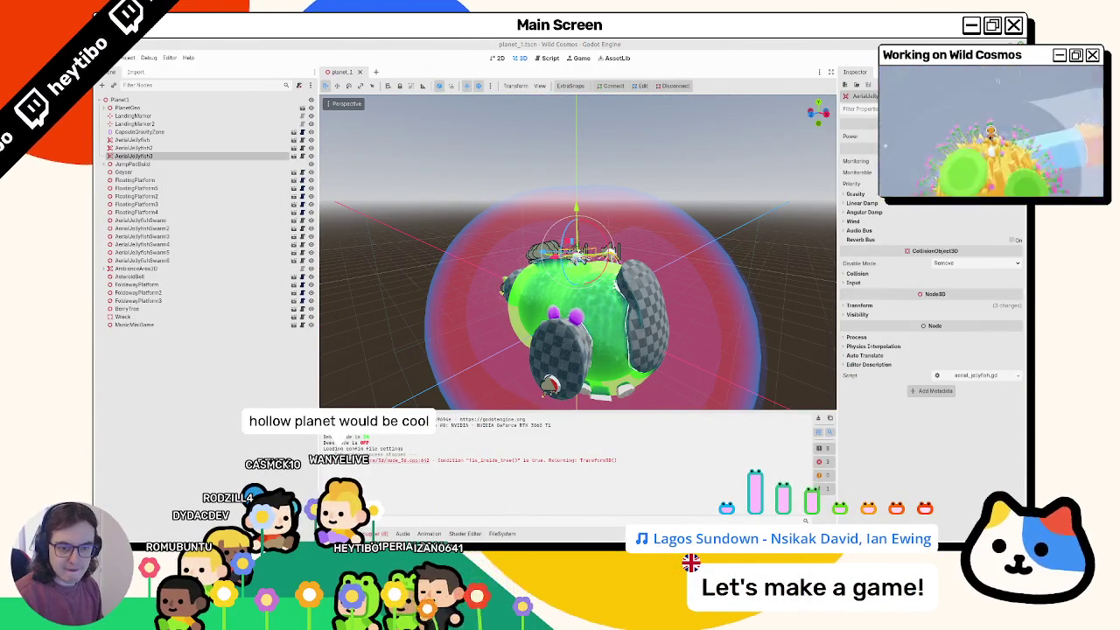
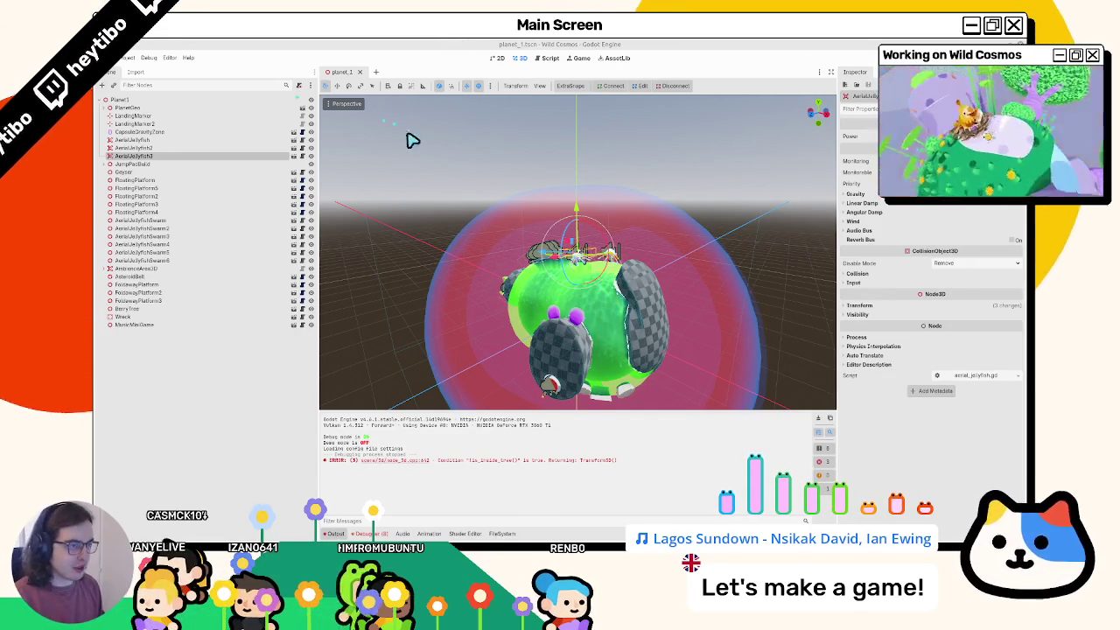
Step: Open the sector_2.tscn scene in Godot with quick scene search
key("ctrl+shift+o")
type("sector")
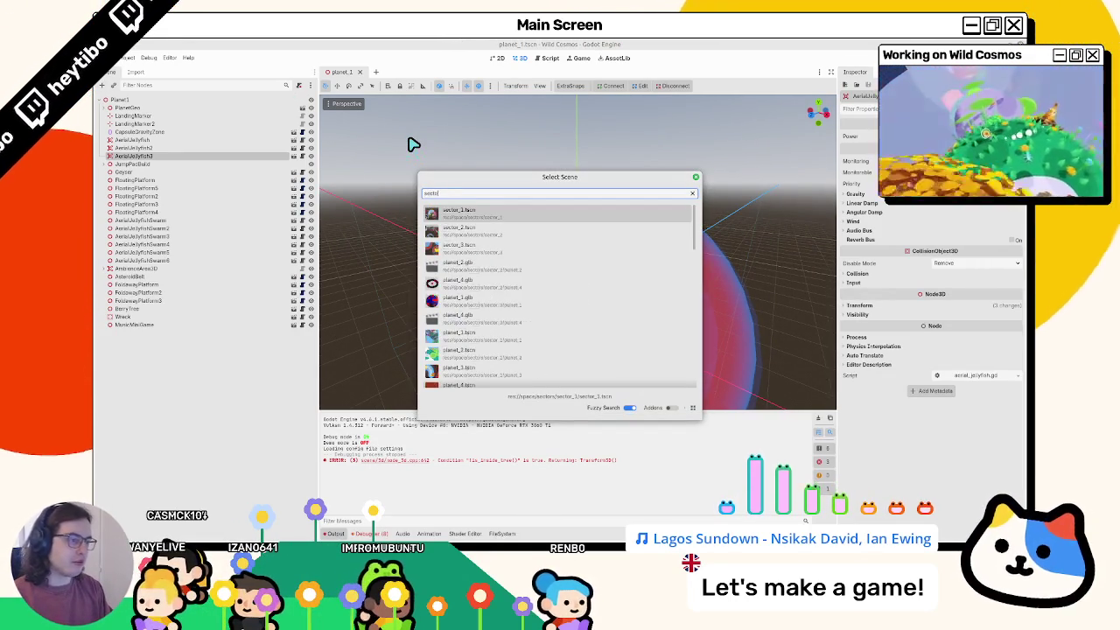
key("Down")
key("Return")
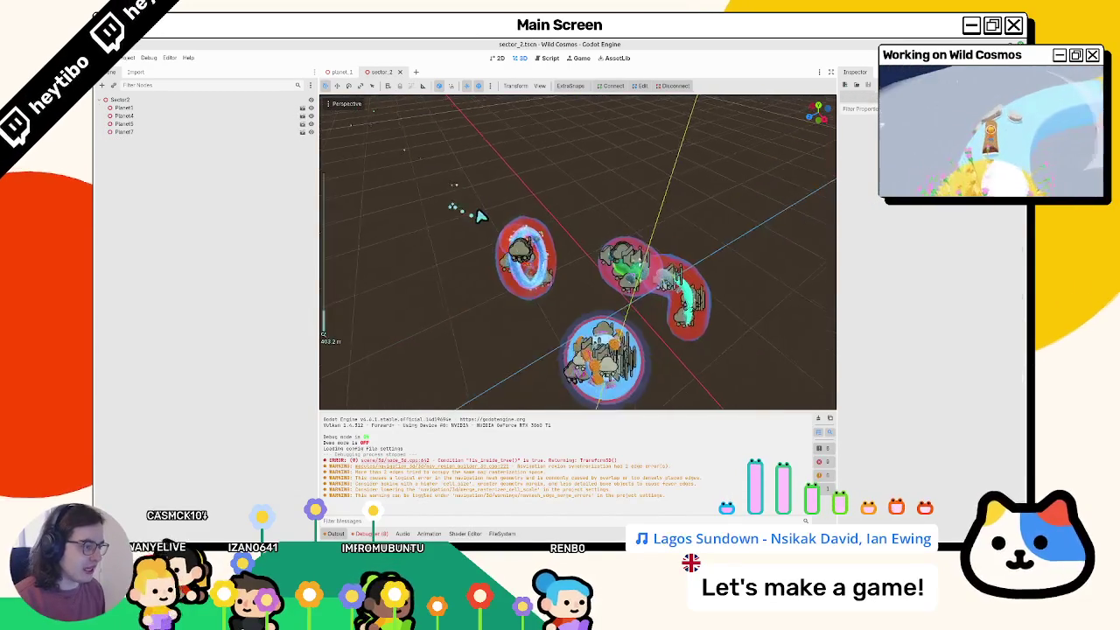
Step: Zoom and orbit the viewport in on the sector_2 planets, then switch to Blender
scroll(573, 280, "up", 2)
scroll(595, 293, "up", 2)
scroll(603, 314, "up", 2)
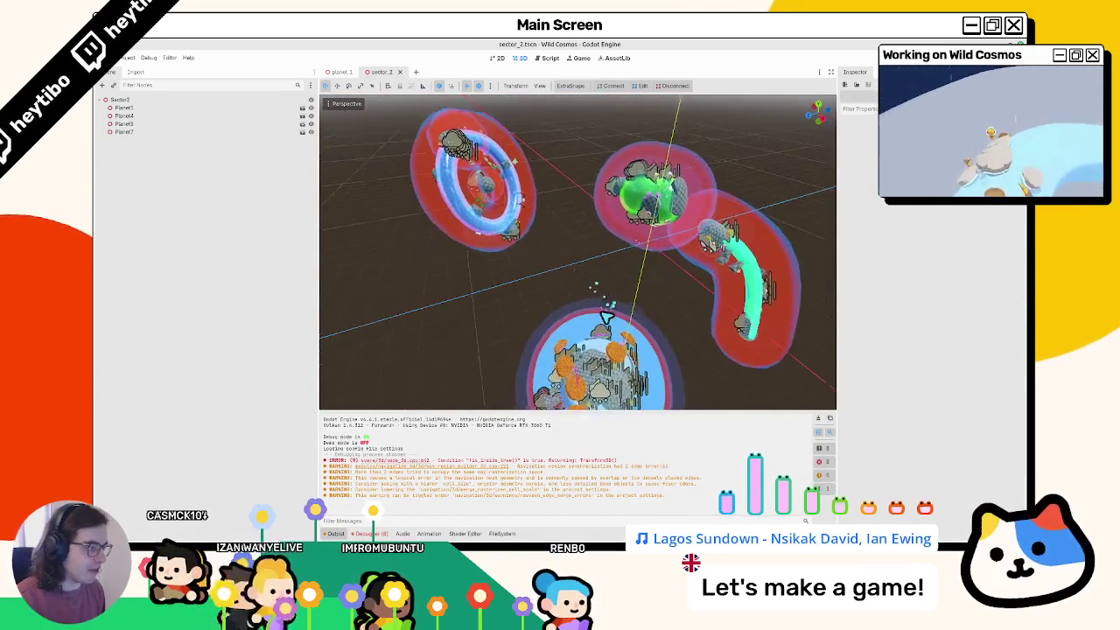
scroll(603, 317, "up", 2)
scroll(621, 302, "up", 2)
middle_click_drag(622, 302, 532, 288)
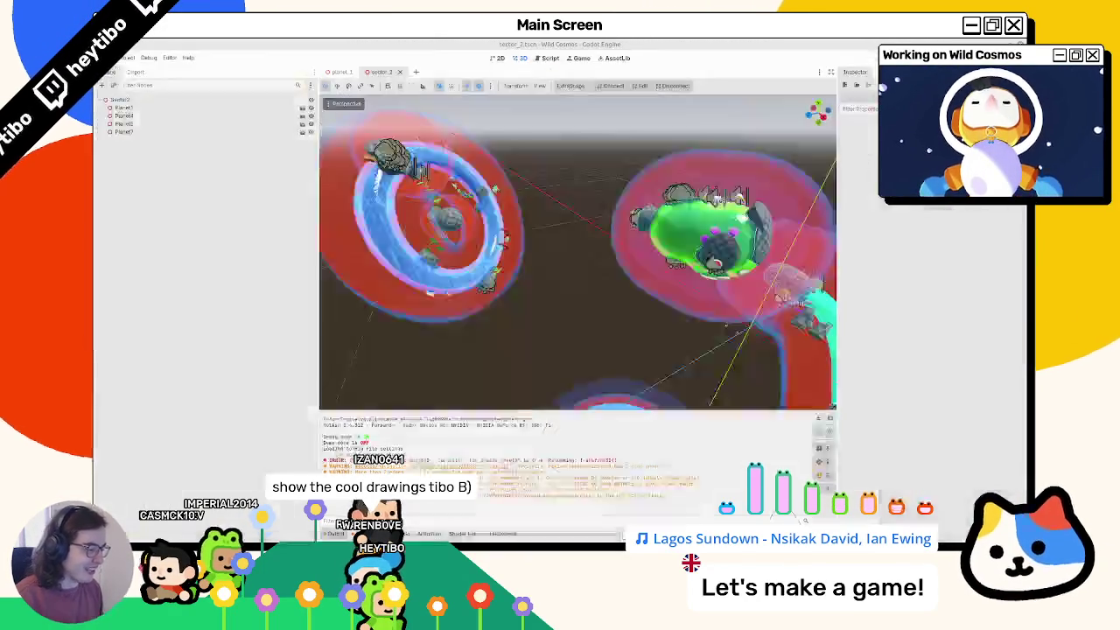
left_click(656, 509)
Step: Zoom and pan over the level layouts, item-menu and impact-radius sketches on the whiteboard
scroll(448, 335, "up", 2)
scroll(448, 335, "down", 4)
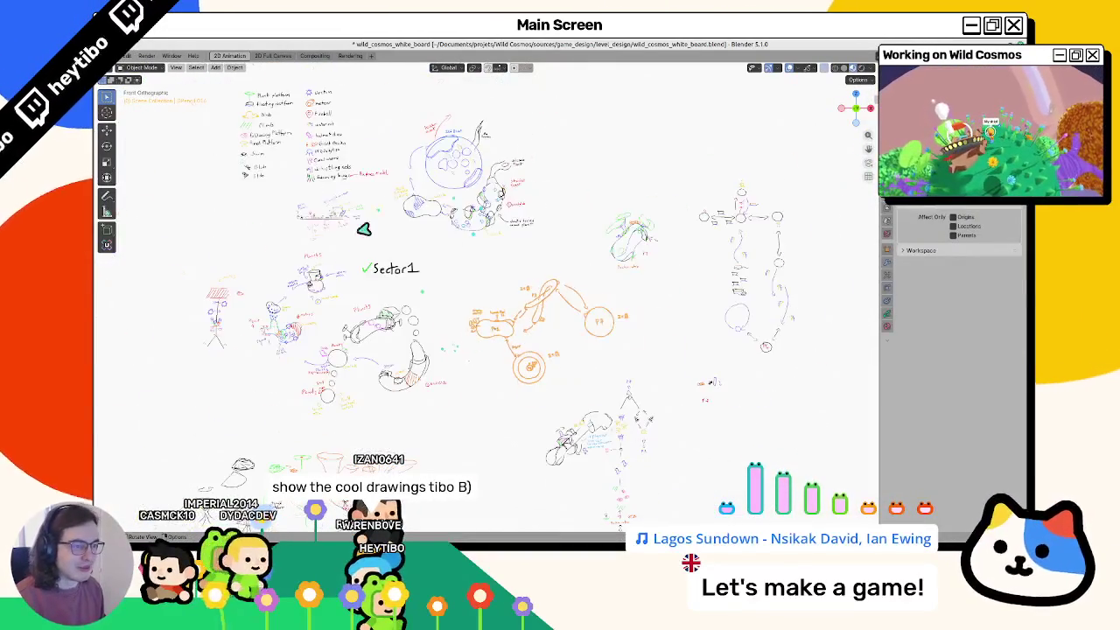
scroll(383, 304, "up", 1)
mouse_move(490, 391)
middle_mouse_down("shift")
mouse_move(492, 327)
mouse_move(656, 324)
middle_mouse_up("shift")
scroll(570, 306, "up", 1)
scroll(565, 305, "up", 1)
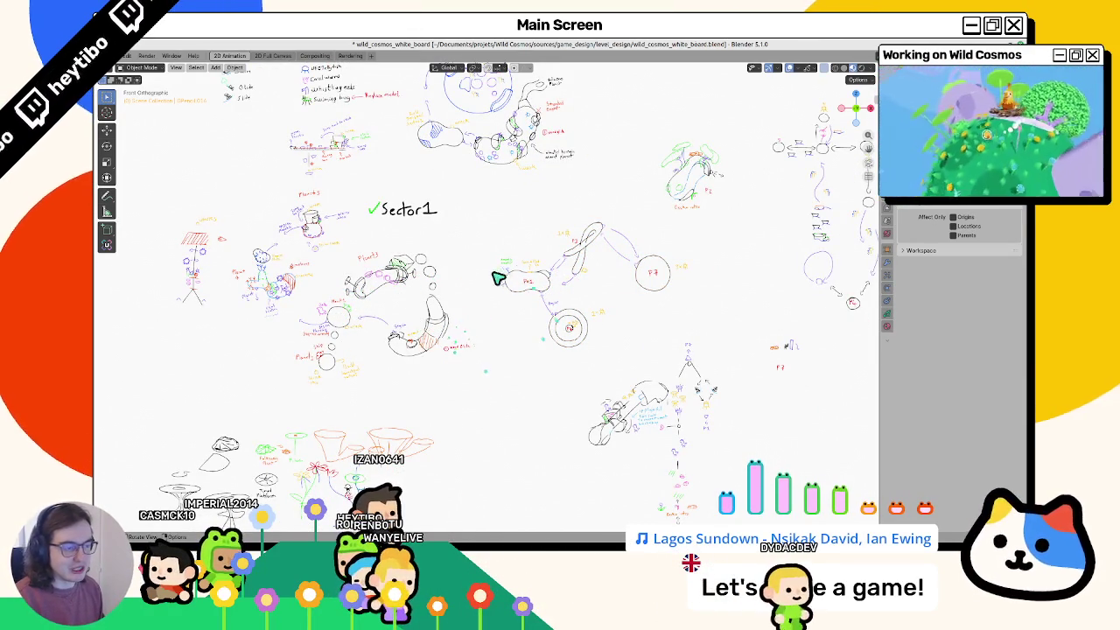
scroll(664, 236, "right", 5)
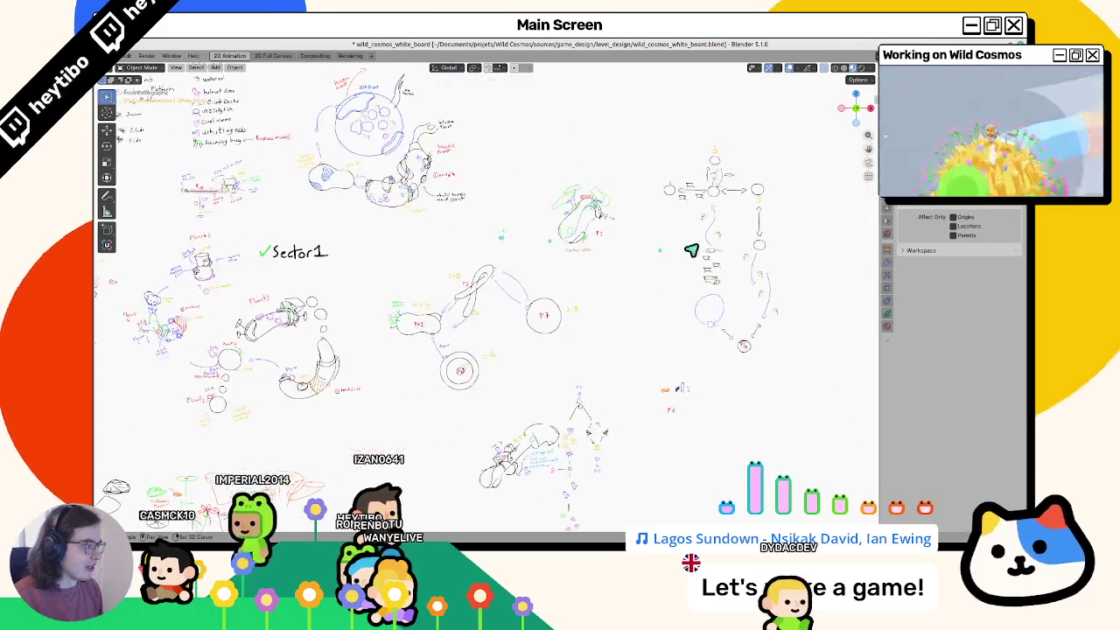
scroll(735, 282, "up", 3)
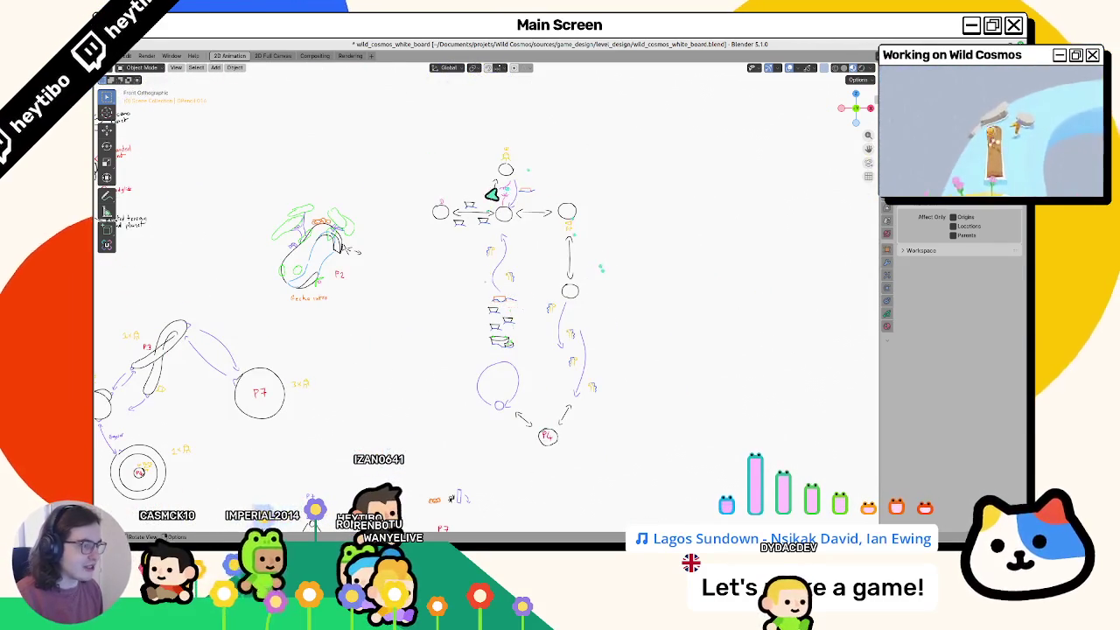
scroll(451, 303, "down", 4)
scroll(420, 298, "left", 4)
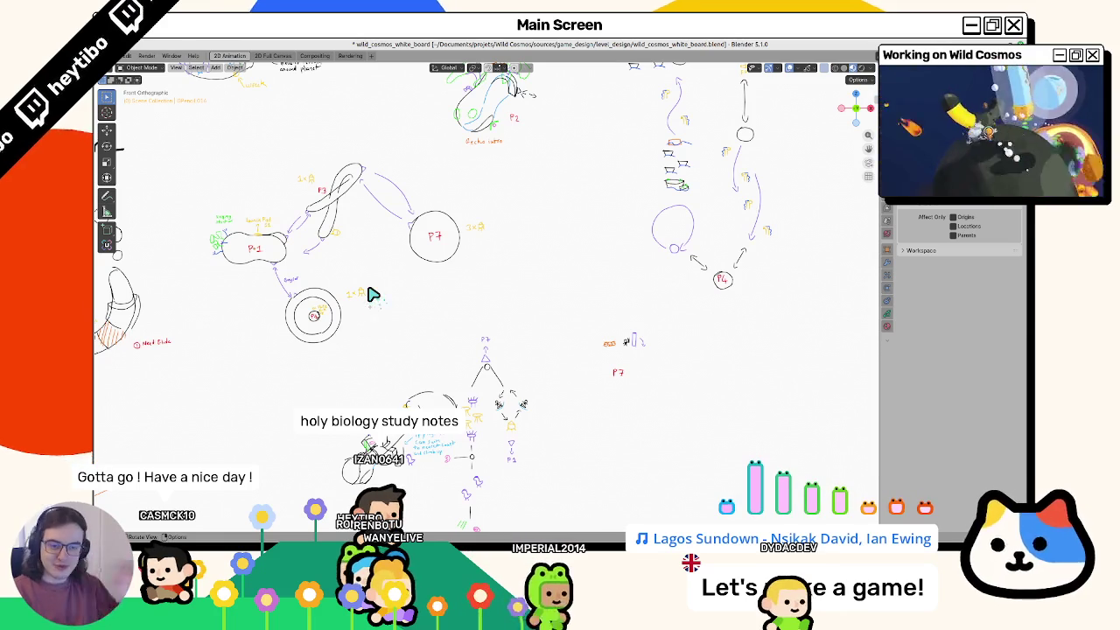
scroll(411, 274, "down", 2)
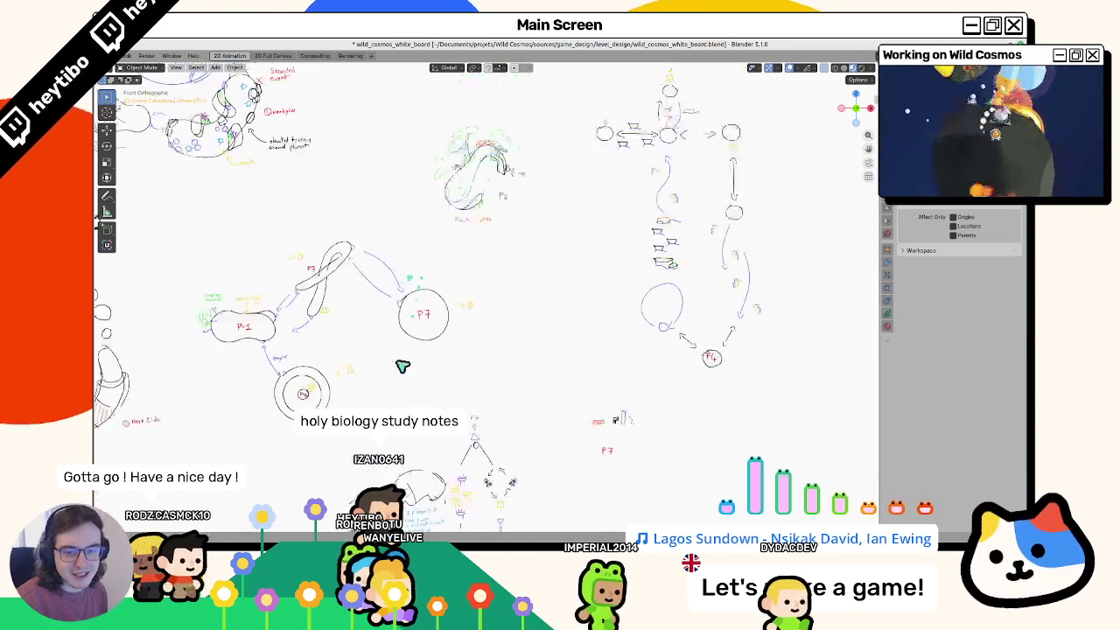
scroll(407, 288, "down", 2)
scroll(412, 299, "down", 3)
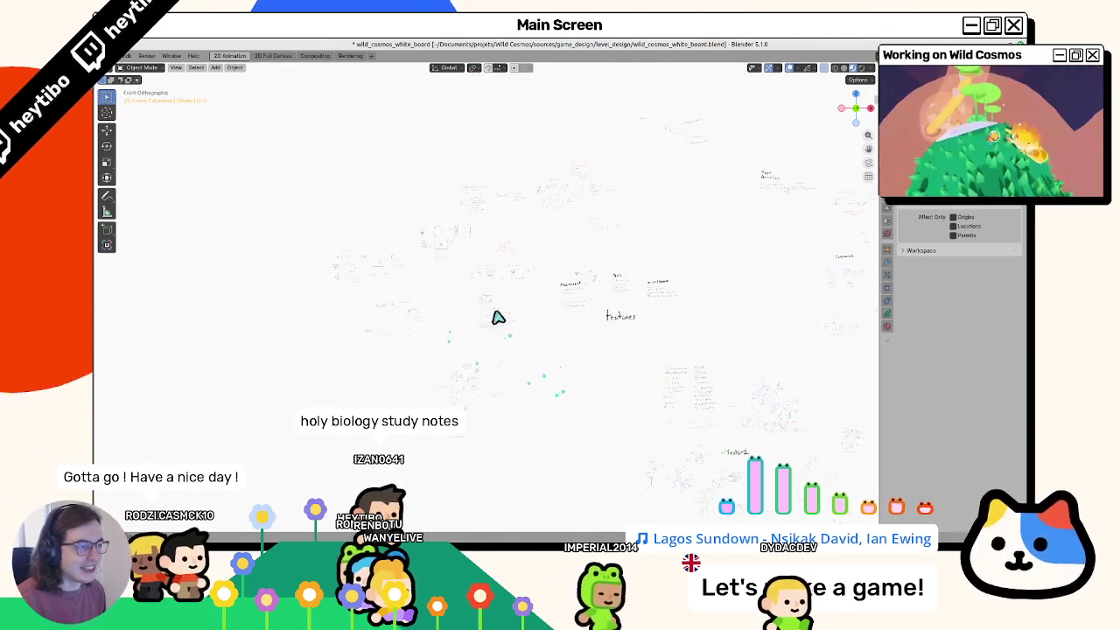
scroll(512, 346, "up", 2)
scroll(503, 327, "up", 2)
scroll(484, 342, "up", 2)
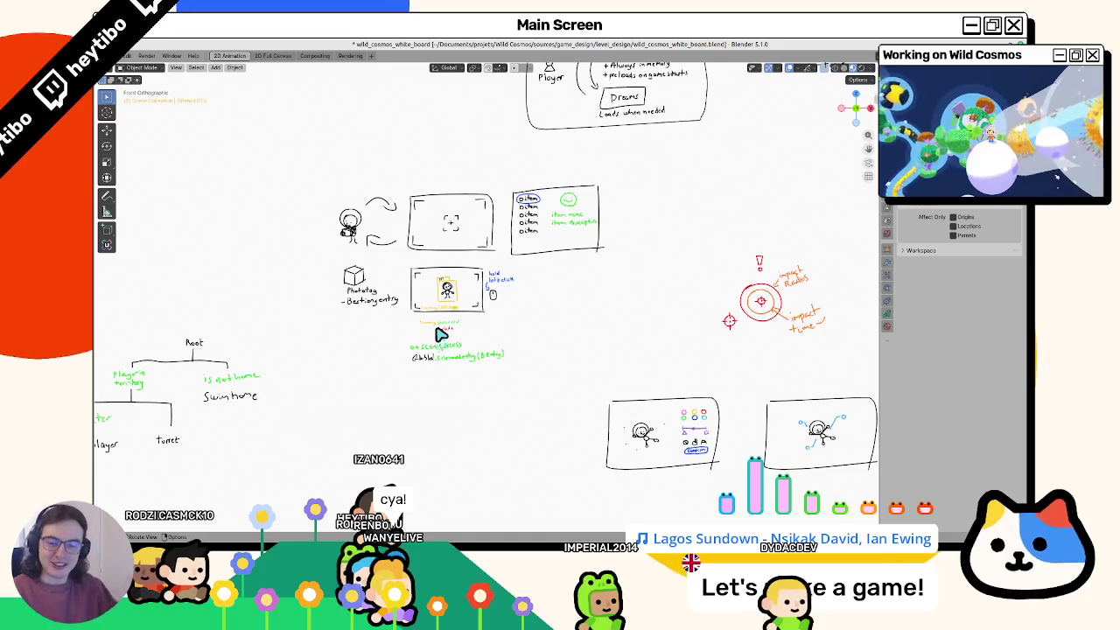
mouse_move(444, 243)
middle_mouse_down("shift")
mouse_move(505, 298)
mouse_move(493, 262)
middle_mouse_up("shift")
scroll(490, 271, "up", 2)
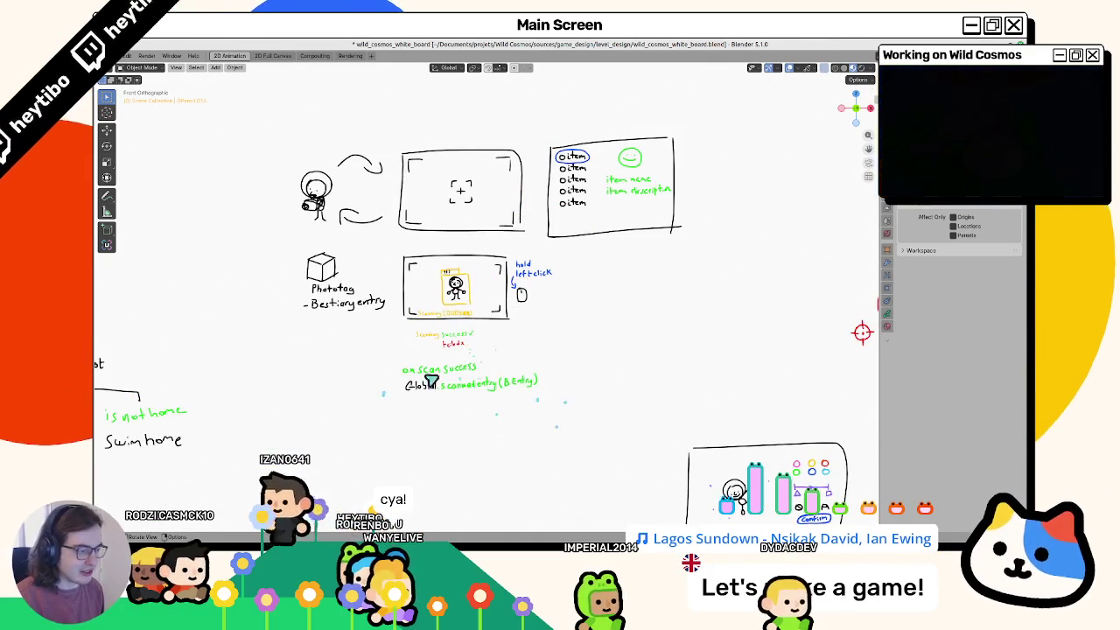
scroll(623, 263, "down", 4)
middle_click_drag(623, 264, 476, 238, "shift")
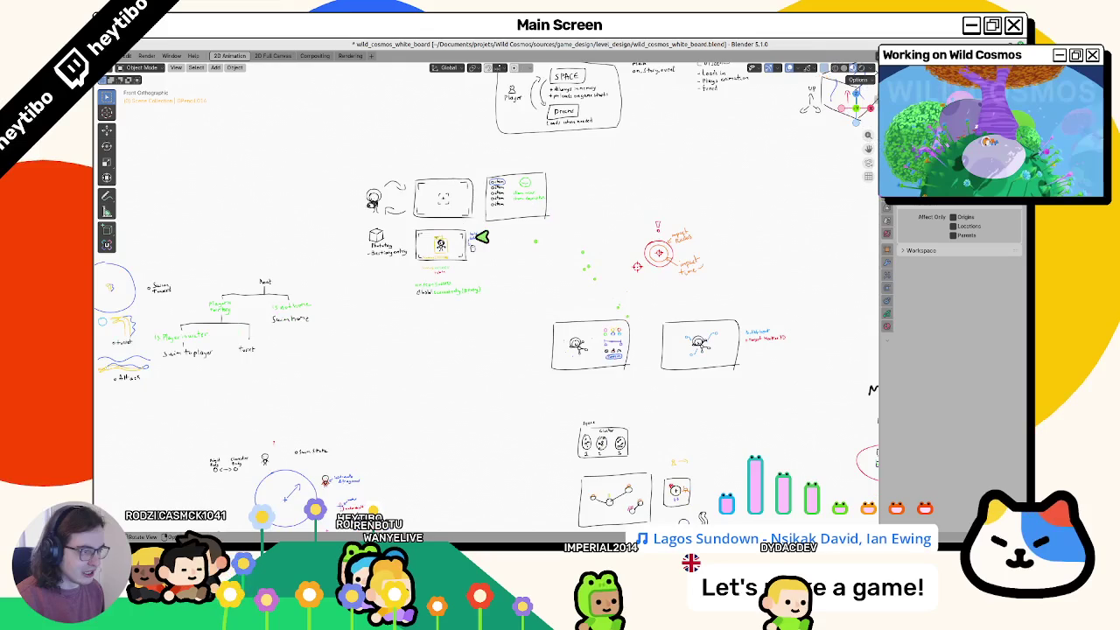
scroll(476, 254, "up", 2)
middle_click_drag(473, 323, 692, 310, "shift")
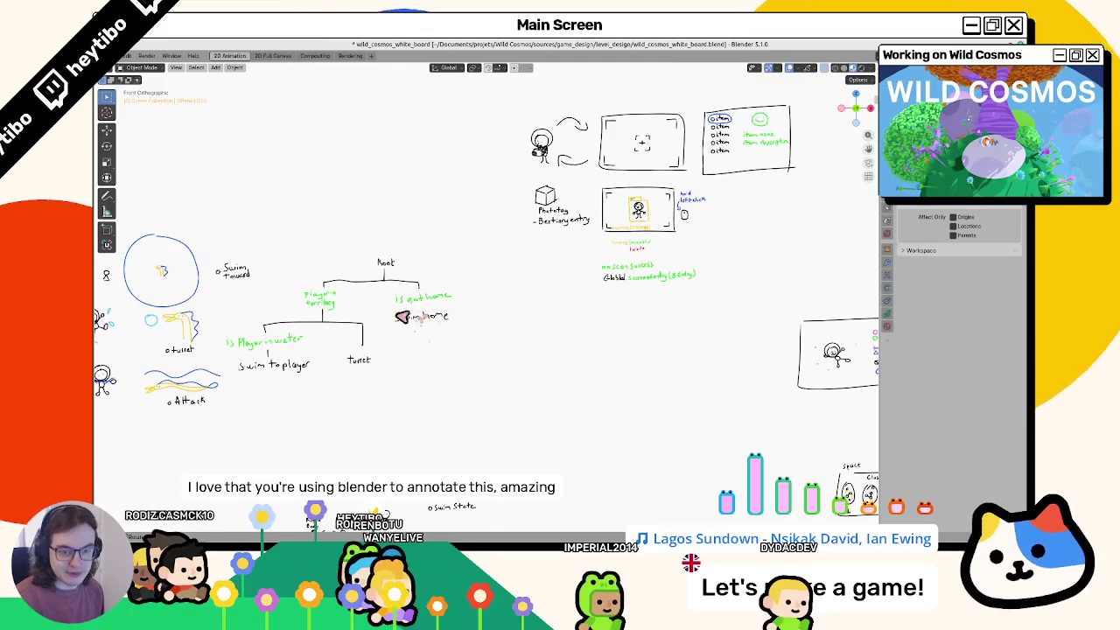
mouse_move(400, 316)
middle_mouse_down("shift")
mouse_move(511, 306)
mouse_move(500, 324)
mouse_move(532, 261)
middle_mouse_up("shift")
scroll(499, 322, "up", 1)
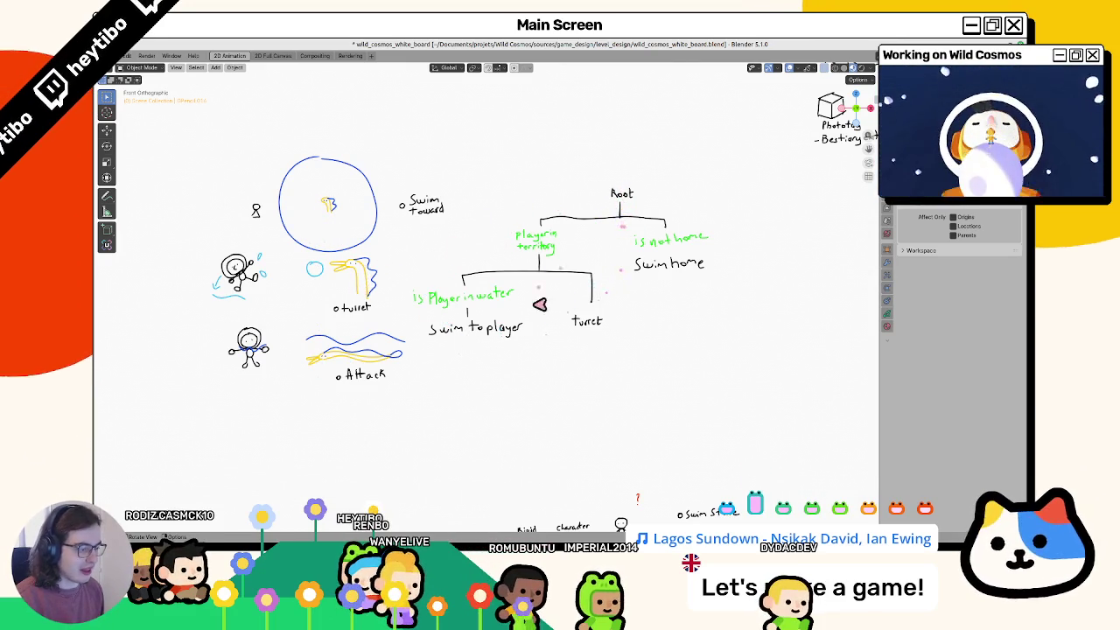
scroll(645, 350, "down", 3)
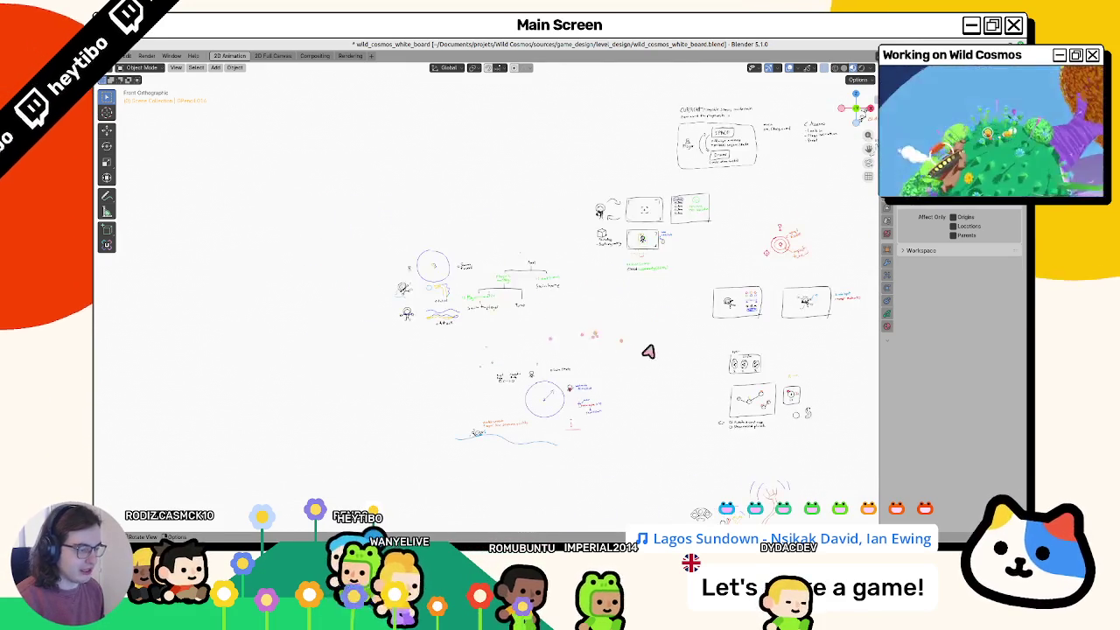
middle_click_drag(604, 383, 642, 358, "shift")
scroll(731, 358, "down", 2)
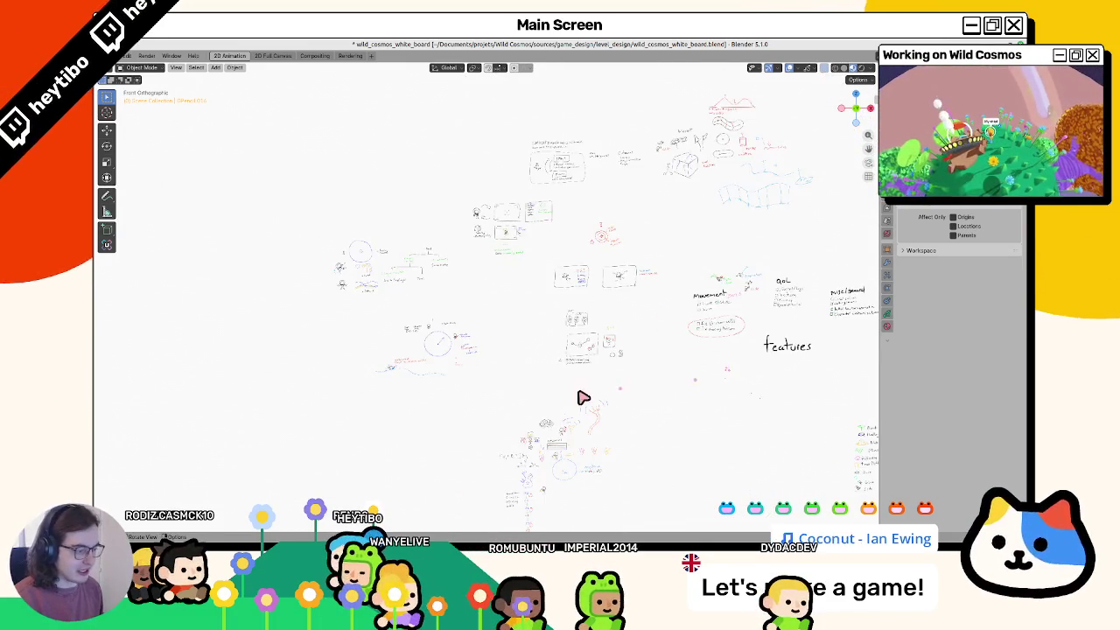
mouse_move(584, 398)
middle_mouse_down("shift")
mouse_move(538, 362)
mouse_move(425, 412)
mouse_move(216, 315)
mouse_move(365, 238)
mouse_move(474, 239)
mouse_move(567, 210)
middle_mouse_up("shift")
scroll(537, 376, "up", 3)
scroll(567, 248, "up", 2)
scroll(550, 213, "up", 1)
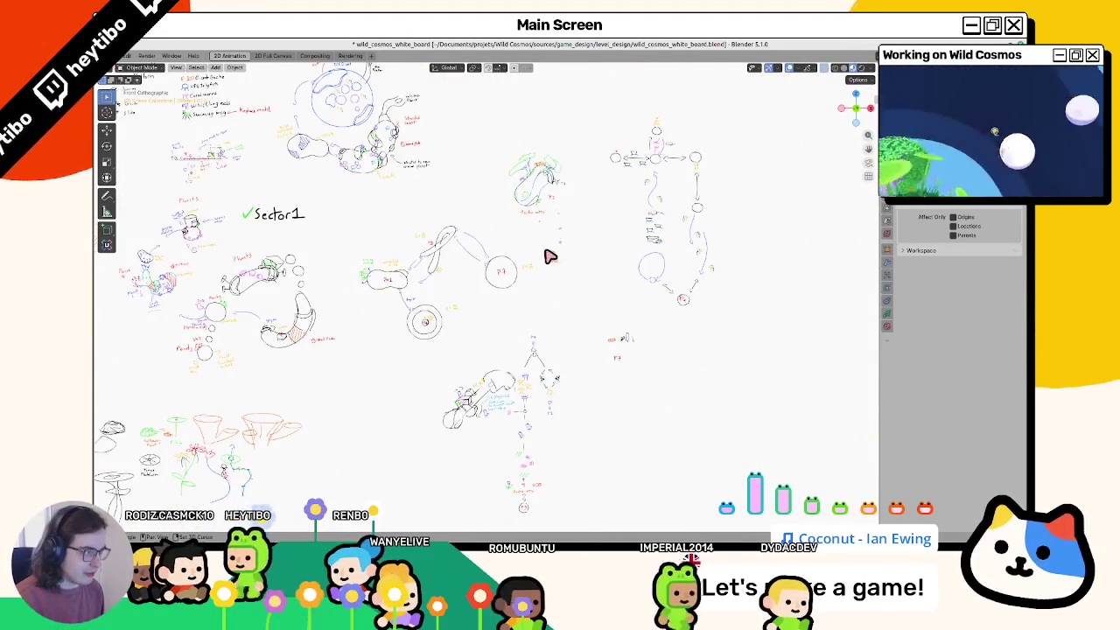
Step: Select the grease pencil sketch object and zoom in on the central P4 sketch
scroll(532, 317, "up", 2)
scroll(537, 327, "up", 2)
middle_click_drag(537, 327, 569, 231, "shift")
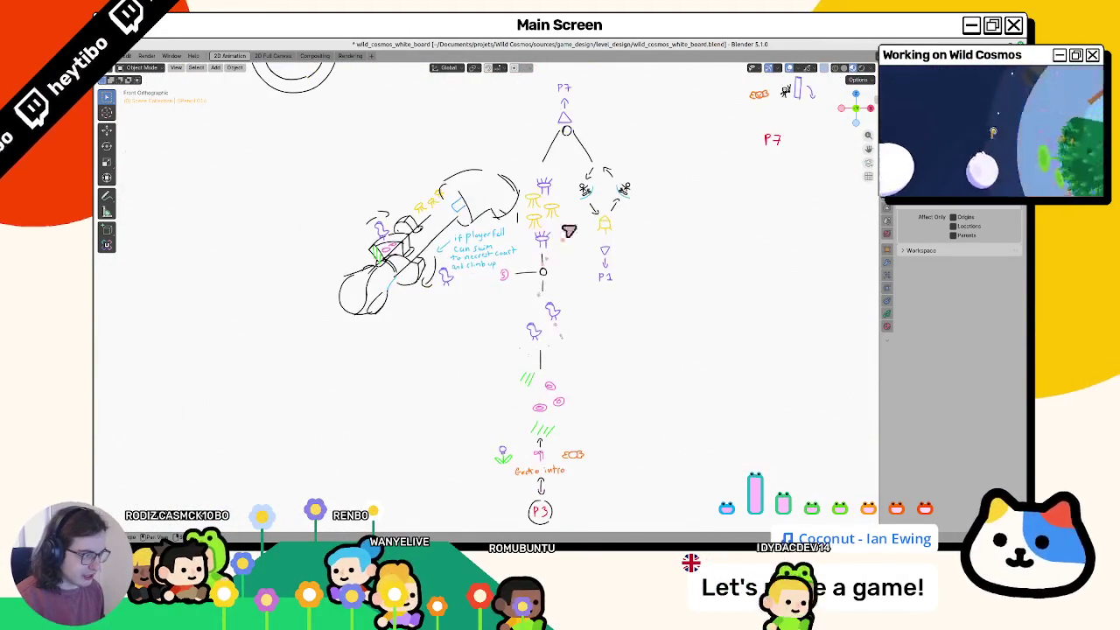
left_click(505, 275)
middle_click_drag(505, 276, 444, 364, "shift")
scroll(497, 276, "up", 1)
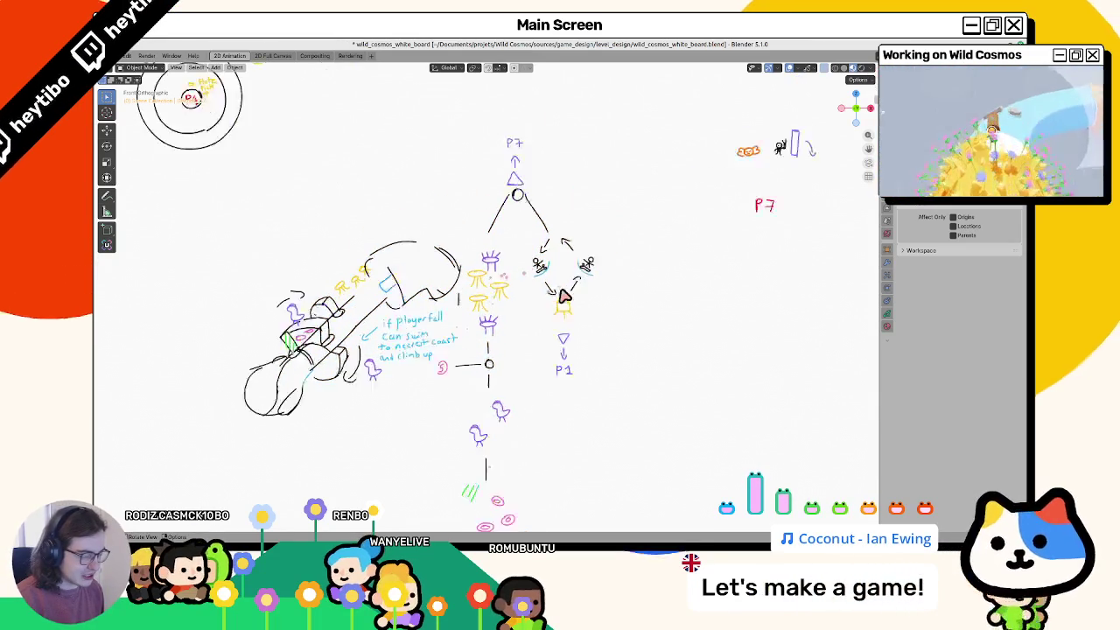
scroll(507, 289, "up", 1)
middle_click_drag(555, 284, 559, 315, "shift")
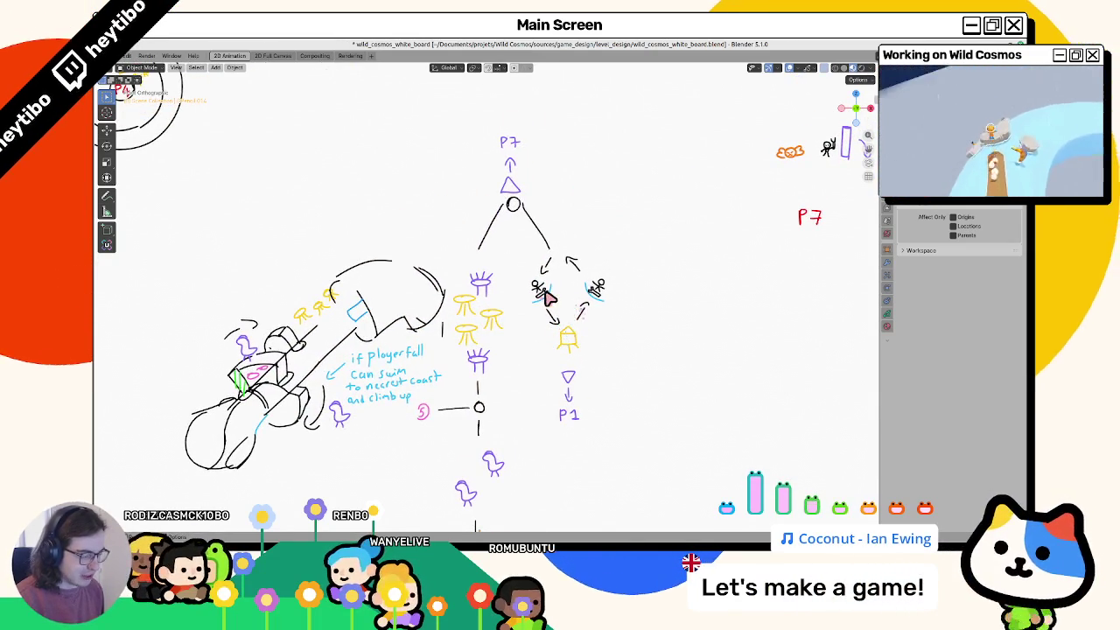
scroll(560, 298, "up", 2)
scroll(573, 298, "up", 1)
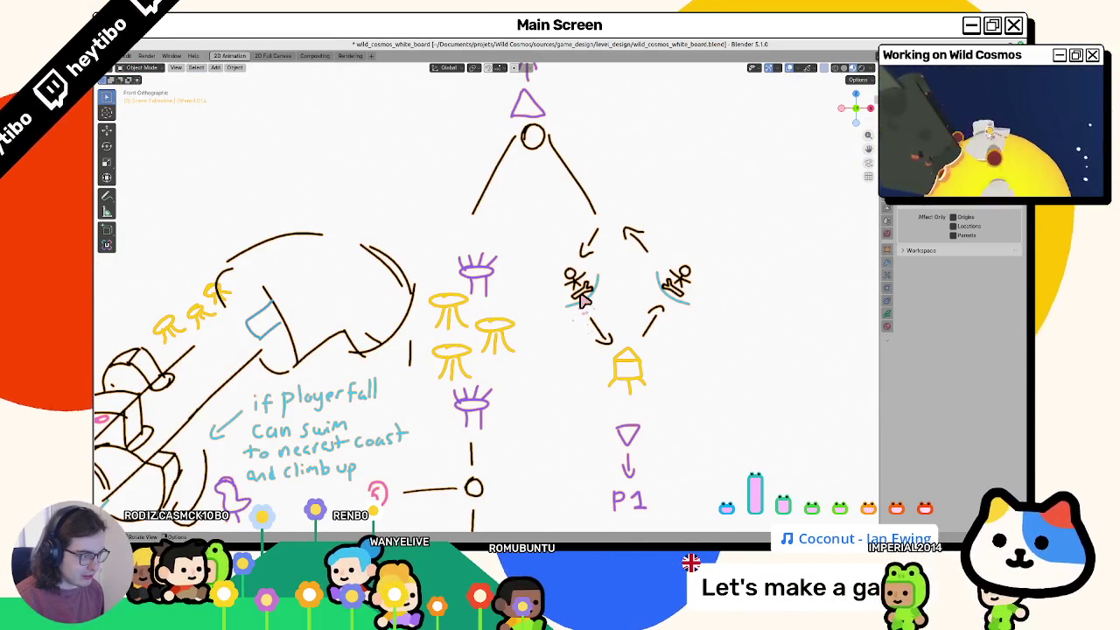
Step: Enter Draw mode, draw and undo a green stroke, then return to Object mode
key("ctrl+Tab")
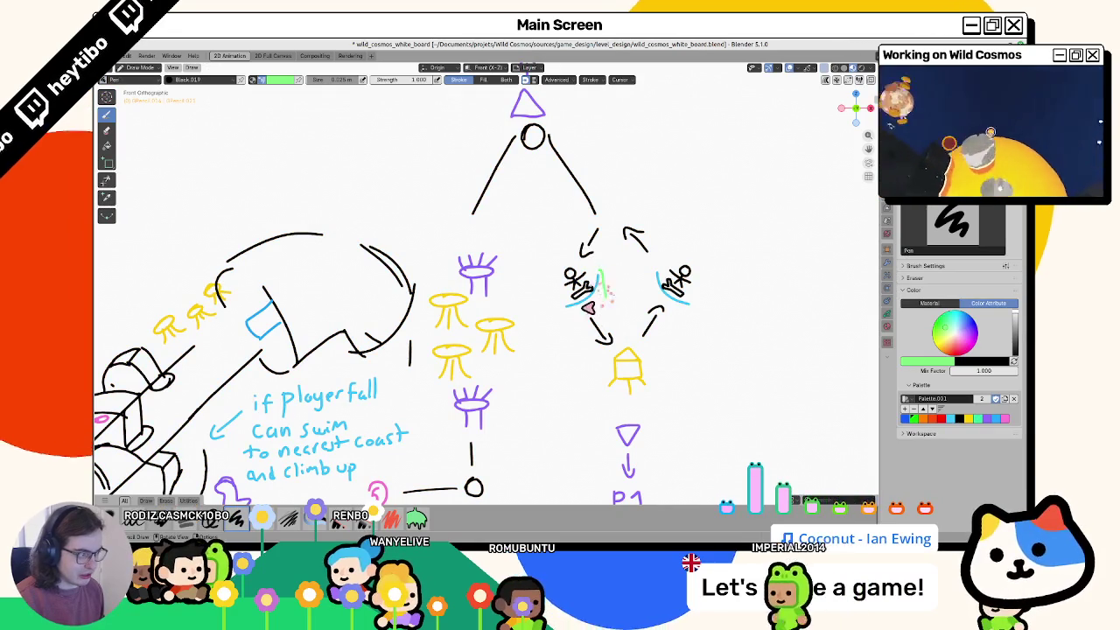
key("ctrl+z")
left_click_drag(588, 181, 761, 224)
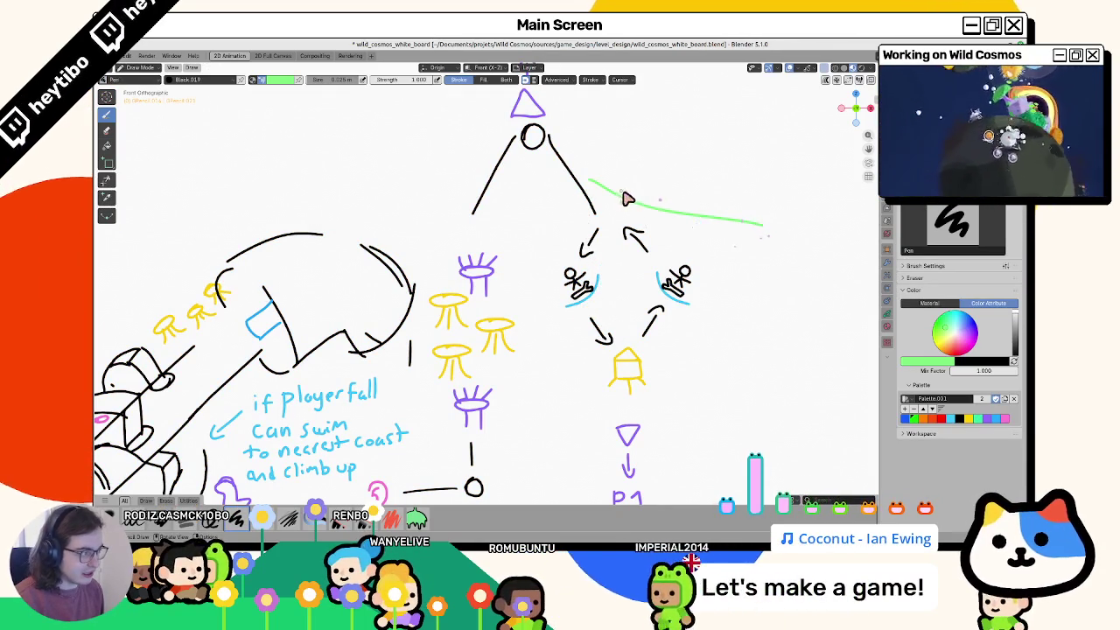
key("ctrl+z")
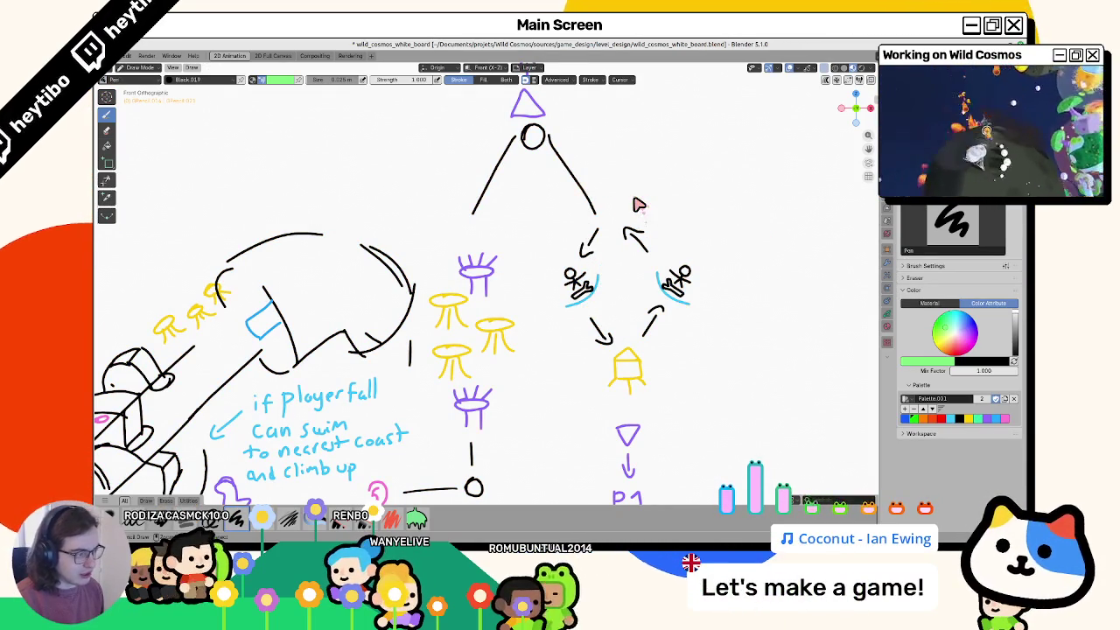
key("ctrl+Tab")
Step: Save the whiteboard, frame the whole drawing, and return to Godot's sector_2 planets
key("ctrl+s")
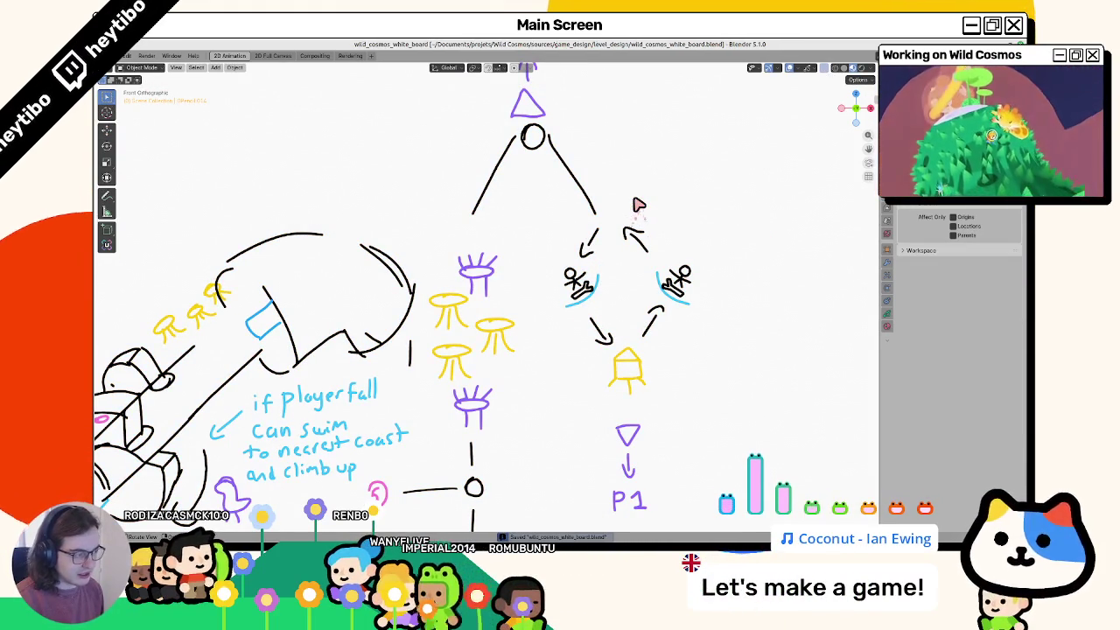
key("Home")
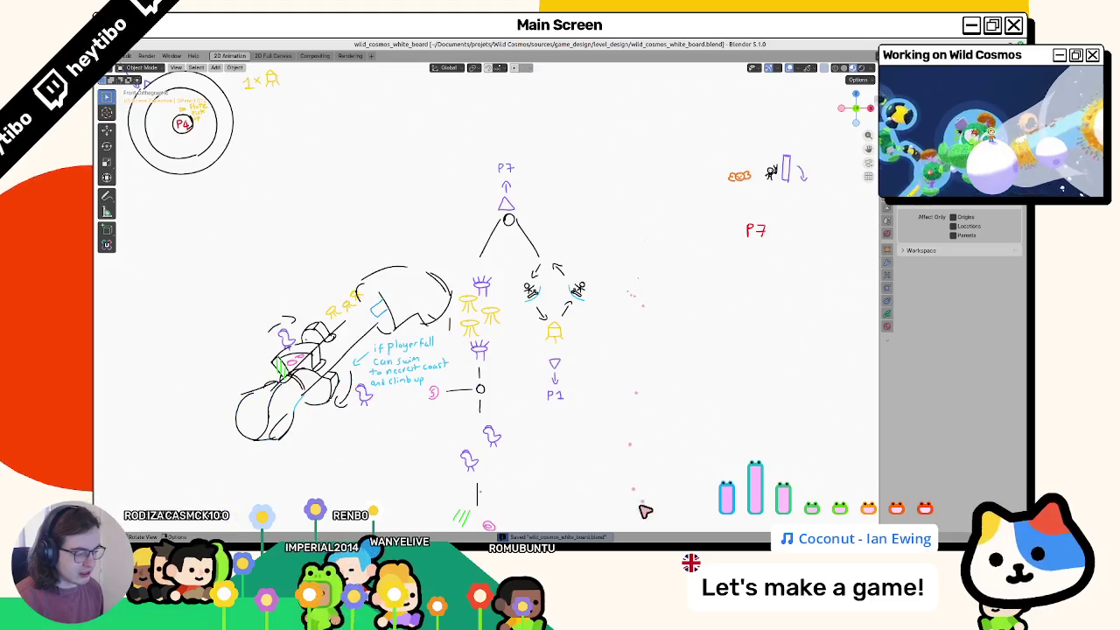
key("alt+Tab")
middle_click_drag(543, 265, 643, 236)
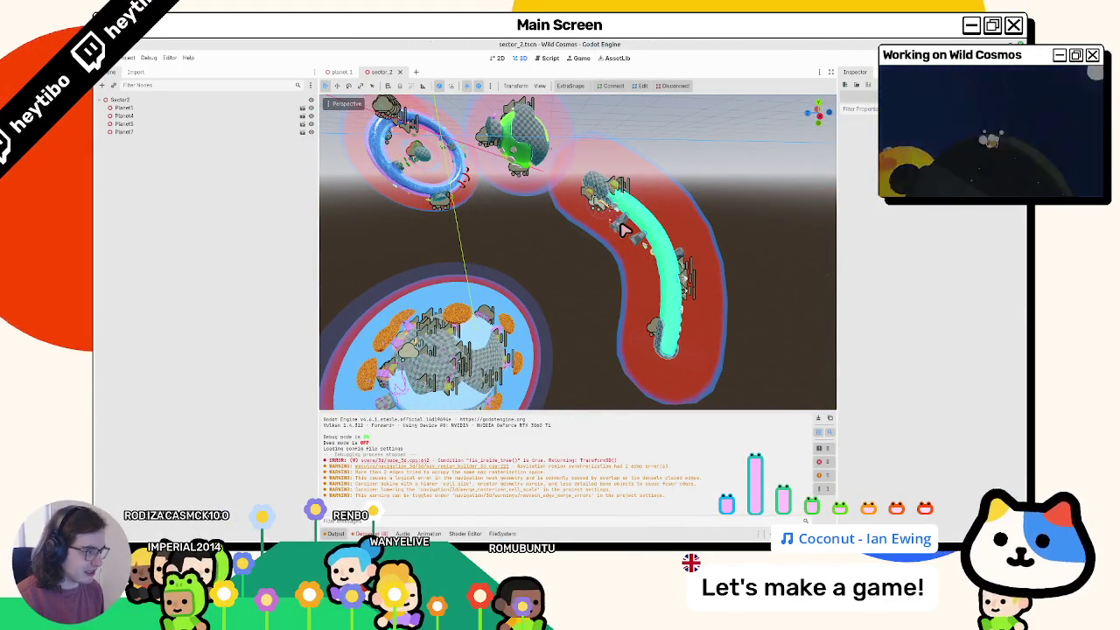
Step: Select Planet5, orbit across the sector planets, clear the Output log, and return to Blender
left_click(602, 194)
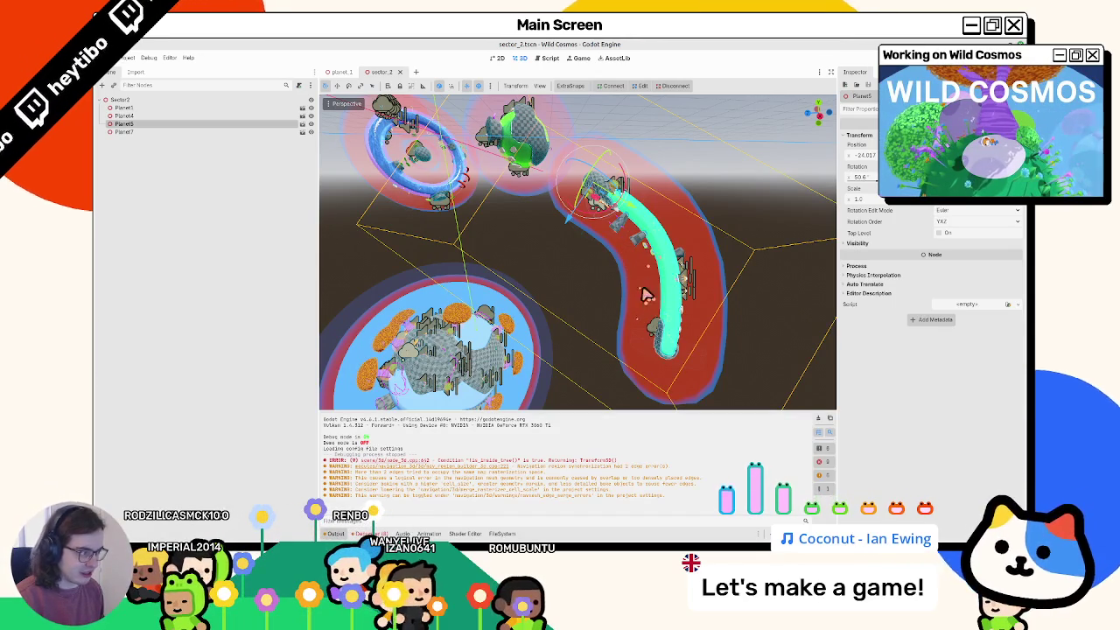
middle_click_drag(560, 317, 600, 312)
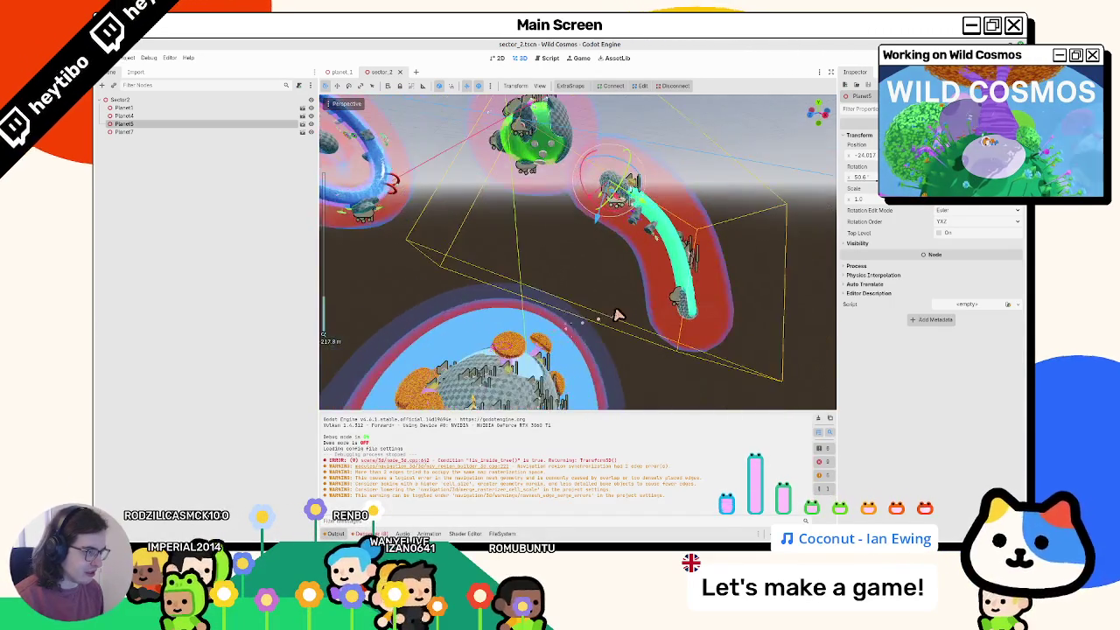
scroll(610, 312, "up", 3)
scroll(603, 312, "down", 10)
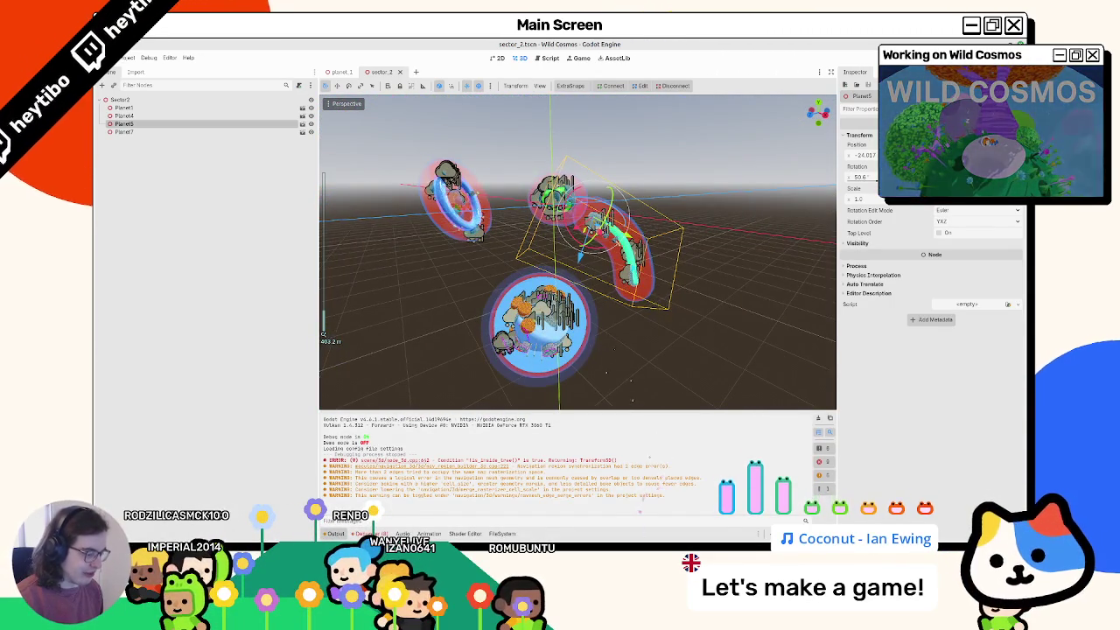
key("F5")
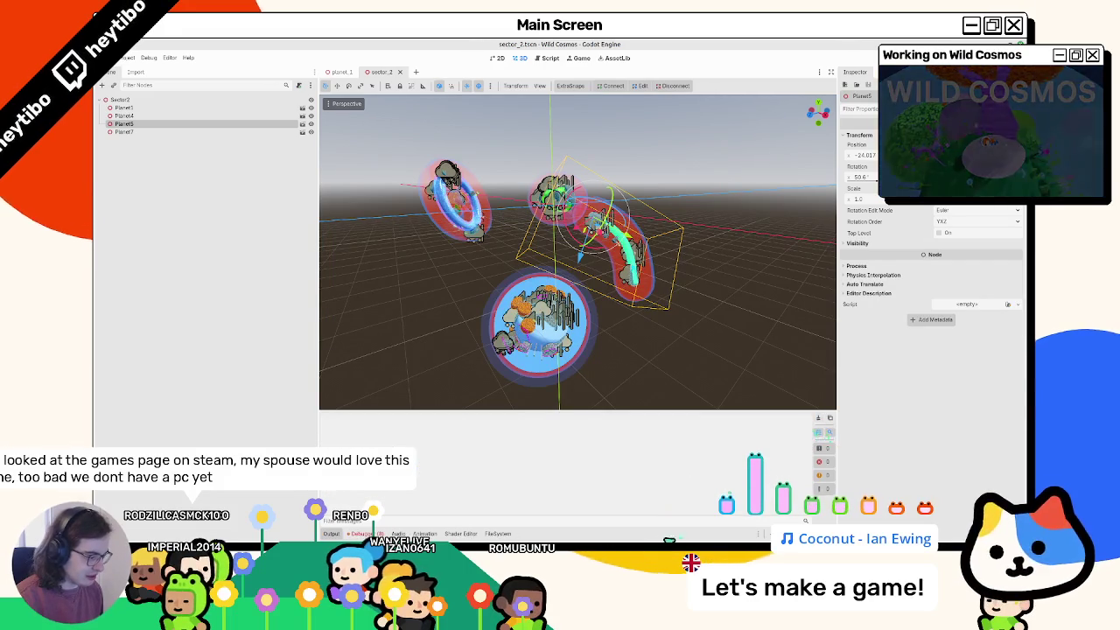
key("alt+Tab")
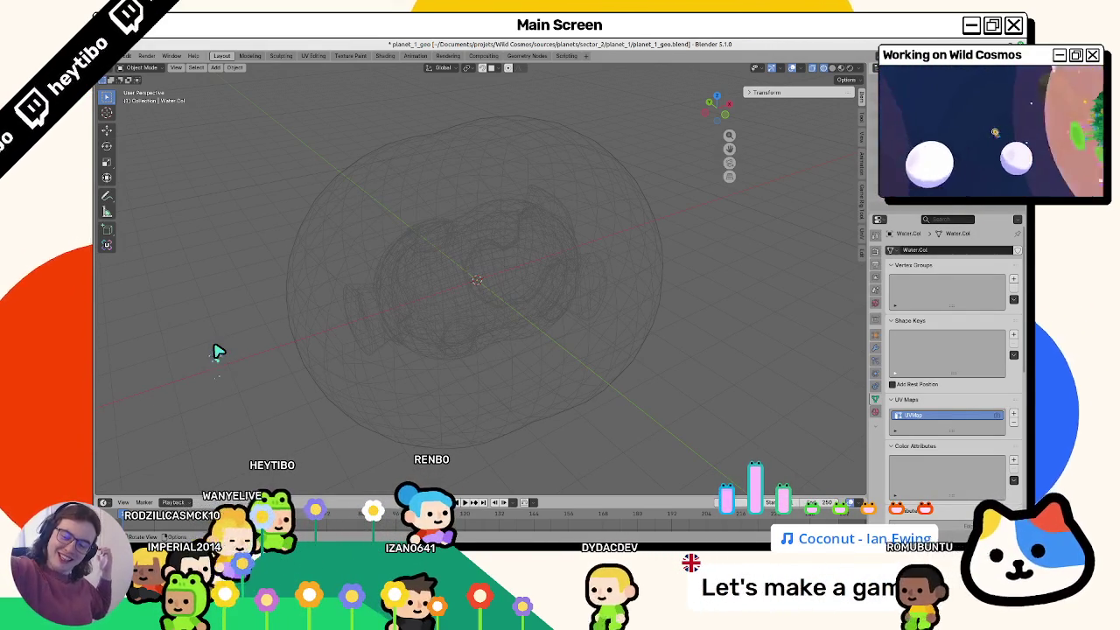
Step: Save planet_1_geo.blend and quit its Blender window, confirming Save on close
left_click(313, 346)
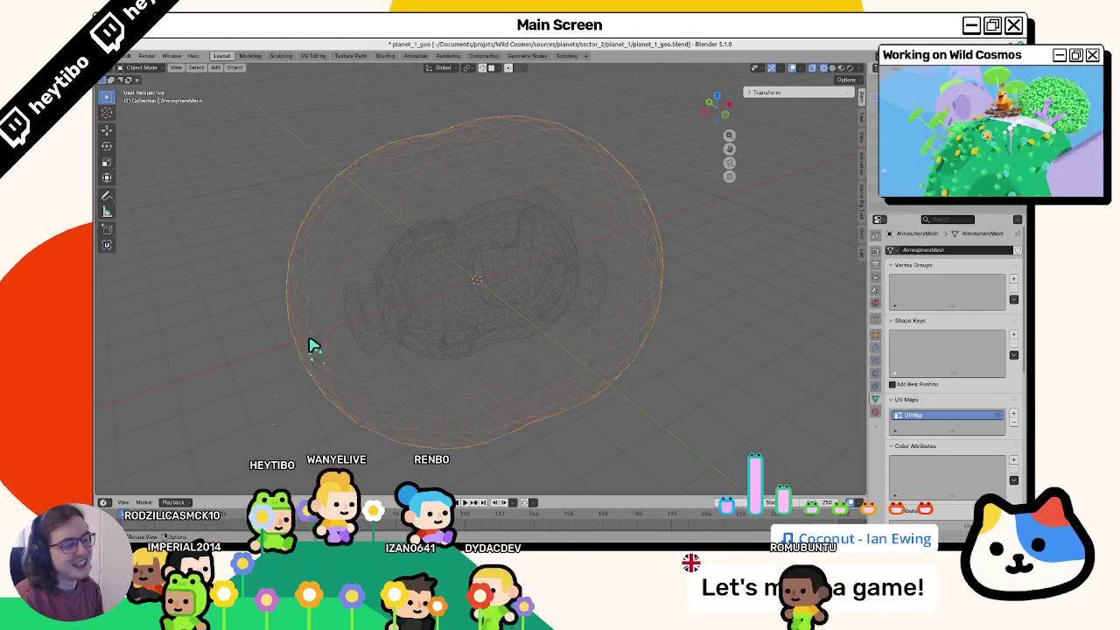
key("ctrl+s")
left_click(267, 340)
key("ctrl+q")
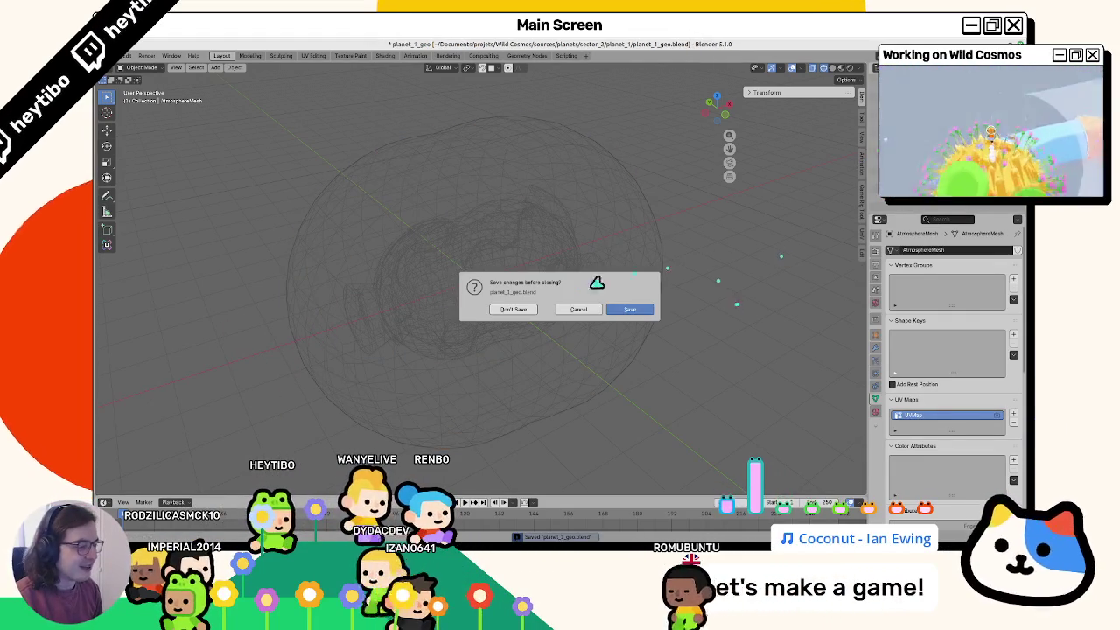
left_click(627, 312)
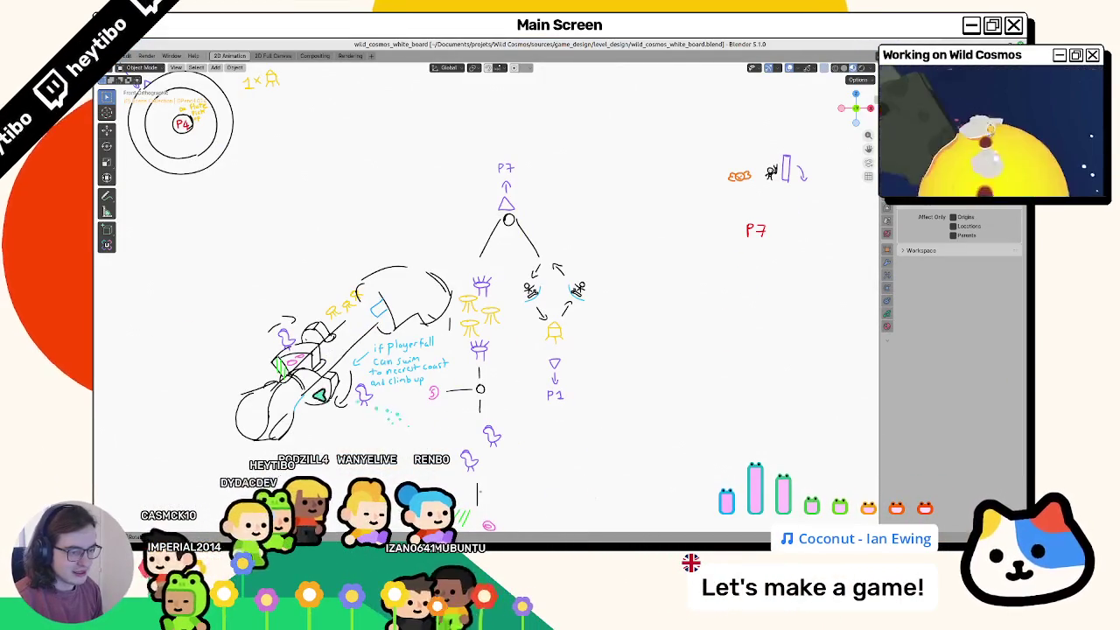
Step: Pan around the whiteboard and select the level-layout sketch object
middle_click_drag(366, 352, 381, 347, "shift")
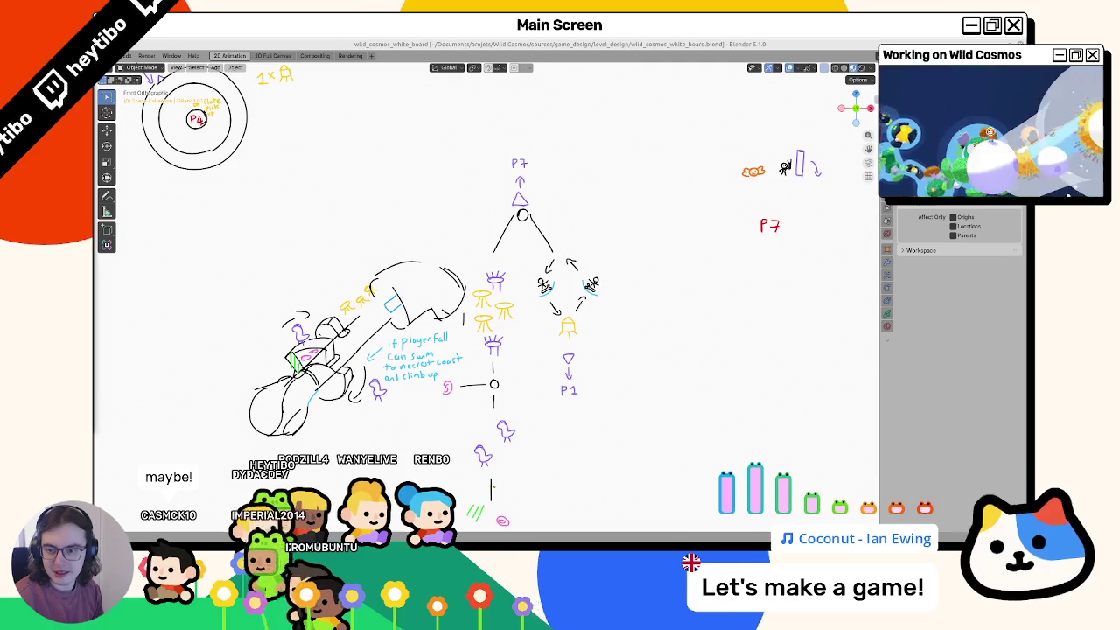
scroll(440, 312, "down", 2)
scroll(440, 312, "down", 4)
scroll(507, 394, "down", 1)
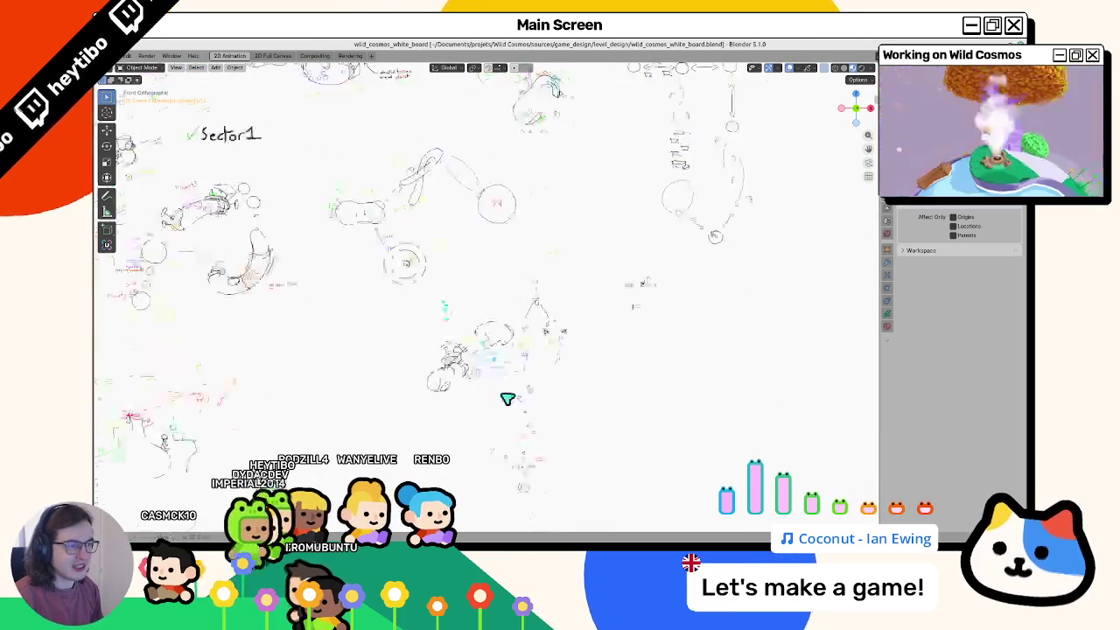
scroll(456, 195, "up", 5)
scroll(370, 233, "up", 2, "shift")
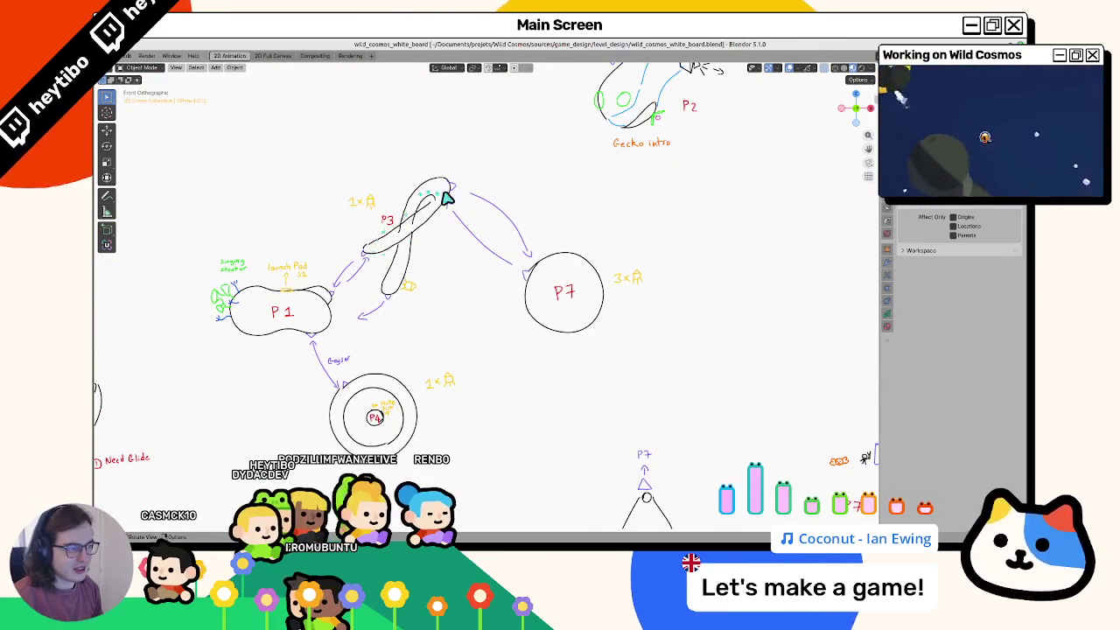
left_click(395, 237)
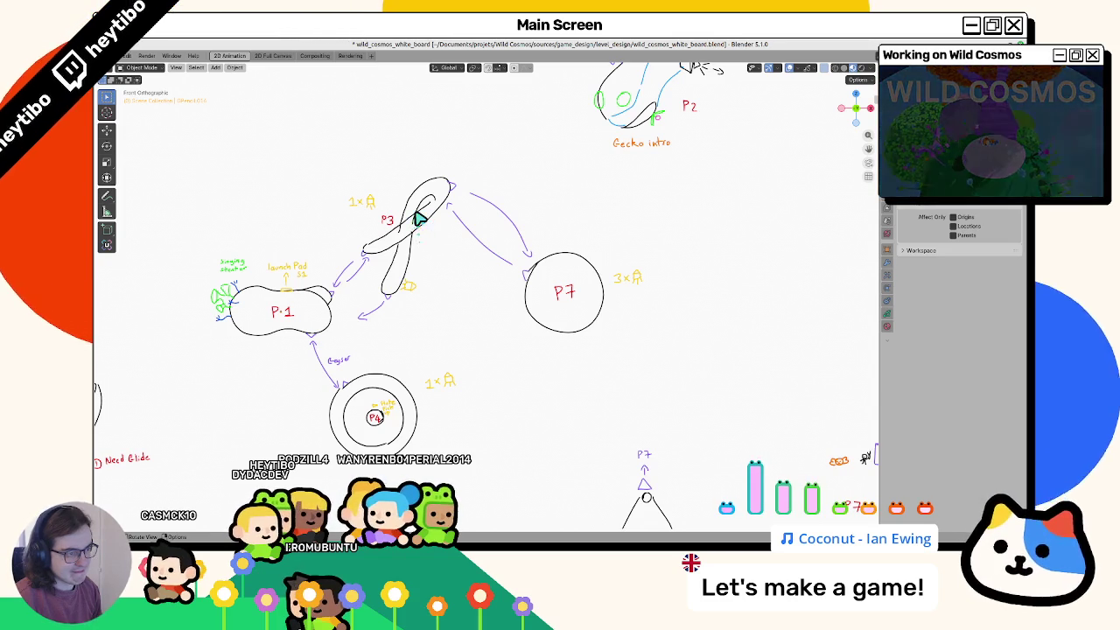
Step: Bring the P7 branch diagram into view and put the sketch into Draw mode
scroll(418, 212, "down", 10)
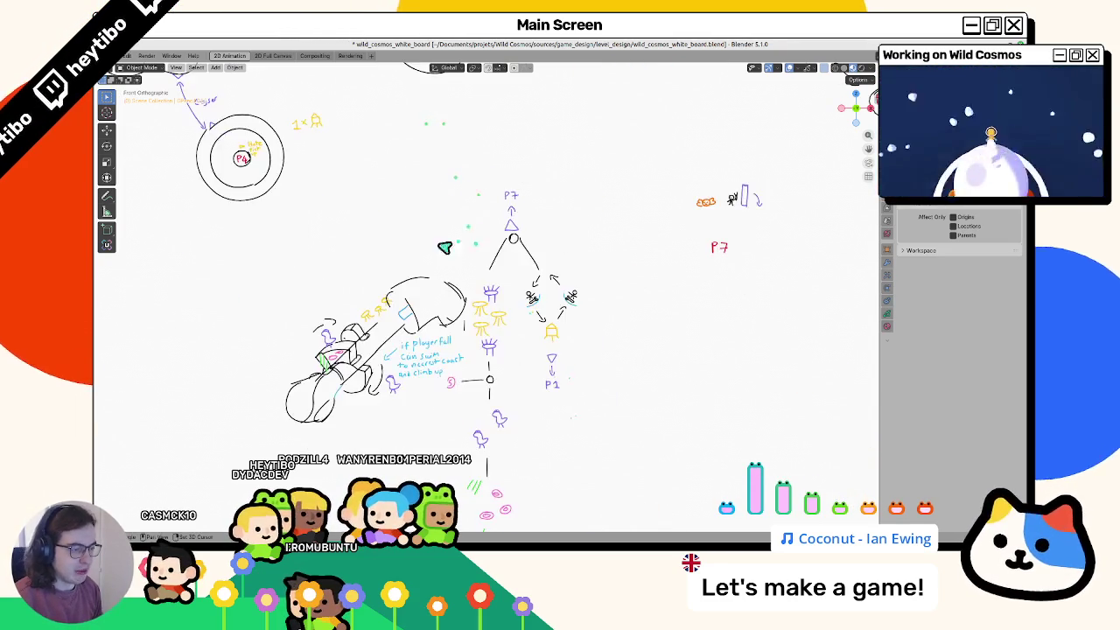
scroll(427, 237, "up", 3)
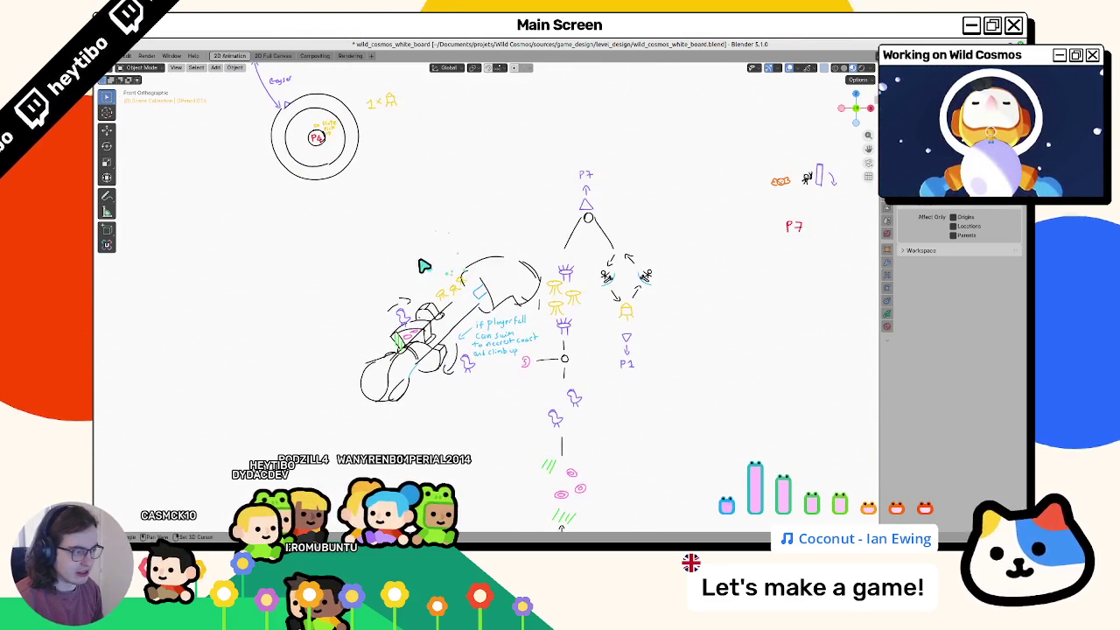
scroll(420, 262, "down", 5)
scroll(420, 262, "up", 5)
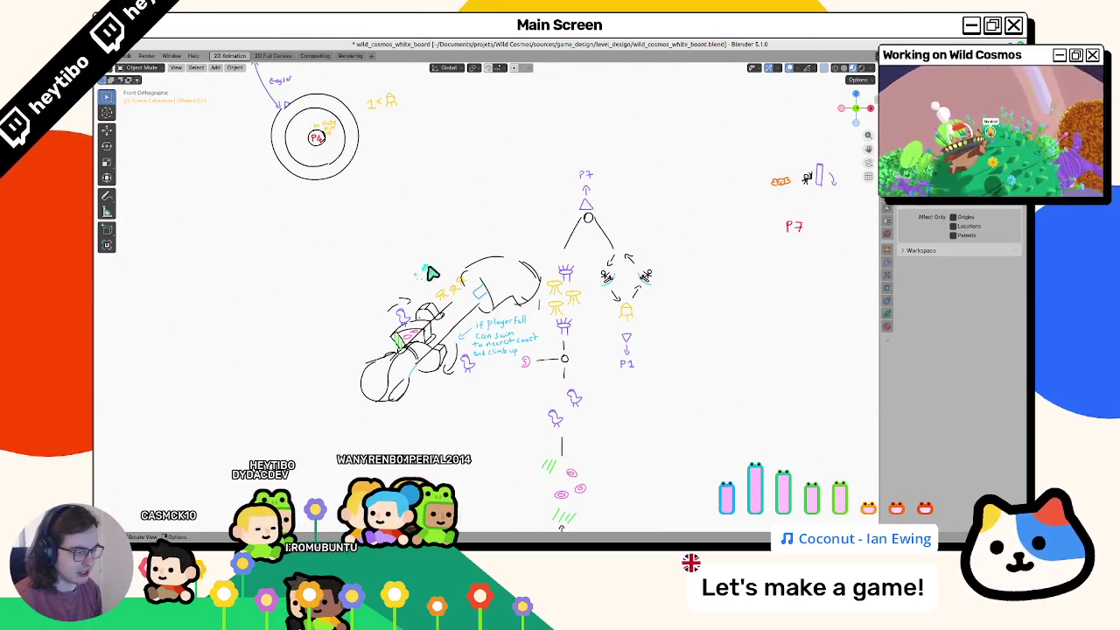
scroll(430, 273, "down", 2)
scroll(455, 262, "down", 2)
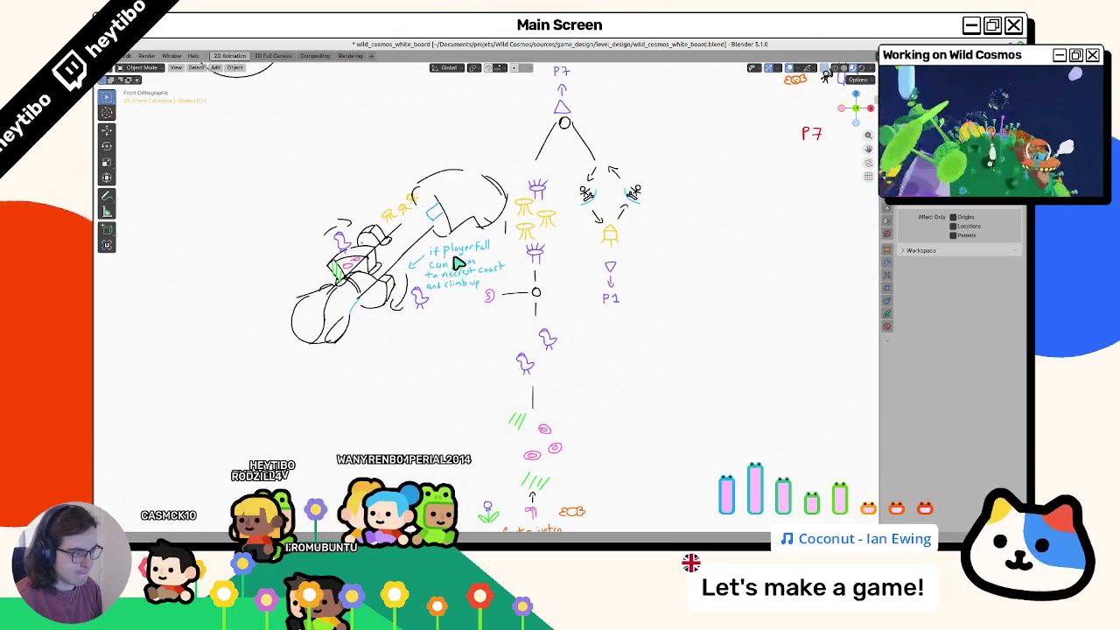
middle_click_drag(458, 264, 450, 195, "shift")
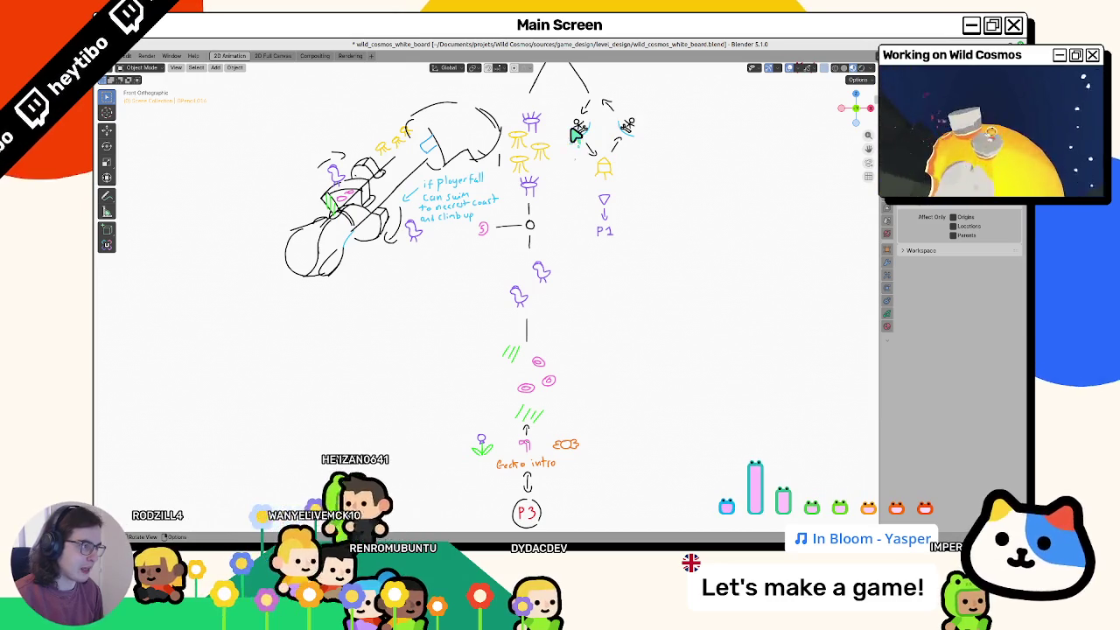
middle_click_drag(575, 133, 573, 258, "shift")
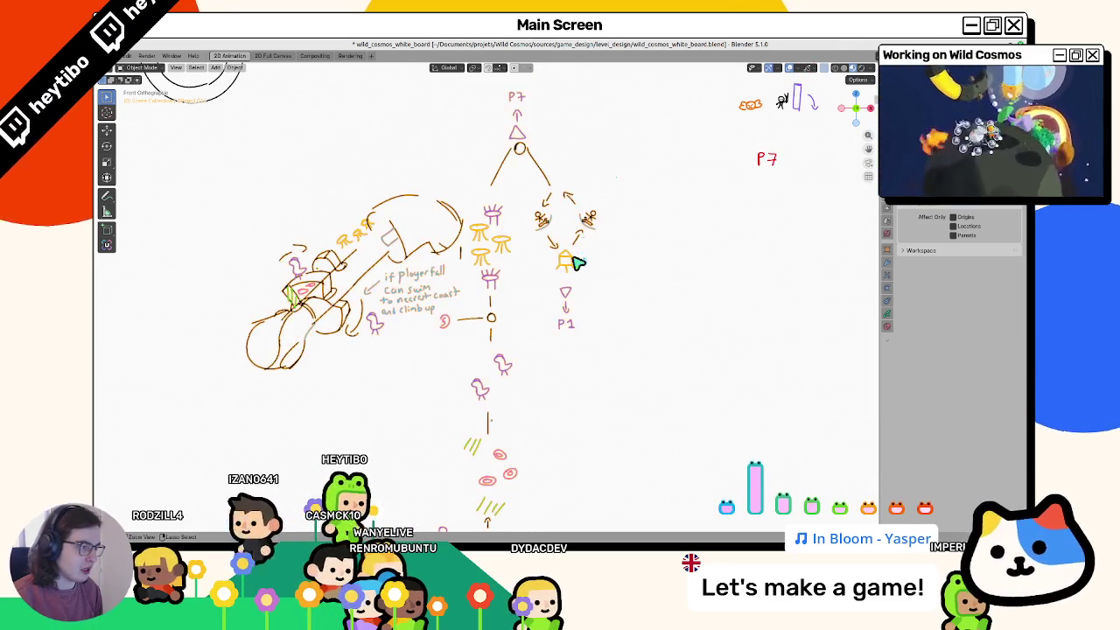
key("ctrl+Tab")
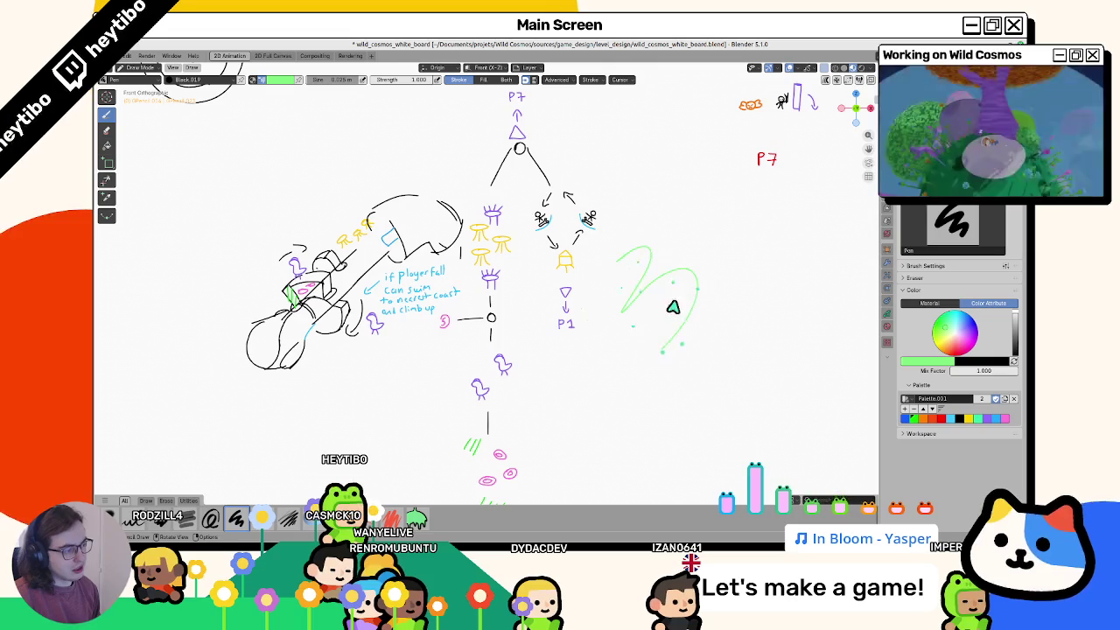
Step: Undo the green stroke and circle, and switch the drawing colour to orange-red
key("ctrl+z")
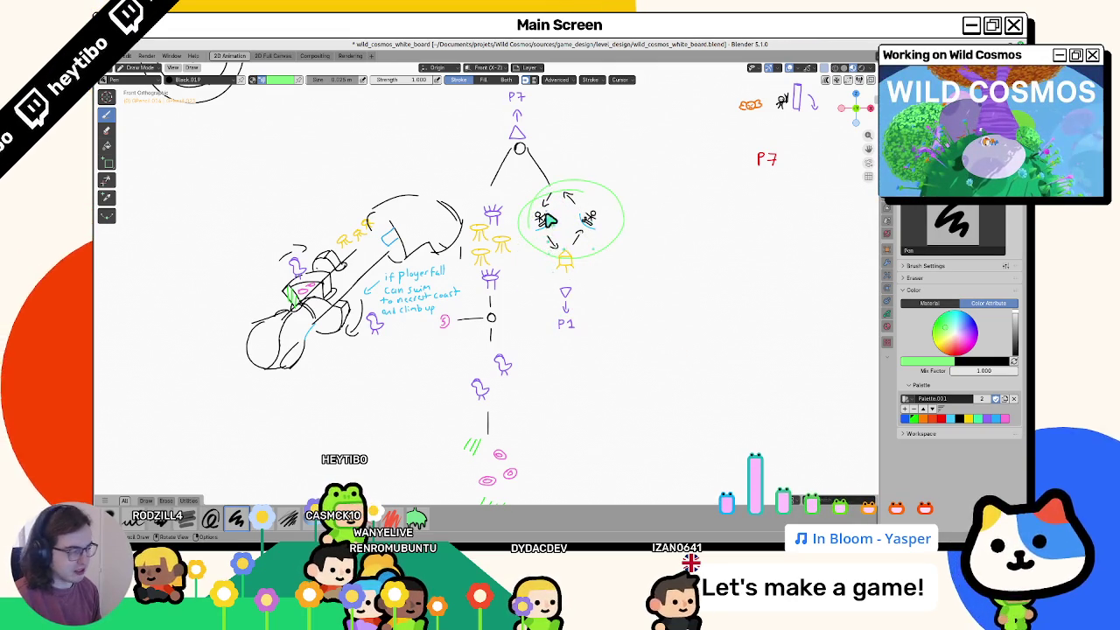
key("ctrl+z")
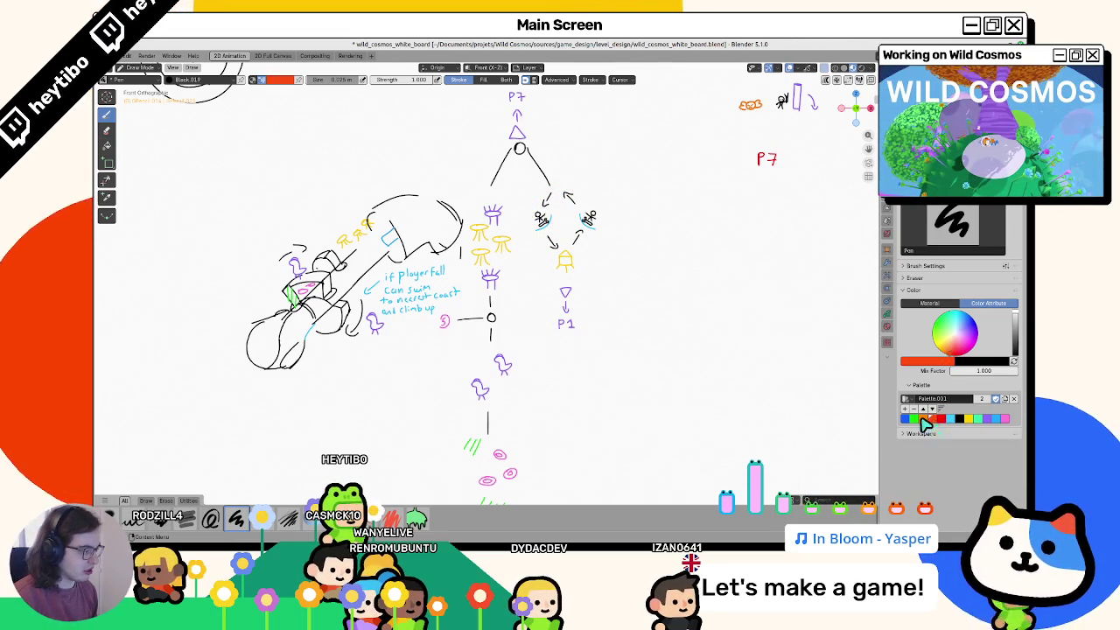
left_click(926, 420)
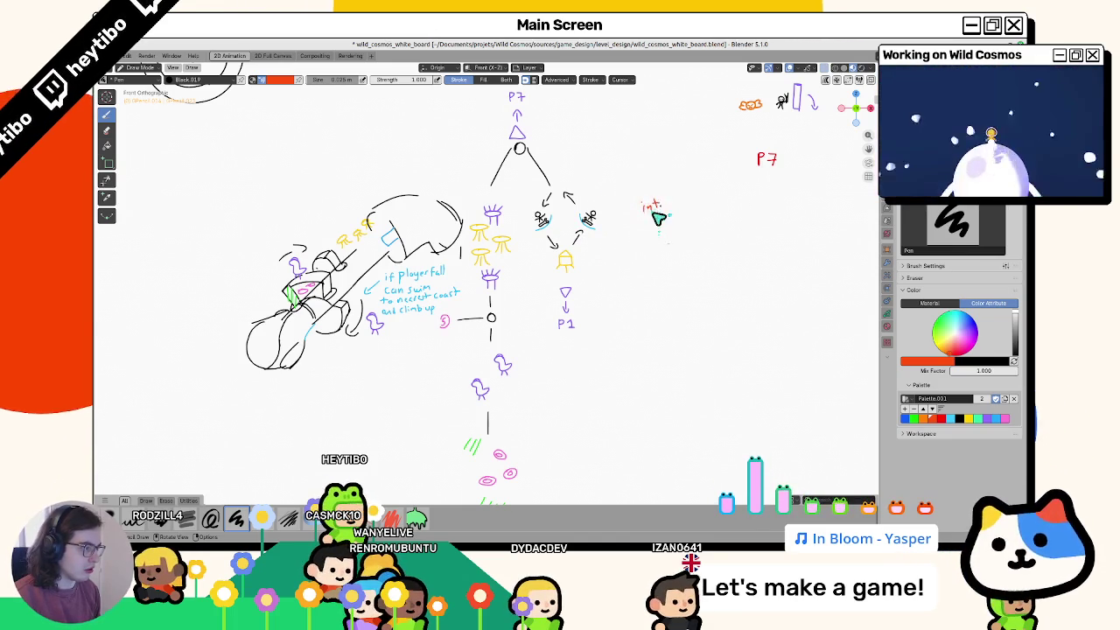
Step: Write 'intro to glide' beside the sliding figures, then zoom back out
scroll(658, 219, "up", 3)
scroll(629, 265, "down", 1)
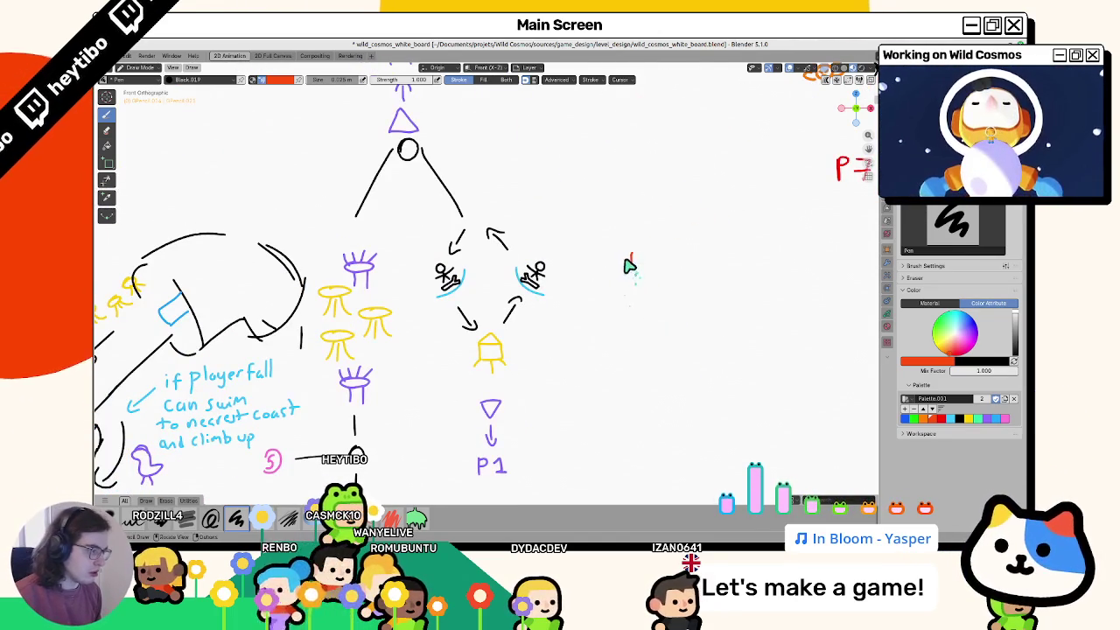
left_click_drag(628, 253, 643, 263)
left_click_drag(647, 252, 651, 262)
mouse_move(643, 256)
left_mouse_down()
mouse_move(695, 249)
mouse_move(723, 261)
mouse_move(762, 245)
mouse_move(774, 255)
left_mouse_up()
scroll(656, 328, "down", 5)
scroll(655, 329, "down", 3)
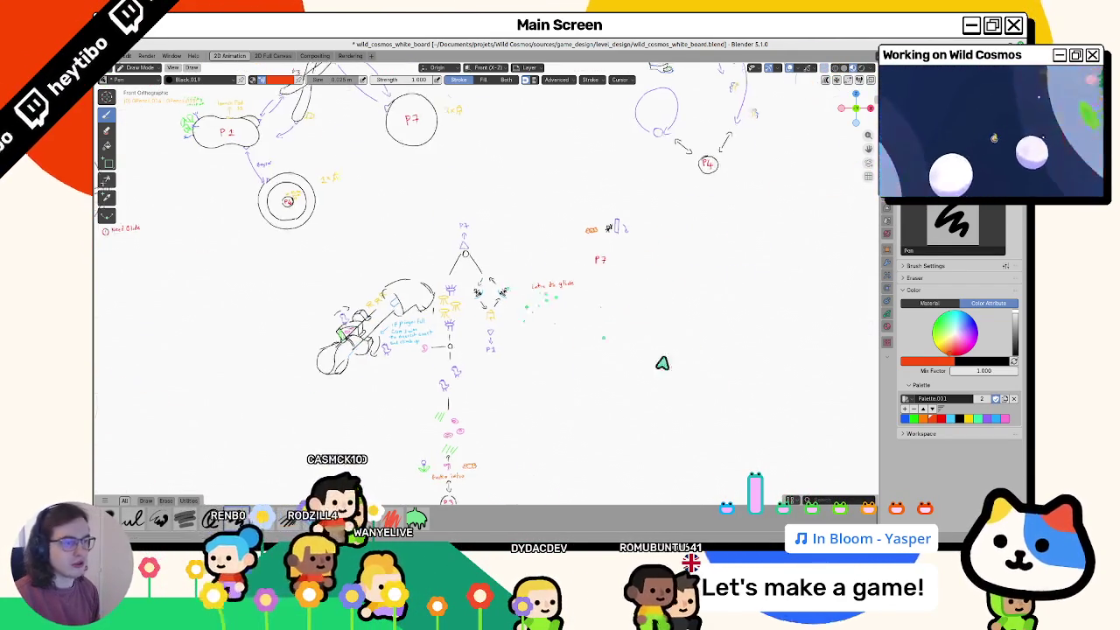
Step: Pan to Sector 1 and undo the red ellipses and a stray red stroke there
middle_click_drag(132, 245, 429, 315, "shift")
scroll(430, 315, "up", 2)
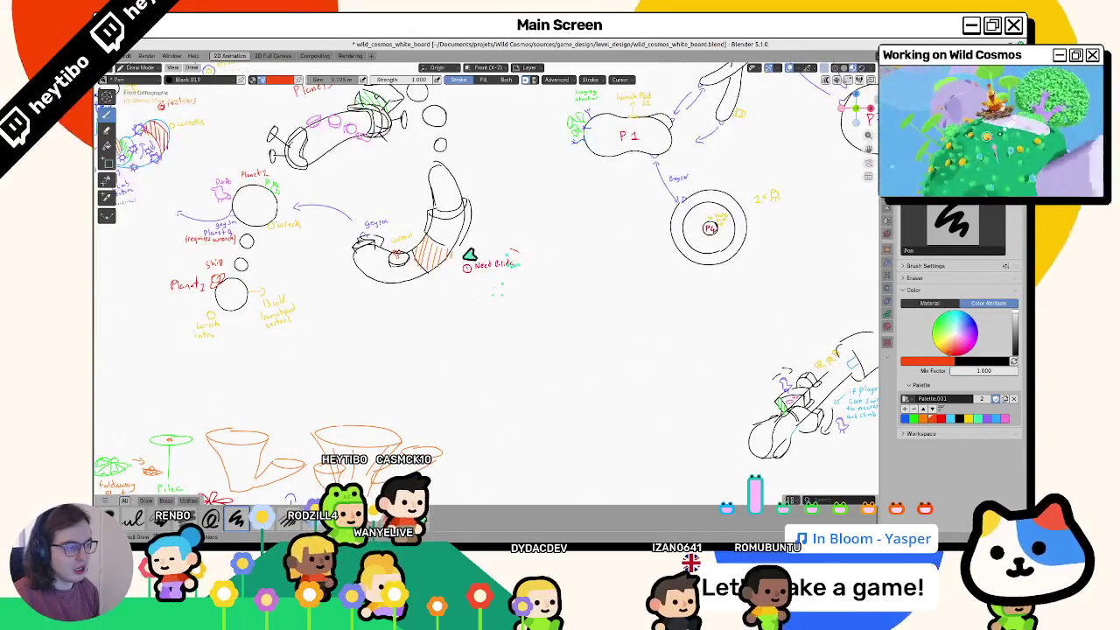
scroll(433, 262, "up", 2)
key("ctrl+z")
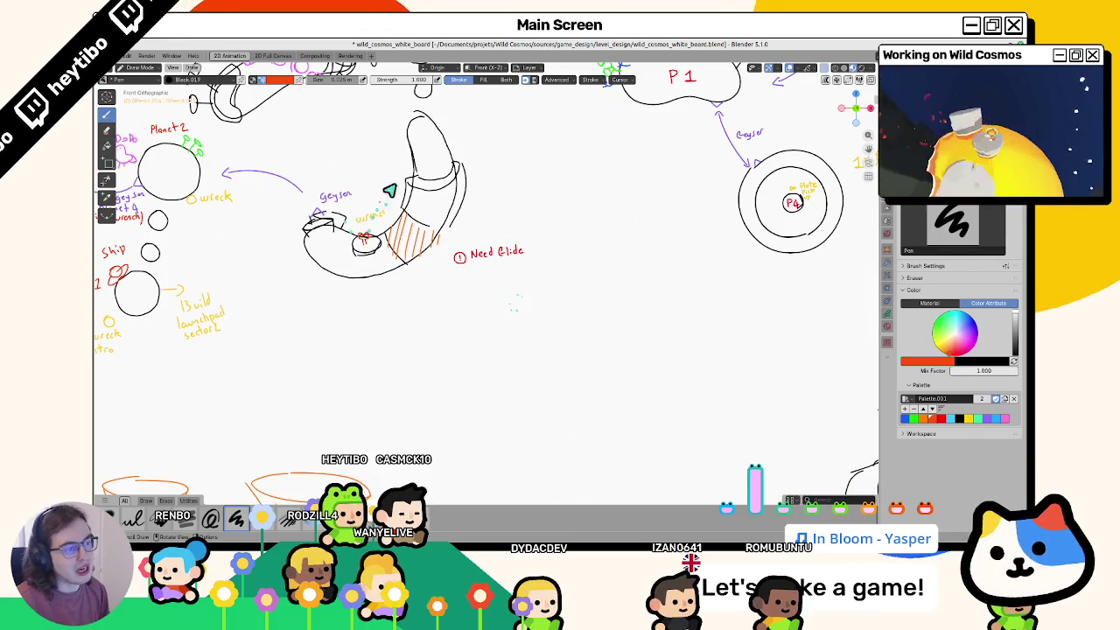
middle_click_drag(327, 261, 459, 340, "shift")
scroll(458, 340, "down", 1)
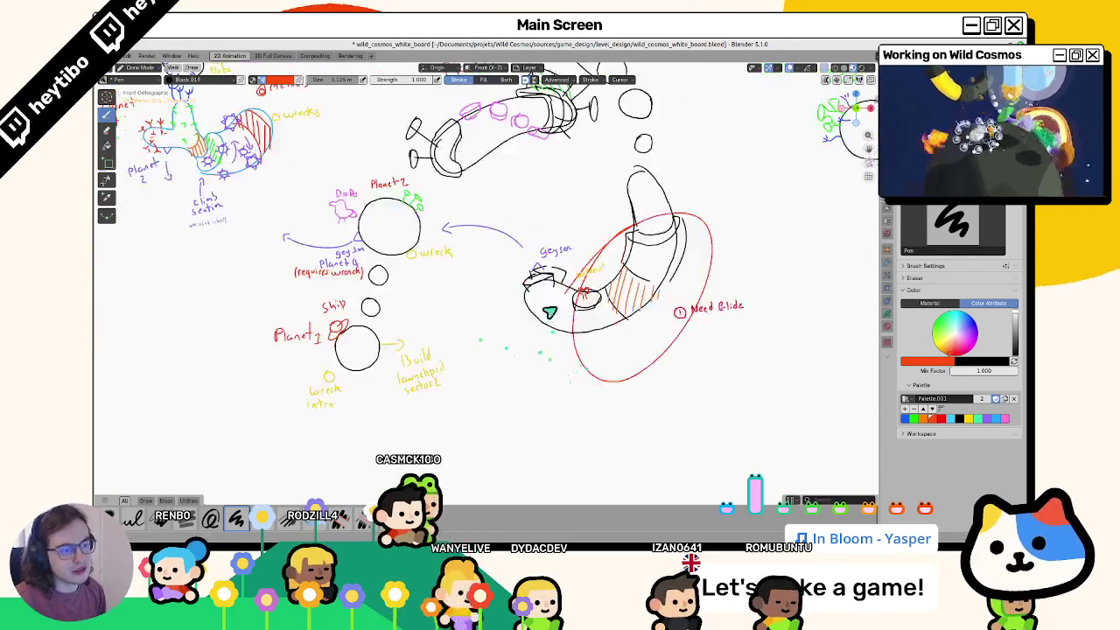
mouse_move(343, 200)
left_mouse_down()
mouse_move(612, 158)
mouse_move(665, 385)
left_mouse_up()
key("ctrl+z")
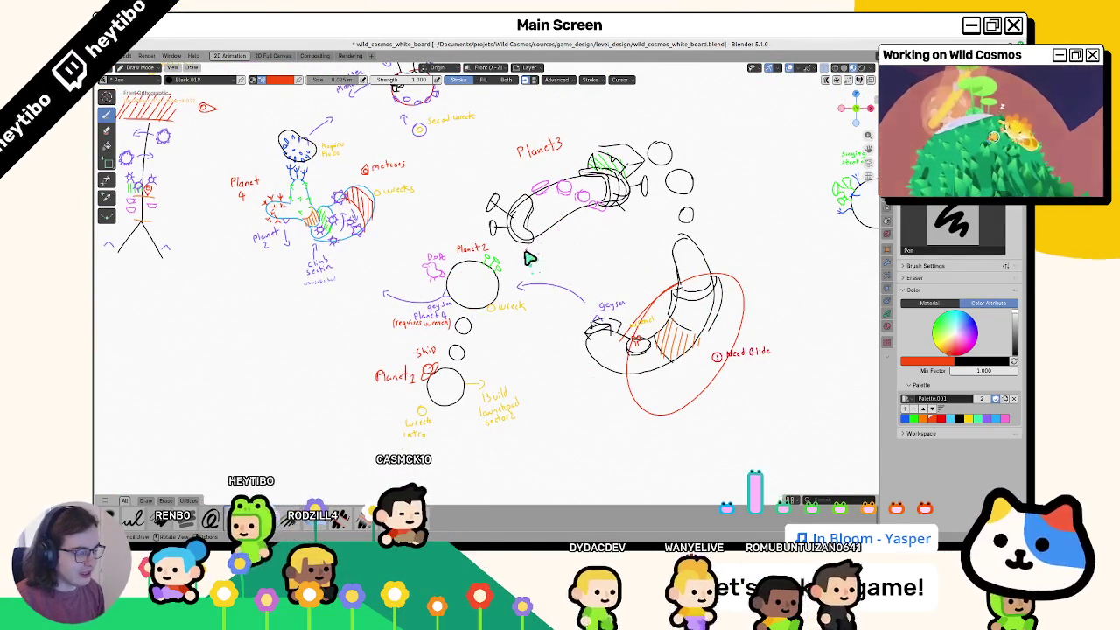
key("ctrl+z")
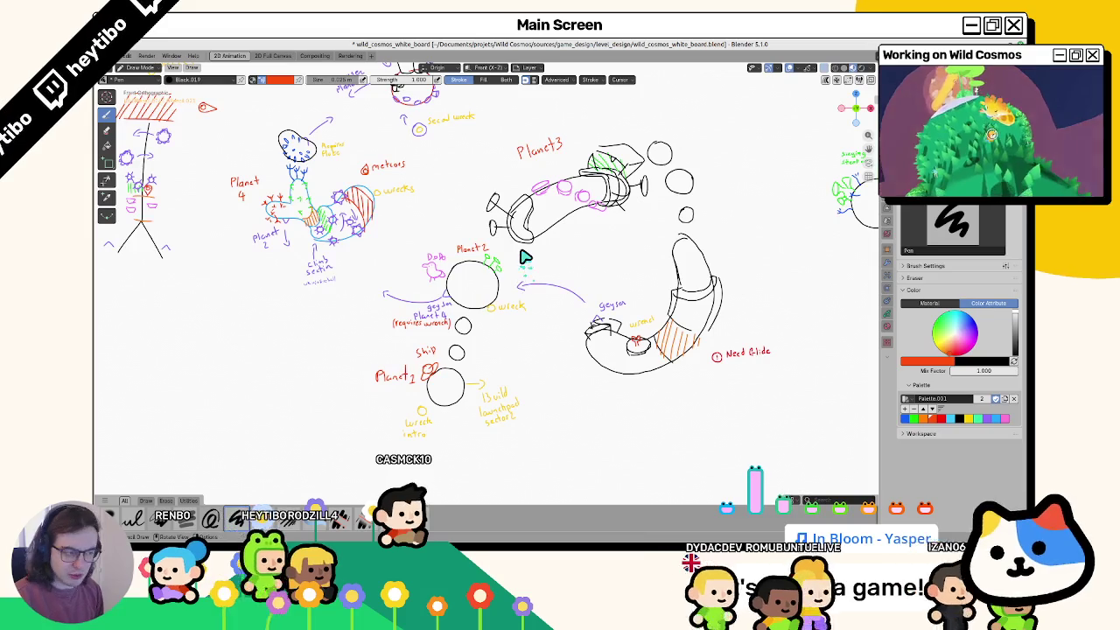
Step: Try red loops around Planet3, undoing them, and recenter Sector1 in view
mouse_move(524, 255)
middle_mouse_down()
mouse_move(492, 346)
mouse_move(491, 243)
middle_mouse_up()
left_click_drag(491, 243, 526, 225)
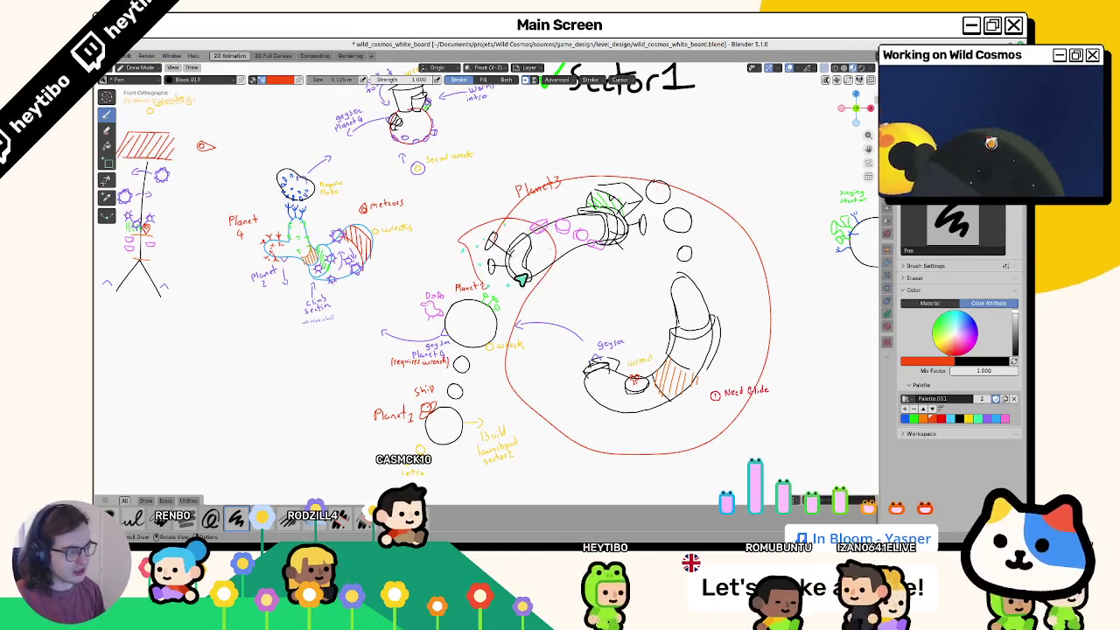
key("ctrl+z")
key("ctrl+shift+z")
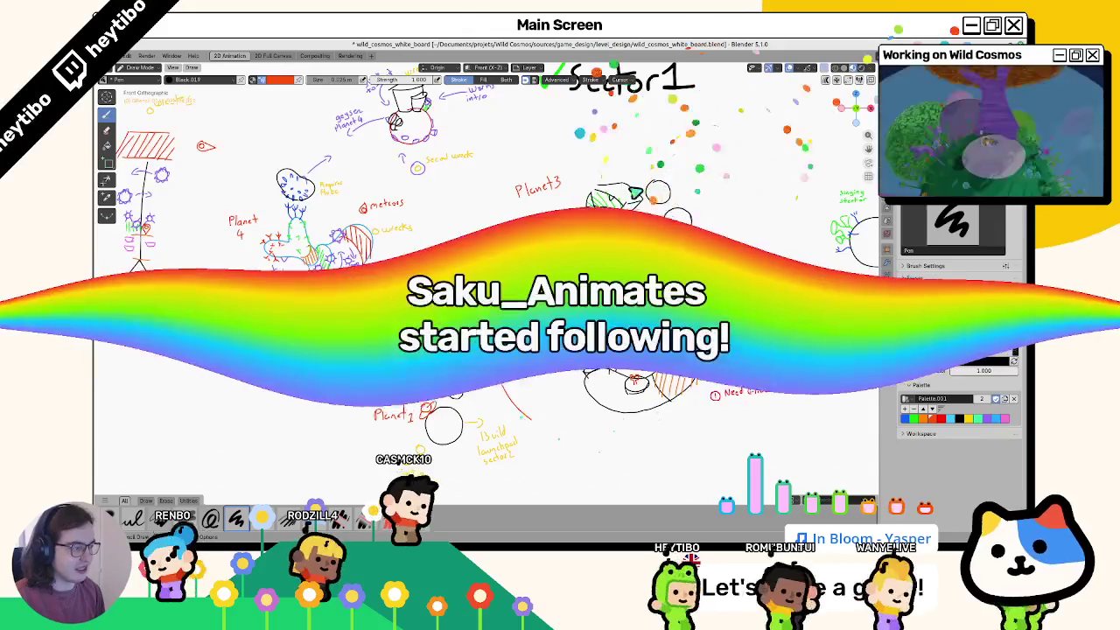
key("ctrl+z")
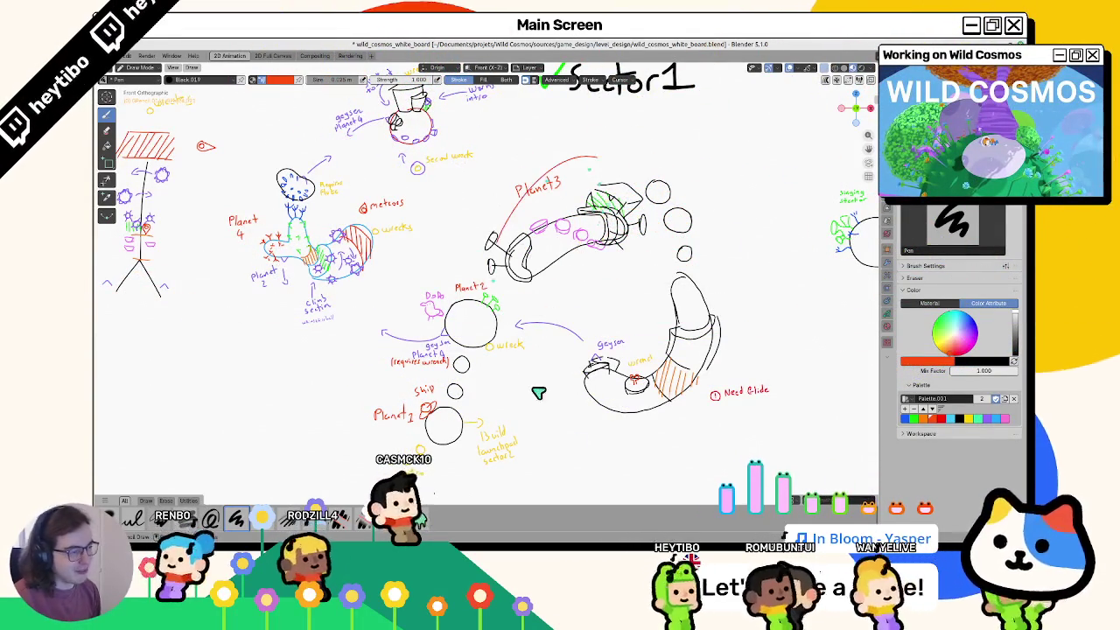
left_click_drag(538, 394, 559, 375)
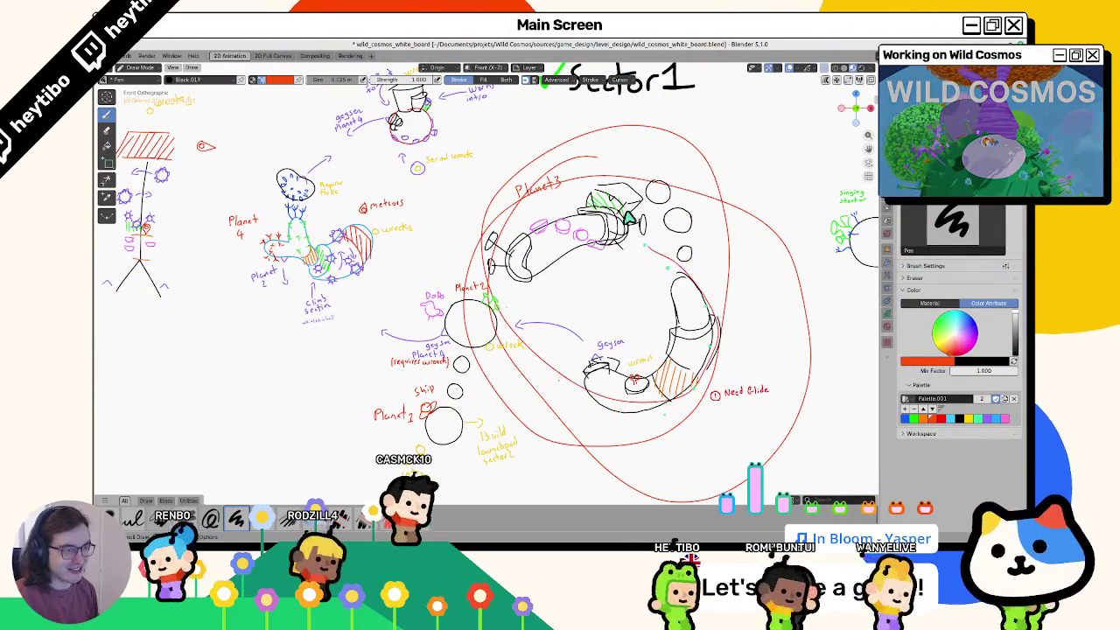
key("ctrl+z")
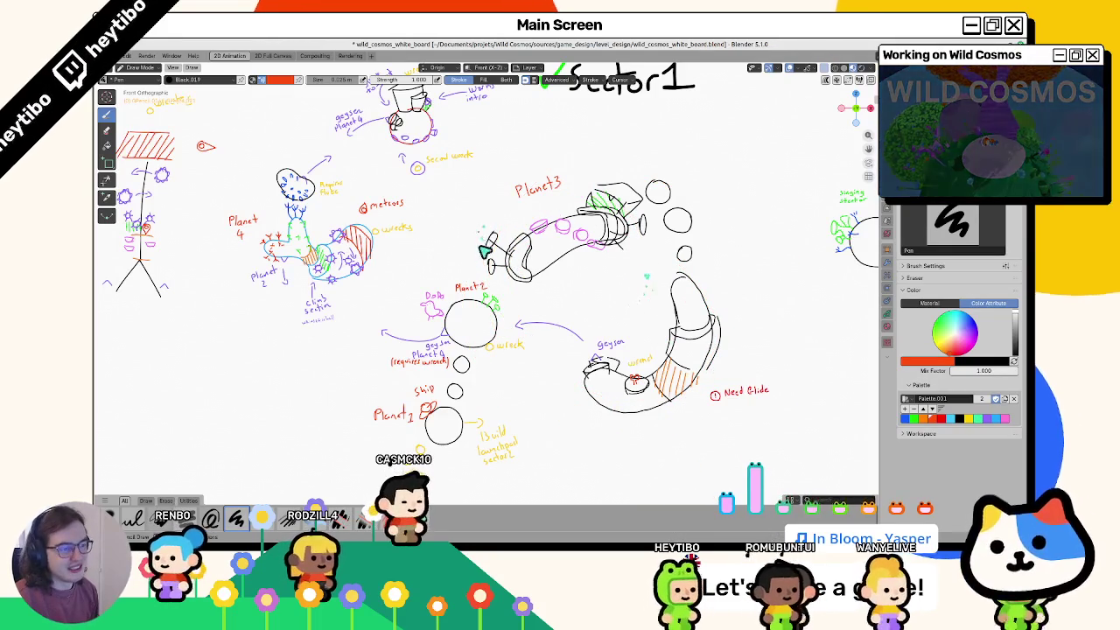
middle_click_drag(402, 265, 406, 325, "shift")
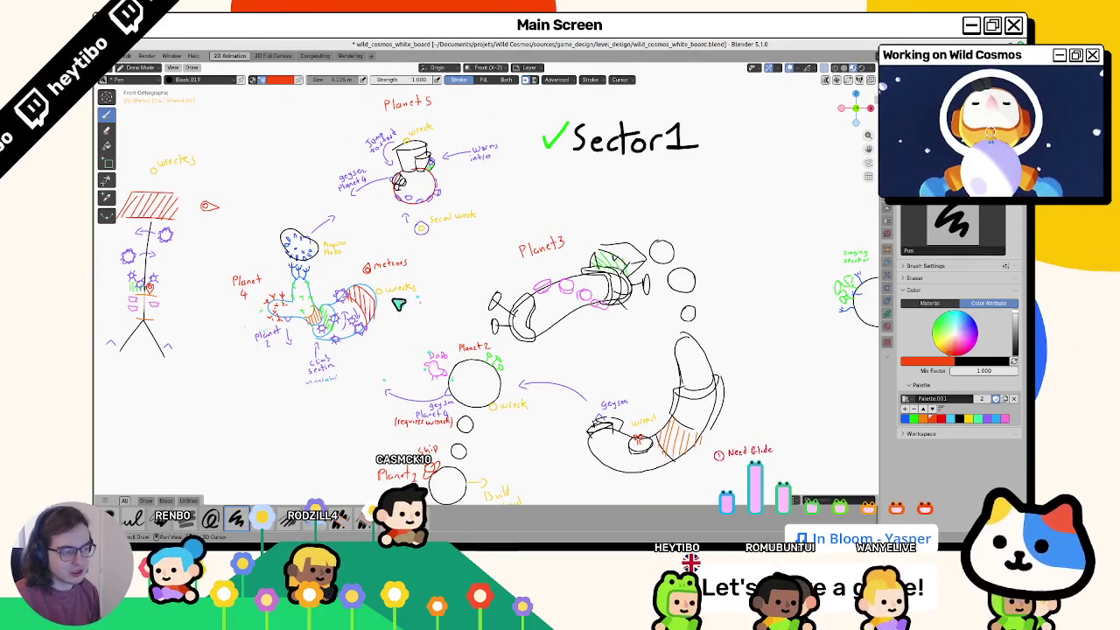
middle_click_drag(398, 304, 481, 225, "shift")
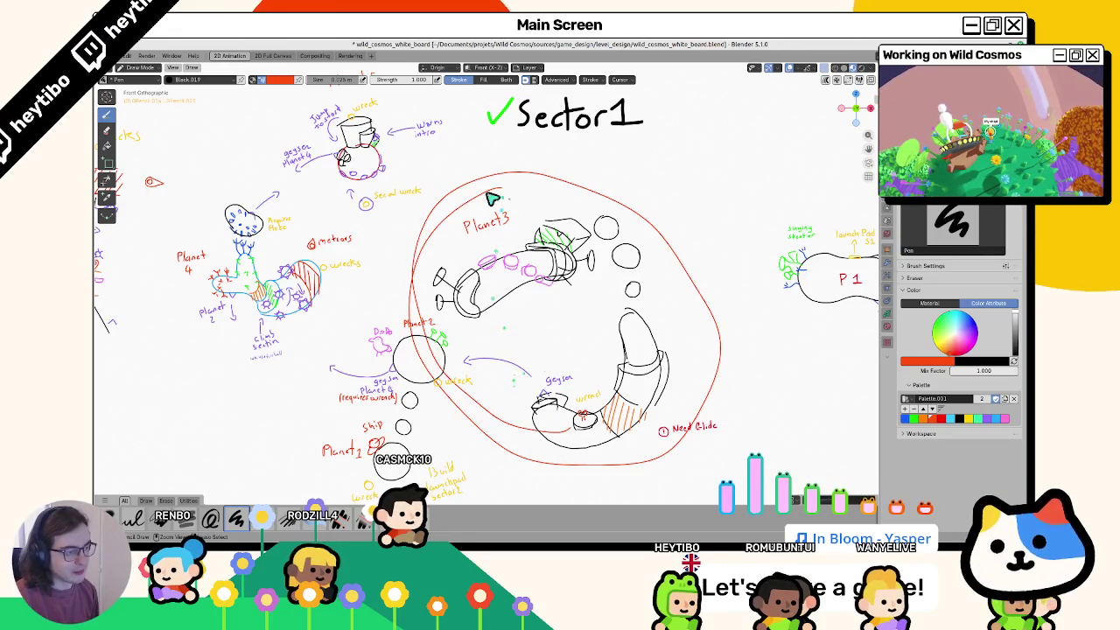
key("ctrl+z")
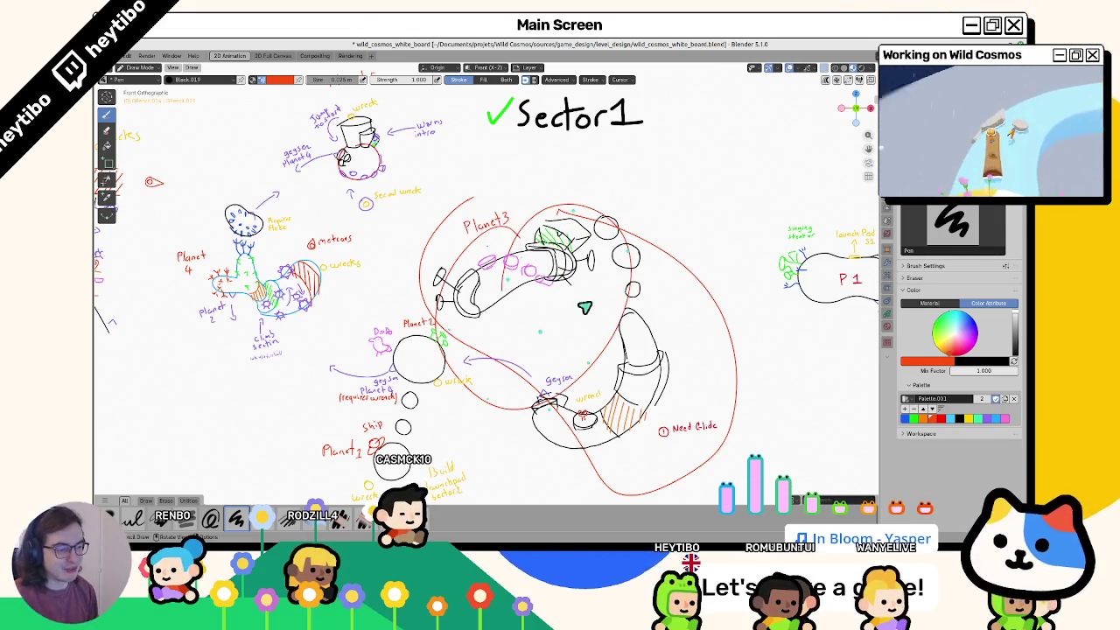
Step: Undo the red annotations, pan to the P7 glide sketches, save the whiteboard, and leave Draw mode
key("ctrl+z")
key("ctrl+z")
middle_click_drag(487, 311, 395, 227, "shift")
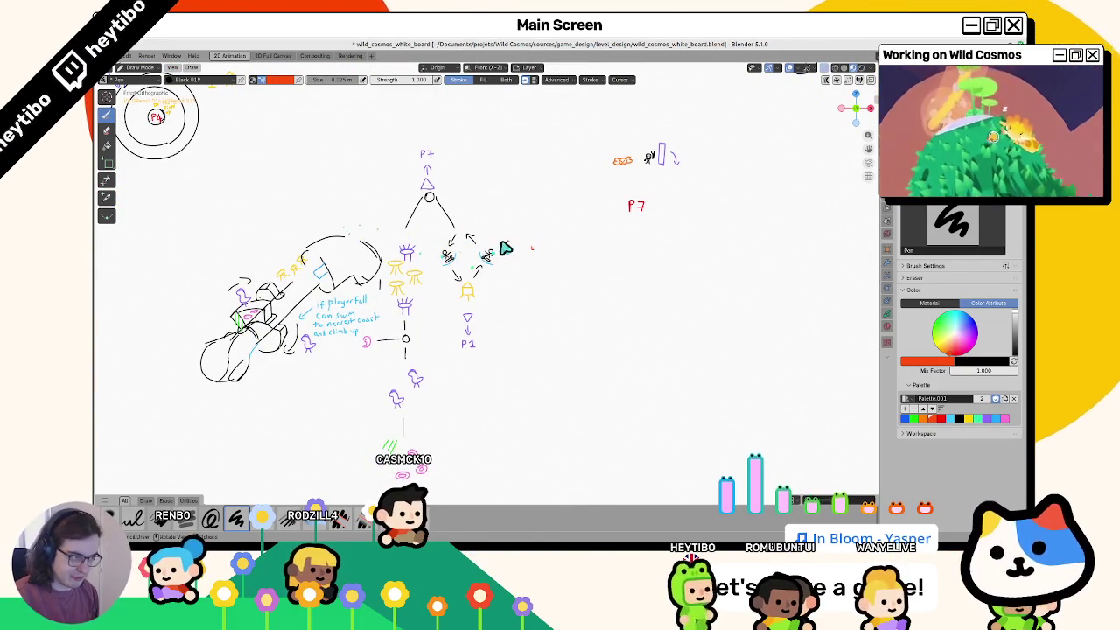
left_click_drag(455, 278, 470, 345)
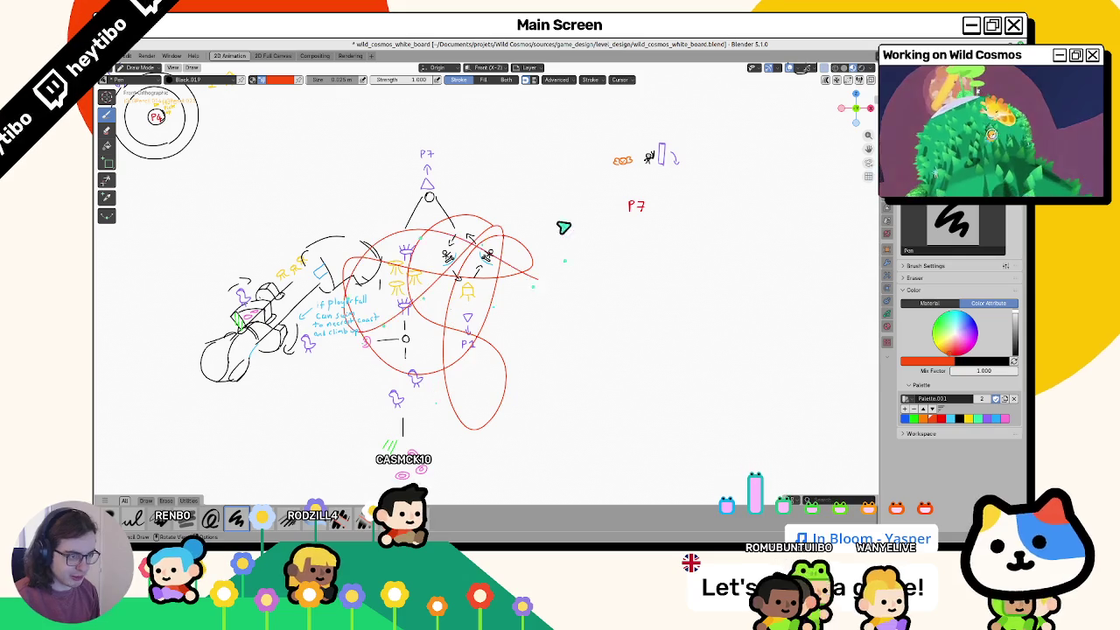
key("ctrl+z")
key("ctrl+s")
key("ctrl+Tab")
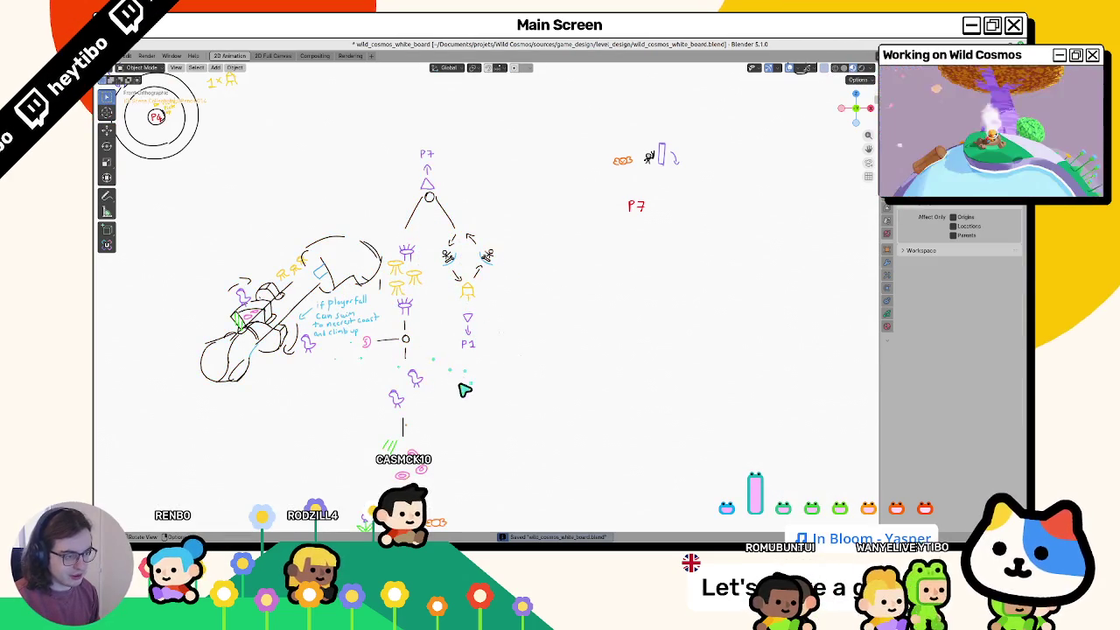
Step: Zoom over the whiteboard and select, then deselect, the drawing object
scroll(615, 230, "down", 5)
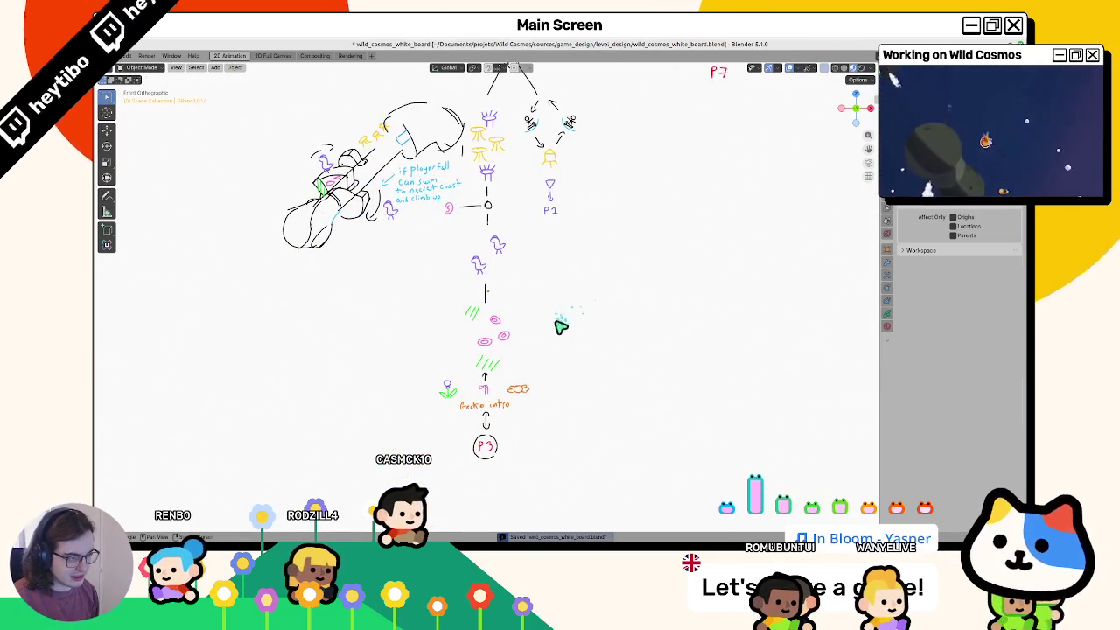
scroll(560, 326, "up", 4)
left_click(451, 363)
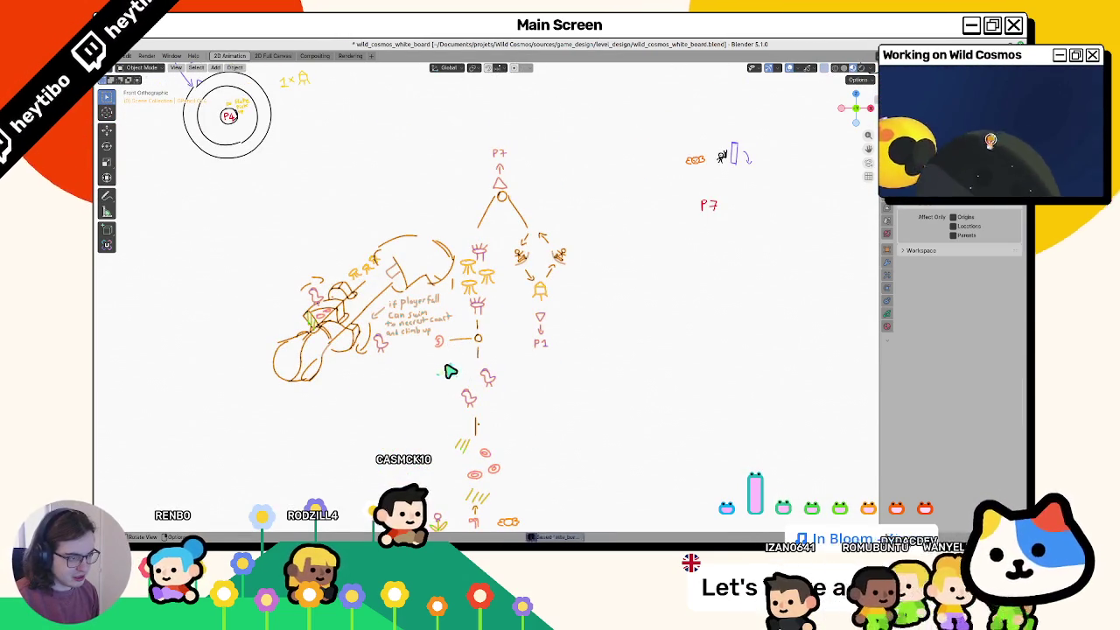
left_click(450, 373)
scroll(462, 404, "up", 1)
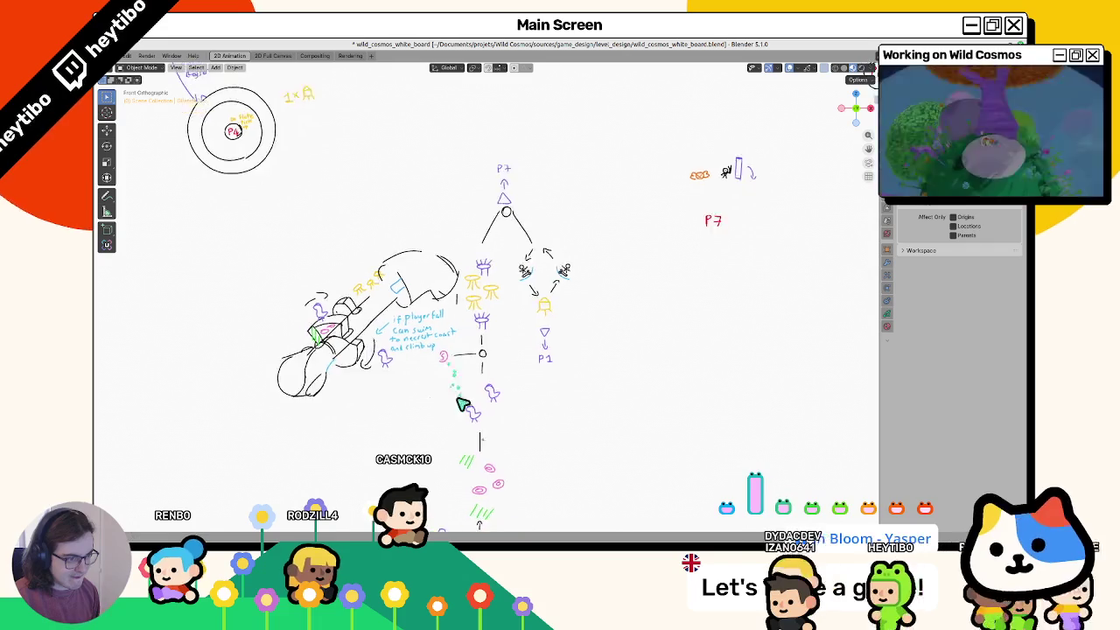
Step: Return to Object Mode via the mode pie, pan over the P1–P7 map, and deselect the strokes
key("ctrl+Tab")
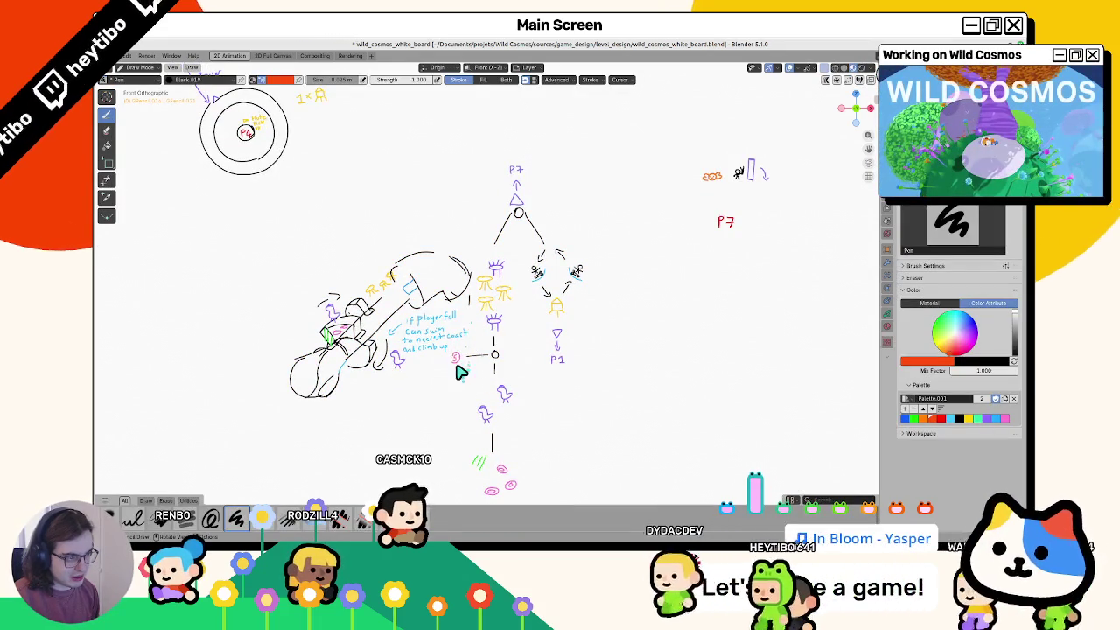
key("ctrl+Tab")
left_click(385, 325)
scroll(451, 300, "up", 5)
scroll(452, 300, "left", 4)
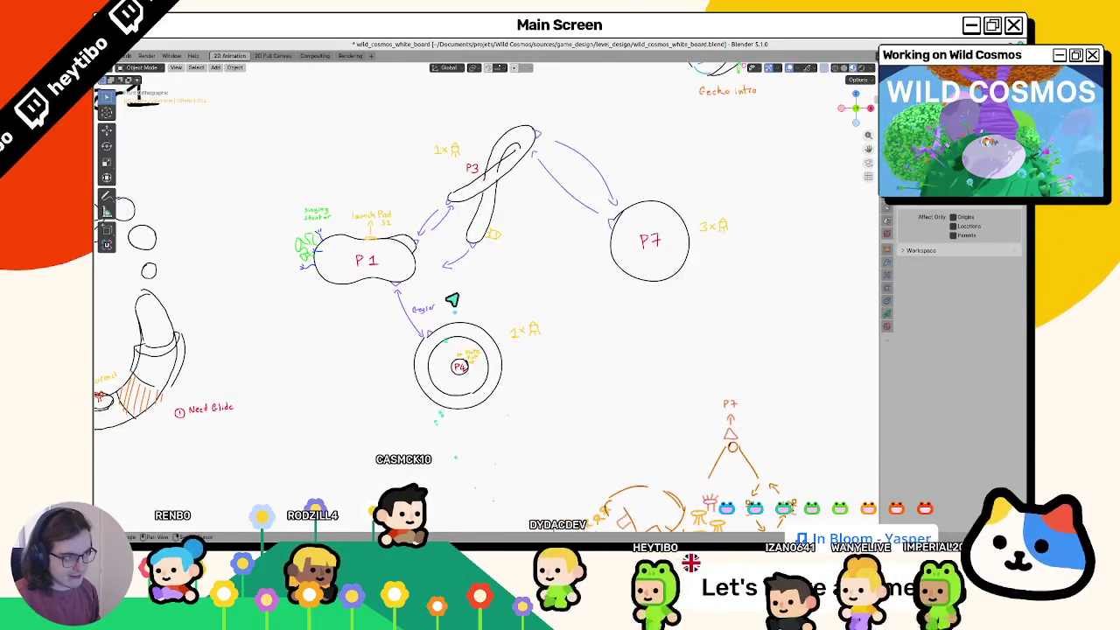
left_click(451, 300)
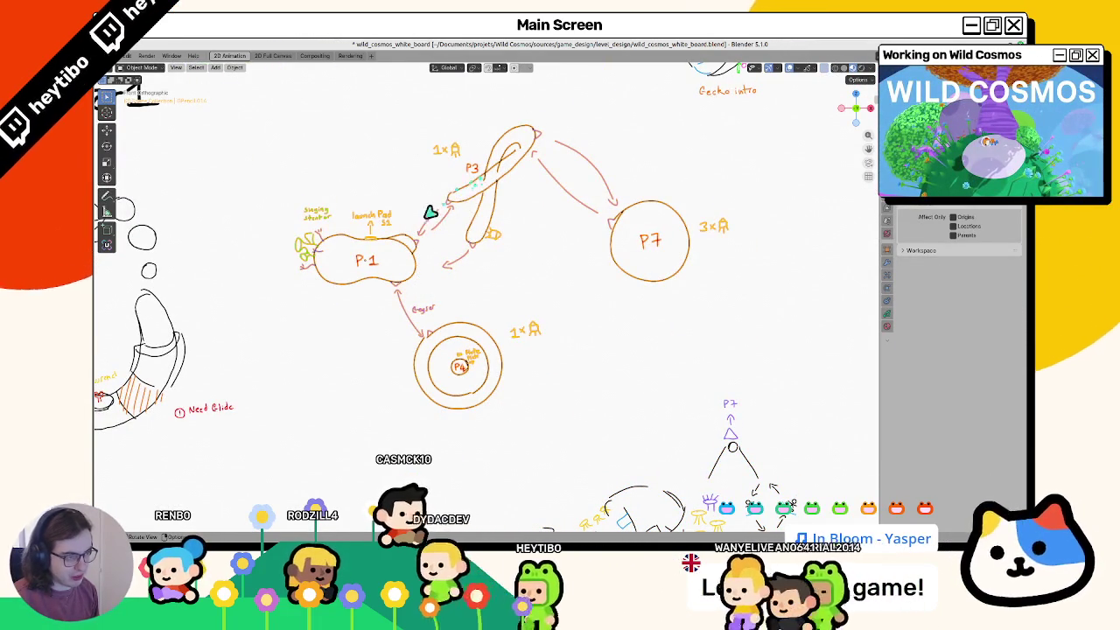
key("alt+a")
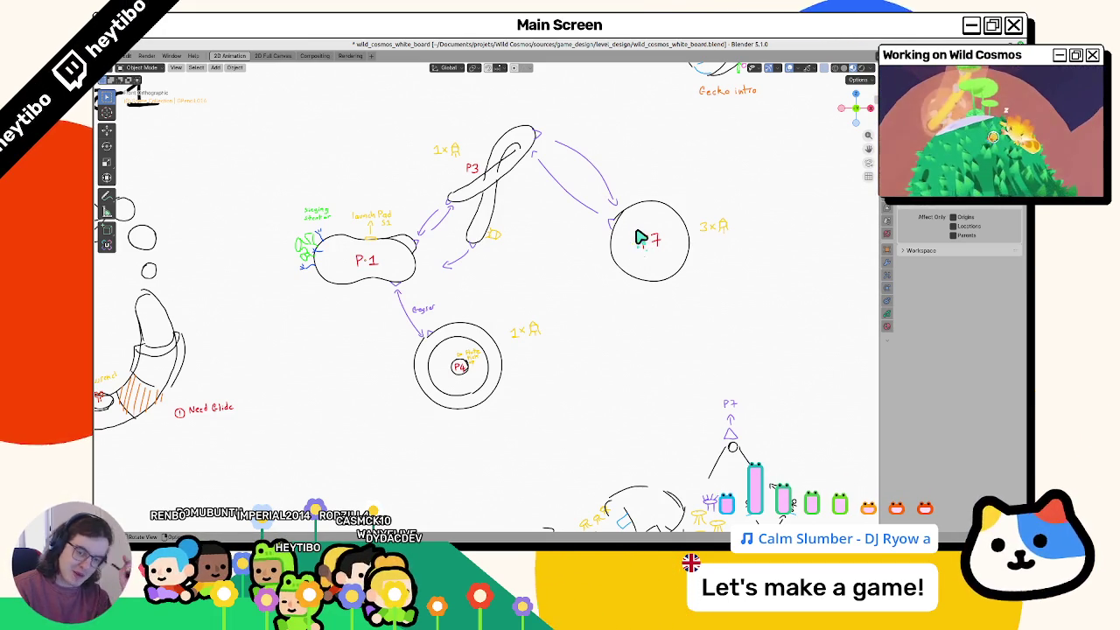
key("ctrl+Tab")
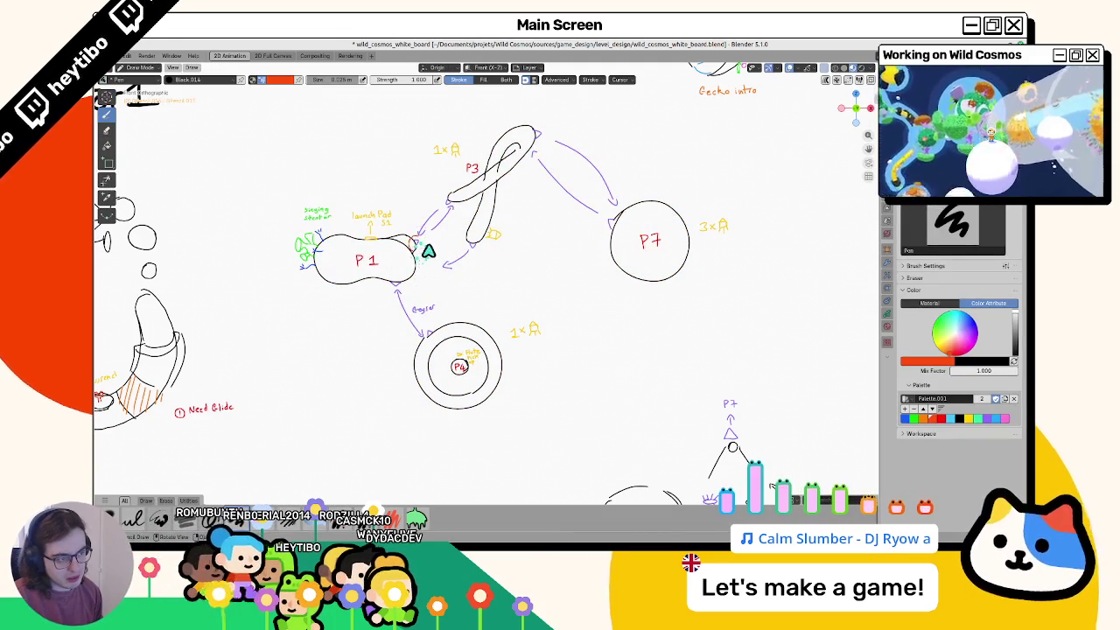
mouse_move(424, 236)
left_mouse_down()
mouse_move(426, 245)
mouse_move(451, 224)
left_mouse_up()
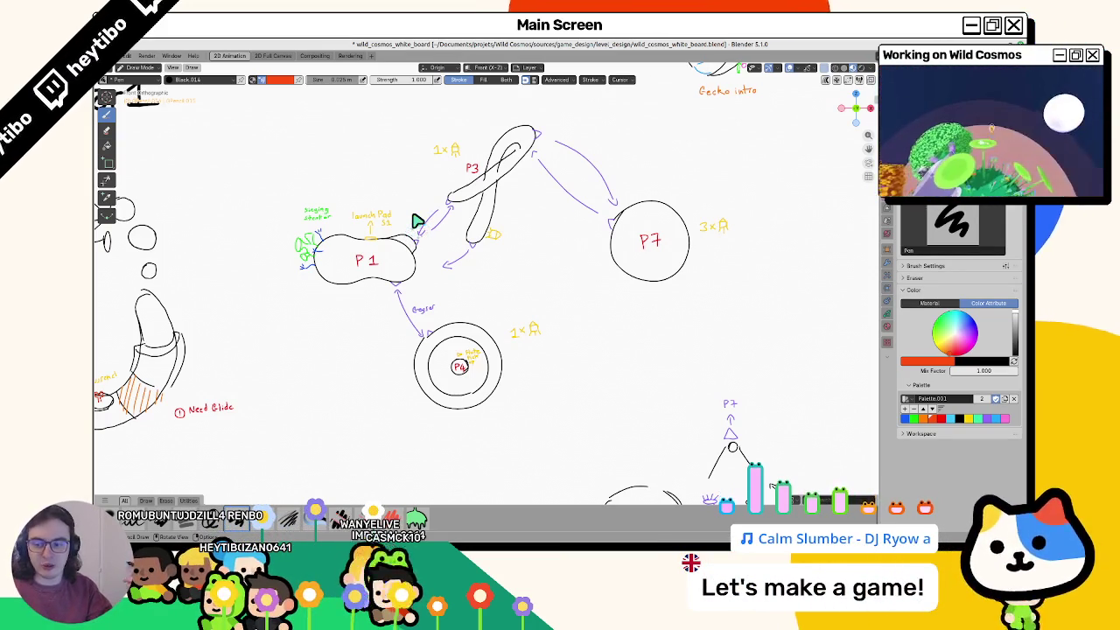
Step: Check the whiteboard sketch from side and front views, then save wild_cosmos_white_board.blend
key("ctrl+Tab")
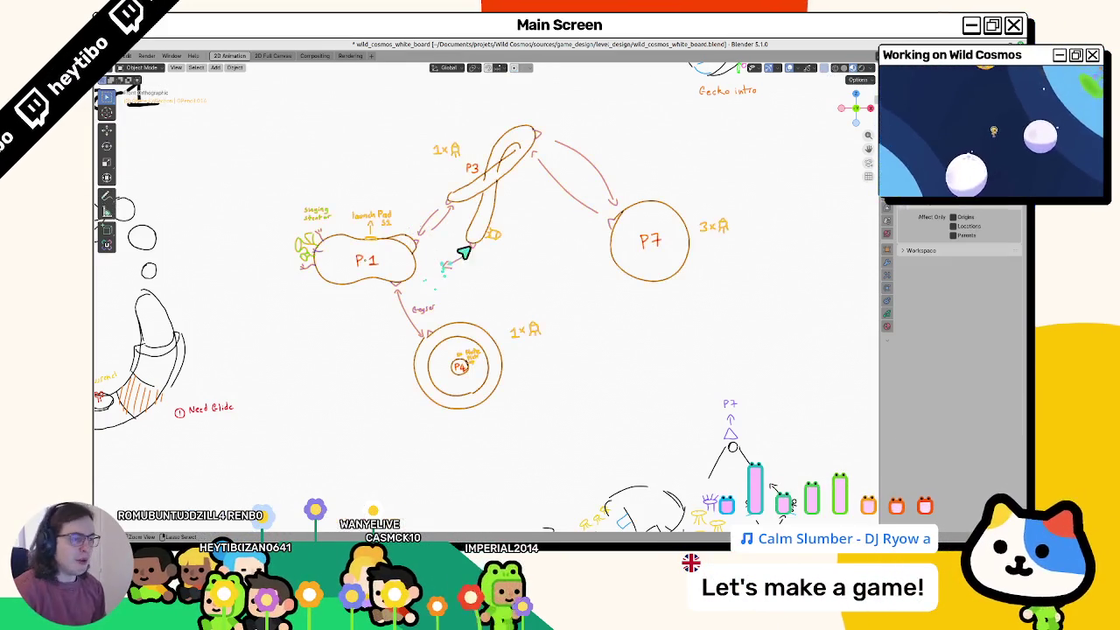
scroll(598, 345, "down", 3)
mouse_move(597, 346)
middle_mouse_down("shift")
mouse_move(523, 253)
mouse_move(710, 175)
middle_mouse_up("shift")
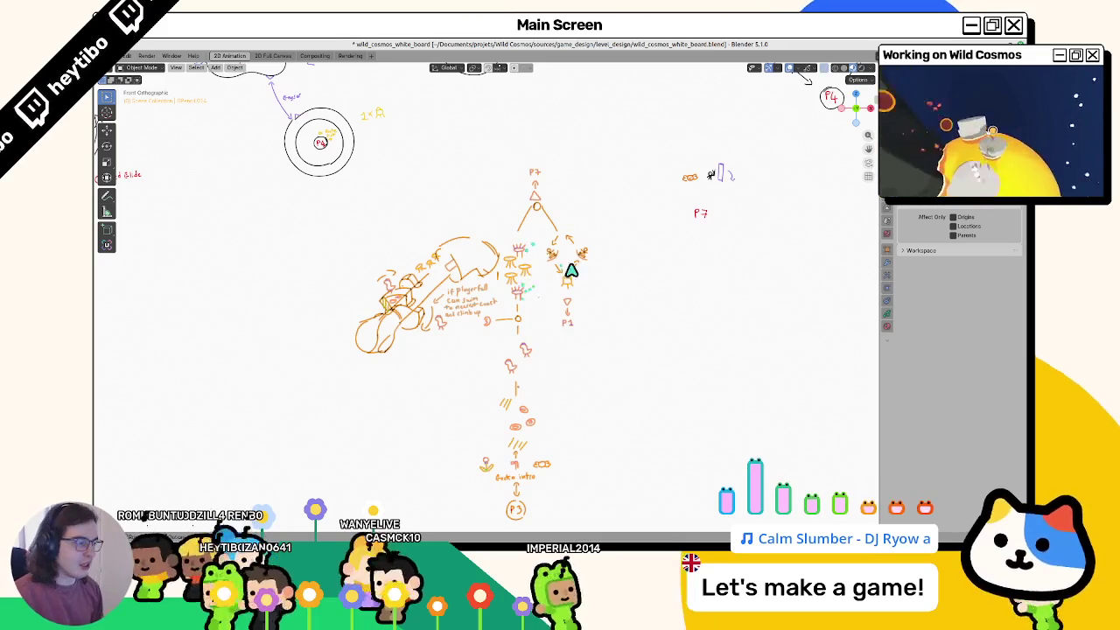
mouse_move(570, 270)
middle_mouse_down()
mouse_move(602, 289)
mouse_move(589, 292)
middle_mouse_up()
key("KP_3")
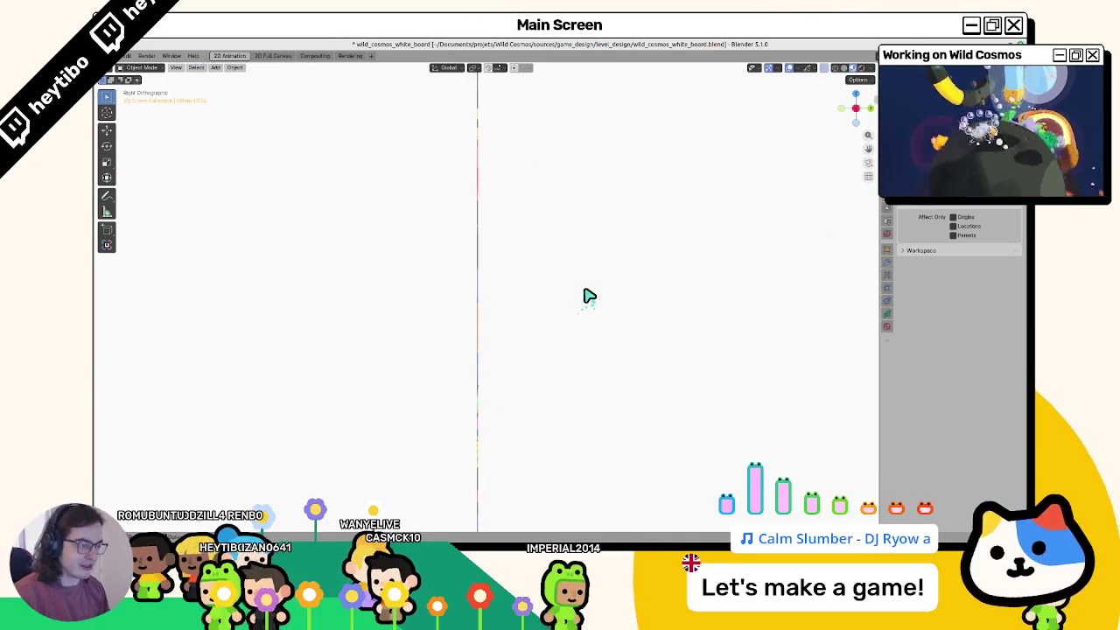
key("KP_1")
scroll(589, 295, "up", 2)
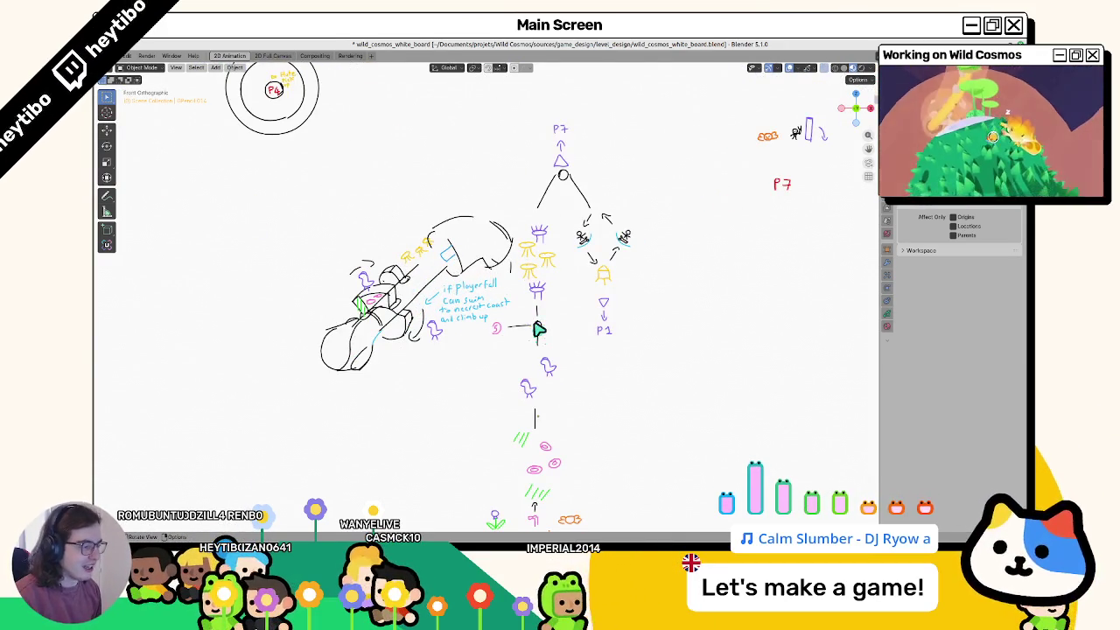
mouse_move(538, 329)
middle_mouse_down("shift")
mouse_move(522, 242)
mouse_move(500, 365)
middle_mouse_up("shift")
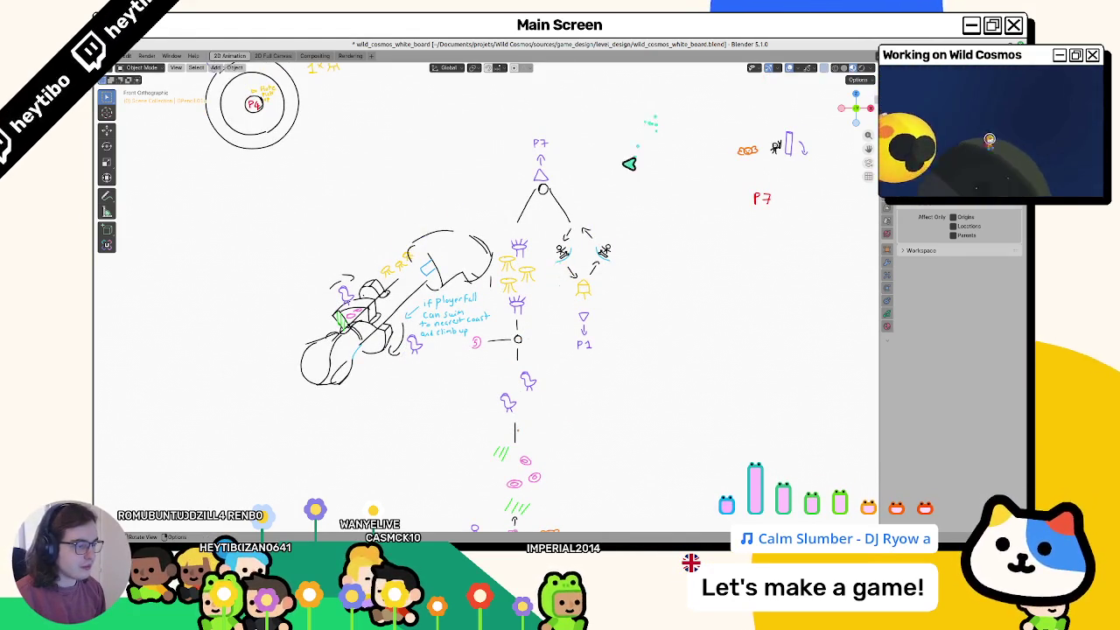
key("ctrl+s")
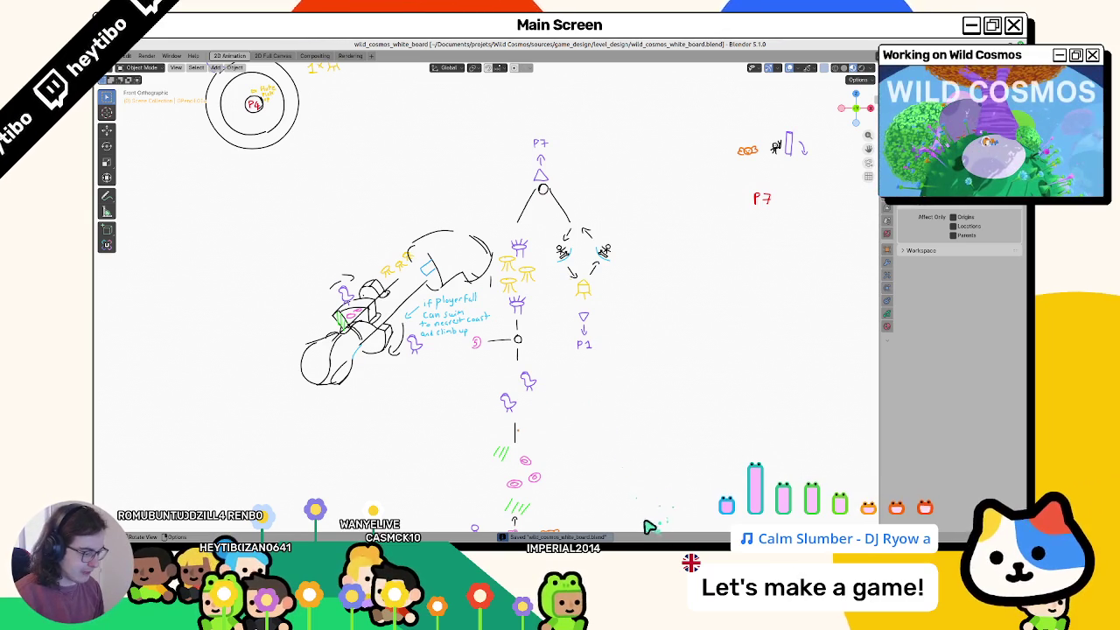
Step: Pan across the whiteboard and select the P3 sketch object
scroll(650, 512, "down", 5)
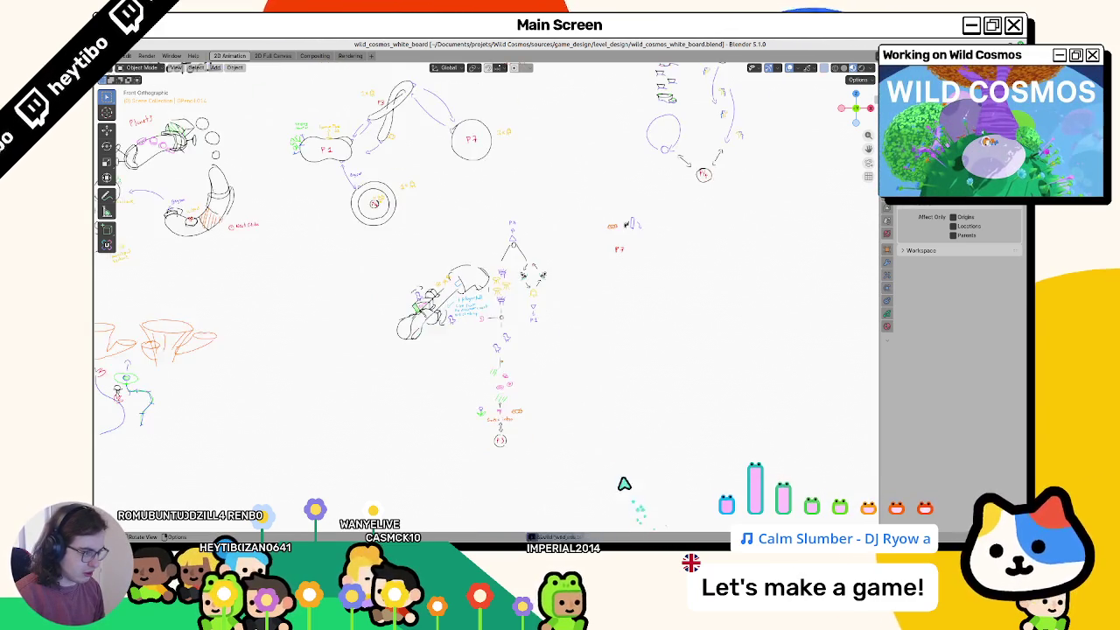
scroll(533, 449, "up", 3)
middle_click_drag(380, 248, 455, 334, "shift")
scroll(455, 335, "up", 3)
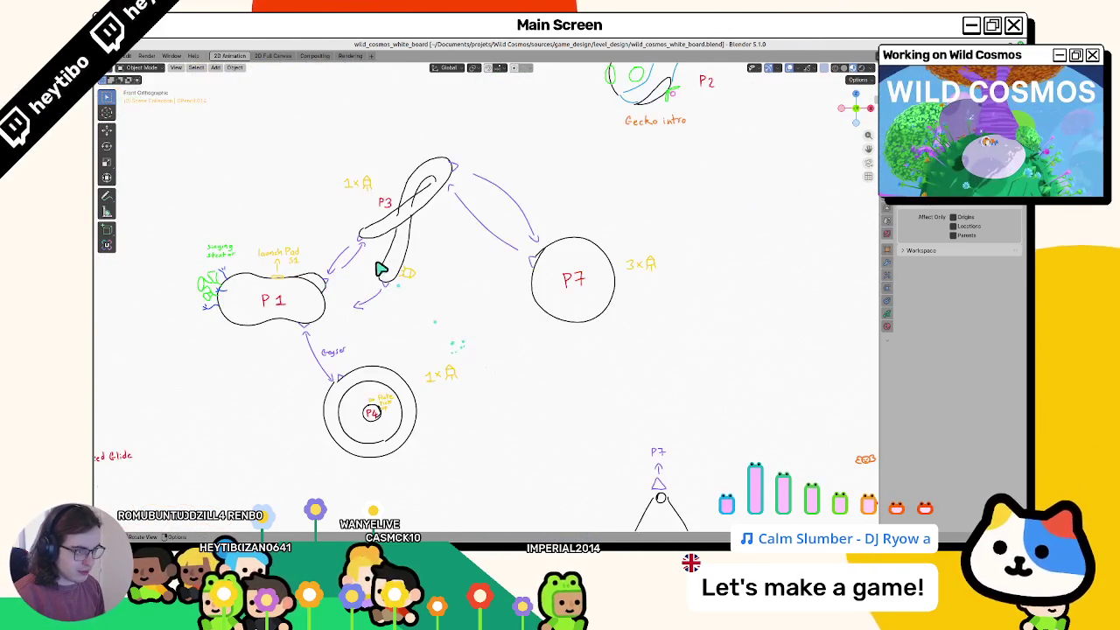
left_click(398, 223)
Step: Draw a black circle at the board's lower left in Draw Mode, then return to object editing
key("ctrl+Tab")
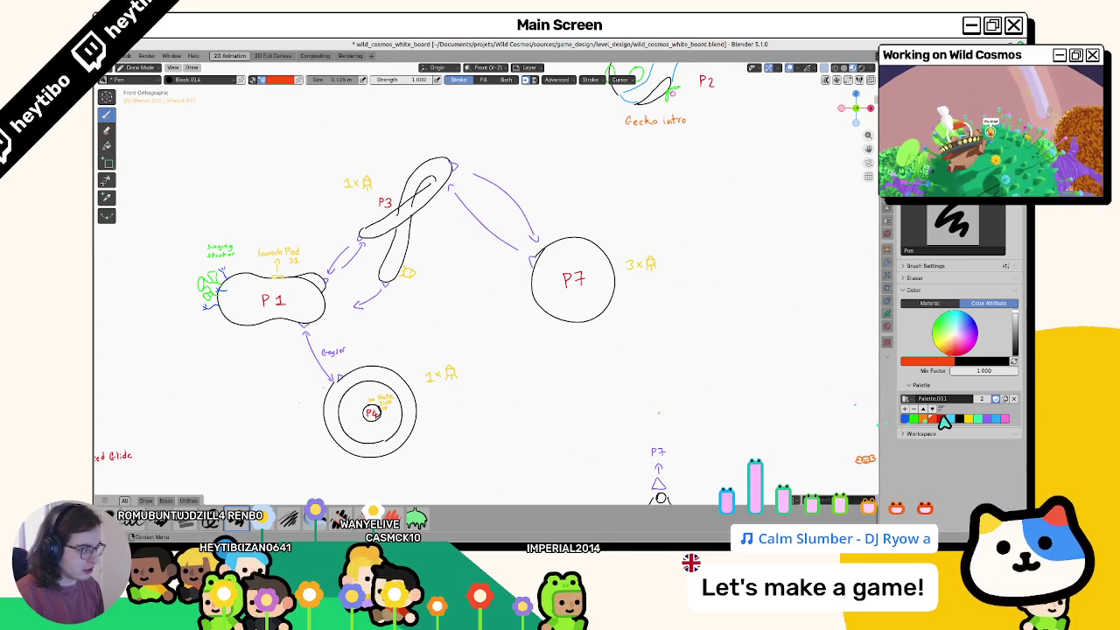
left_click(957, 420)
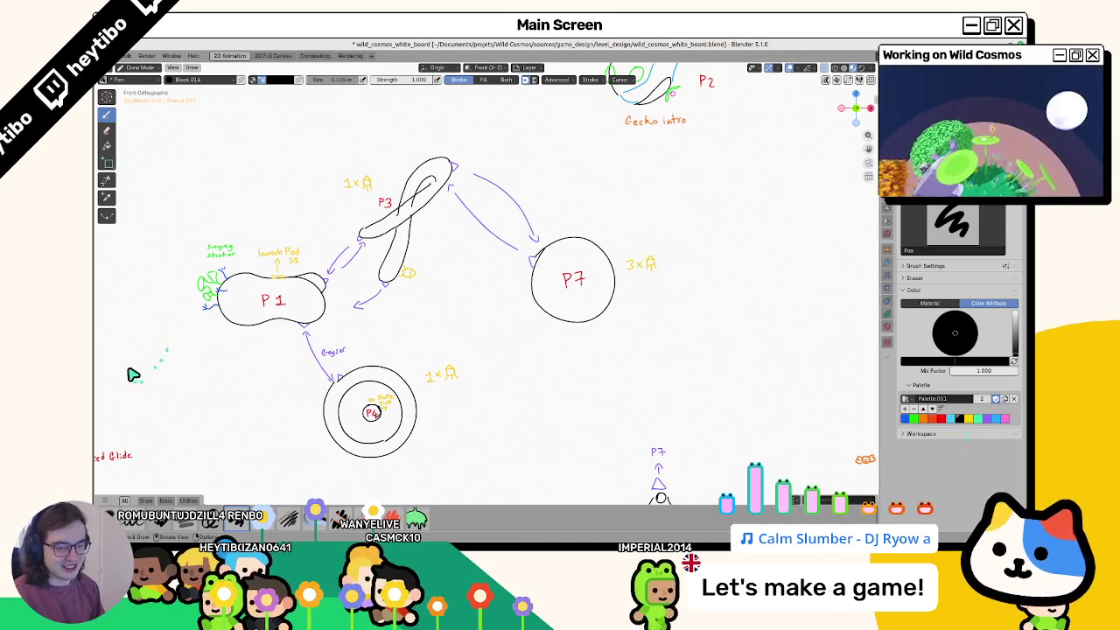
left_click_drag(147, 372, 153, 365)
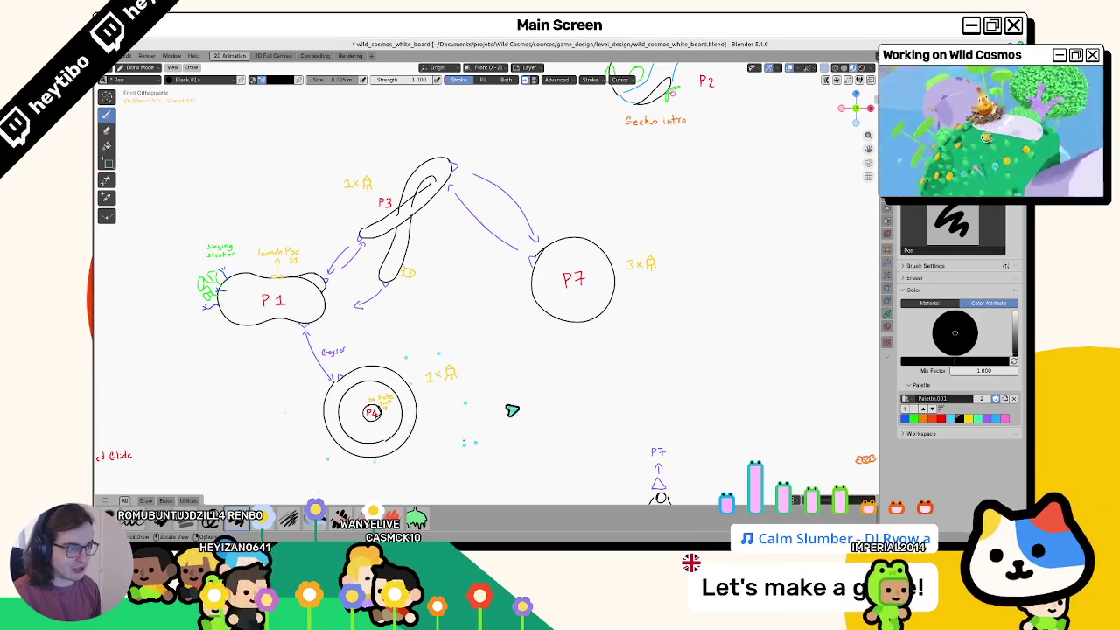
key("ctrl+Tab")
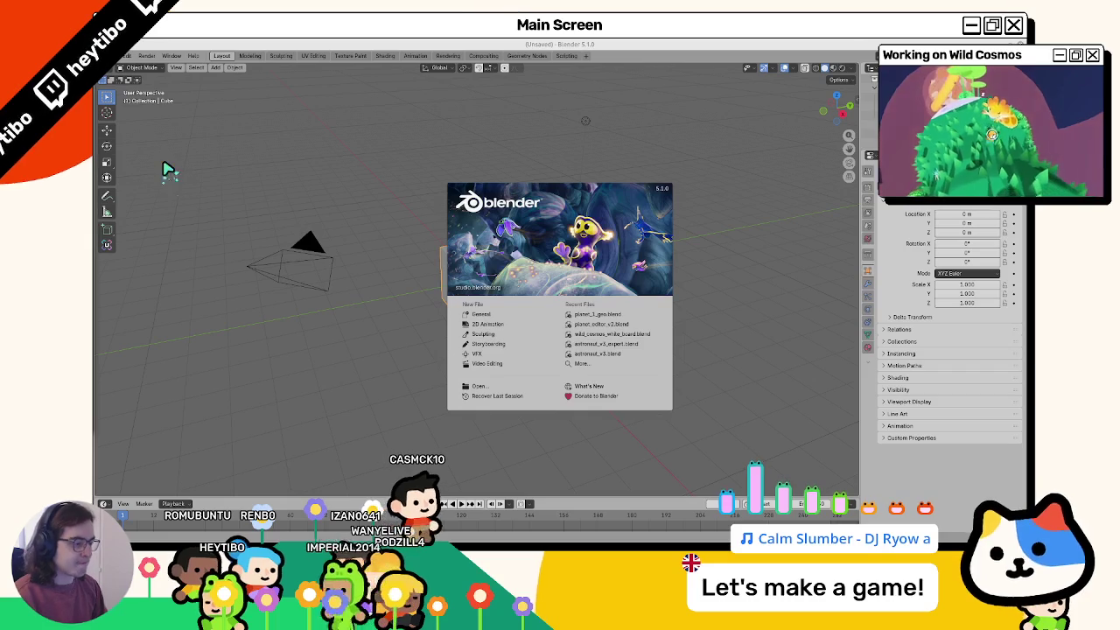
Step: Dismiss the splash, delete the default cube, camera and light, and bring up the Add menu
left_click(365, 343)
key("a")
key("Delete")
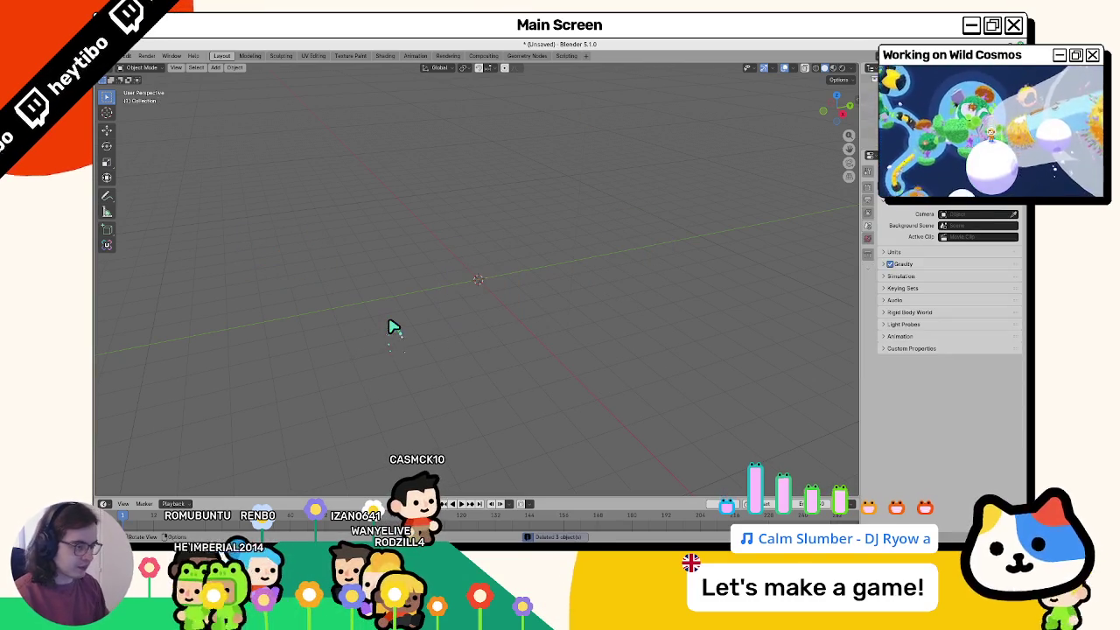
key("shift+a")
mouse_move(360, 331)
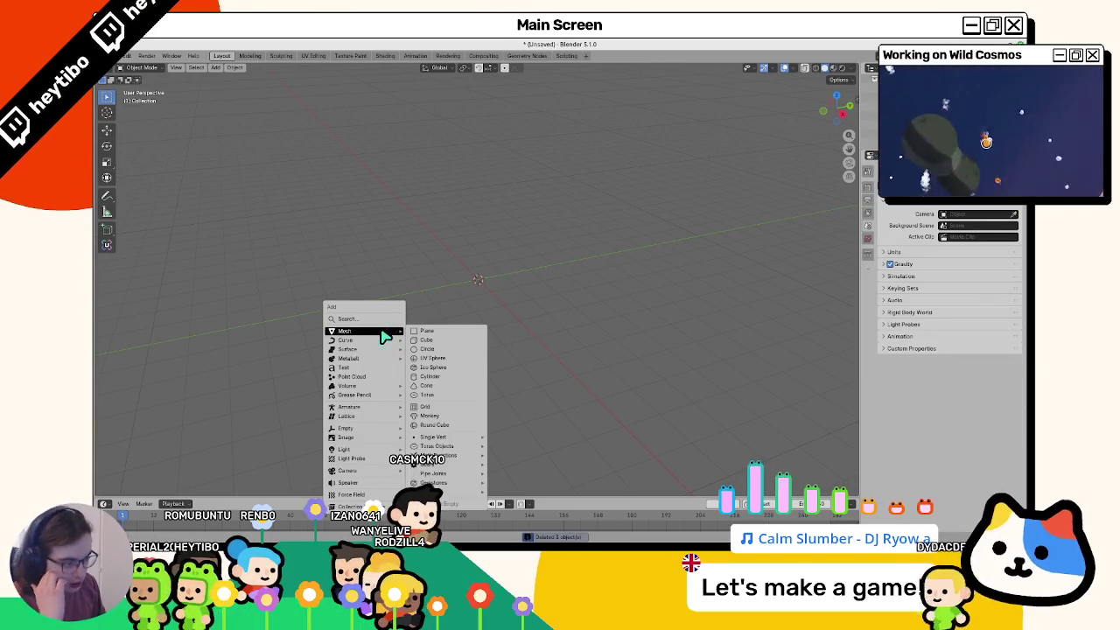
Step: Add a Round Cube mesh with radius 8
left_click(451, 425)
left_click(188, 488)
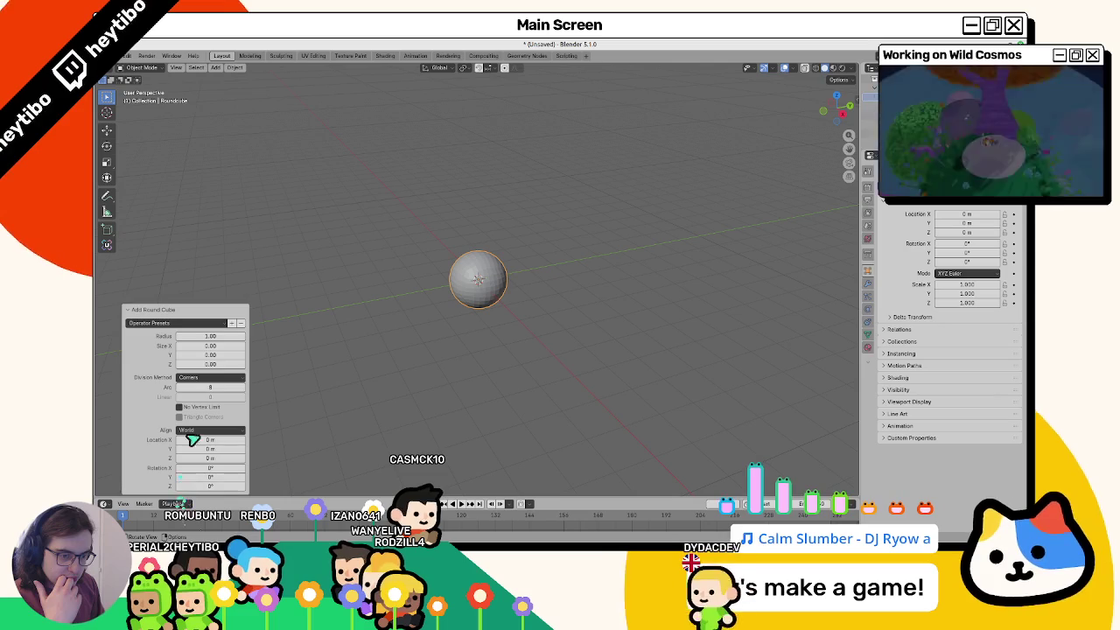
left_click(218, 338)
type("8")
key("Return")
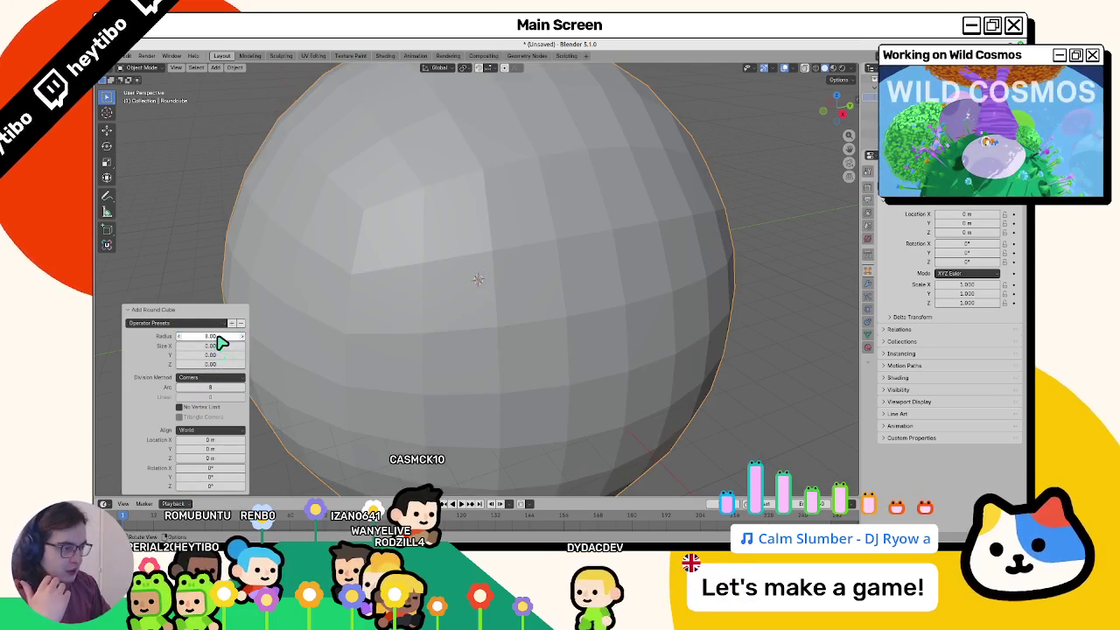
Step: Set the round cube's arc divisions to 6 in front view, then select its equator loop in Edit Mode
scroll(436, 303, "down", 8)
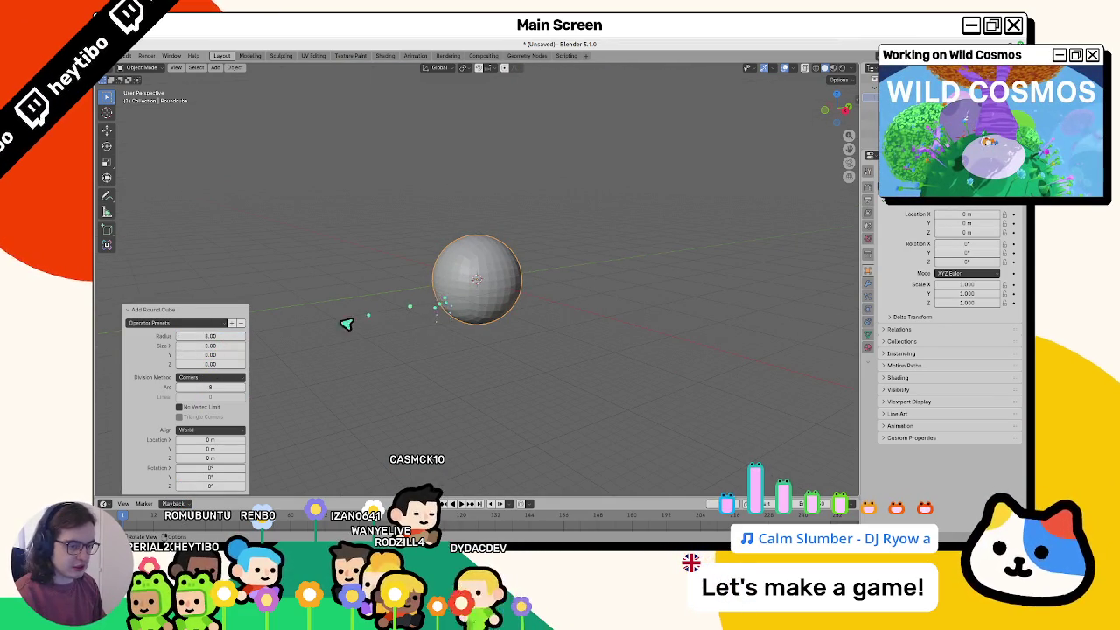
key("KP_1")
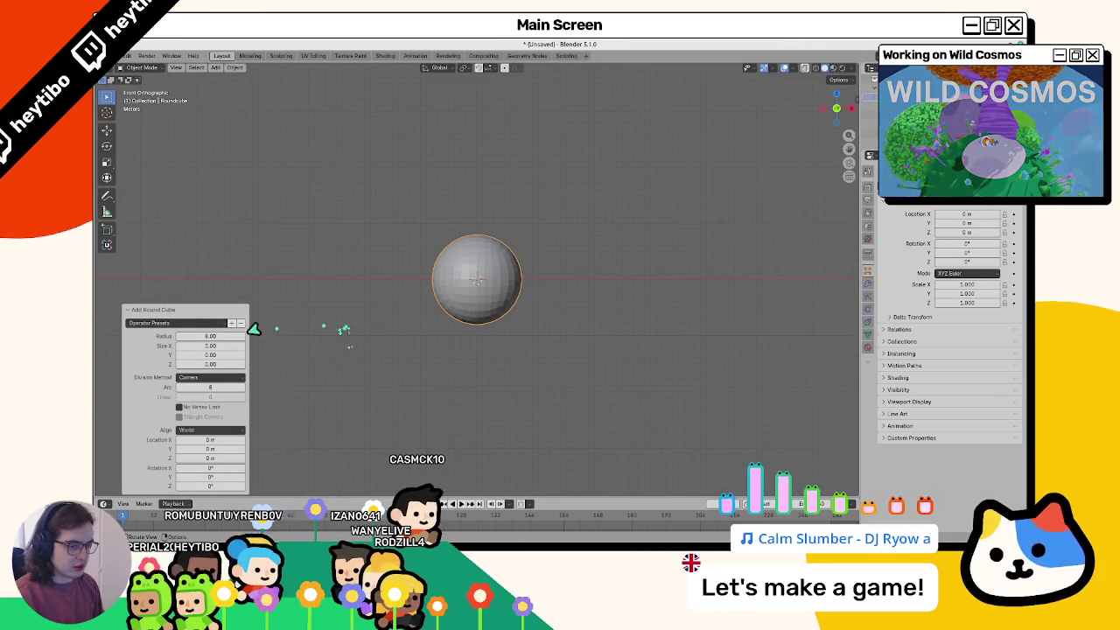
left_click(177, 388)
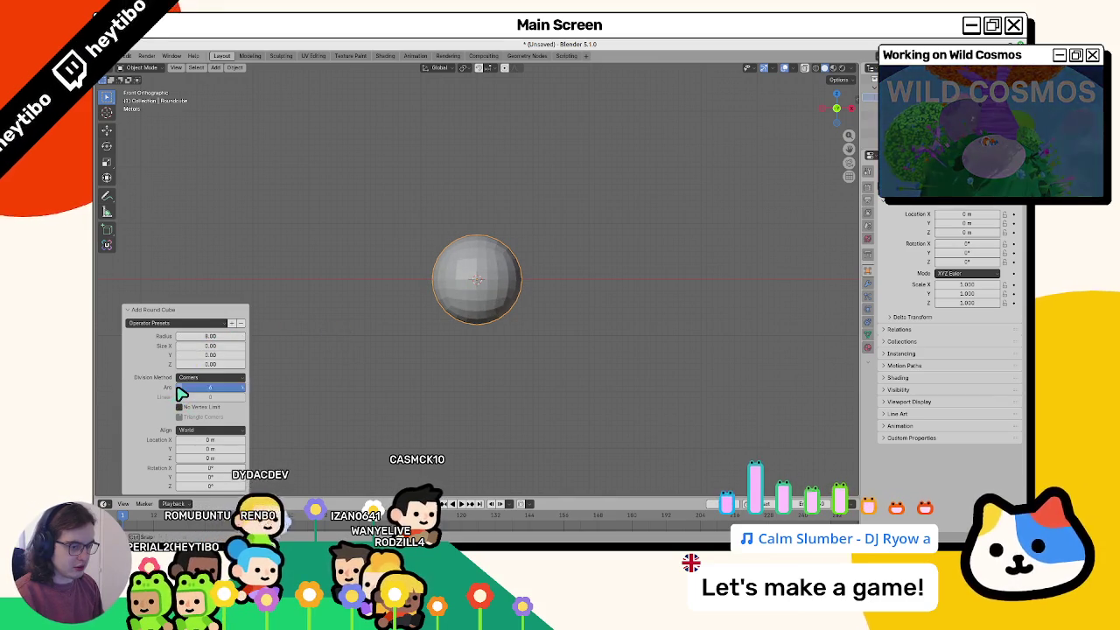
left_click(177, 389)
left_click(238, 391)
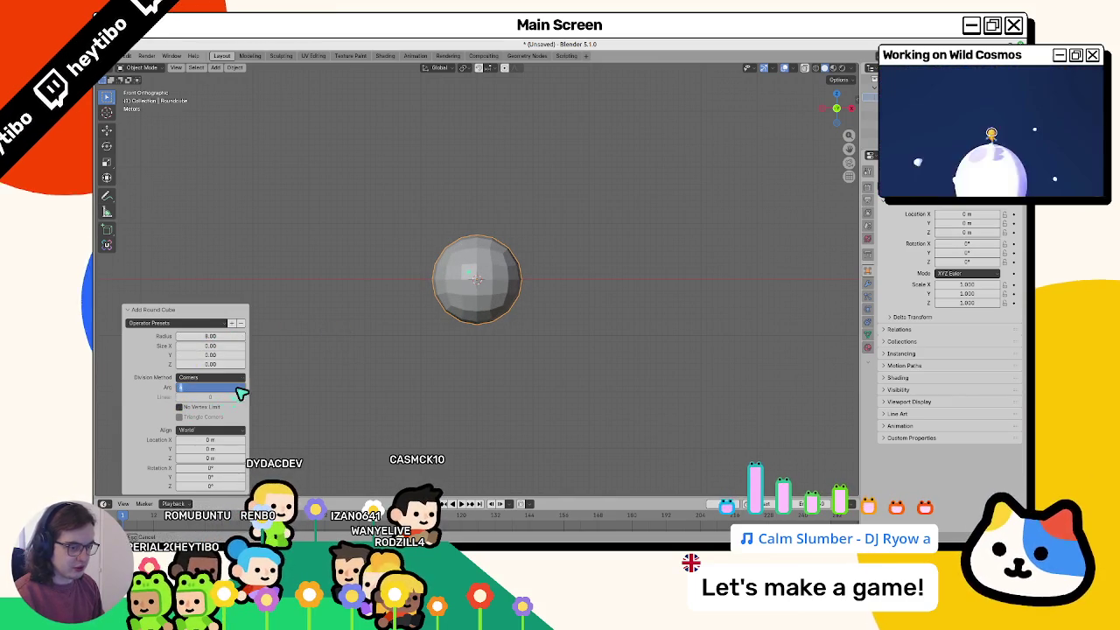
type("6")
key("Return")
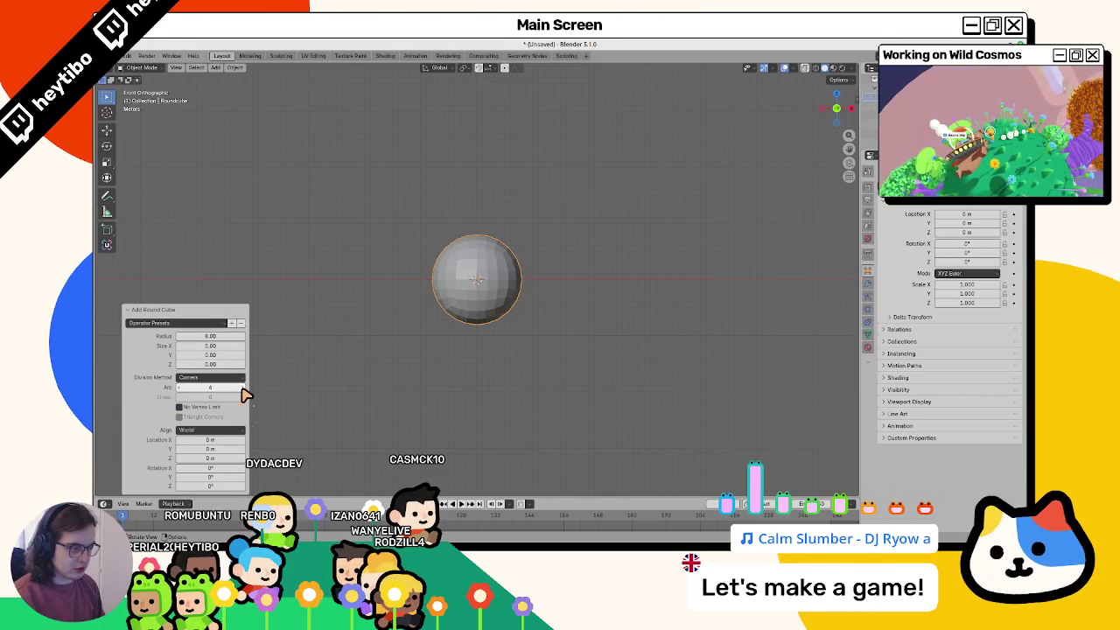
key("Tab")
left_click(462, 287, "alt")
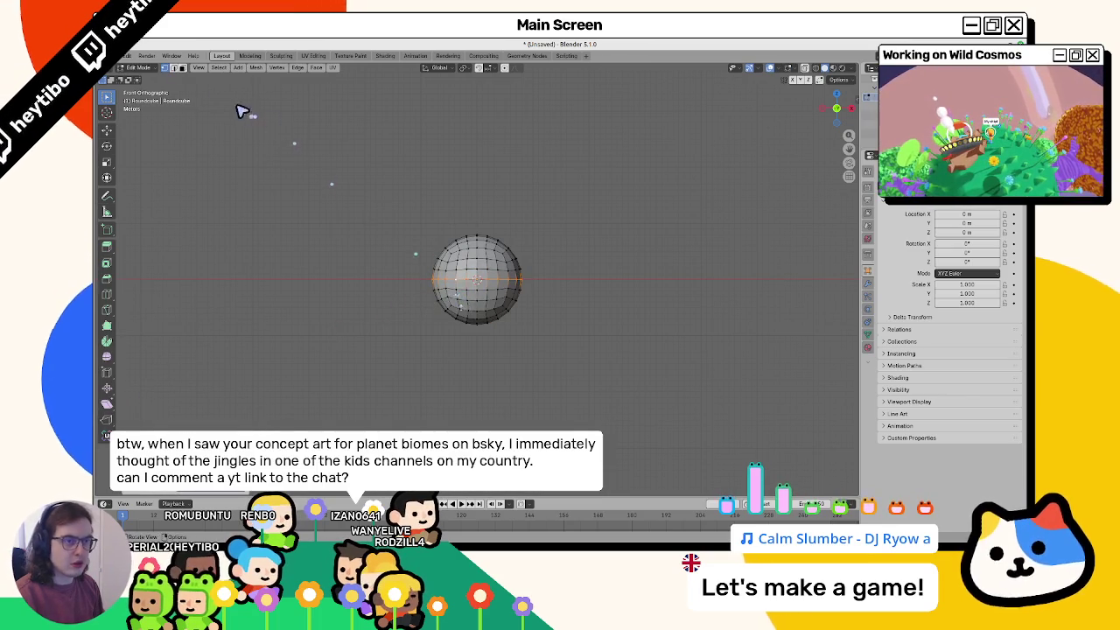
Step: Turn on the Statistics overlay and zoom back into a perspective view of the sphere
left_click(790, 68)
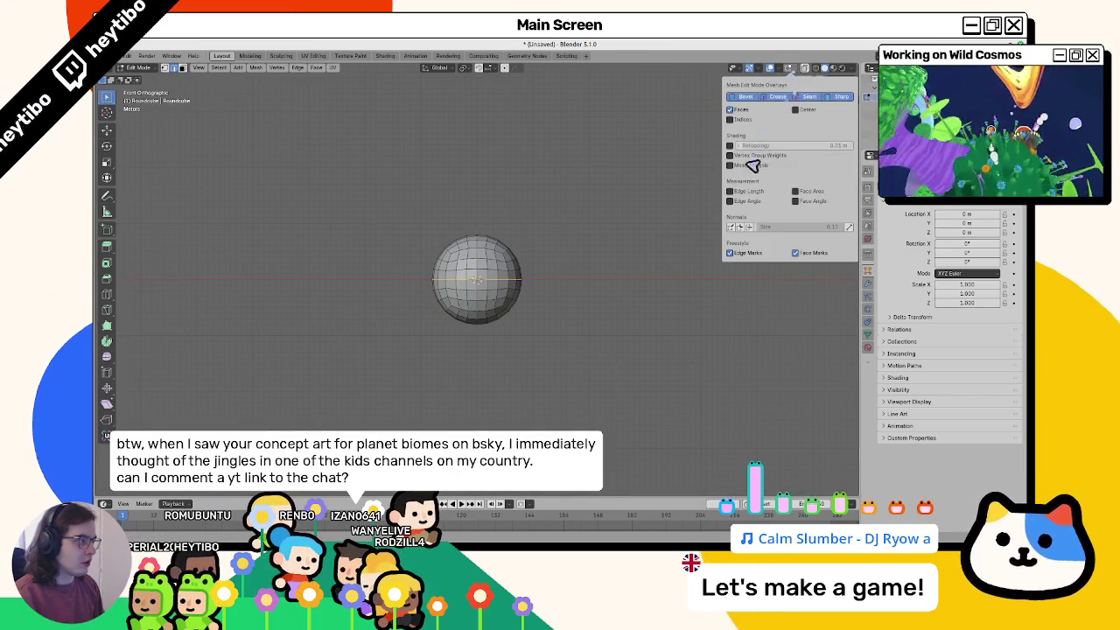
mouse_move(777, 67)
left_click(718, 165)
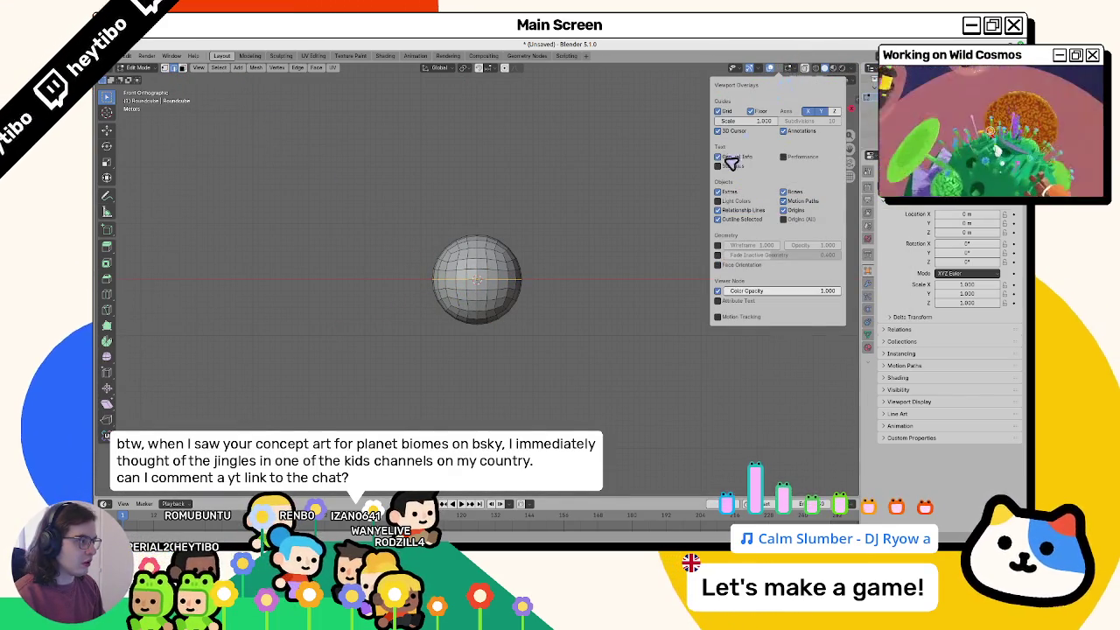
middle_click_drag(554, 227, 537, 242)
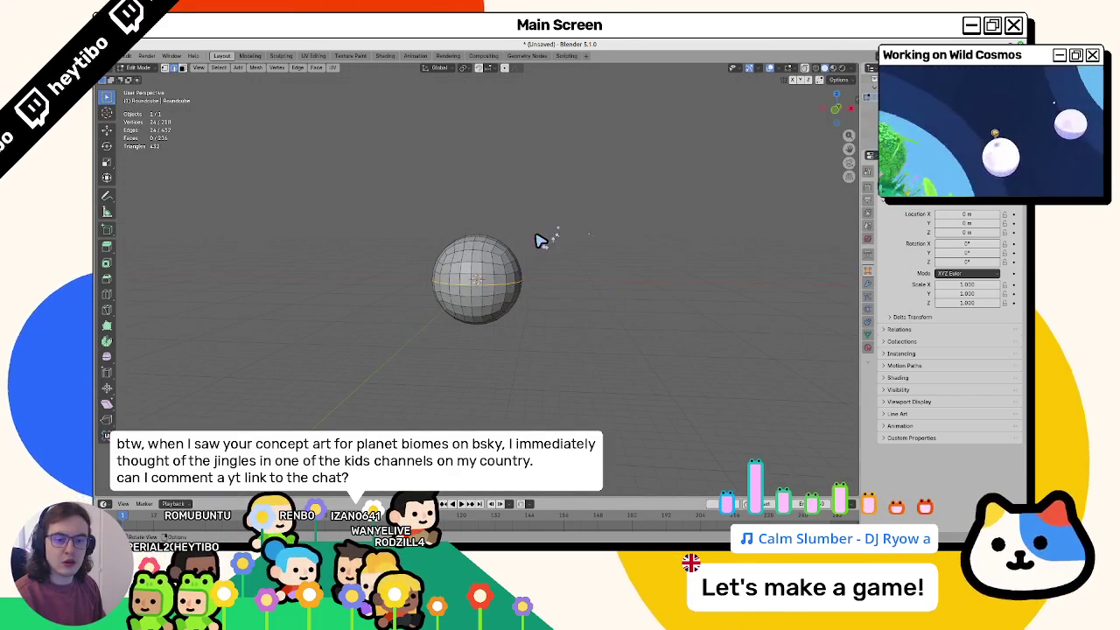
scroll(537, 242, "up", 1)
scroll(538, 242, "up", 2)
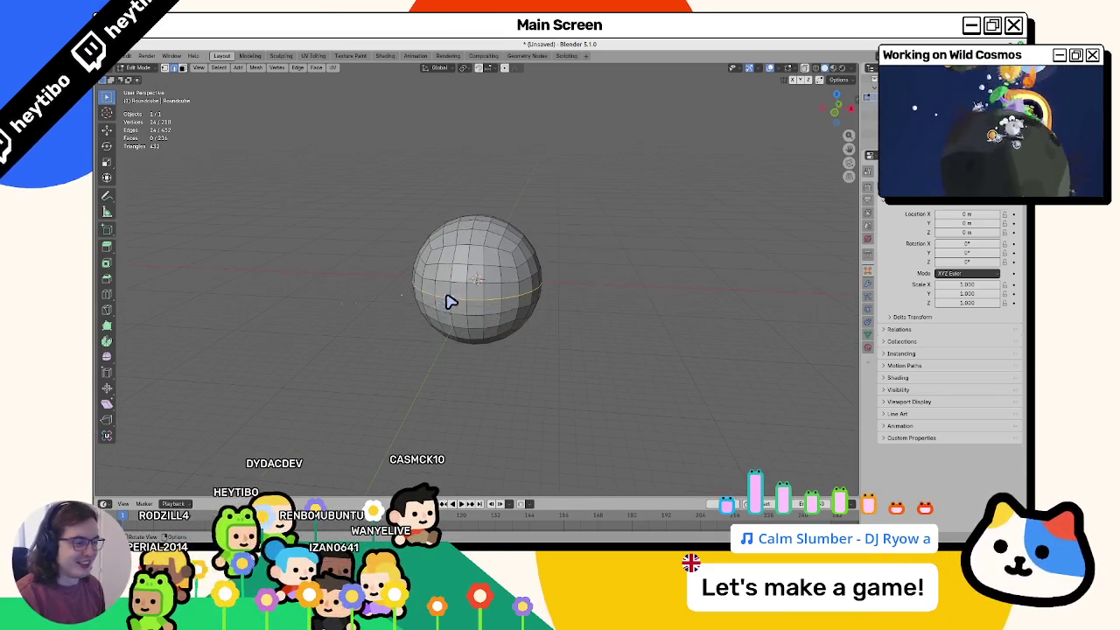
Step: Add a loop cut to the sphere and delete the faces of its upper half
key("ctrl+r")
left_click(542, 344)
left_click(473, 293)
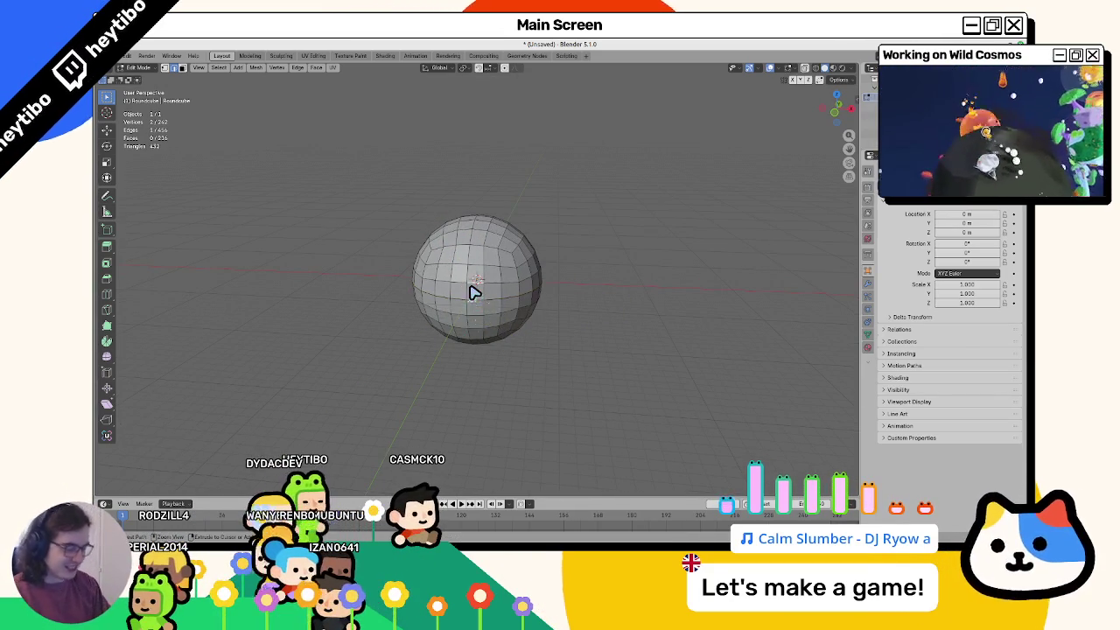
key("ctrl+l")
key("x")
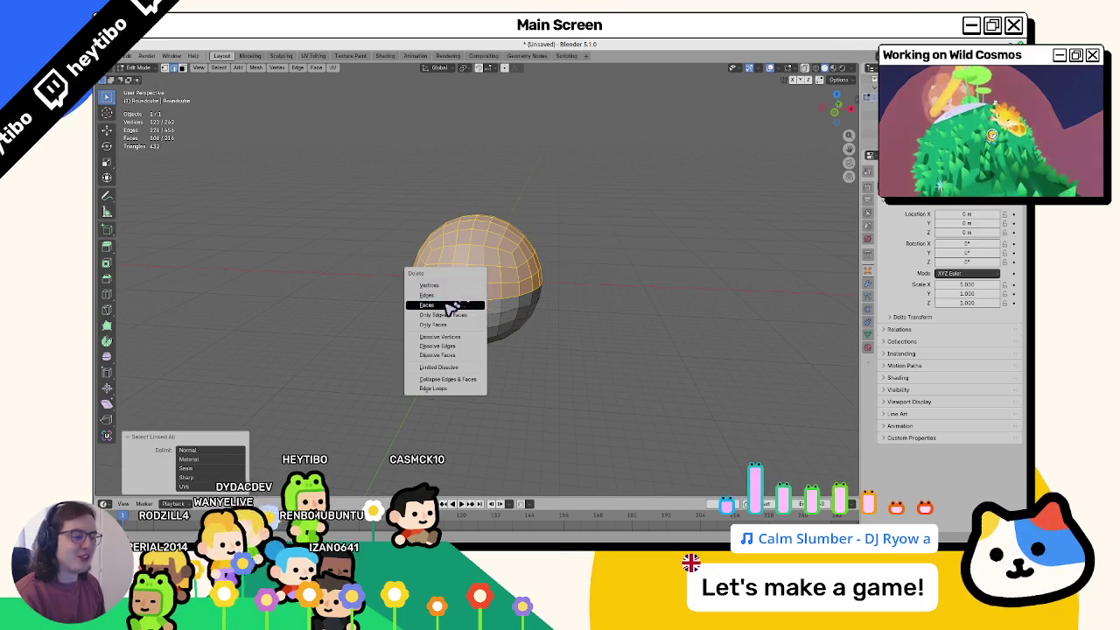
left_click(447, 305)
Step: Return the bowl to Object Mode and clear its scale with Alt+S
middle_click_drag(462, 270, 475, 237)
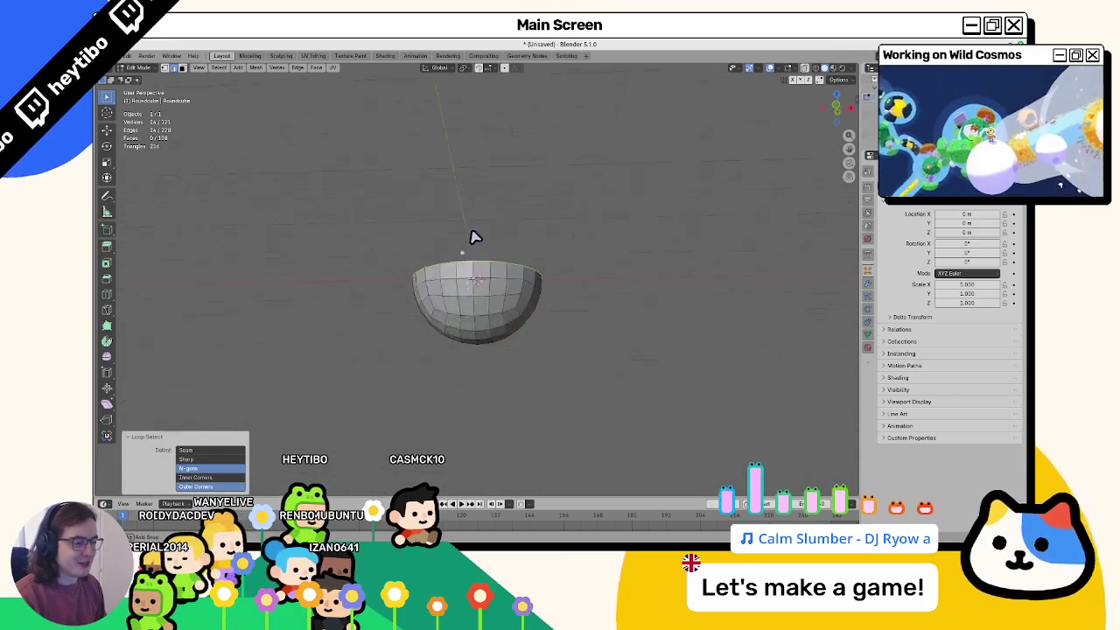
key("Tab")
right_click(473, 245)
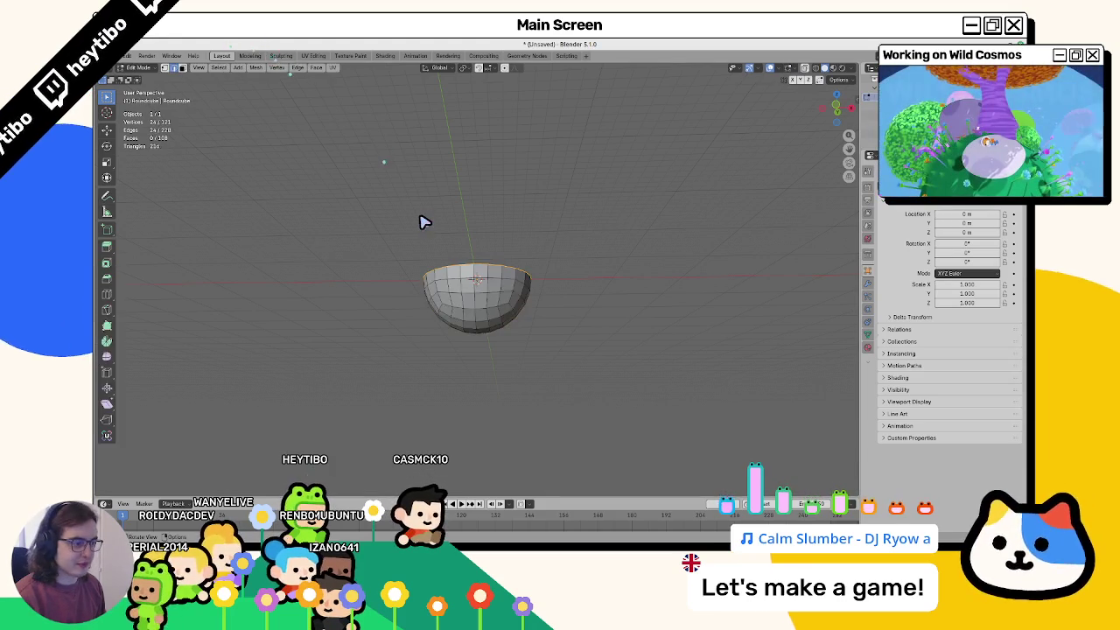
key("alt+s")
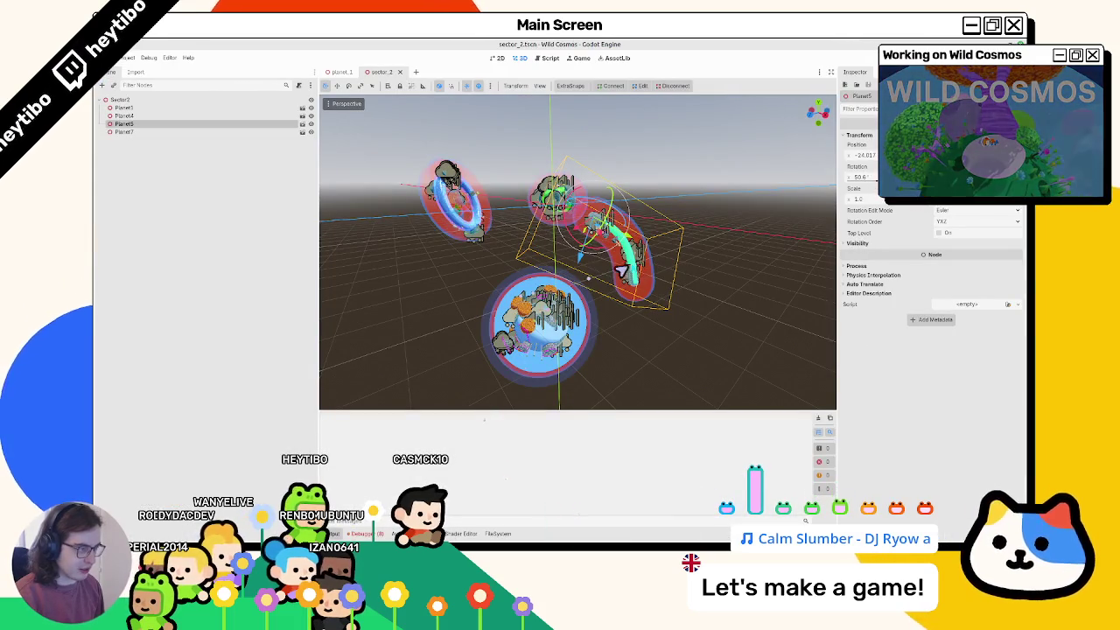
Step: Open the planet_5 scene, orbit along its capsule and green tube, and show the FileSystem panel
left_click(302, 123)
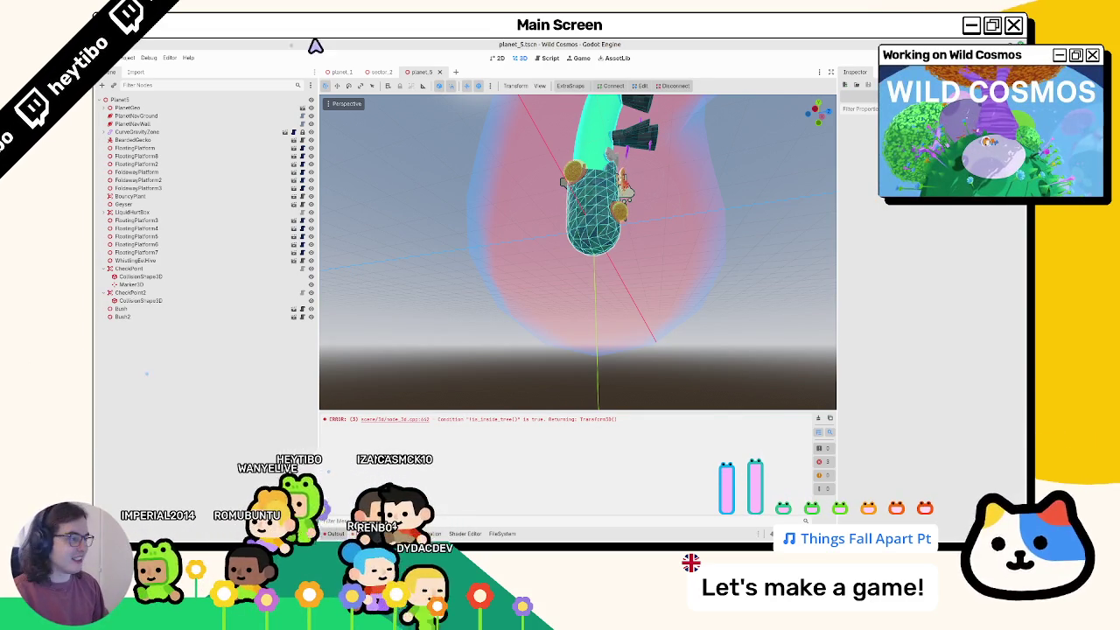
mouse_move(482, 172)
middle_mouse_down()
mouse_move(523, 227)
mouse_move(537, 302)
mouse_move(595, 298)
mouse_move(475, 260)
middle_mouse_up()
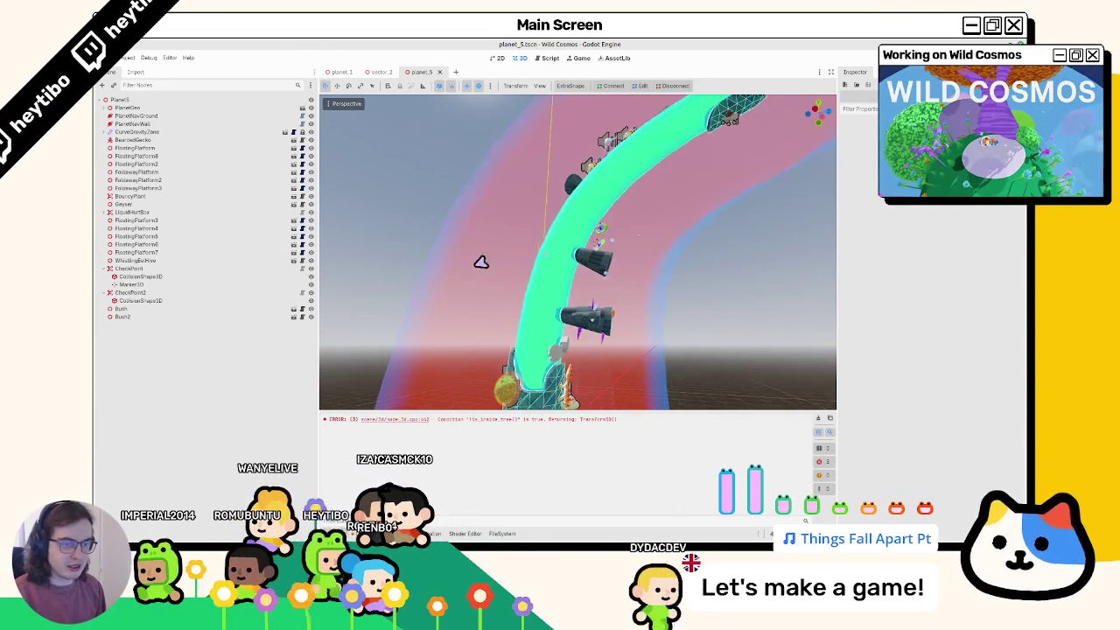
mouse_move(530, 286)
middle_mouse_down()
mouse_move(542, 295)
mouse_move(350, 263)
middle_mouse_up()
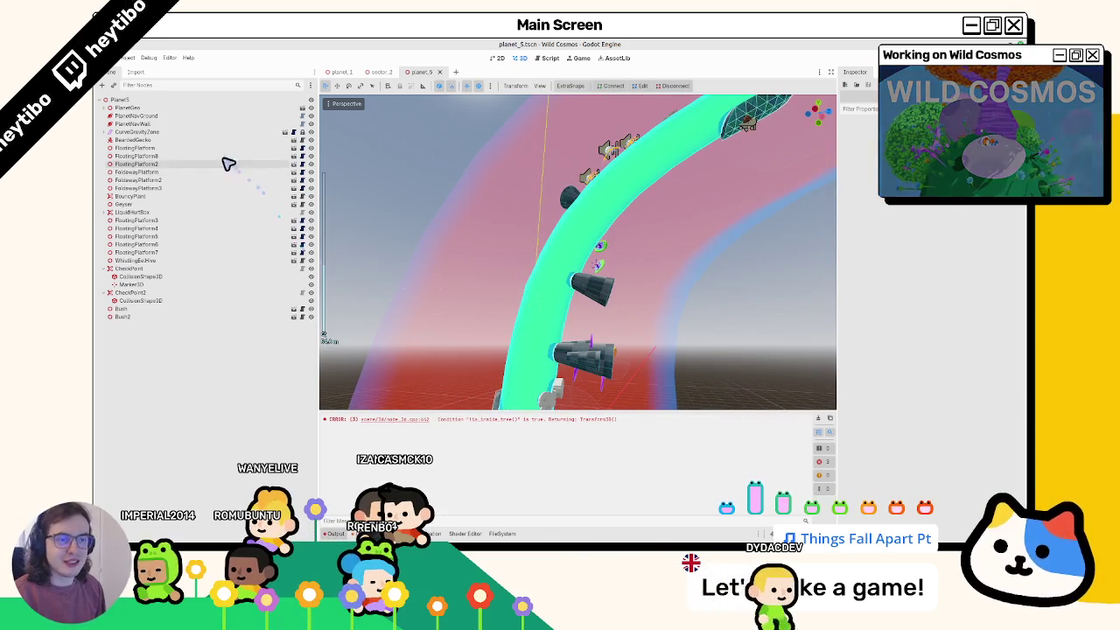
left_click(501, 532)
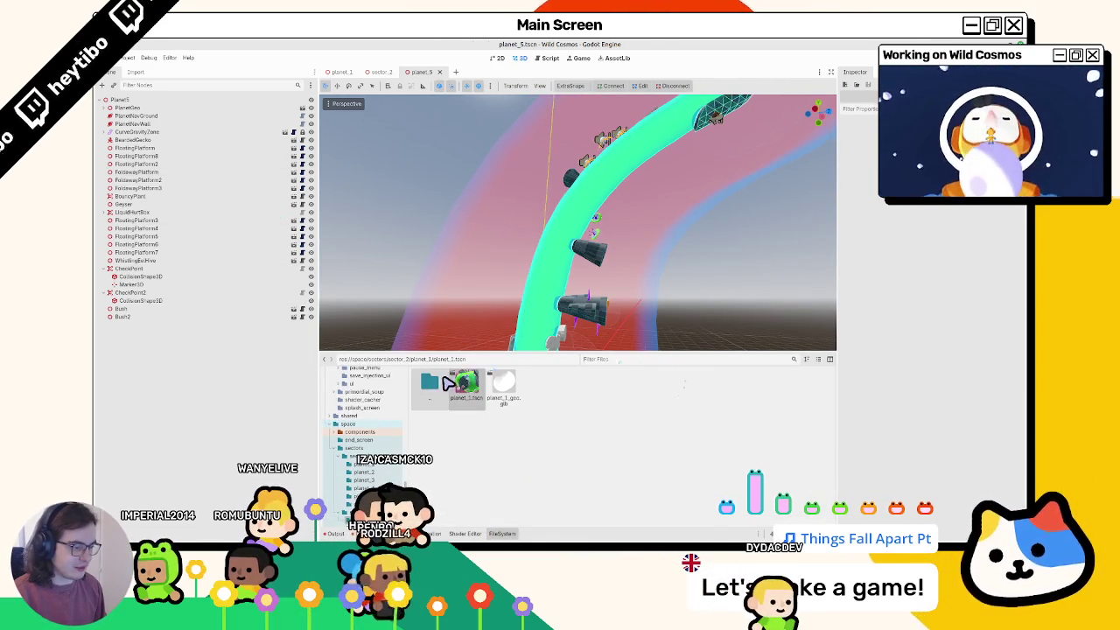
Step: Browse from sector_2 into planet_5 and preview planet_5_geo.glb's import settings, then close it
double_click(433, 382)
double_click(541, 385)
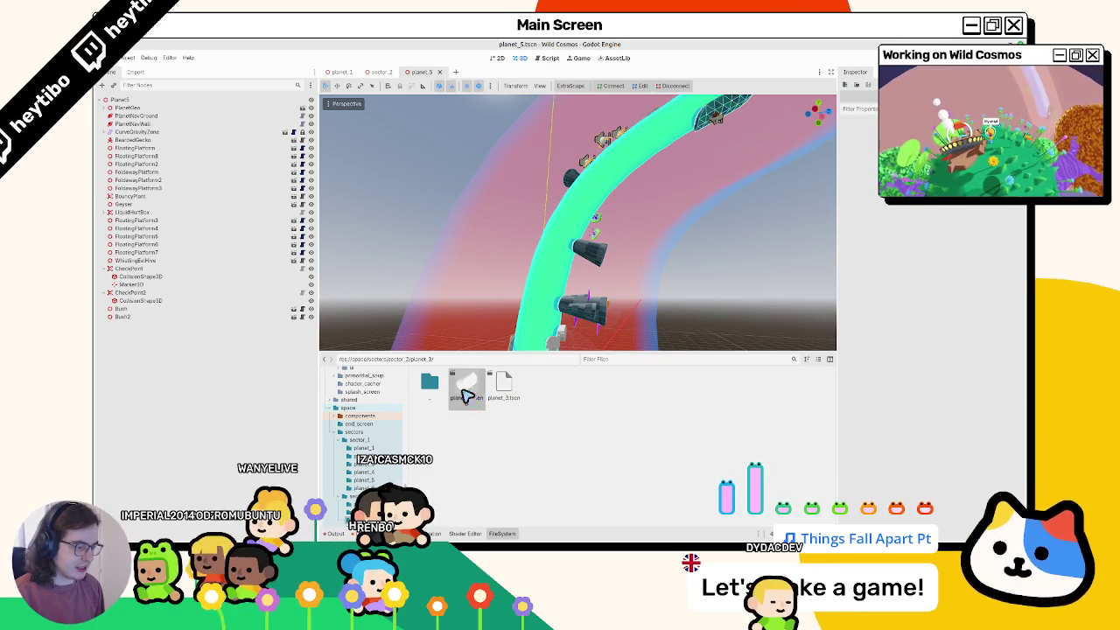
double_click(427, 390)
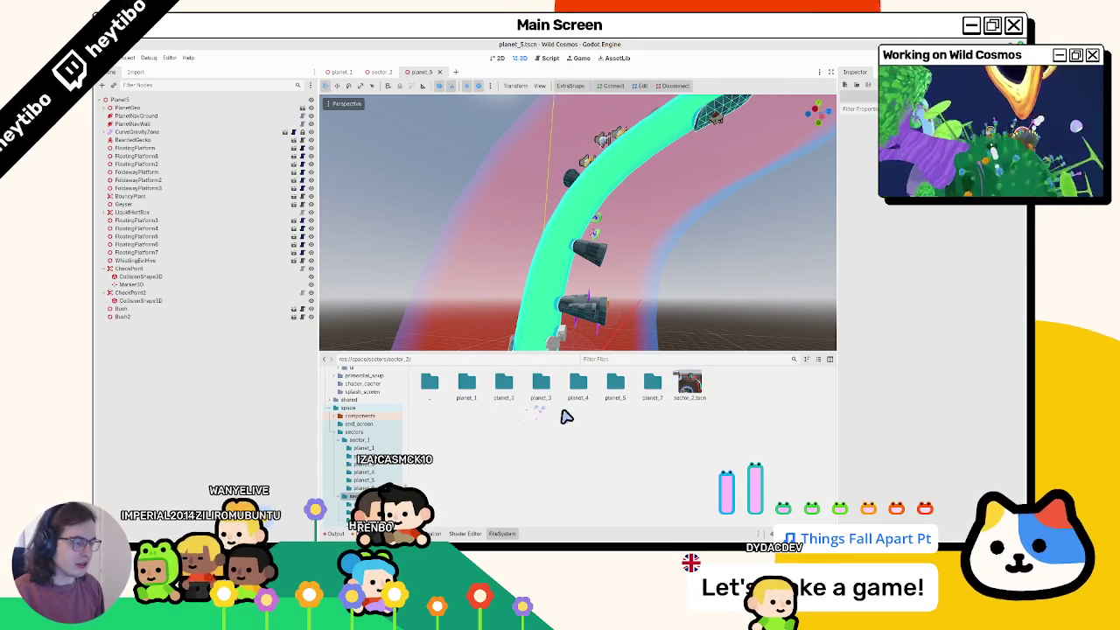
double_click(616, 395)
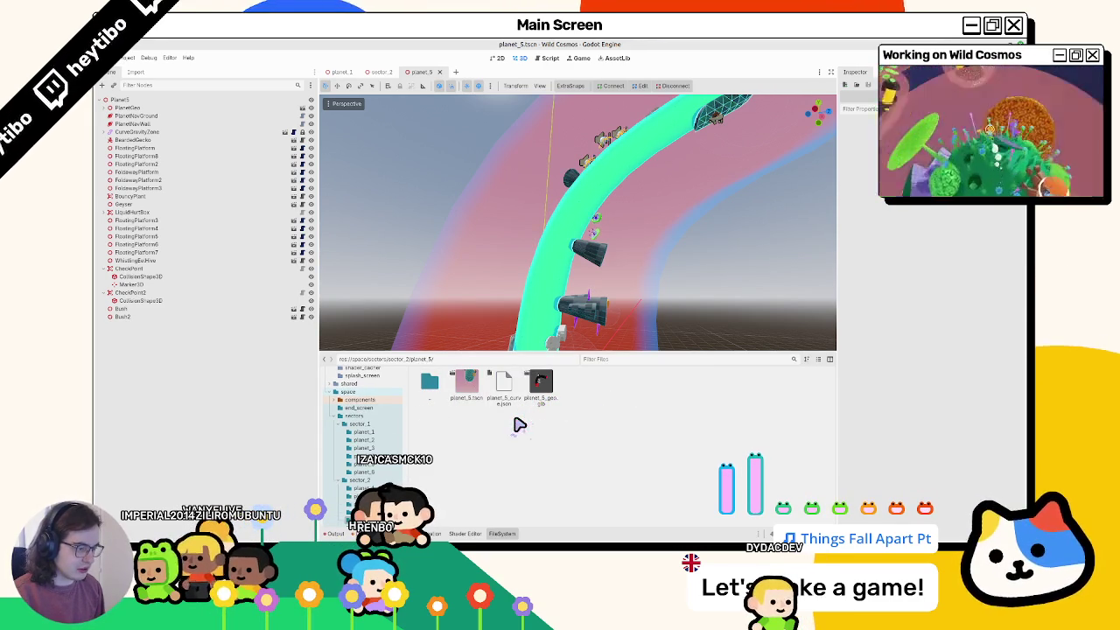
double_click(540, 389)
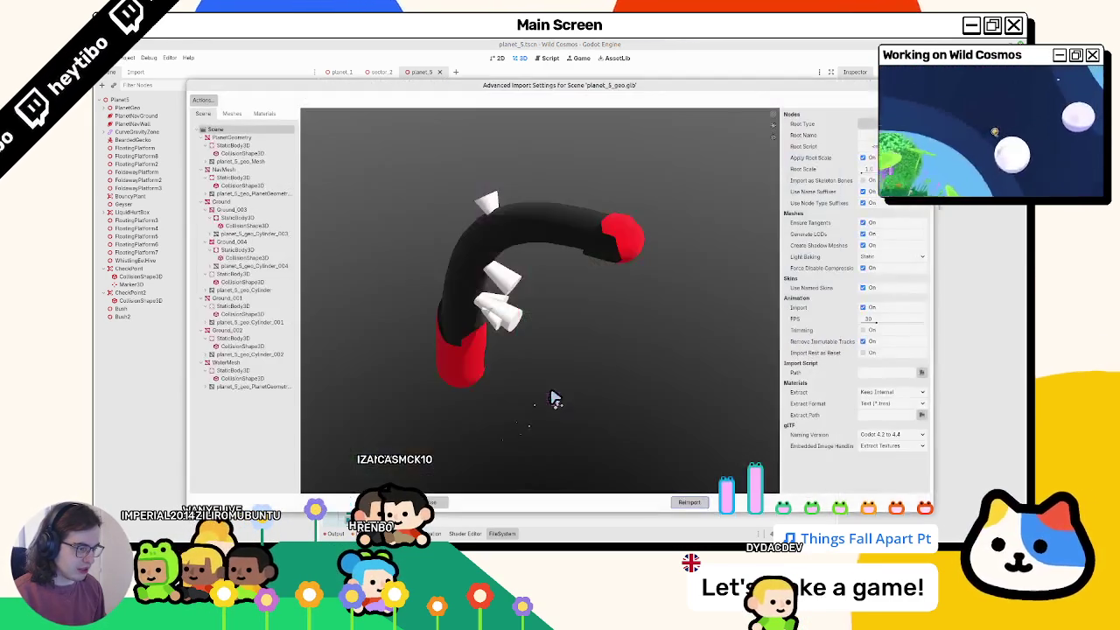
key("Escape")
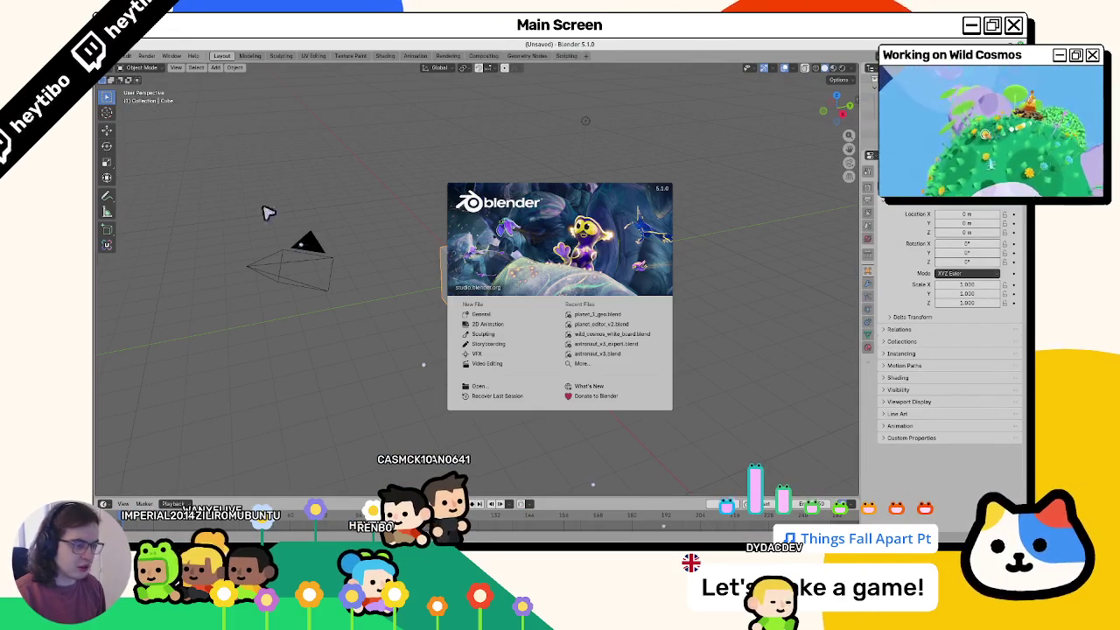
Step: Open sector_2/planet_5/planet_5_geo.blend in Blender and switch to the Layout workspace
left_click(219, 174)
left_click(128, 55)
left_click(140, 77)
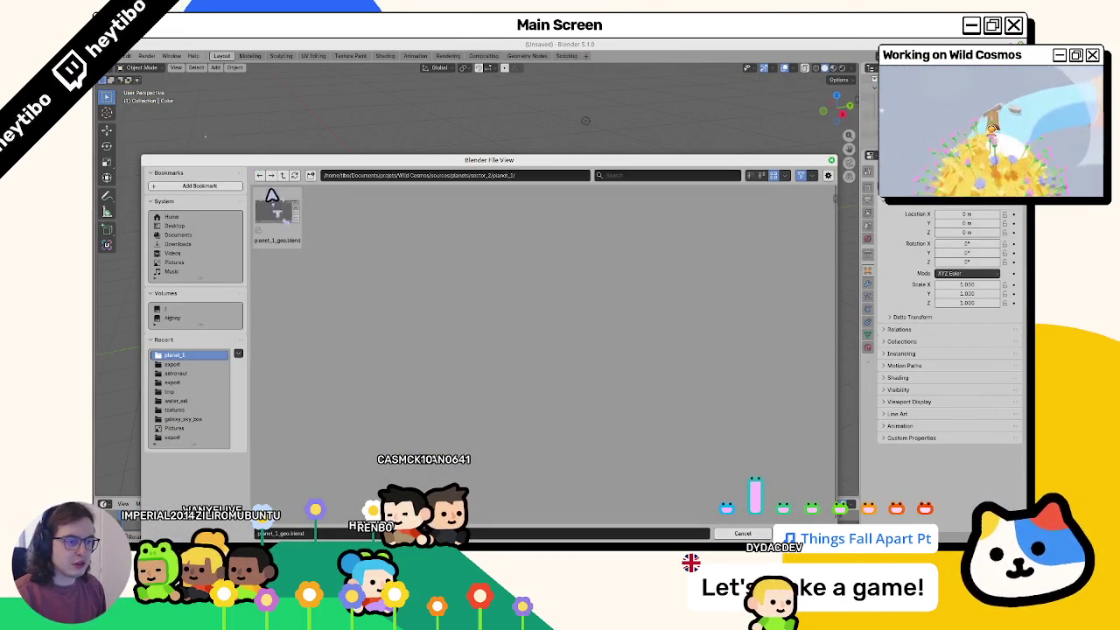
left_click(280, 176)
double_click(432, 217)
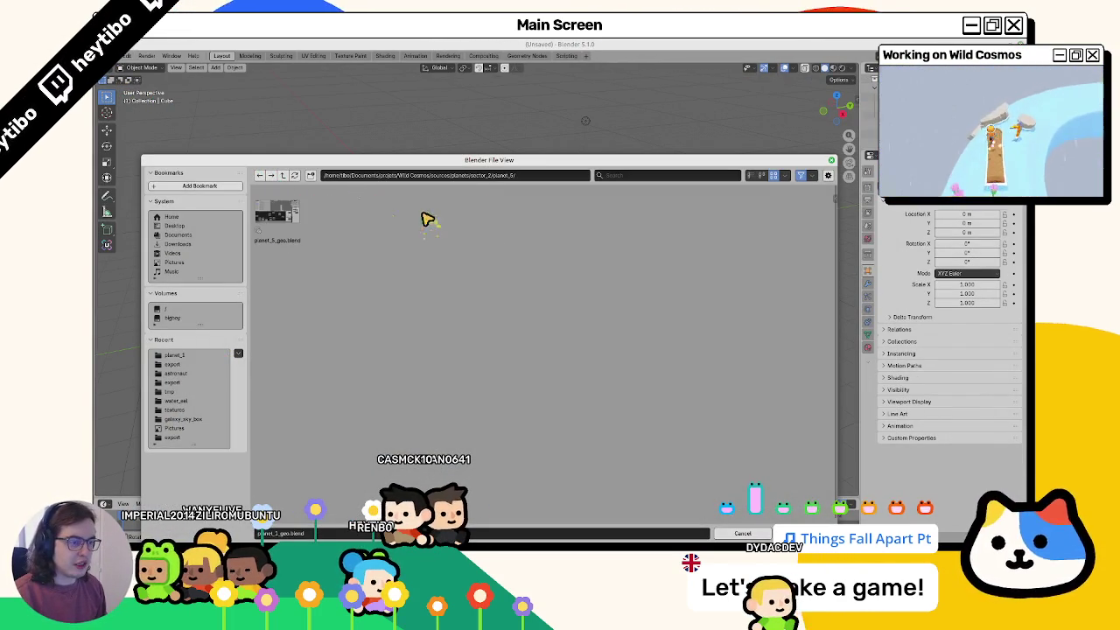
double_click(289, 216)
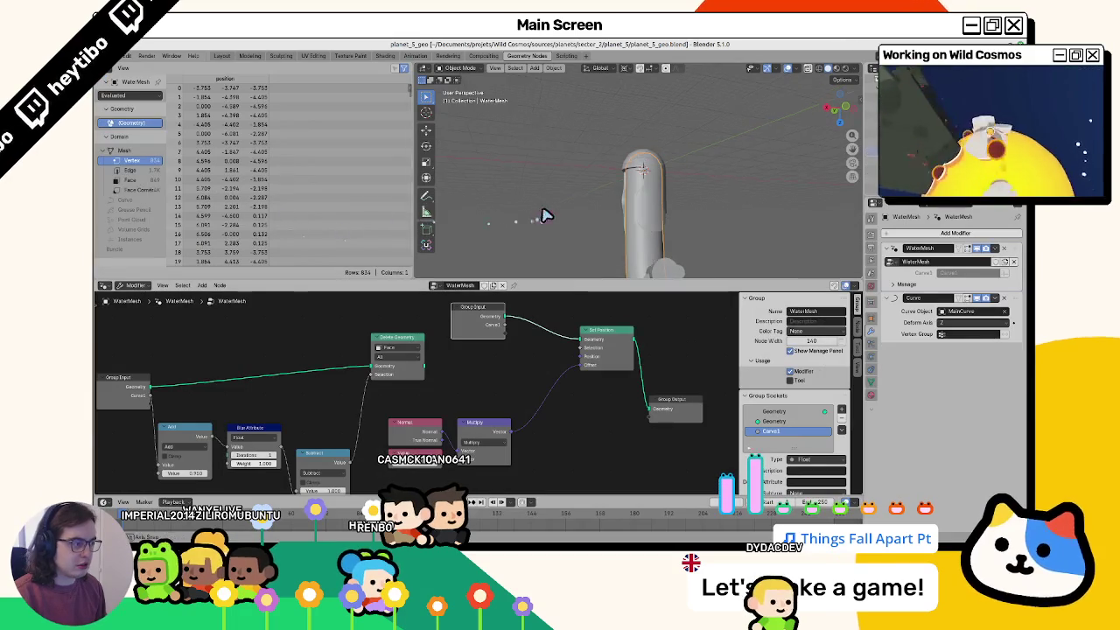
middle_click_drag(542, 215, 628, 221)
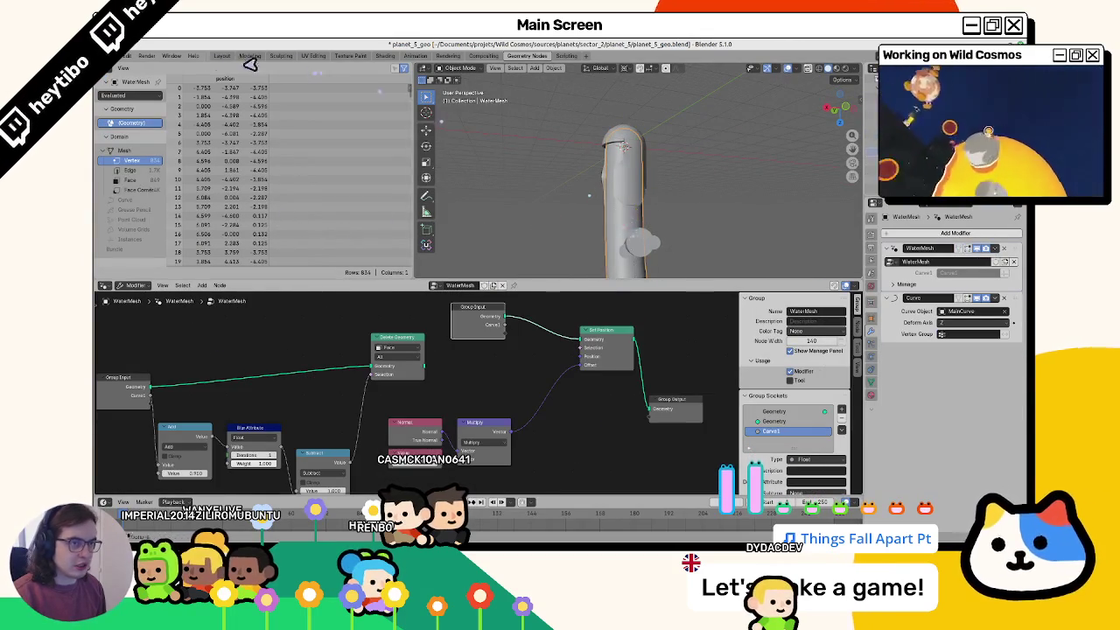
left_click(222, 56)
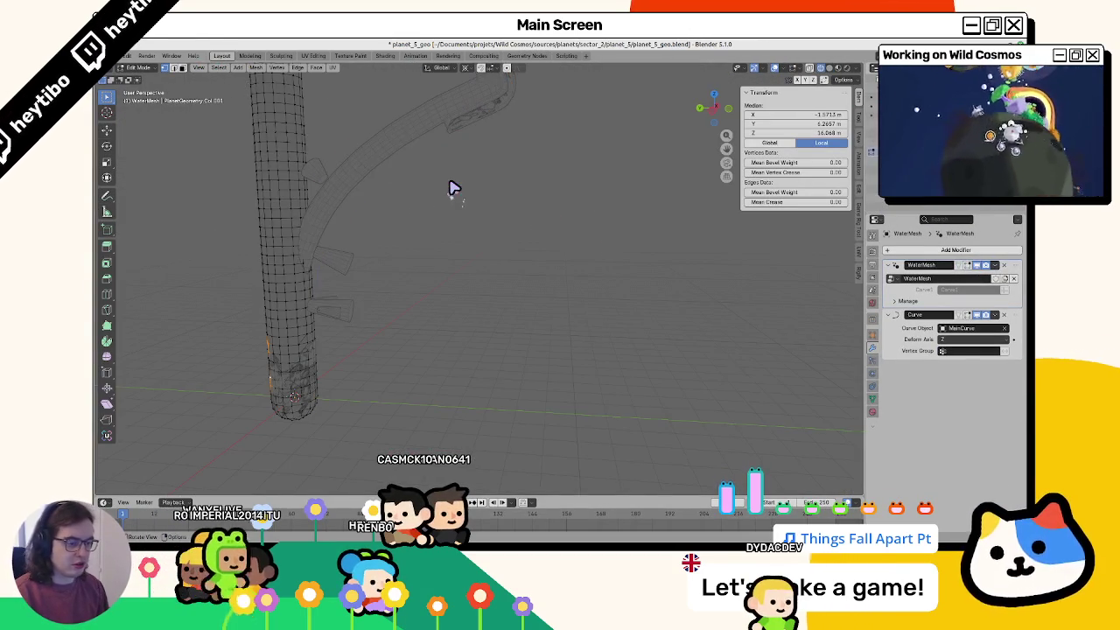
Step: Go to front orthographic view and select the horizontal edge loop across the capsule
key("KP_1")
key("KP_7")
key("KP_1")
scroll(408, 205, "down", 2)
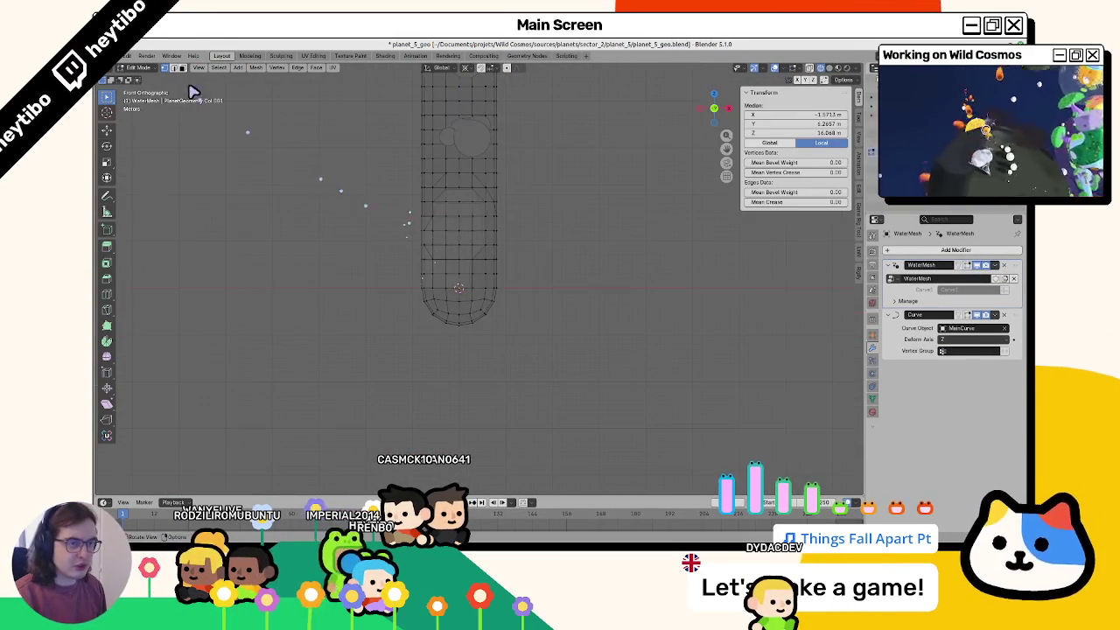
left_click(453, 262, "alt")
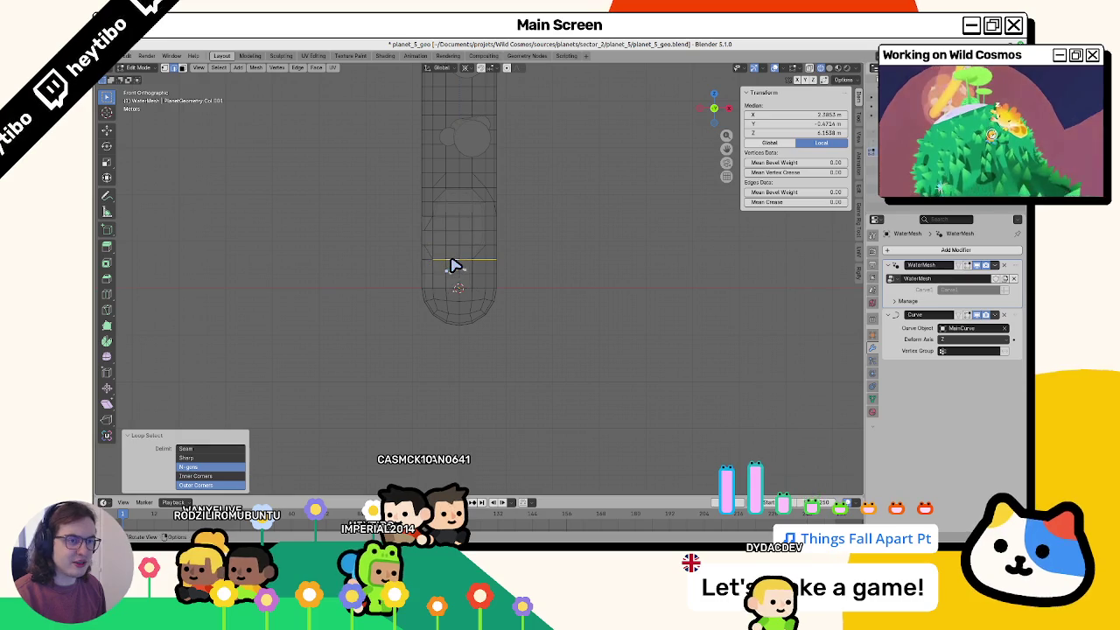
Step: Enable the Statistics overlay, then return the WaterMesh to Object Mode and deselect it
left_click(795, 71)
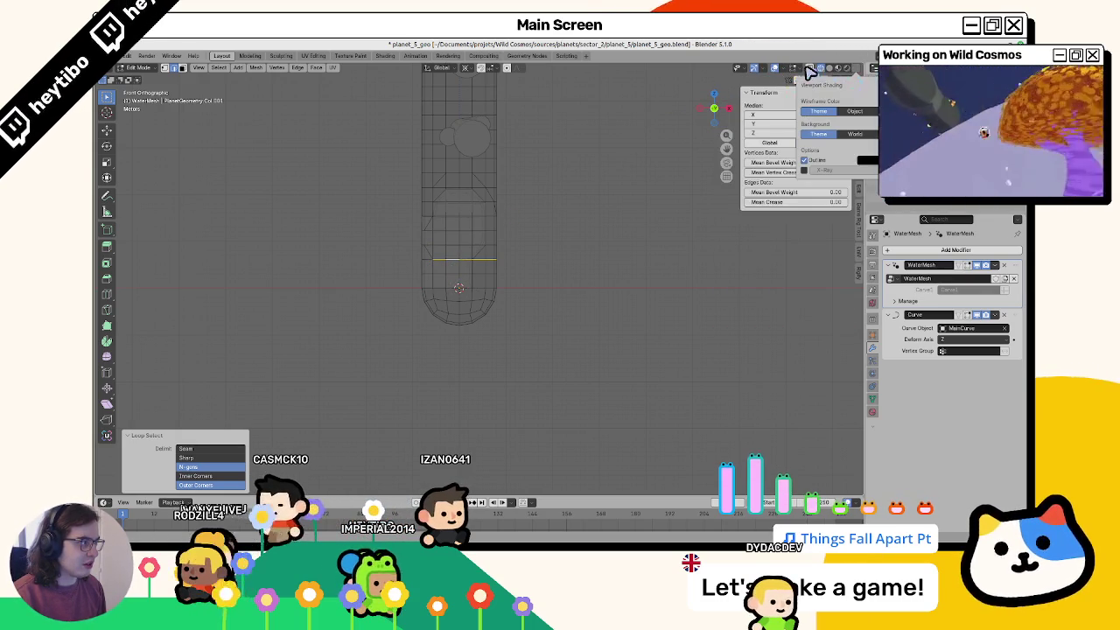
mouse_move(783, 68)
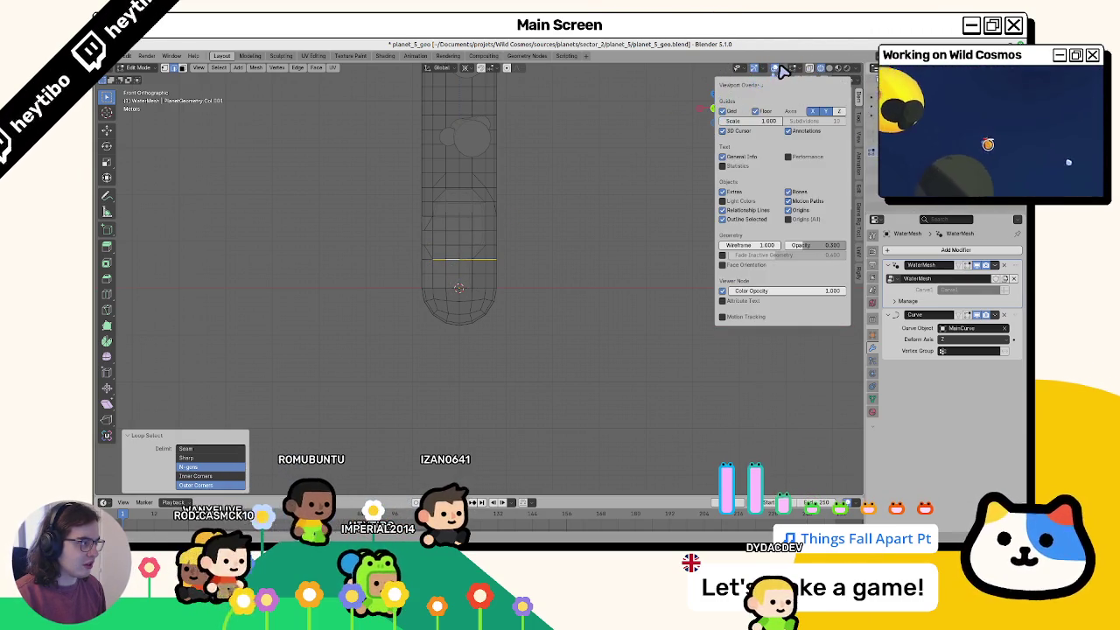
left_click(737, 165)
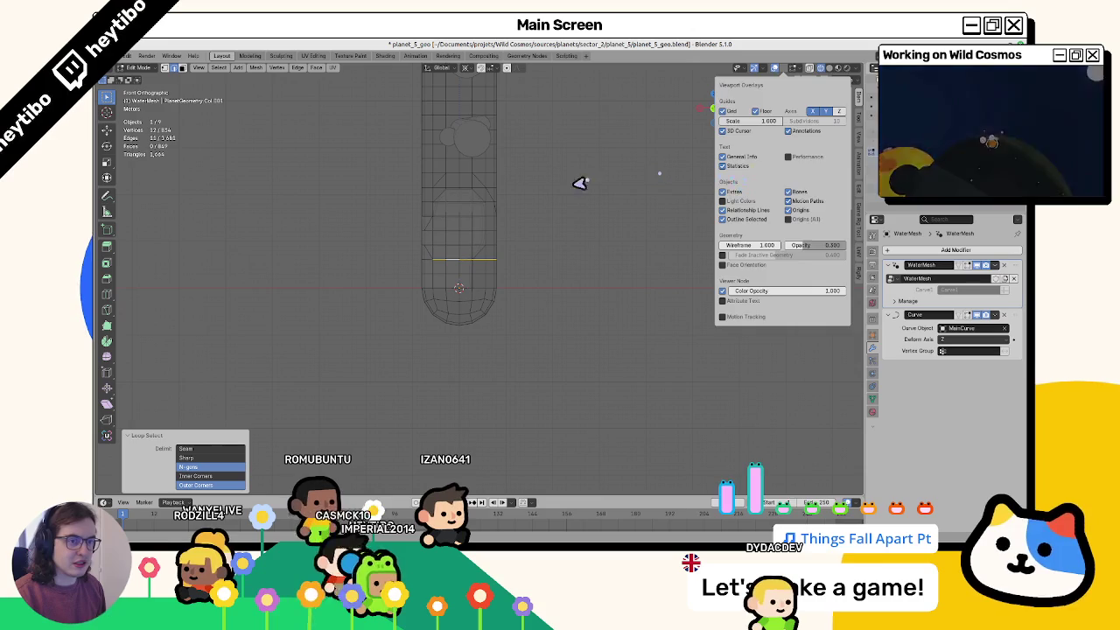
mouse_move(490, 264)
middle_mouse_down()
mouse_move(555, 255)
mouse_move(420, 290)
middle_mouse_up()
key("Tab")
left_click(388, 280)
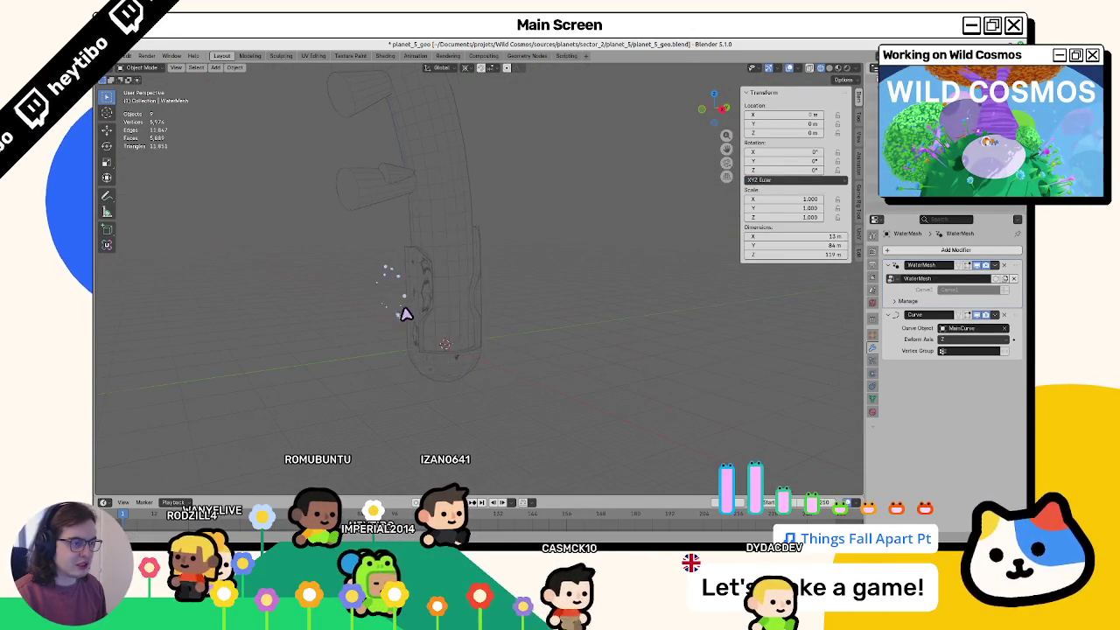
Step: Select NavMesh, add then undo a UV sphere, toggle edit mode, and collapse PlanetEditor's modifier panel
left_click(411, 313)
key("shift+a")
mouse_move(473, 325)
left_click(517, 350)
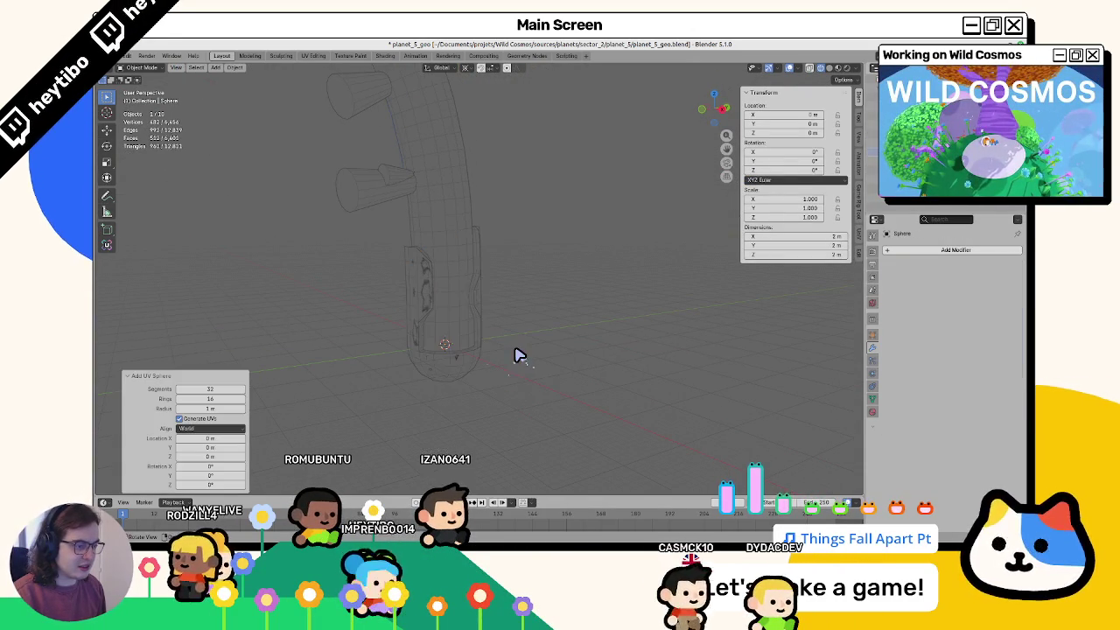
key("shift+a")
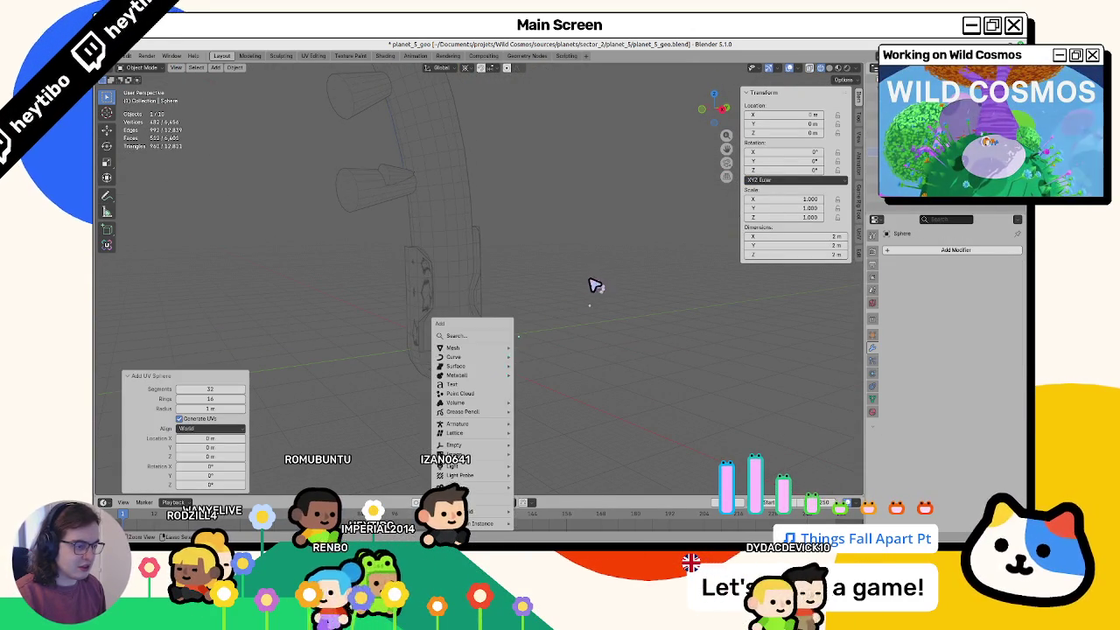
key("ctrl+z")
key("Tab")
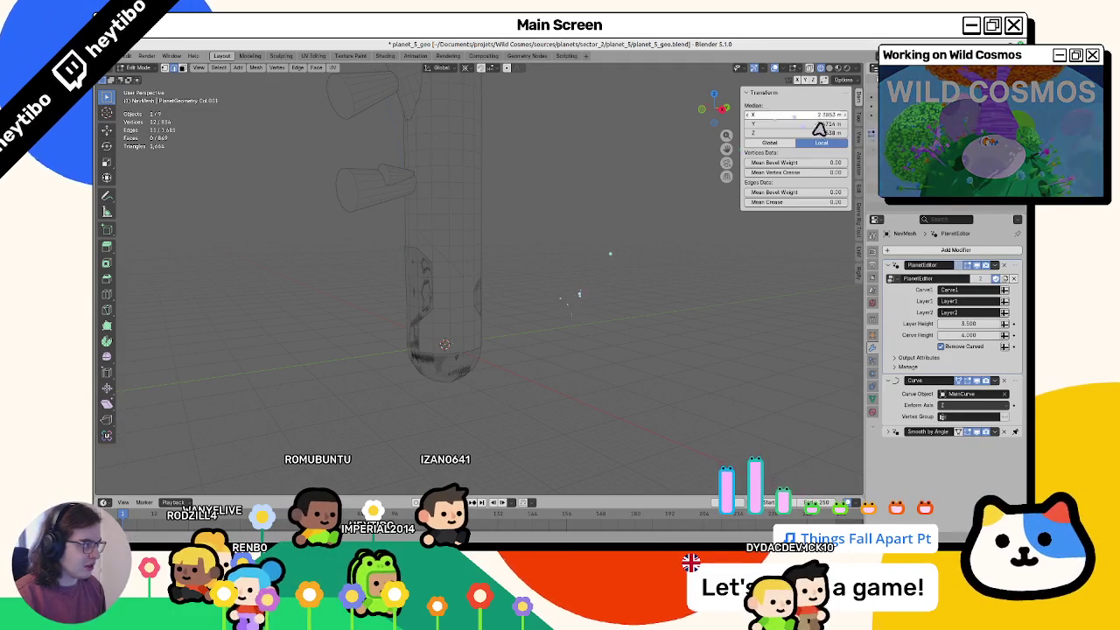
key("Tab")
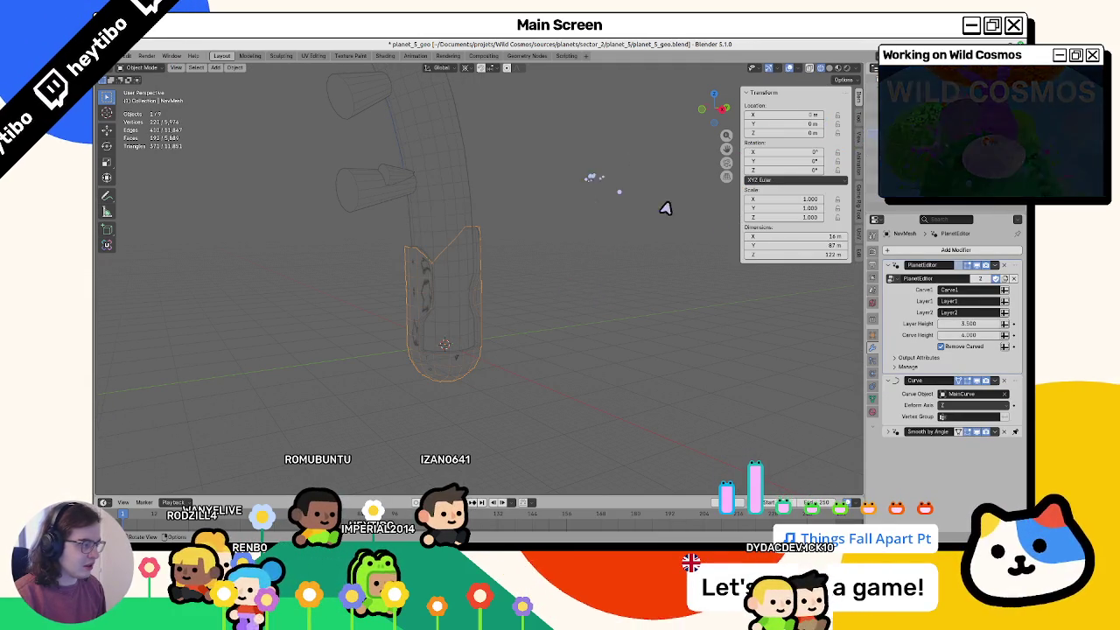
left_click(958, 265)
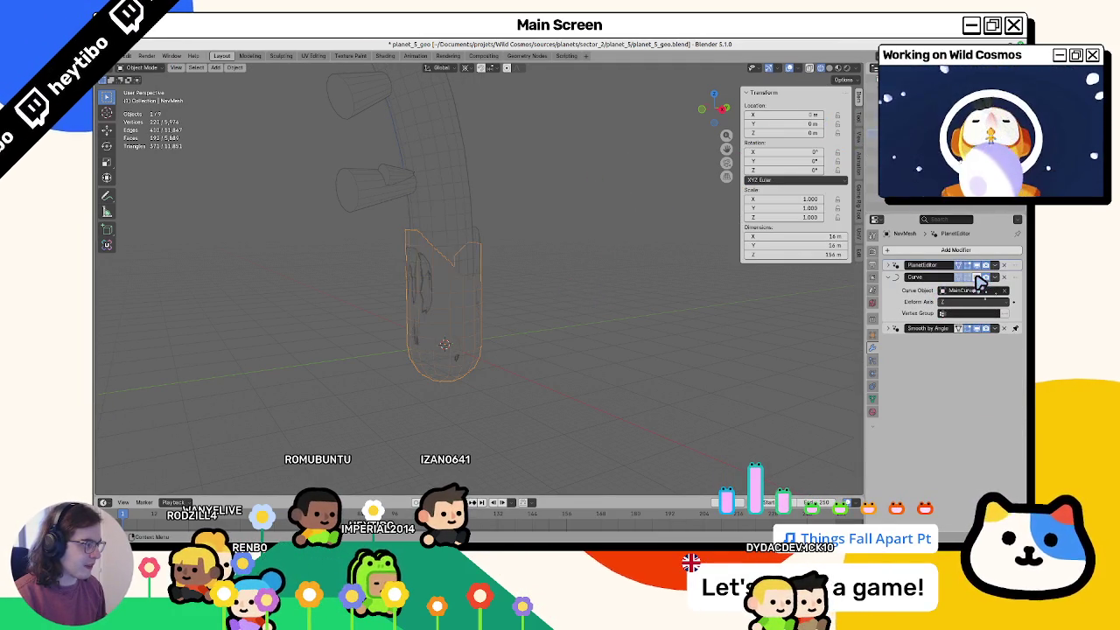
Step: Reset WaterMesh's scale and rescale it to 1.277 in X and Y, then show the hemisphere file's sidebar
left_click(596, 205)
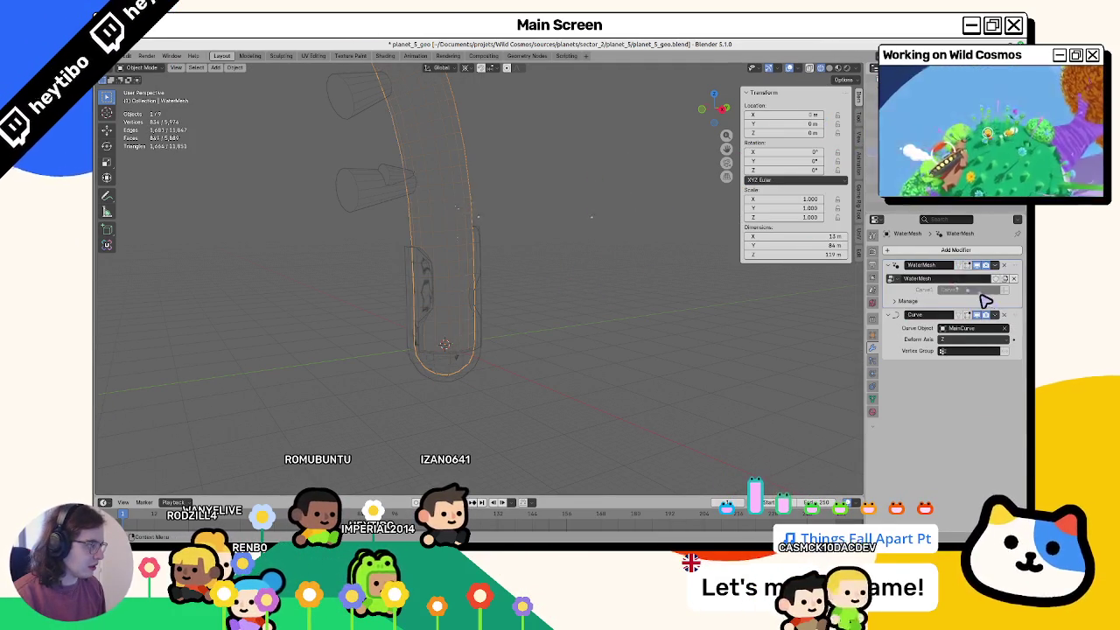
left_click(978, 278)
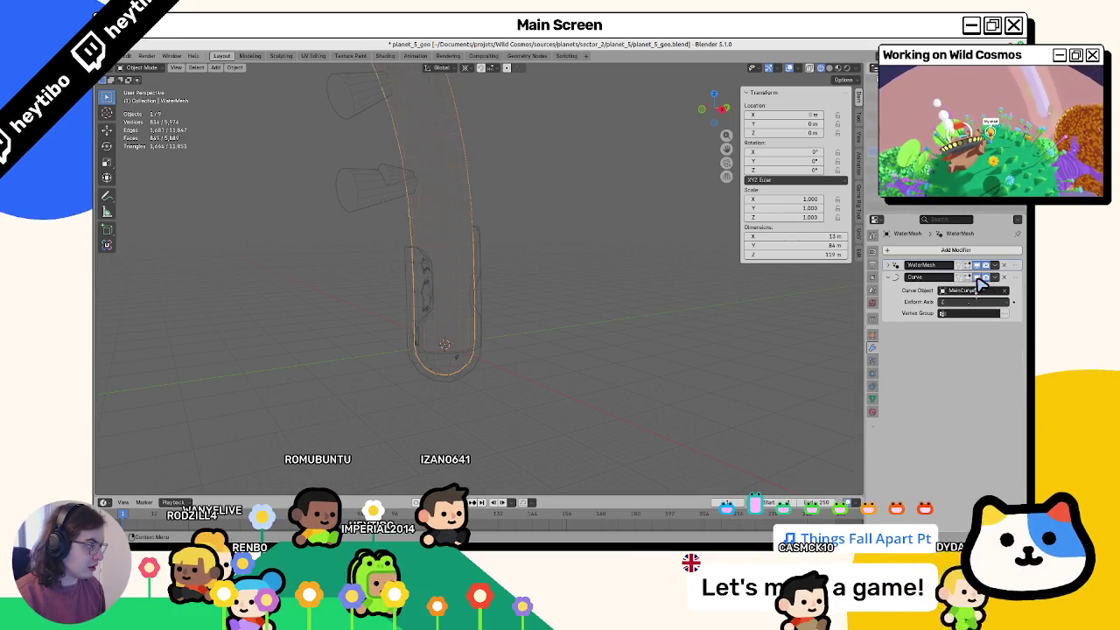
key("alt+s")
key("s")
key("y")
key("shift+z")
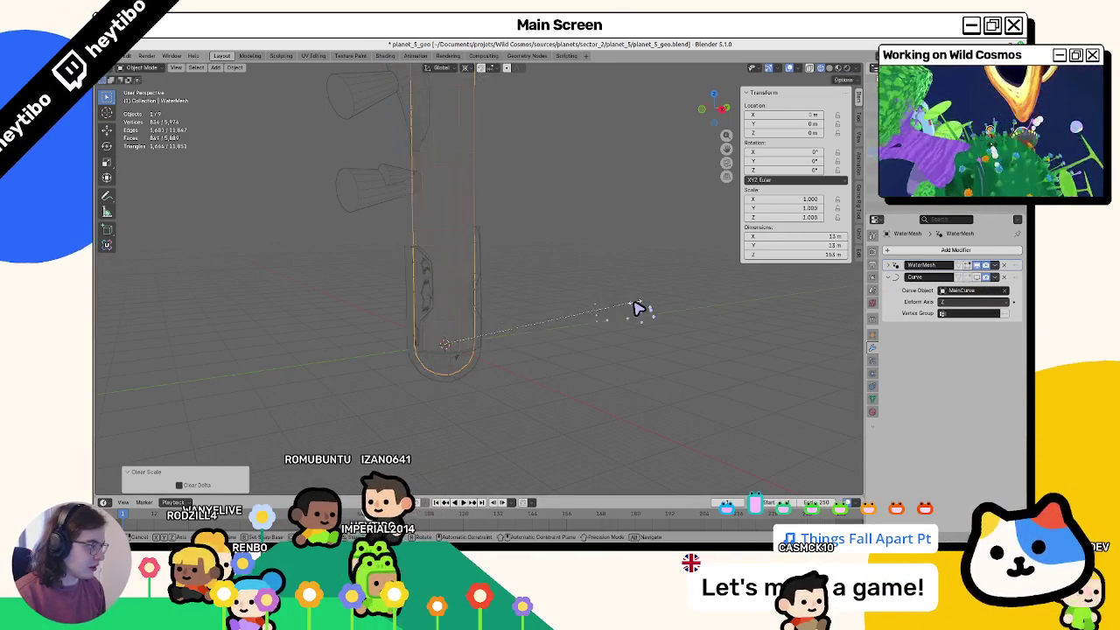
key("alt+Tab")
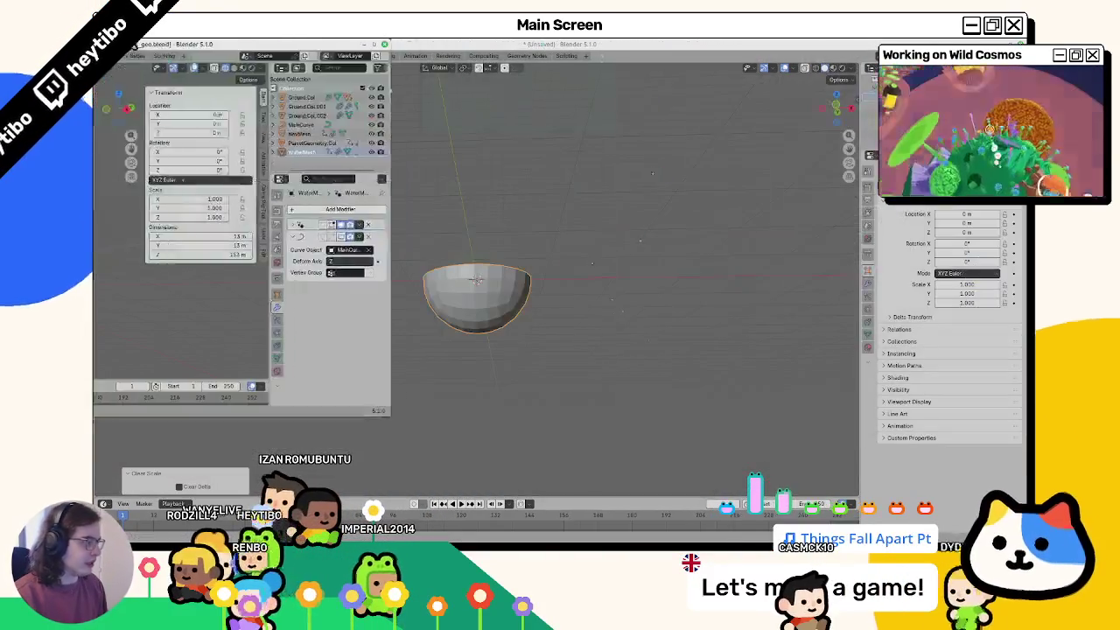
key("n")
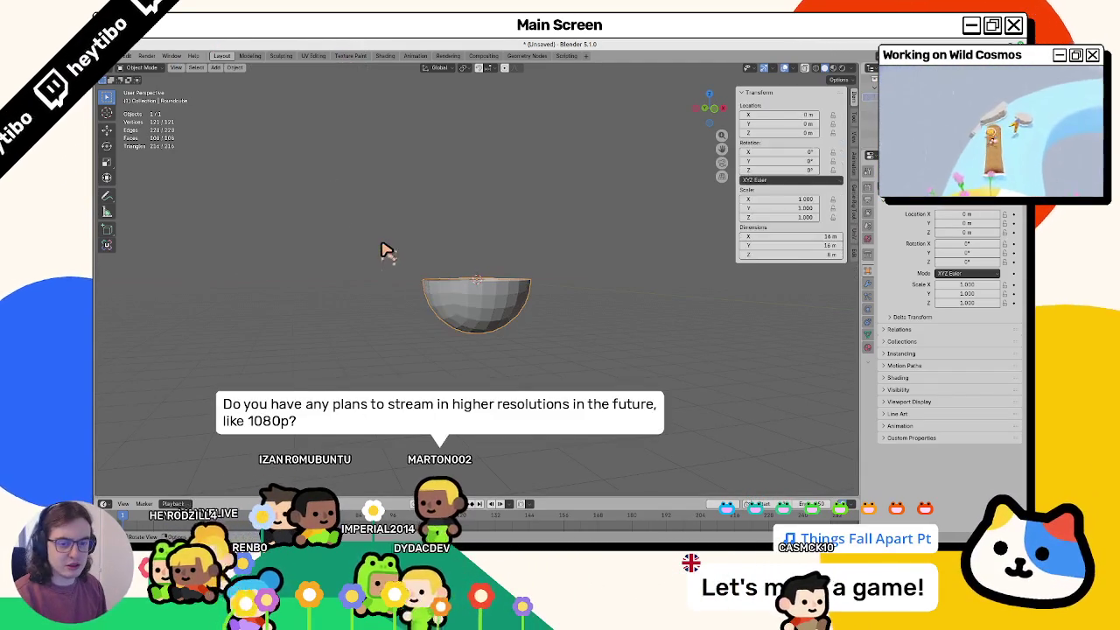
Step: Add a cube at the bowl's centre and scale it to 0.5 in X and Y
key("shift+a")
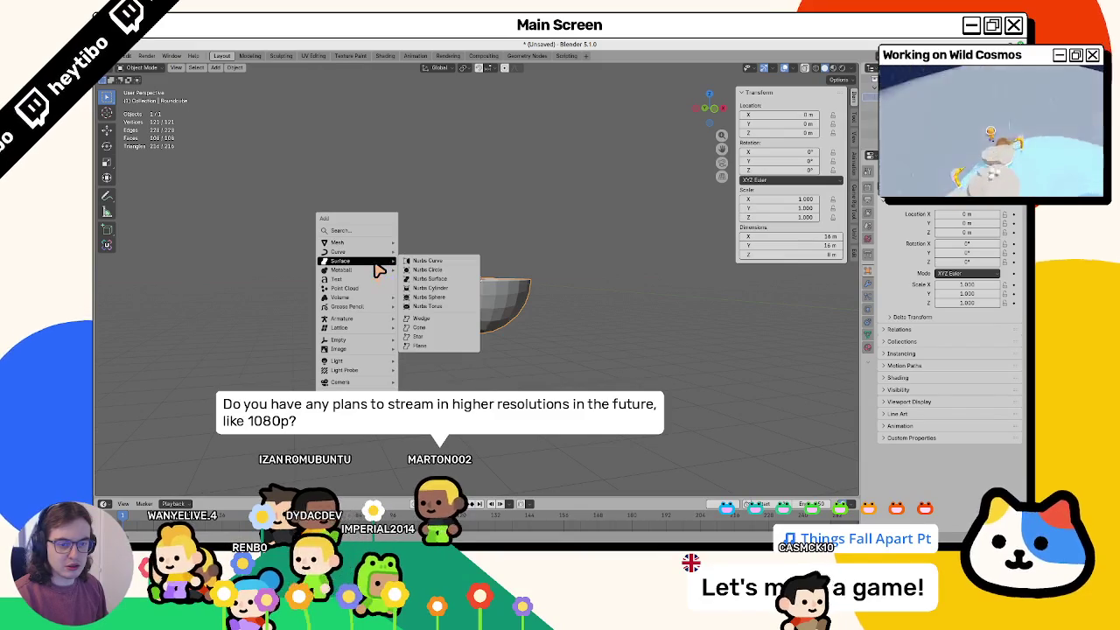
left_click(442, 252)
scroll(524, 329, "up", 3)
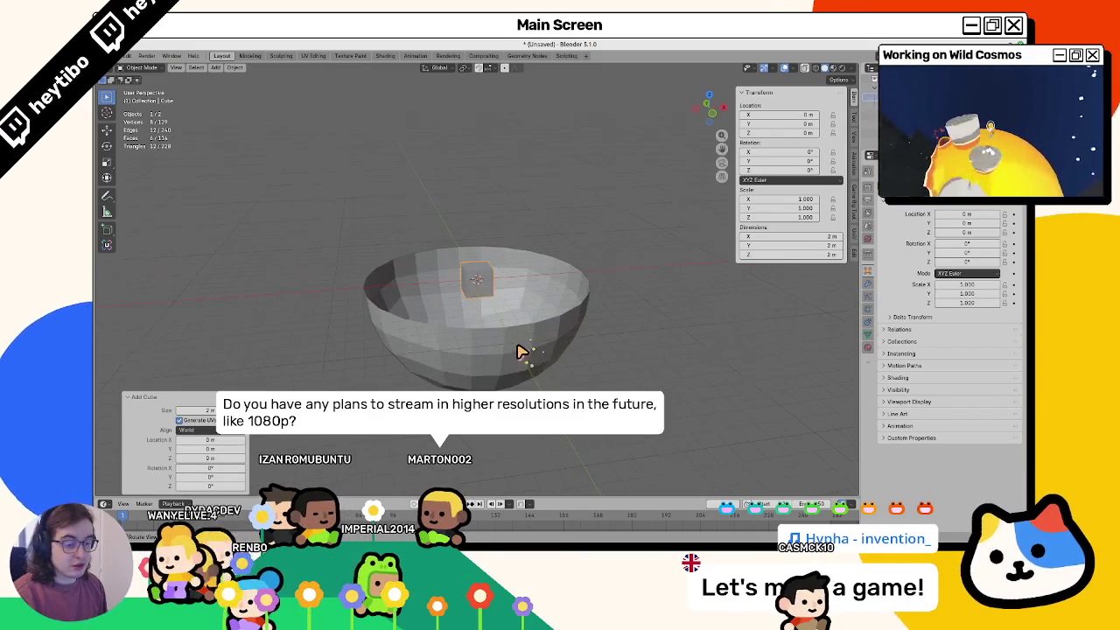
key("s")
key("shift+z")
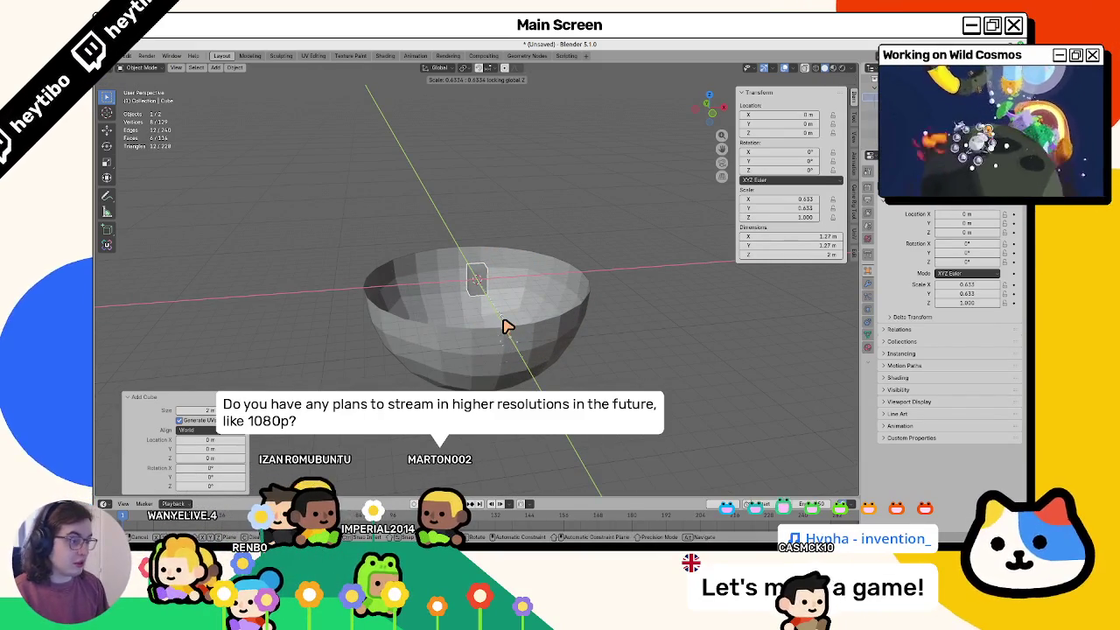
key("Return")
Step: Lower the cube along Z below the bowl, then adjust its placement from underneath
key("g")
key("z")
left_click(509, 337)
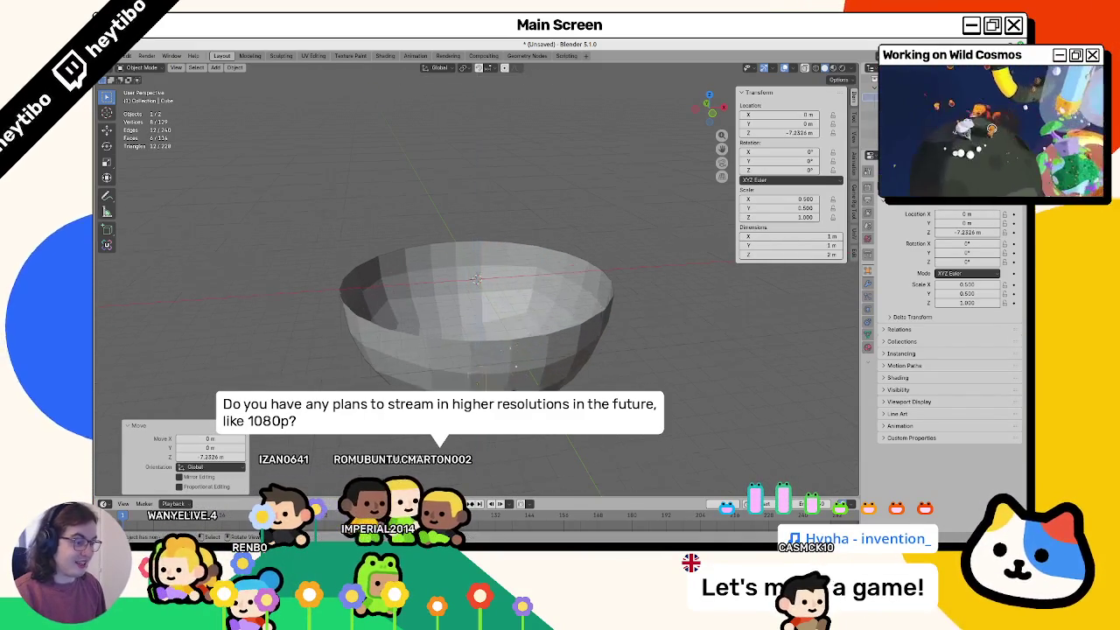
mouse_move(509, 336)
middle_mouse_down()
mouse_move(516, 355)
mouse_move(475, 379)
mouse_move(487, 393)
mouse_move(530, 350)
mouse_move(536, 368)
middle_mouse_up()
key("g")
left_click(465, 375)
Step: In Godot, orbit around the planet, check the Debug menu, and run the game with F5
key("alt+Tab")
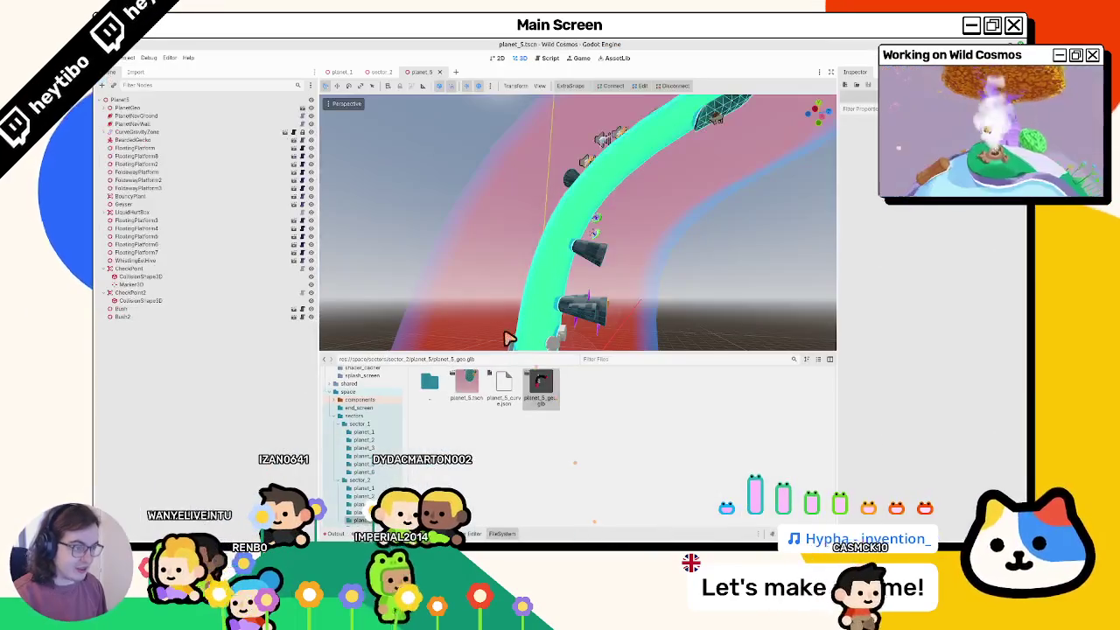
scroll(501, 219, "up", 3)
middle_click_drag(502, 201, 501, 219)
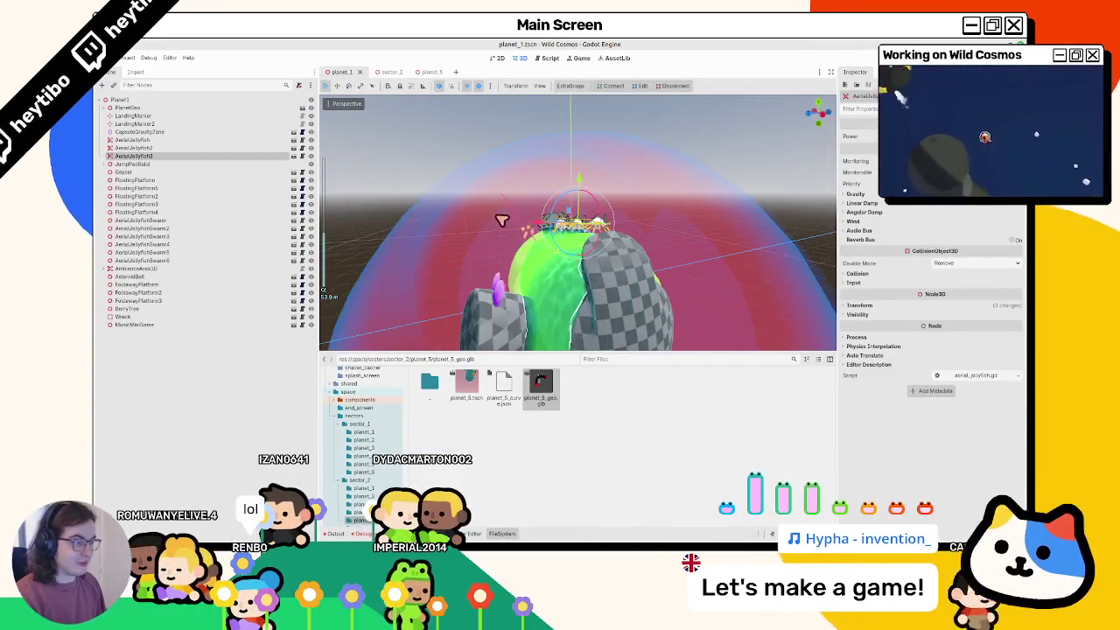
left_click(149, 58)
left_click(161, 90)
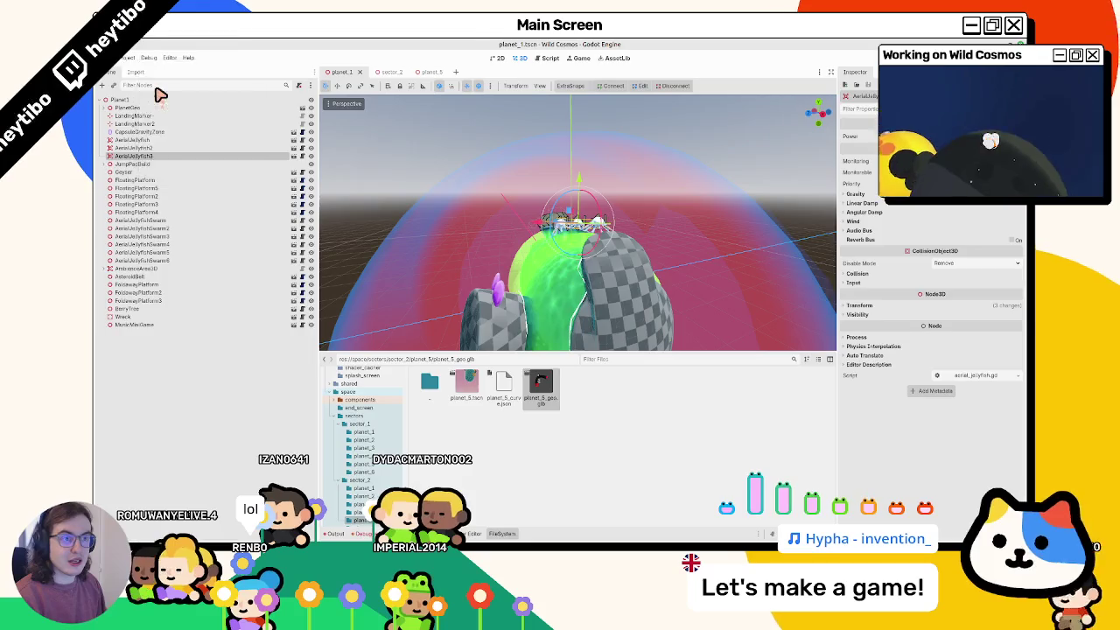
key("F5")
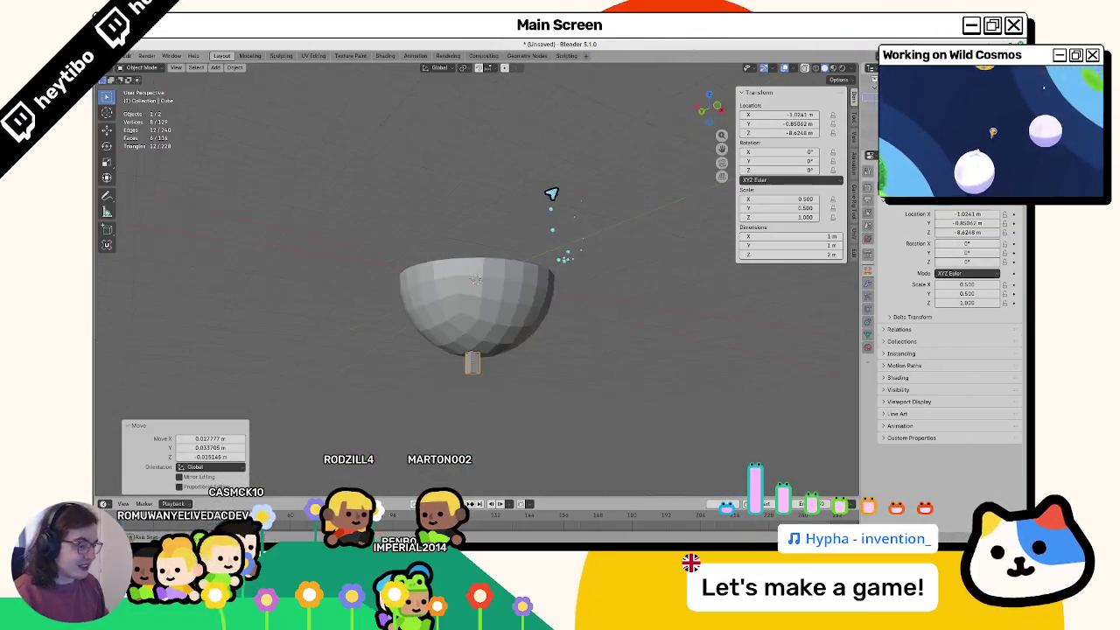
Step: Check the recent files list, then launch a new Blender instance by searching 'bl' in the launcher
middle_click_drag(551, 193, 490, 310)
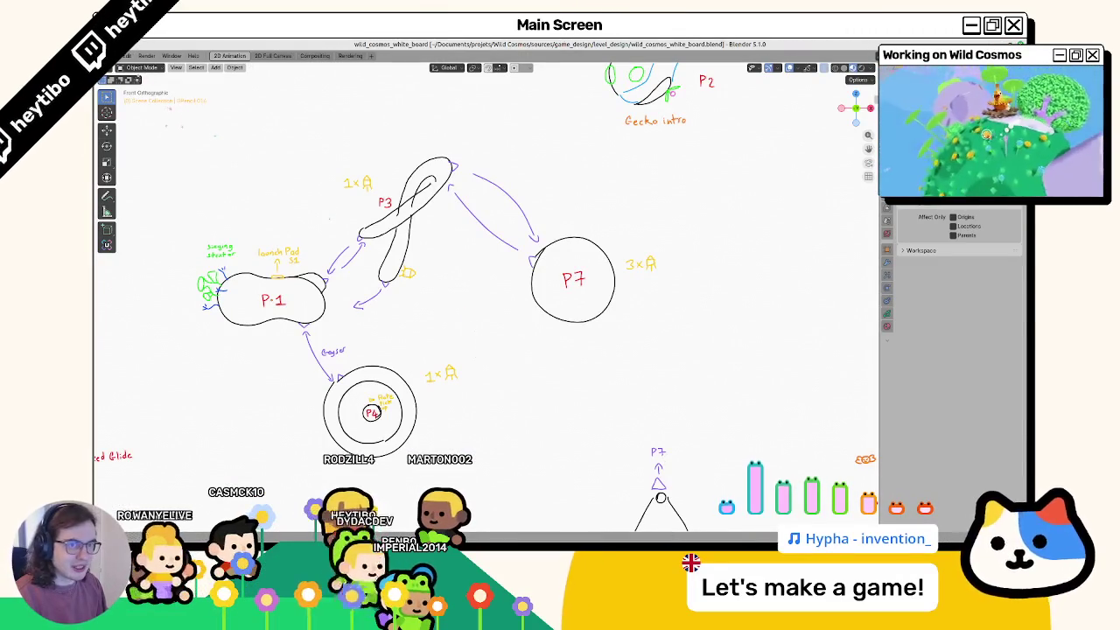
left_click(127, 56)
mouse_move(135, 85)
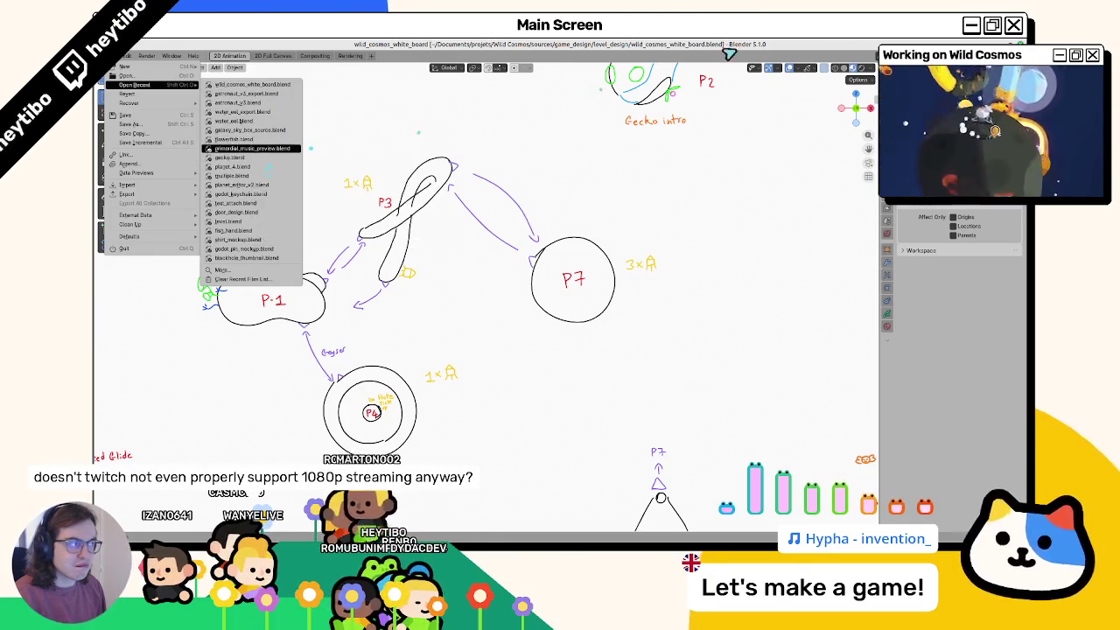
key("alt+Tab")
key("super")
type("ble")
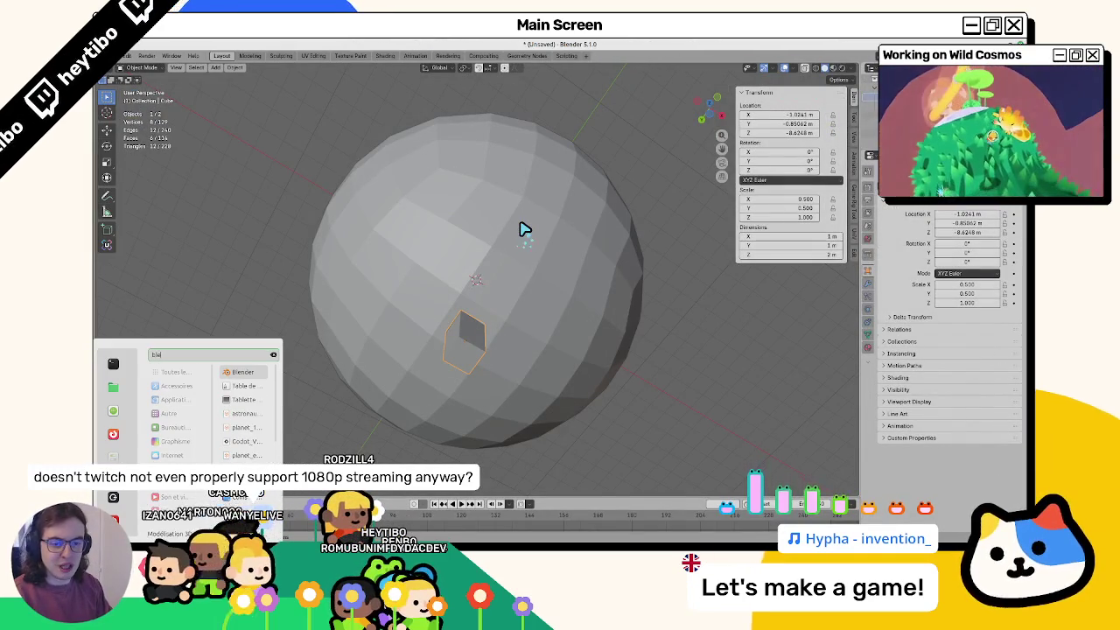
key("Return")
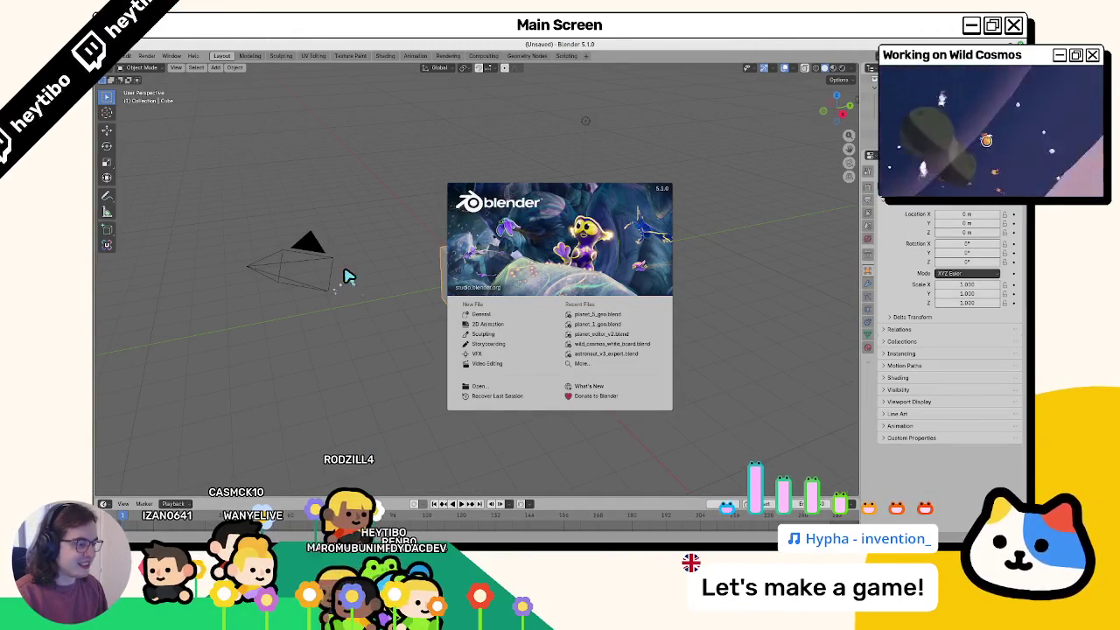
Step: Open planet_editor_v2, paste the copied objects, and reposition them using a different snap target
left_click(600, 335)
key("ctrl+v")
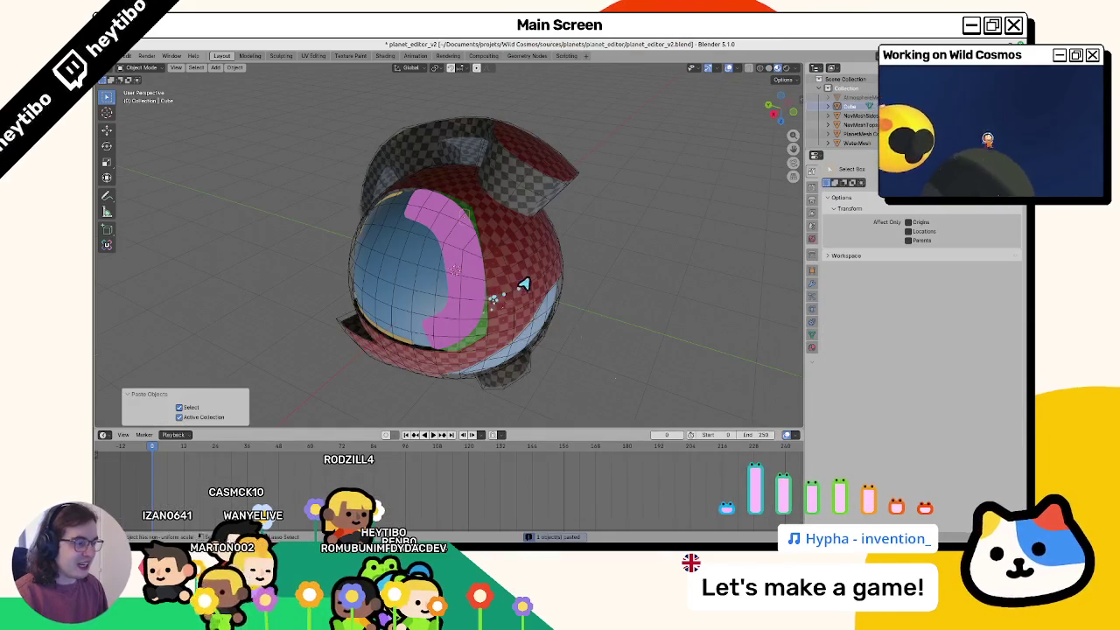
key("g")
left_click(466, 322)
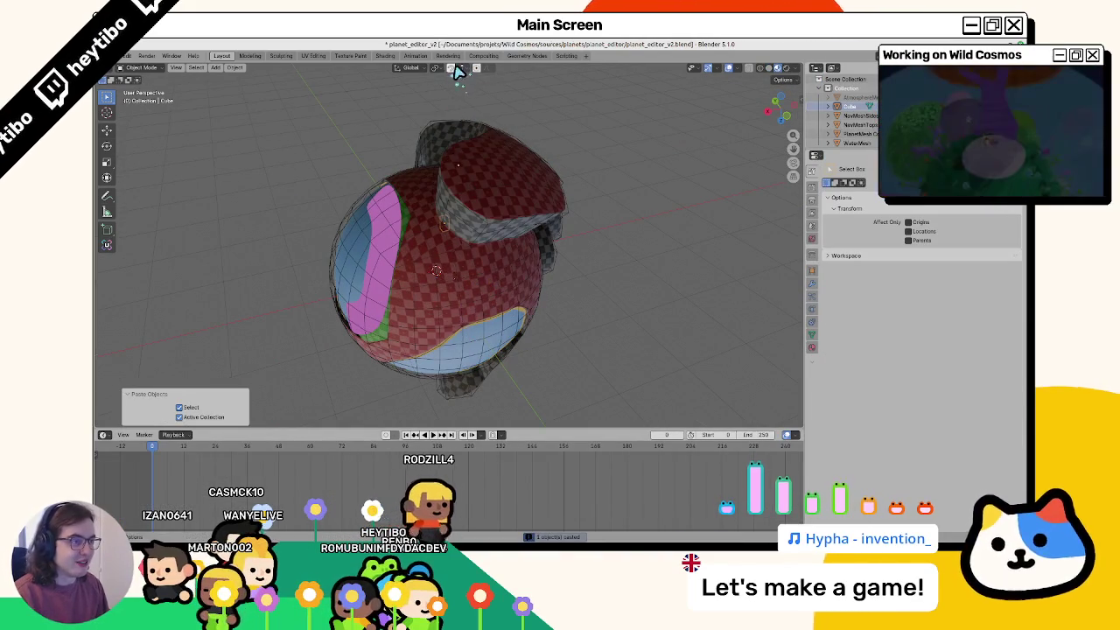
left_click(458, 68)
left_click(455, 214)
key("g")
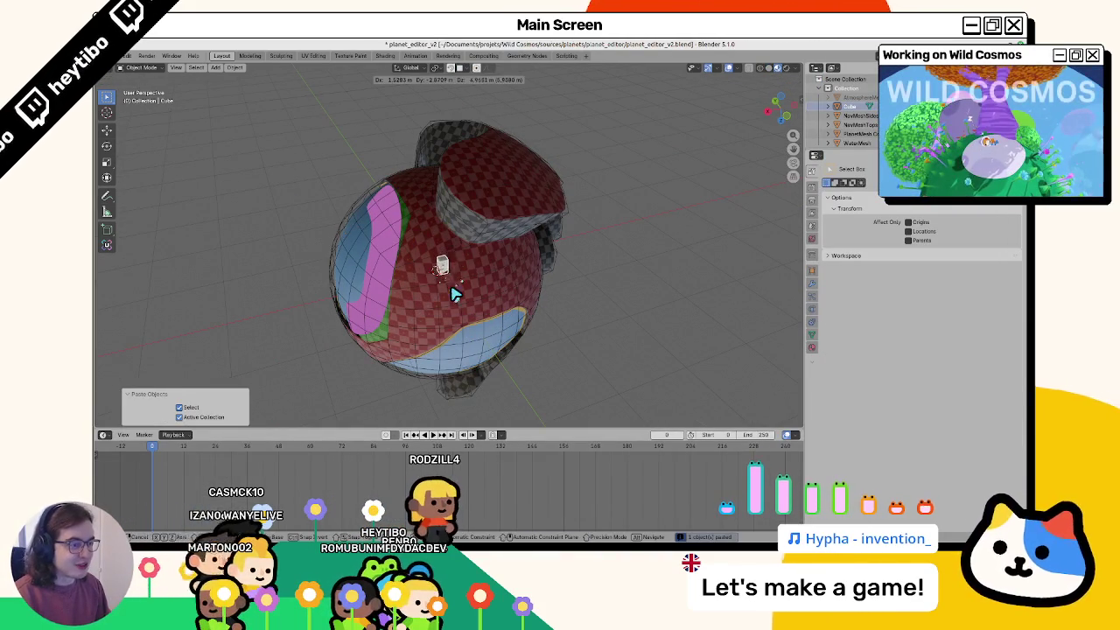
left_click(455, 294)
Step: Move the cube further across the planet and rotate it 20°
left_click(458, 68)
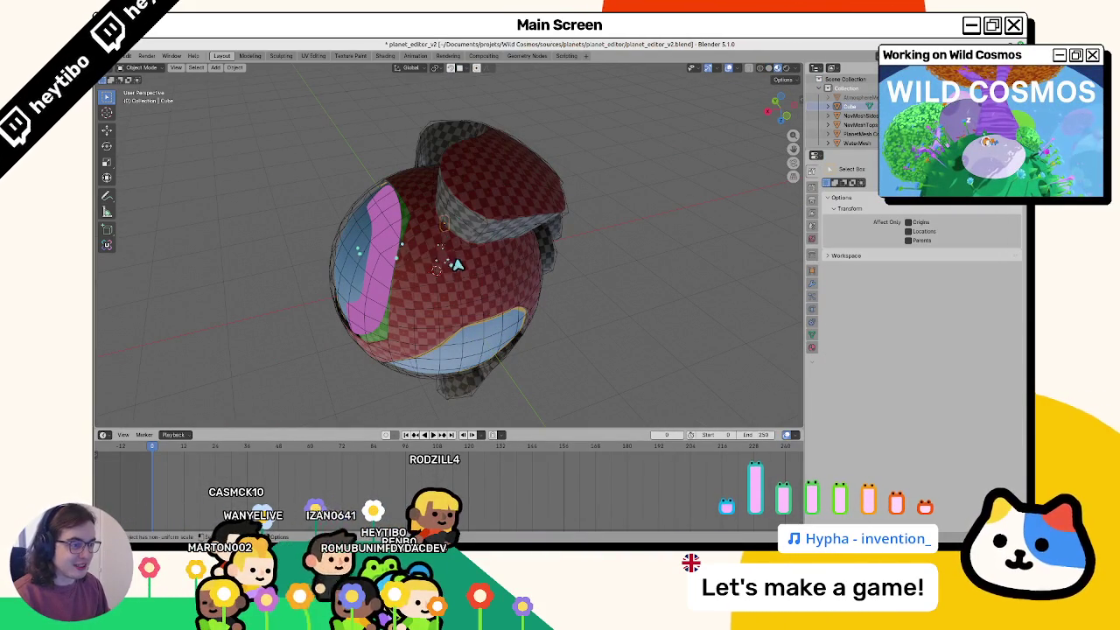
left_click(462, 310)
scroll(457, 312, "up", 5)
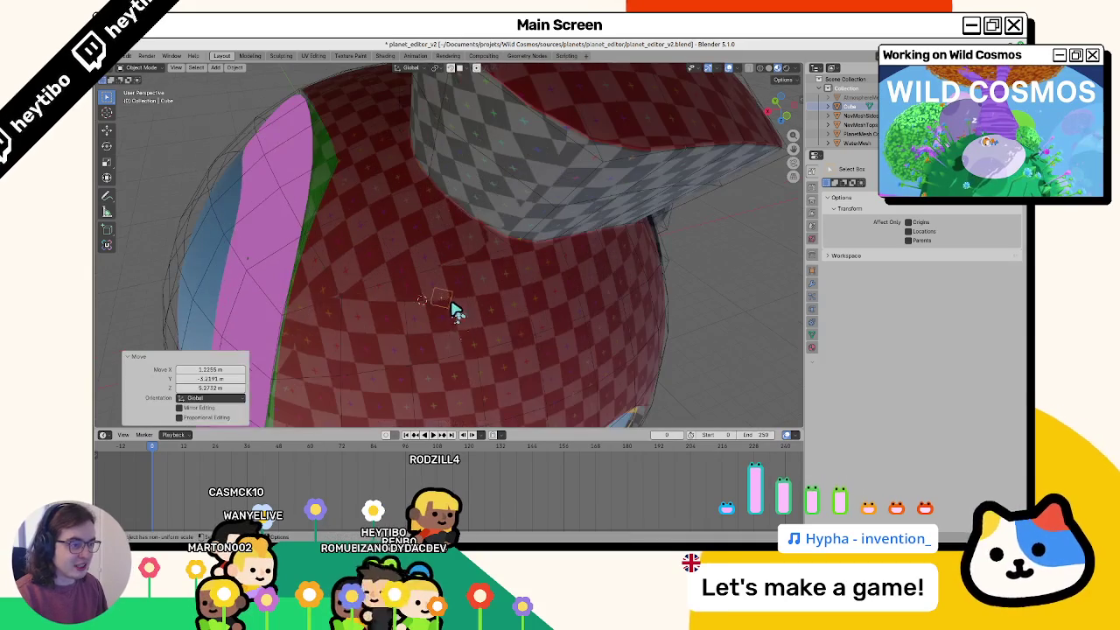
key("g")
left_click(449, 87)
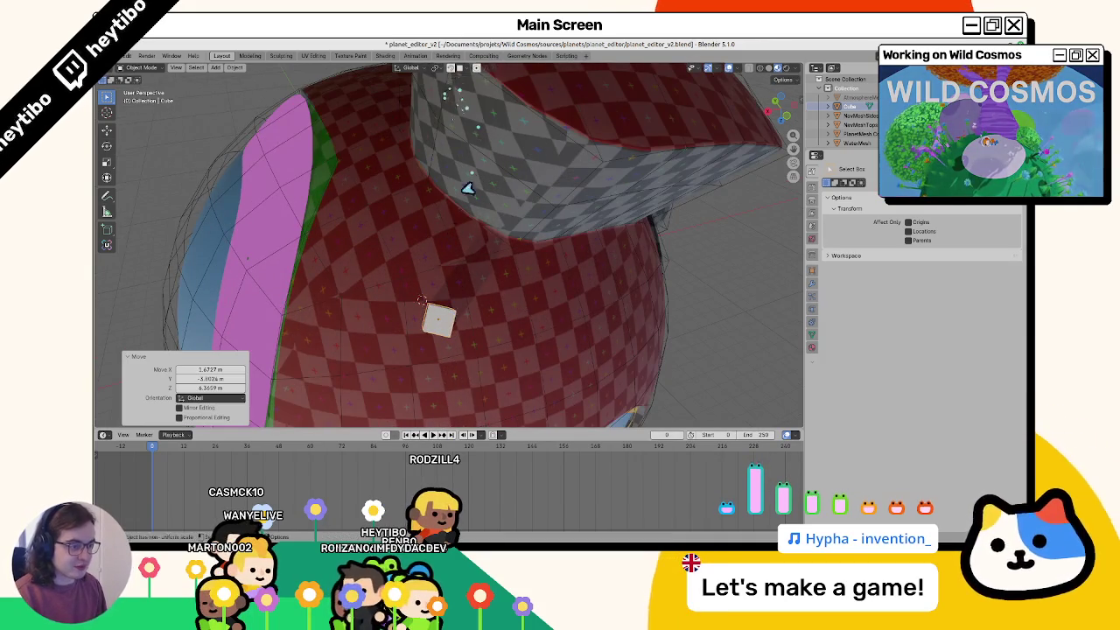
mouse_move(448, 87)
middle_mouse_down()
mouse_move(455, 220)
mouse_move(444, 206)
middle_mouse_up()
scroll(455, 220, "up", 2)
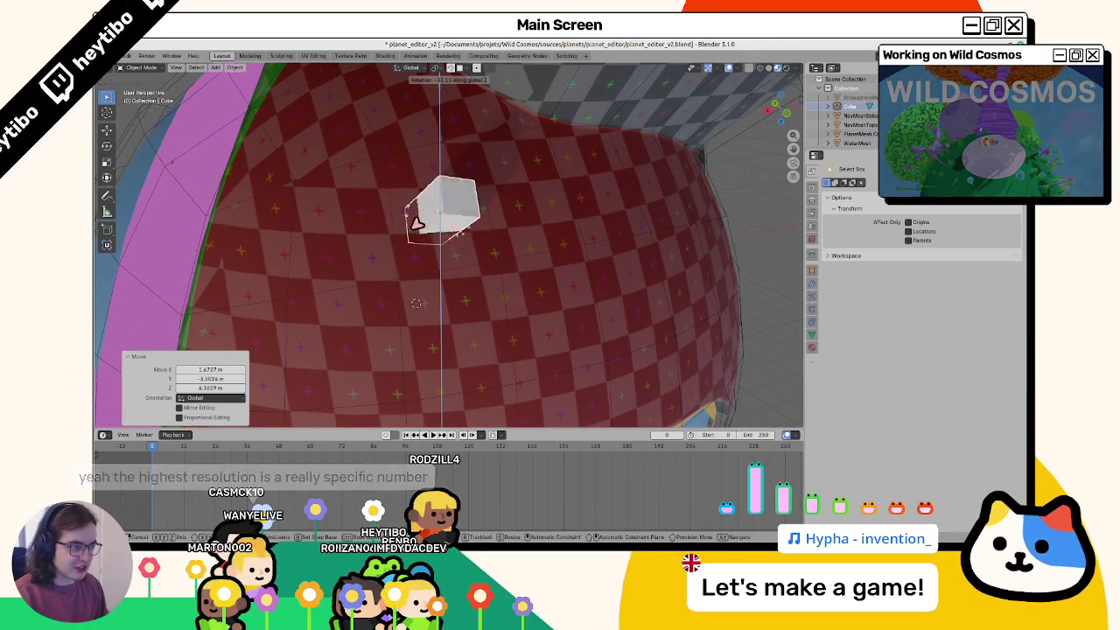
left_click(382, 261)
middle_click_drag(385, 259, 398, 251)
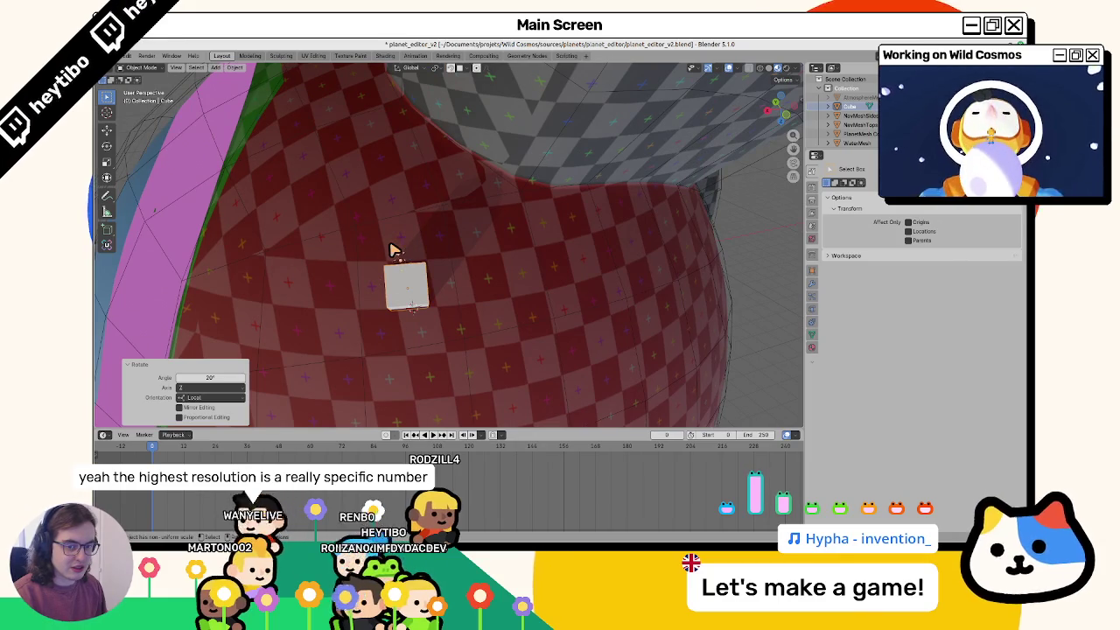
middle_click_drag(385, 259, 394, 243)
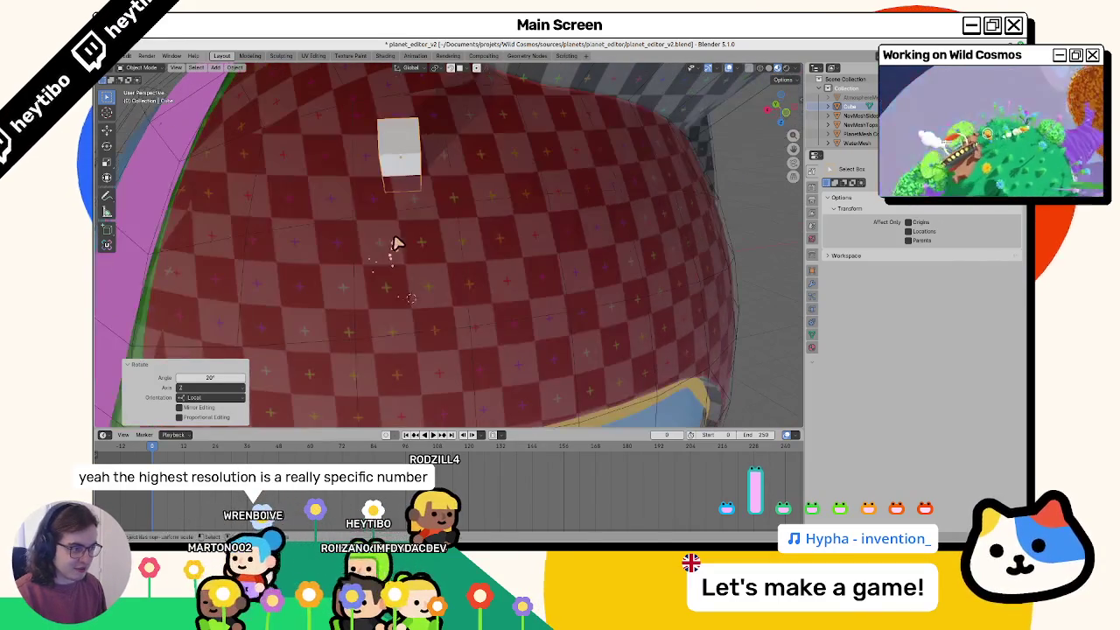
Step: Reposition the cube several times lower around the planet surface
key("g")
left_click(410, 341)
scroll(398, 310, "down", 5)
middle_click_drag(398, 310, 333, 282)
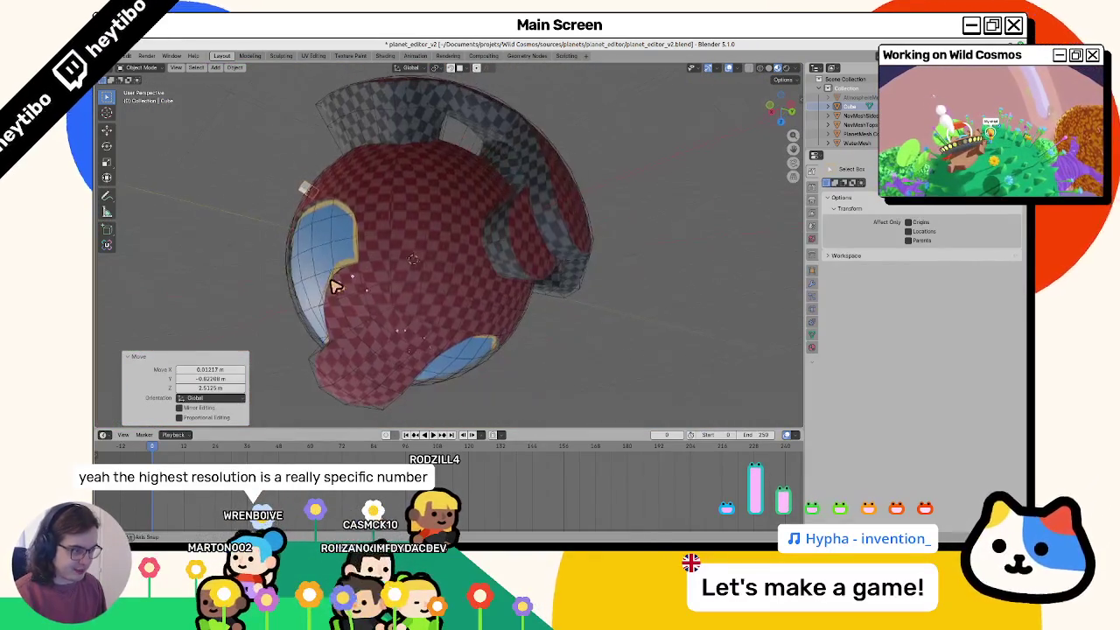
key("g")
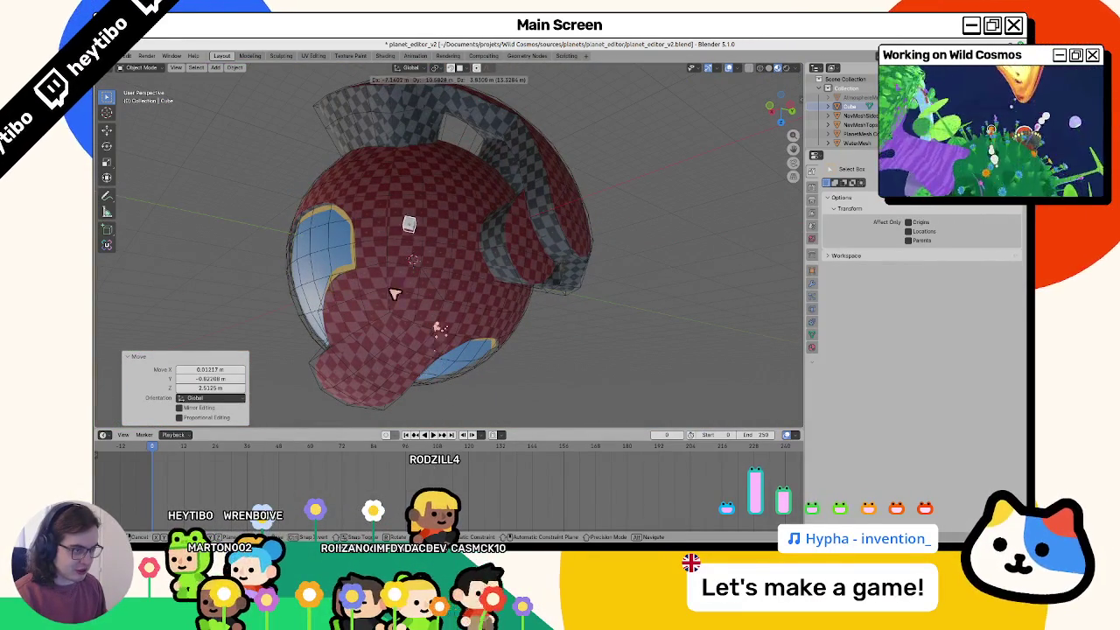
left_click(359, 278)
scroll(403, 306, "up", 2)
scroll(394, 297, "up", 3)
mouse_move(383, 286)
middle_mouse_down()
mouse_move(385, 294)
mouse_move(375, 253)
middle_mouse_up()
key("g")
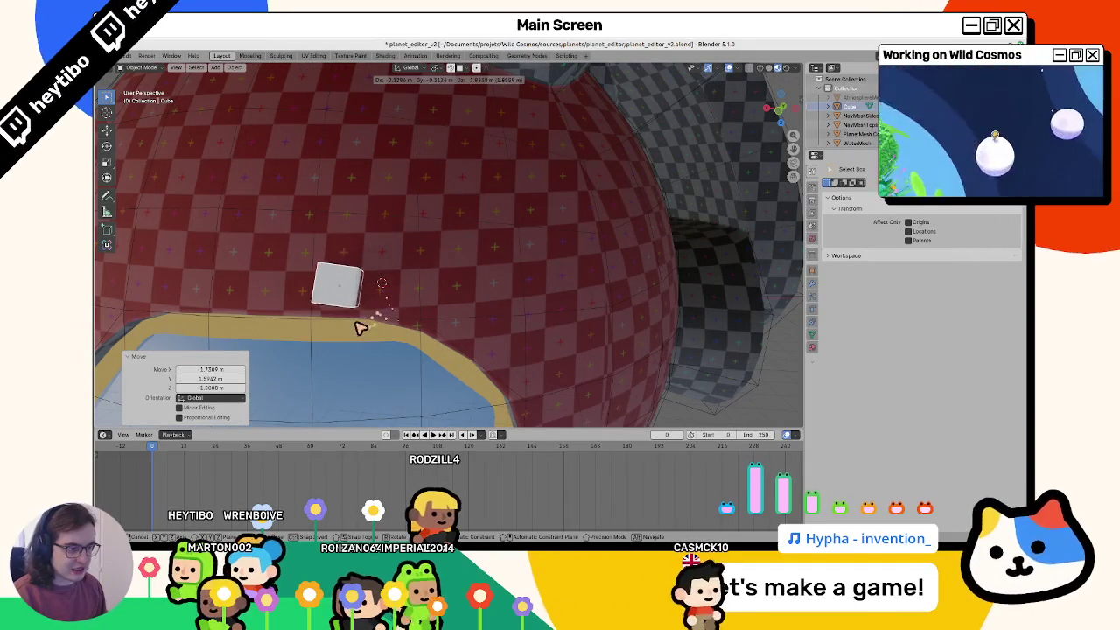
left_click(389, 280)
middle_click_drag(389, 280, 392, 247)
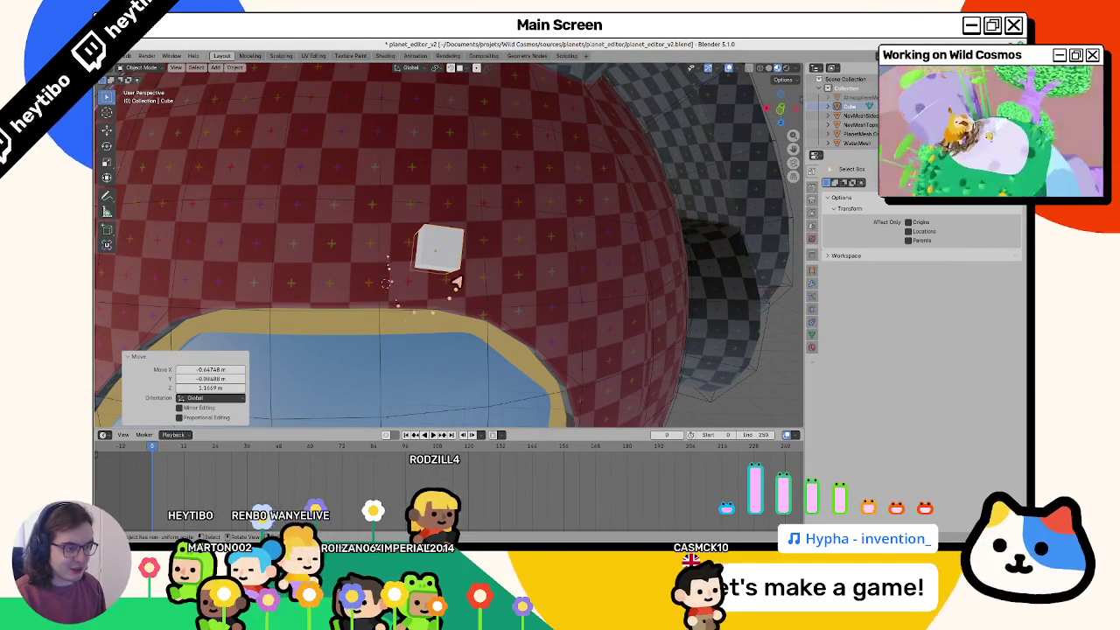
Step: Close planet_editor_v2 and discard its unsaved changes
middle_click_drag(457, 304, 697, 229)
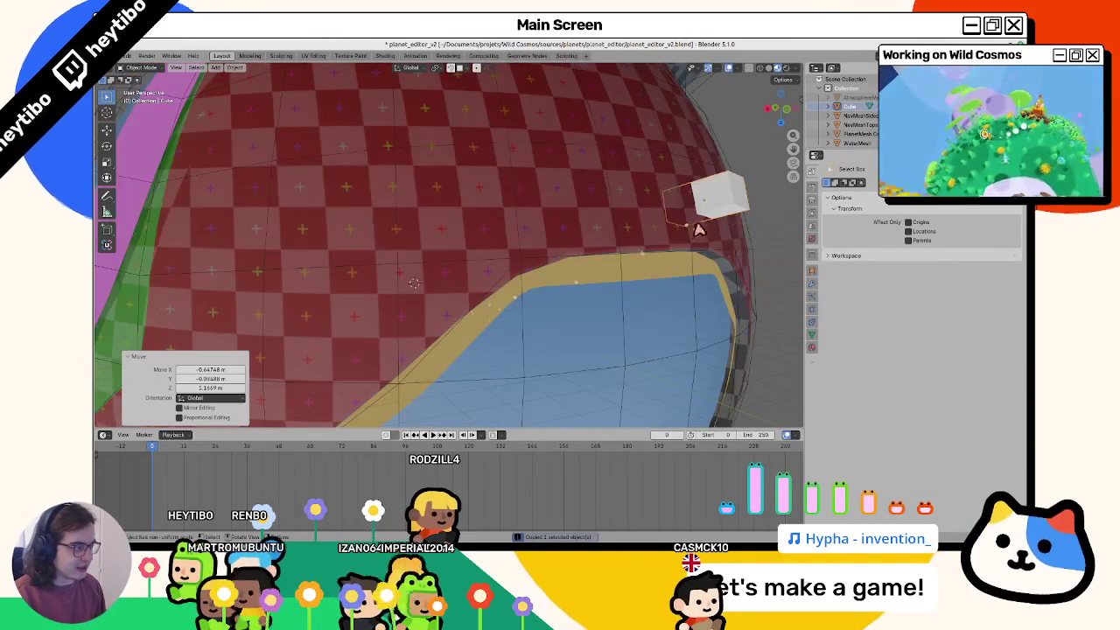
key("g")
key("Escape")
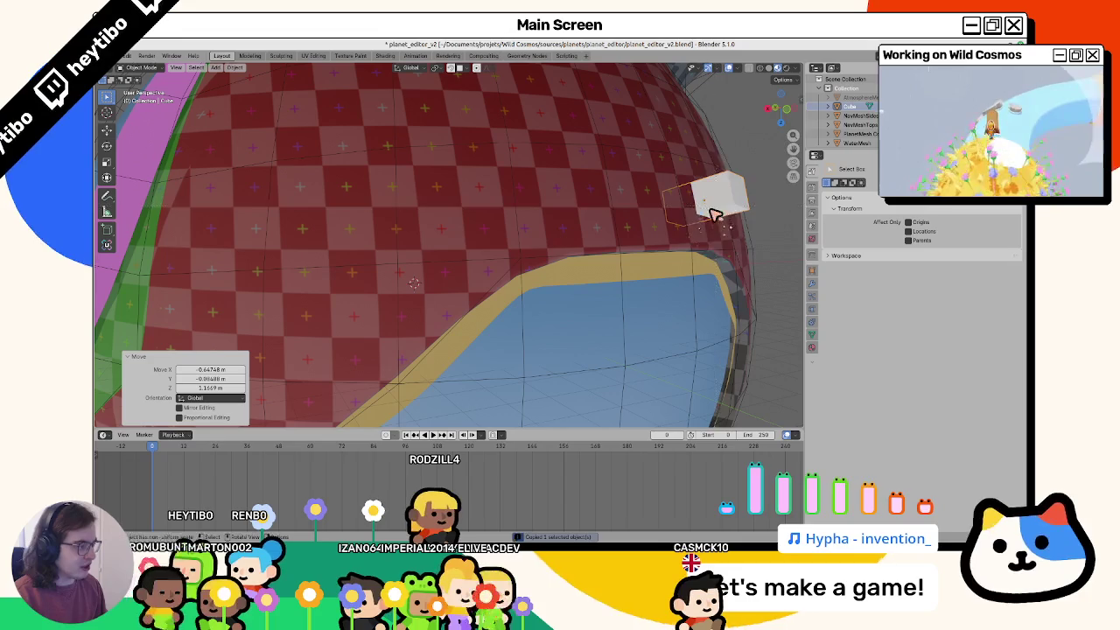
key("n")
key("n")
key("ctrl+q")
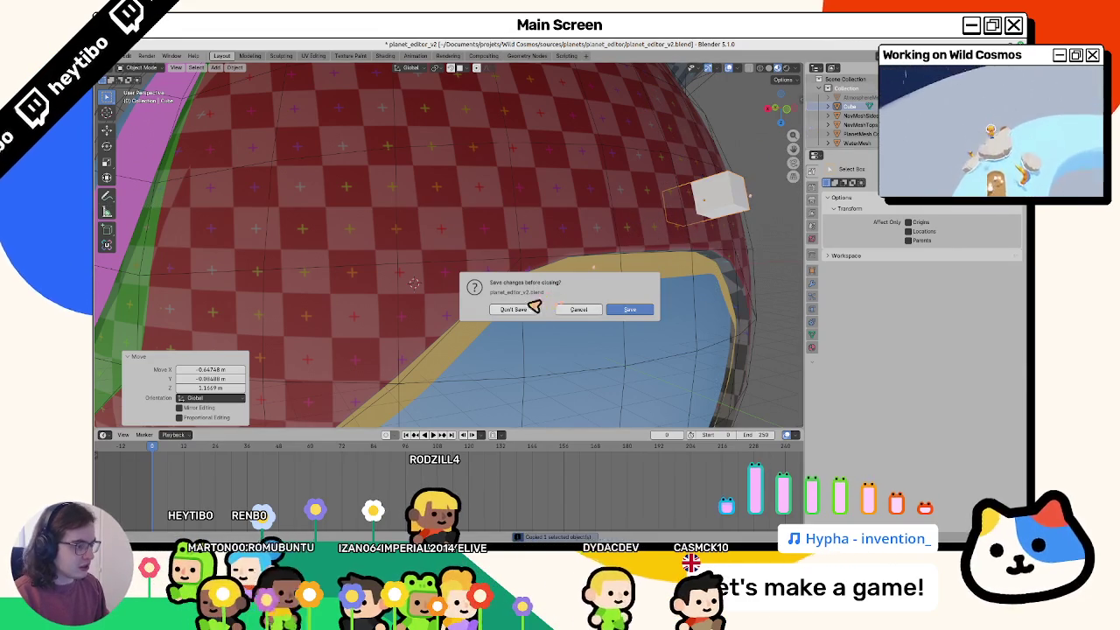
left_click(525, 310)
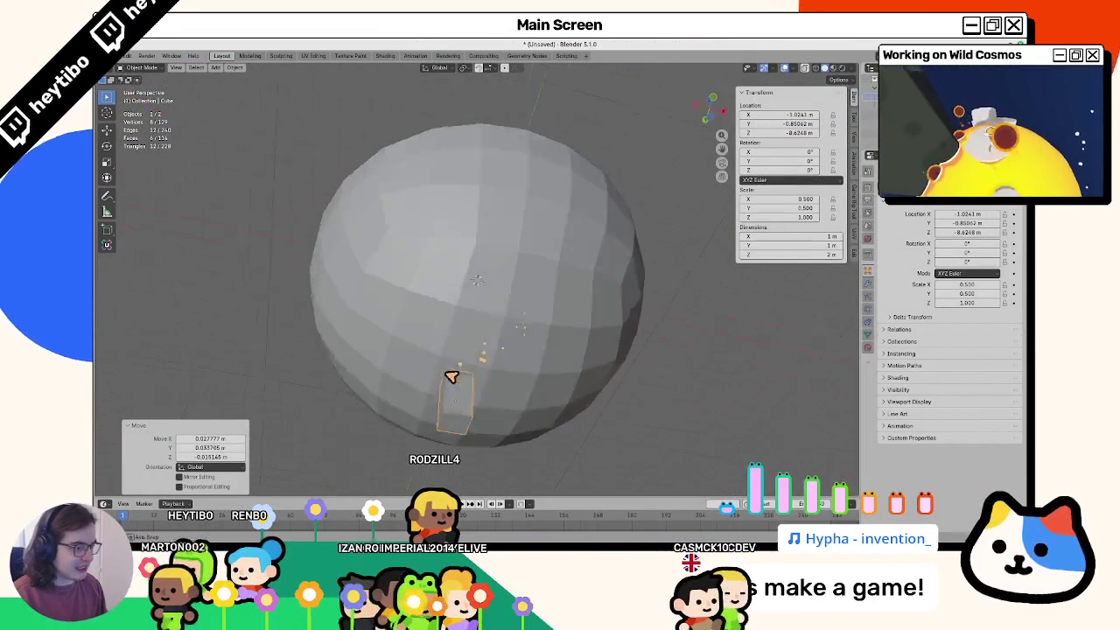
Step: Delete the hemisphere and add a Round Cube mesh in its place
middle_click_drag(467, 315, 482, 347)
left_click(482, 347)
scroll(480, 345, "down", 6)
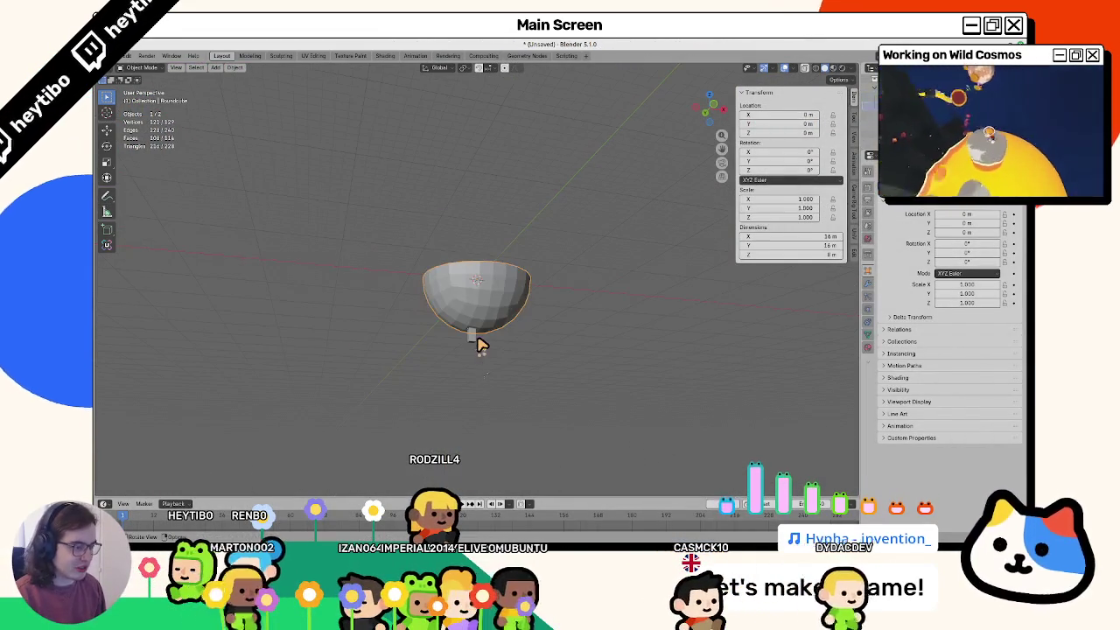
key("Delete")
key("shift+a")
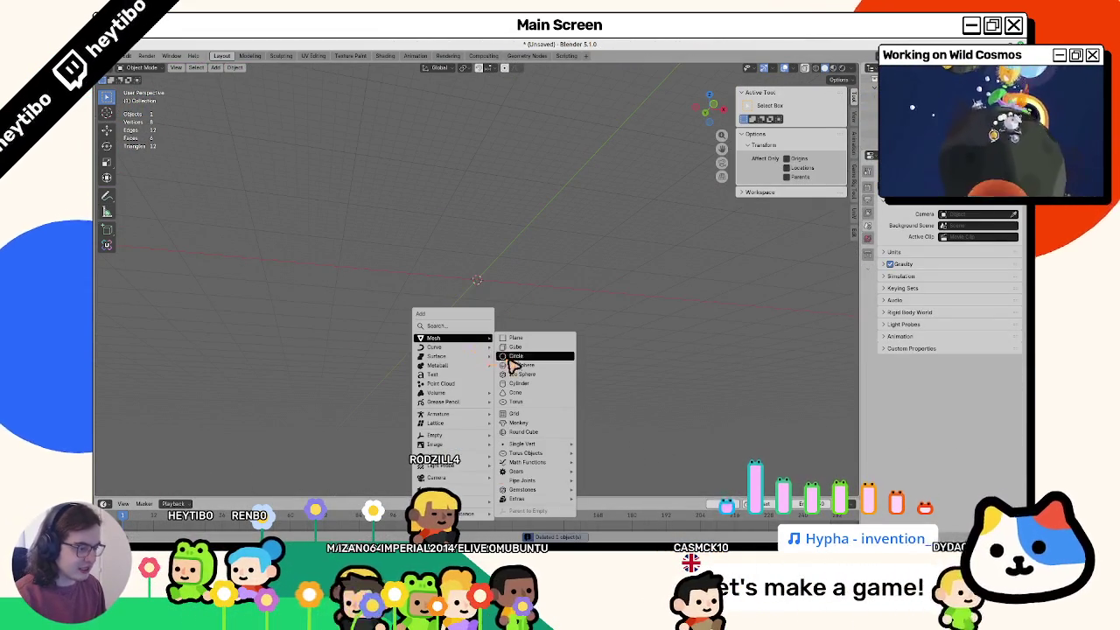
left_click(520, 432)
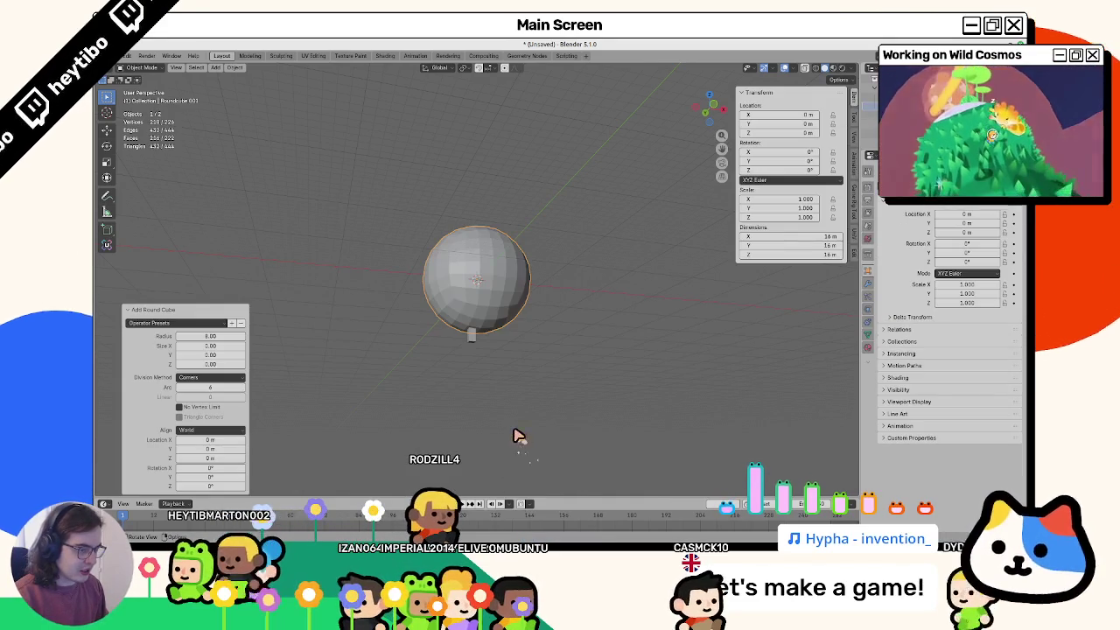
Step: Set the Round Cube's radius to 8 and lower its Arc divisions from 5 to 4
scroll(268, 355, "up", 2)
left_click(179, 336)
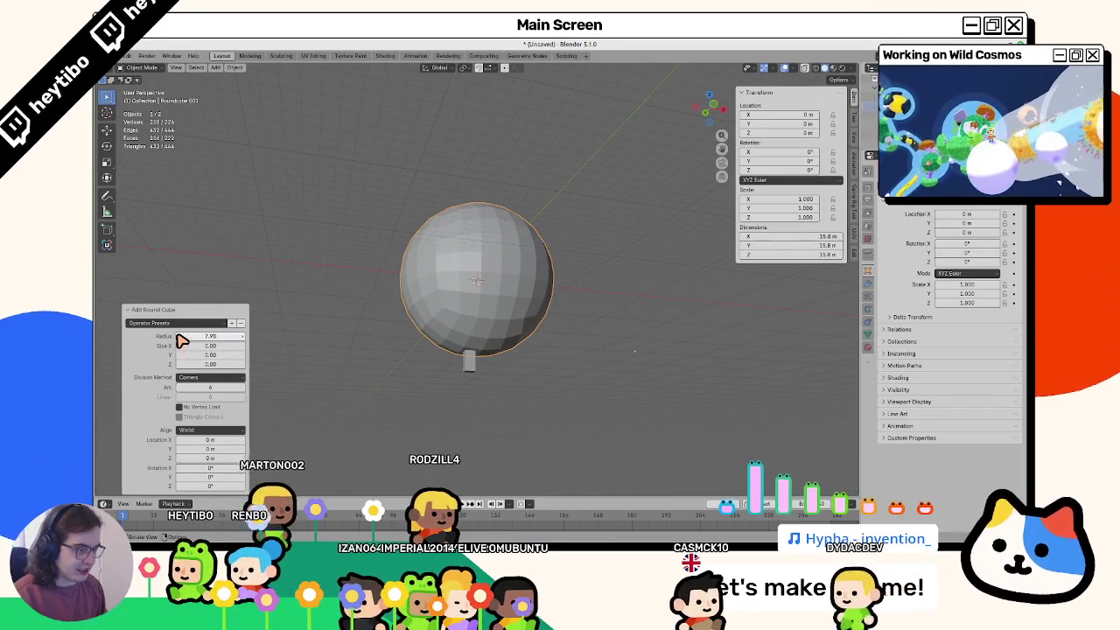
left_click(210, 337)
type("7")
key("Return")
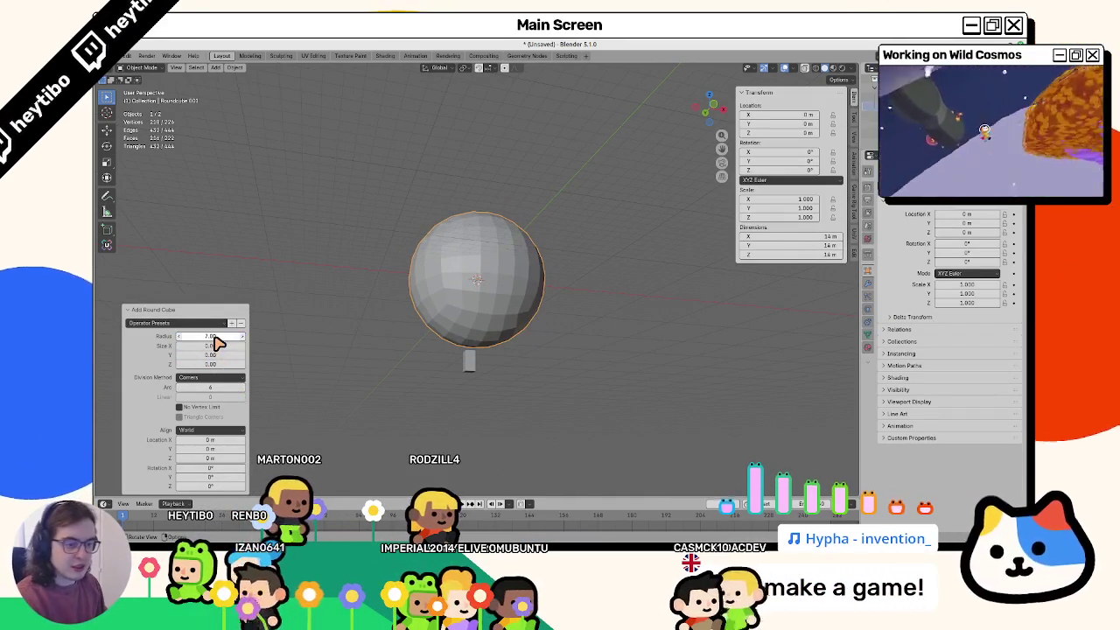
left_click(215, 337)
type("8")
key("Return")
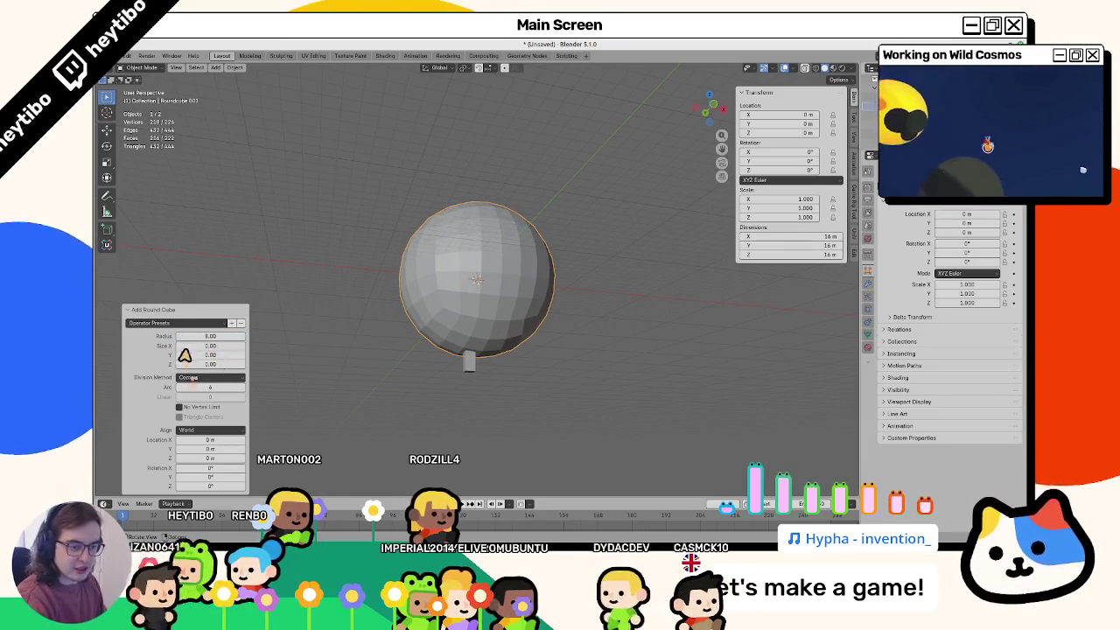
left_click(185, 390)
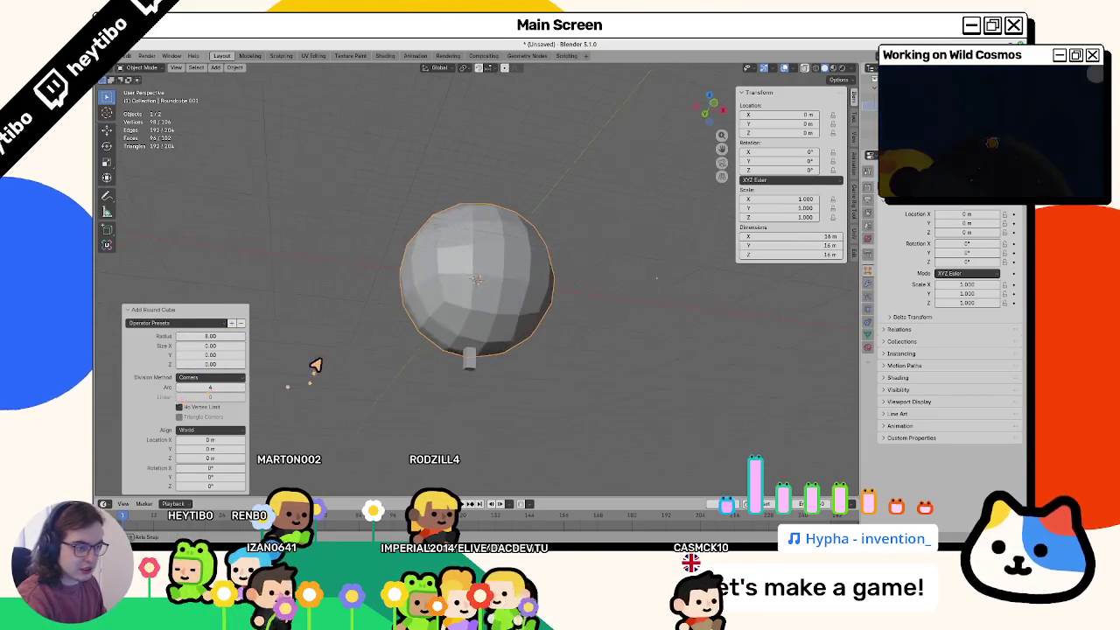
scroll(420, 343, "up", 1)
scroll(437, 375, "up", 2)
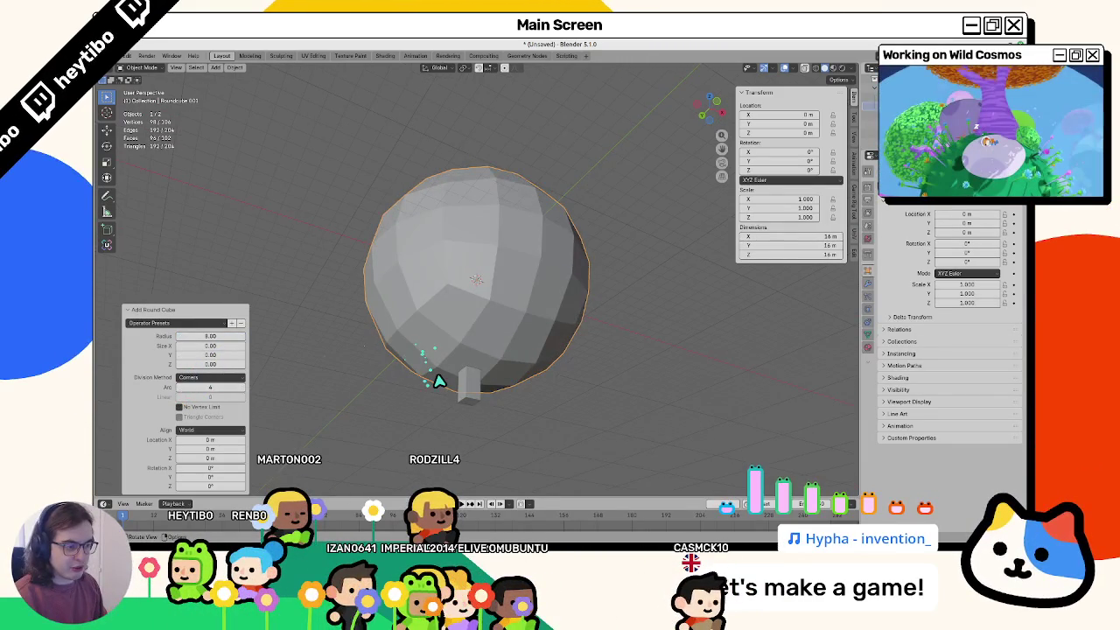
Step: Move the small cube below the sphere and turn on a face snapping target
left_click(461, 383)
key("g")
left_click(468, 335)
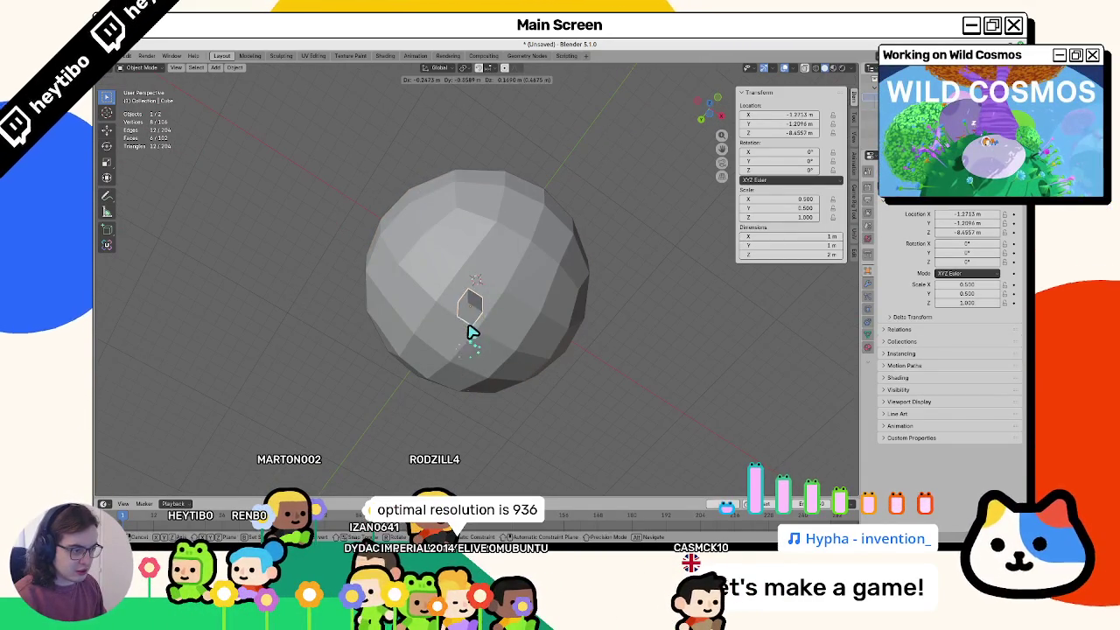
left_click(457, 367)
middle_click_drag(457, 367, 448, 385)
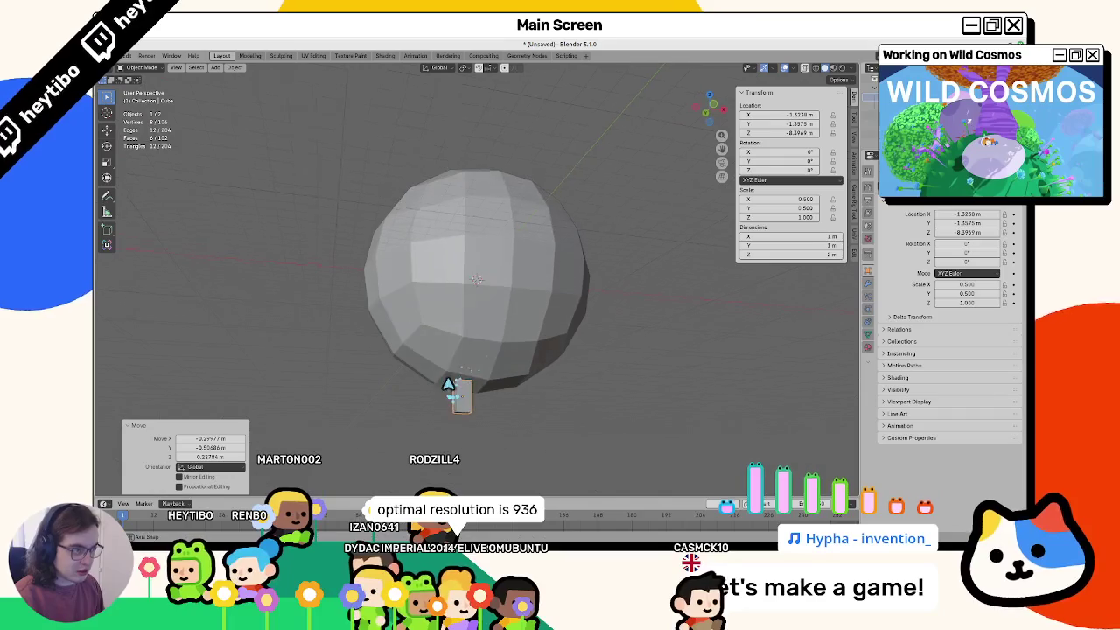
left_click(492, 76)
left_click(477, 212)
key("g")
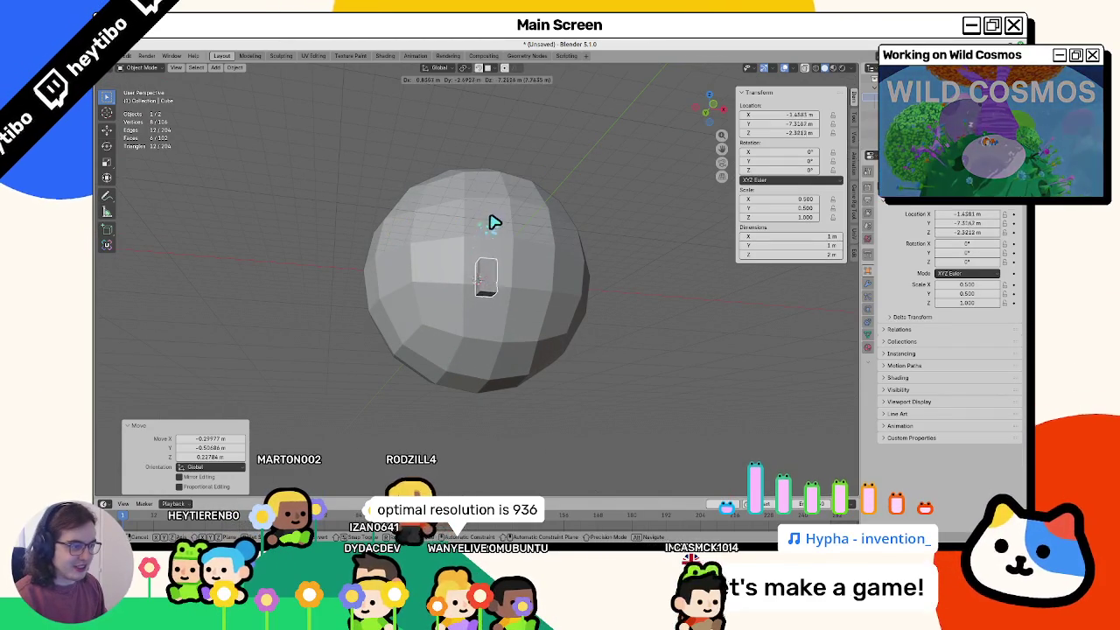
key("Escape")
Step: Enable Align Rotation to Target and snap the cube onto the sphere's surface
left_click(488, 67)
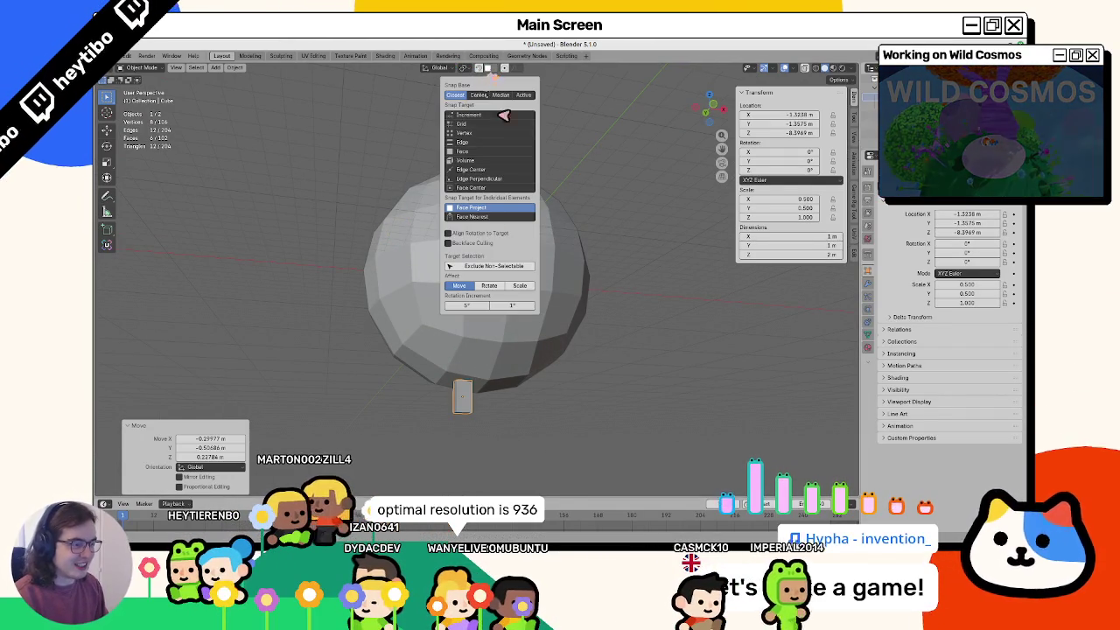
left_click(484, 234)
key("g")
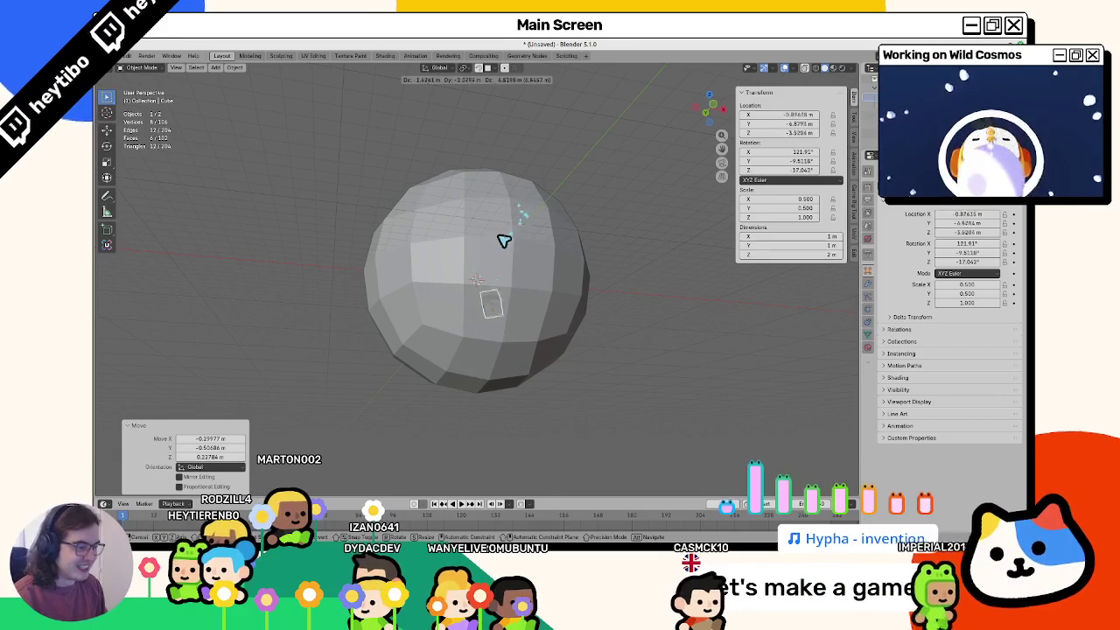
scroll(507, 232, "up", 1)
middle_click_drag(507, 222, 510, 280)
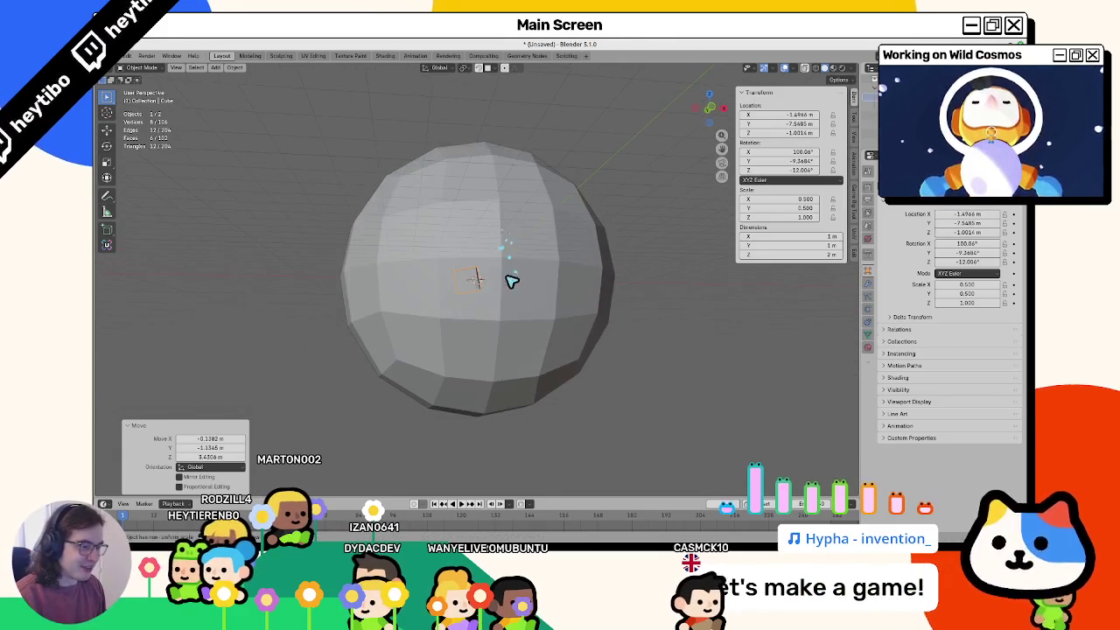
left_click(478, 315)
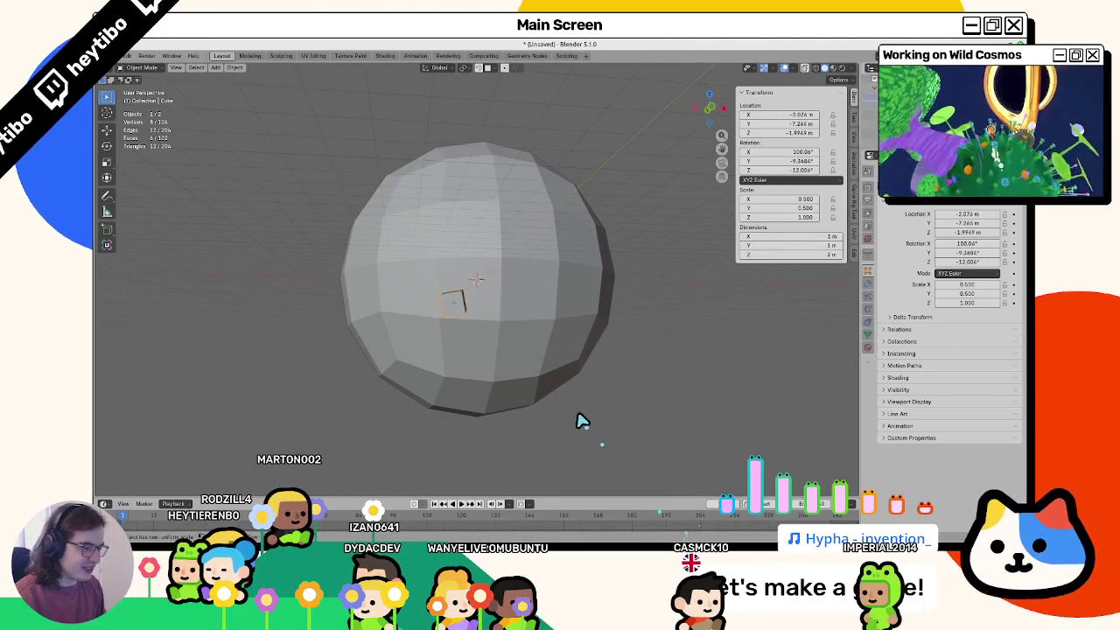
Step: Delete the small test cube from the sphere
middle_click_drag(493, 388, 475, 342)
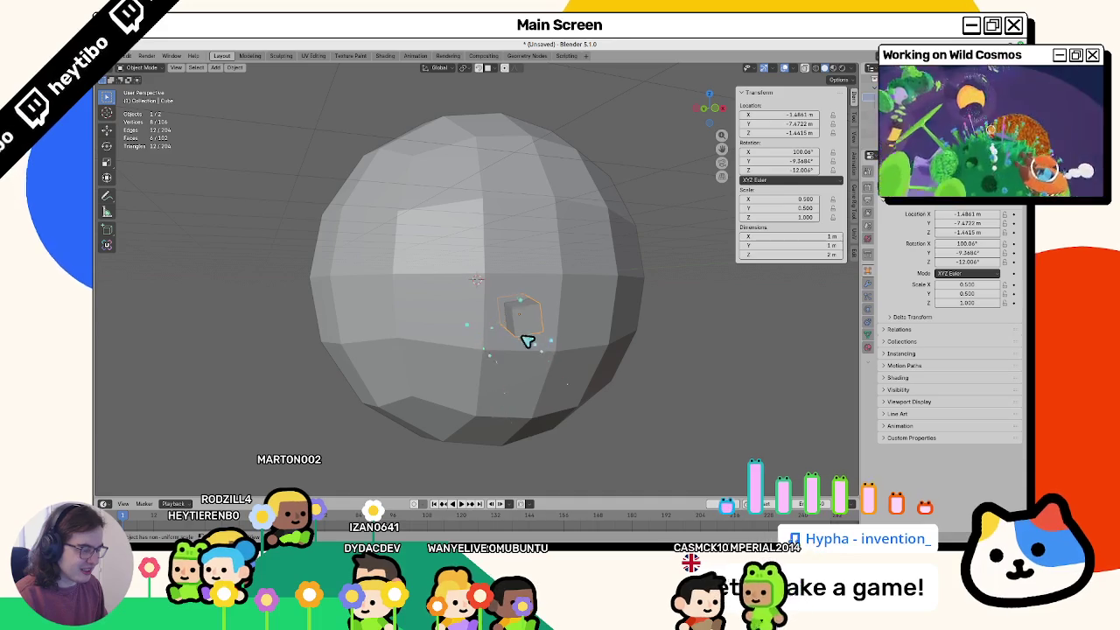
scroll(506, 319, "down", 5)
key("Delete")
left_click(469, 312)
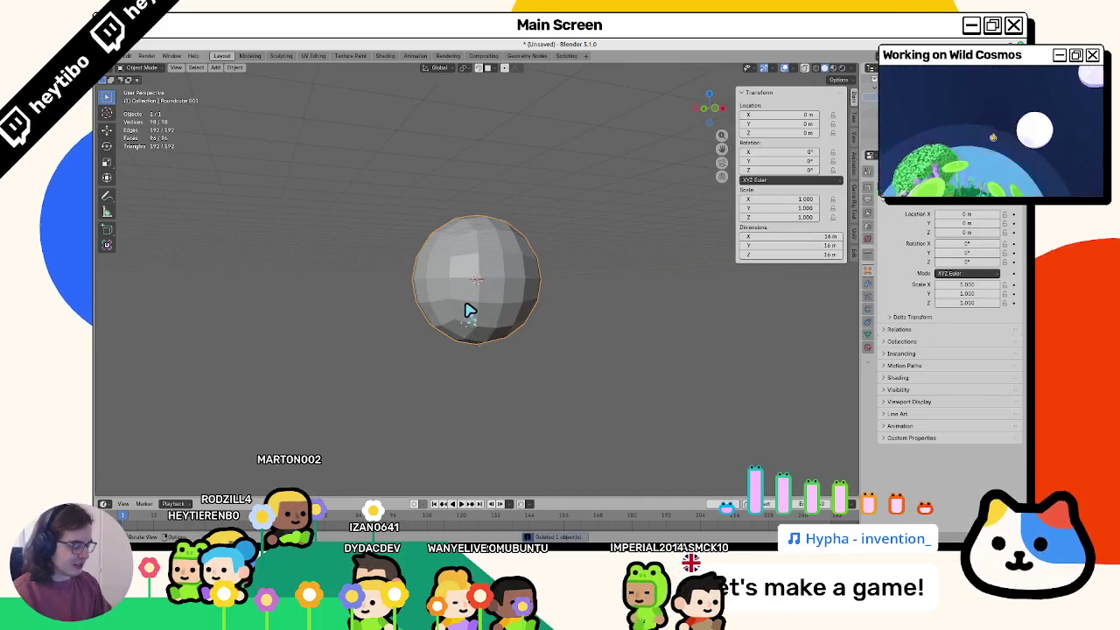
Step: Replace the sphere with a new rounded sphere with Arc set to 5
key("Delete")
key("shift+a")
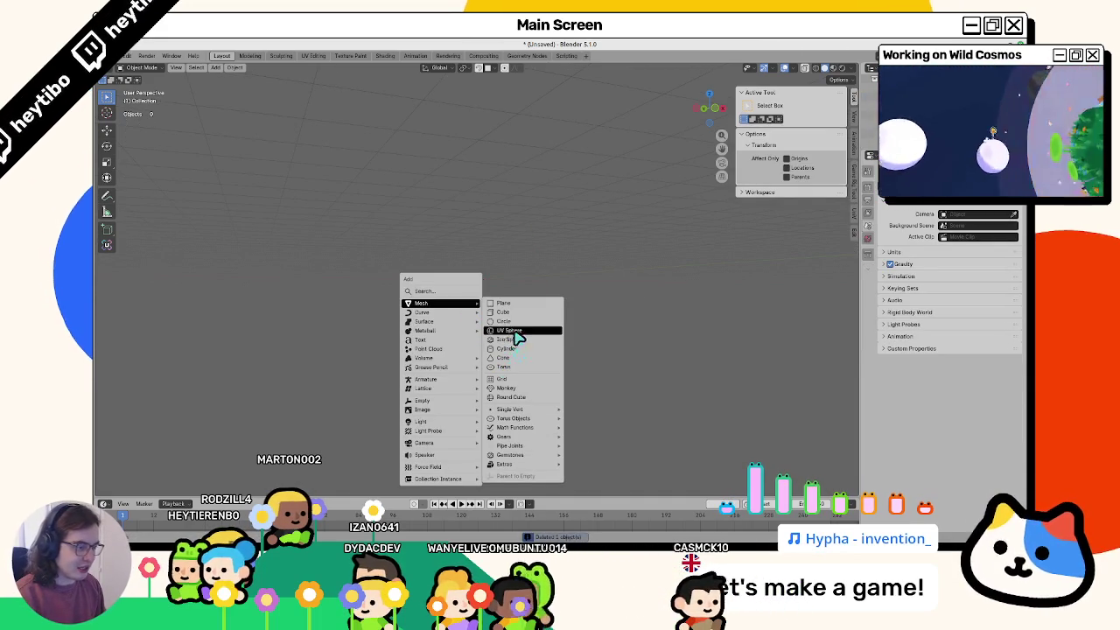
left_click(505, 397)
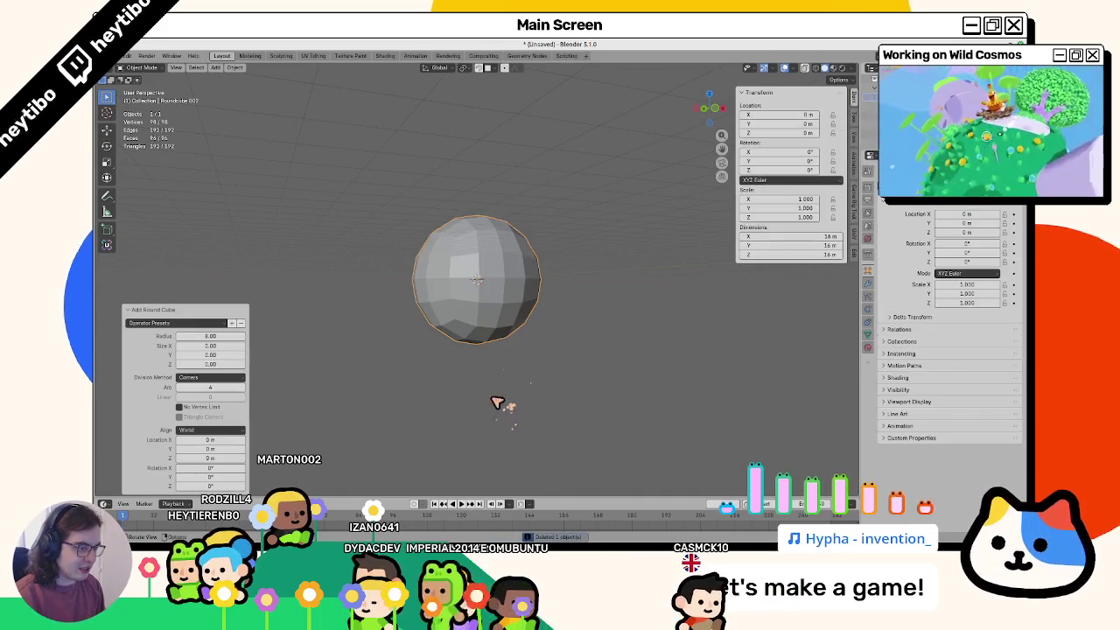
left_click(242, 388)
scroll(368, 330, "up", 2)
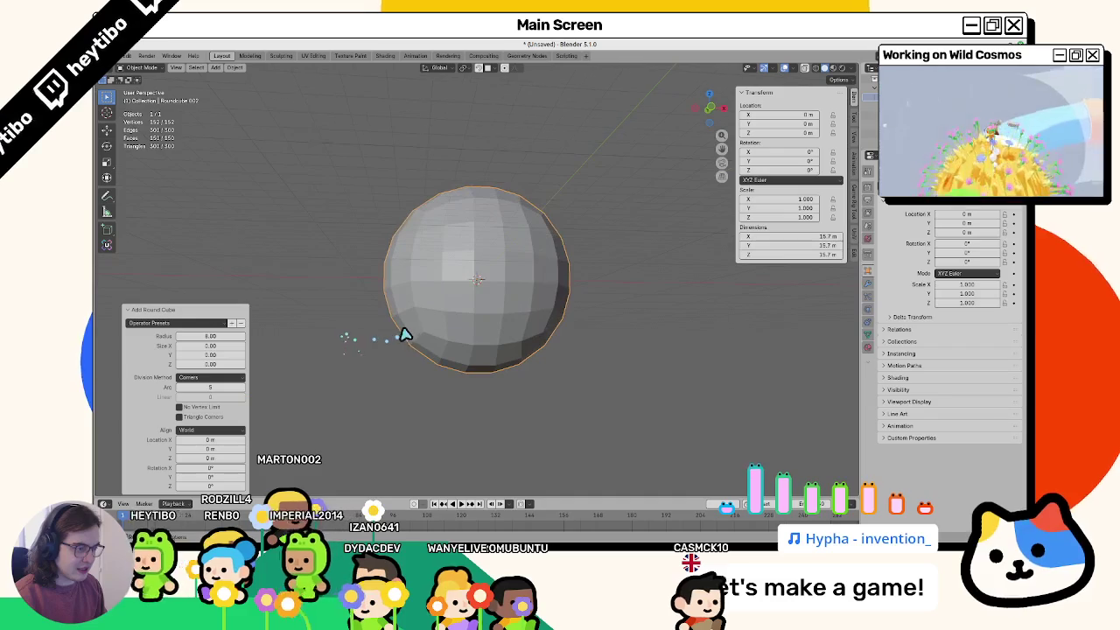
Step: Add a cube scaled 0.5 in X and Y and place it inside the sphere
key("shift+a")
left_click(500, 334)
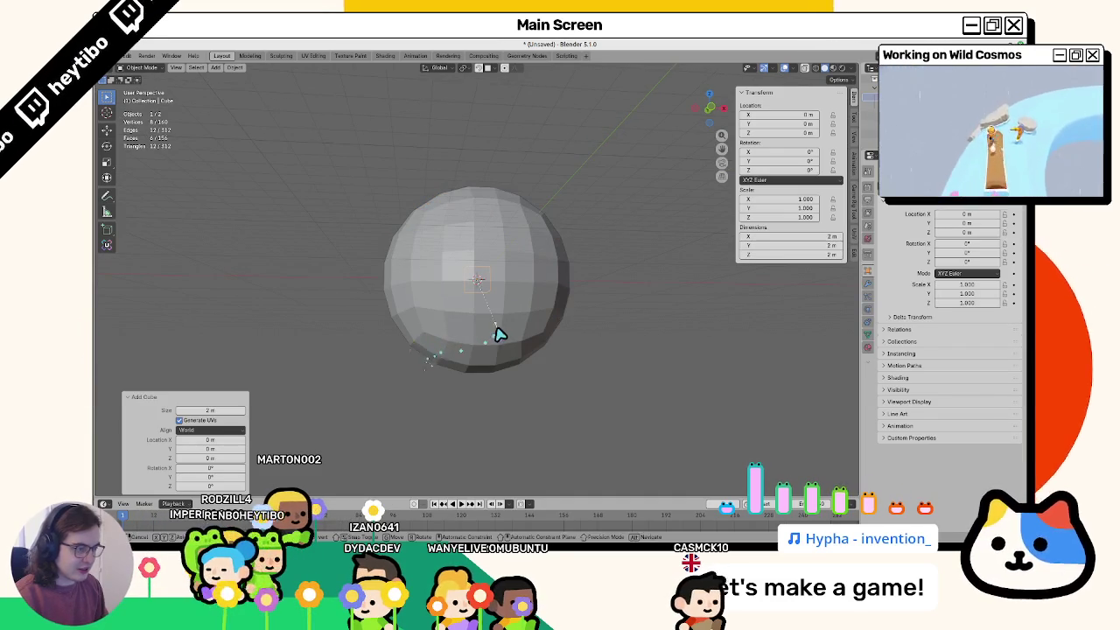
key("s")
key("shift+z")
type("0.5")
key("Return")
key("g")
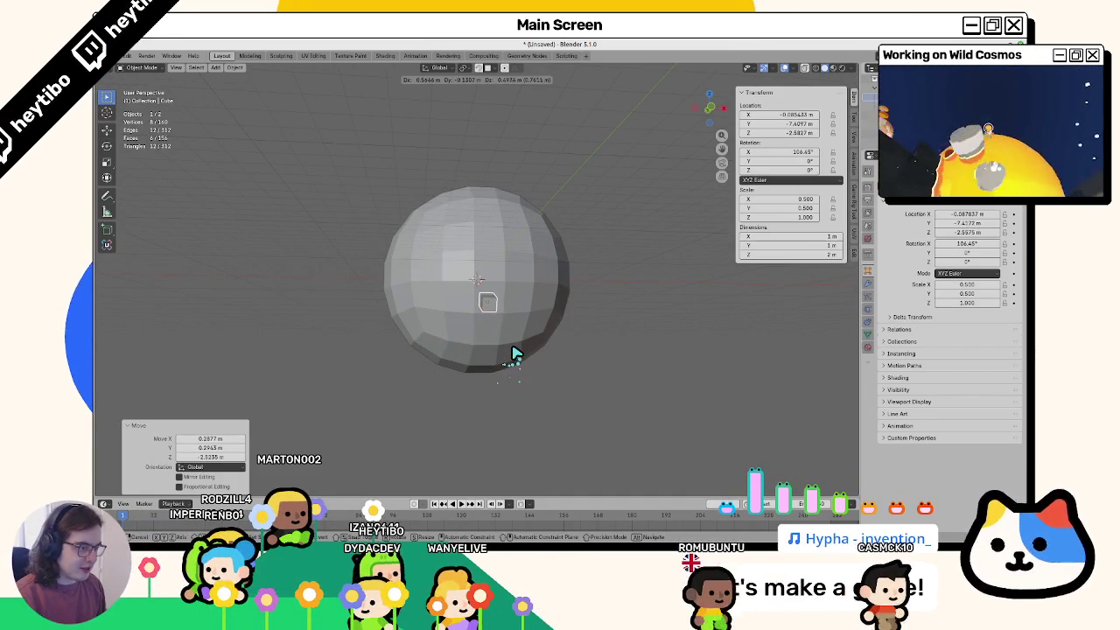
left_click(501, 335)
Step: Delete the old sphere and add a denser rounded sphere with Arc 6
left_click(522, 364)
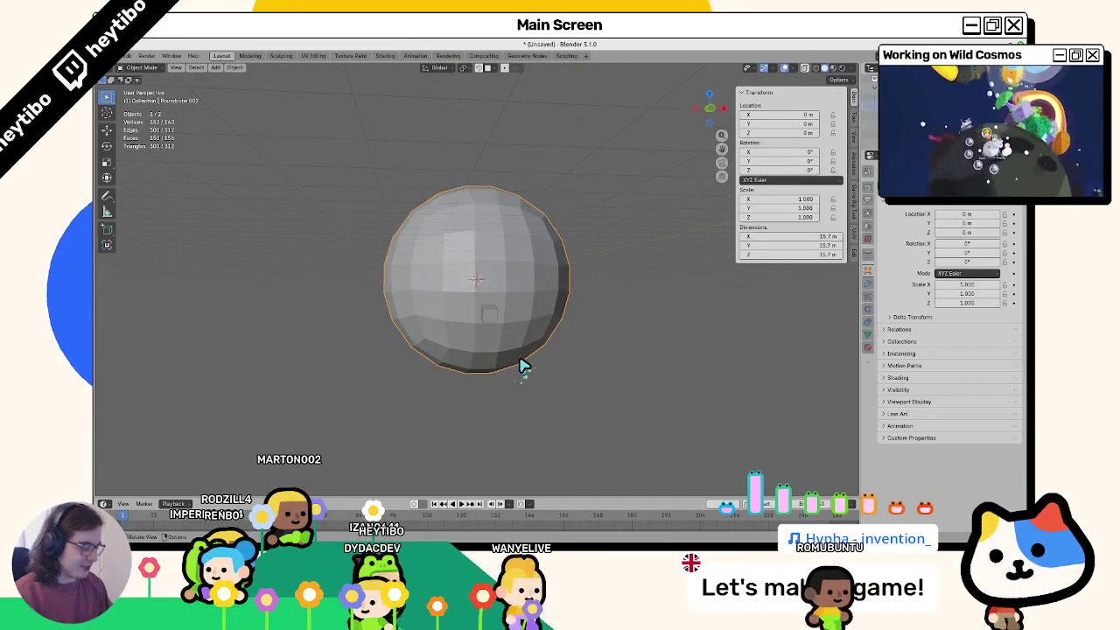
key("Delete")
key("shift+a")
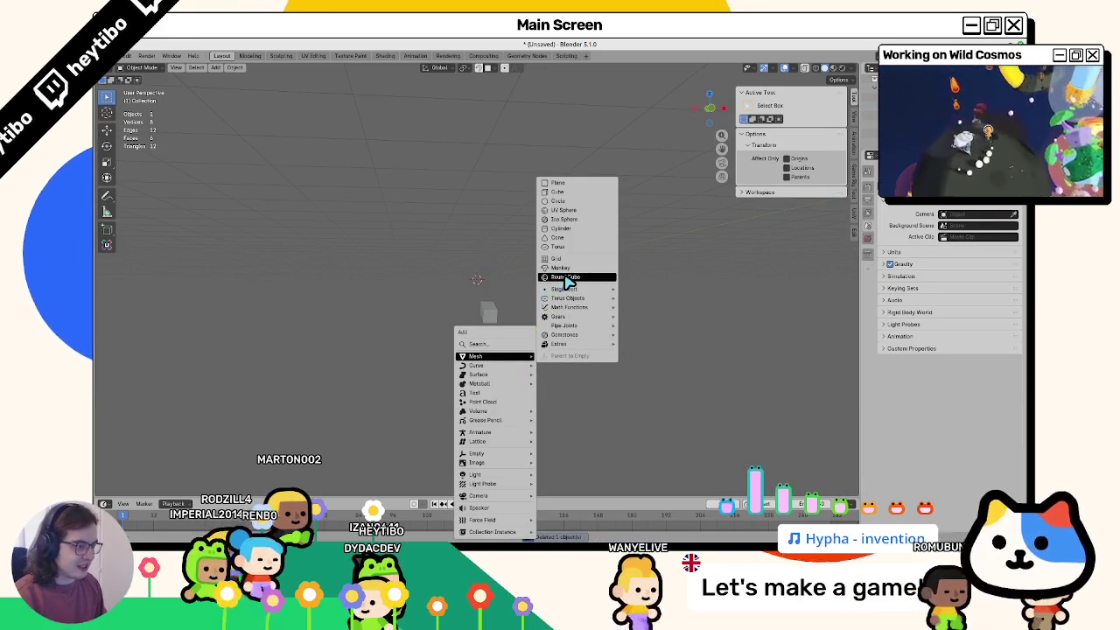
left_click(565, 277)
left_click(243, 387)
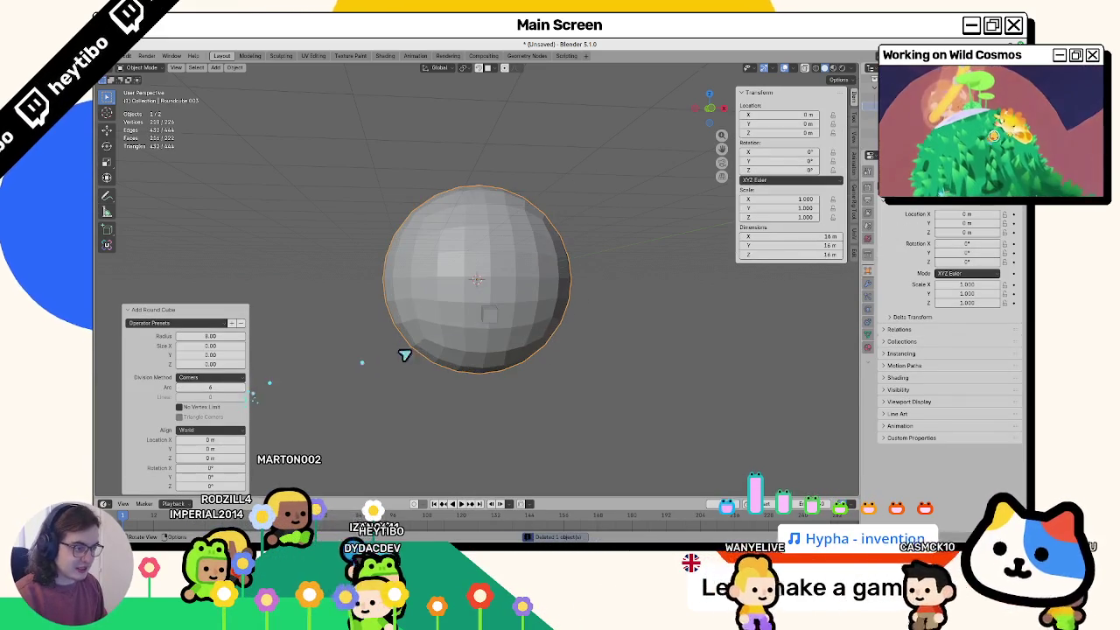
Step: Move the small cube up and right against the new sphere's surface
left_click(489, 317)
key("g")
left_click(480, 338)
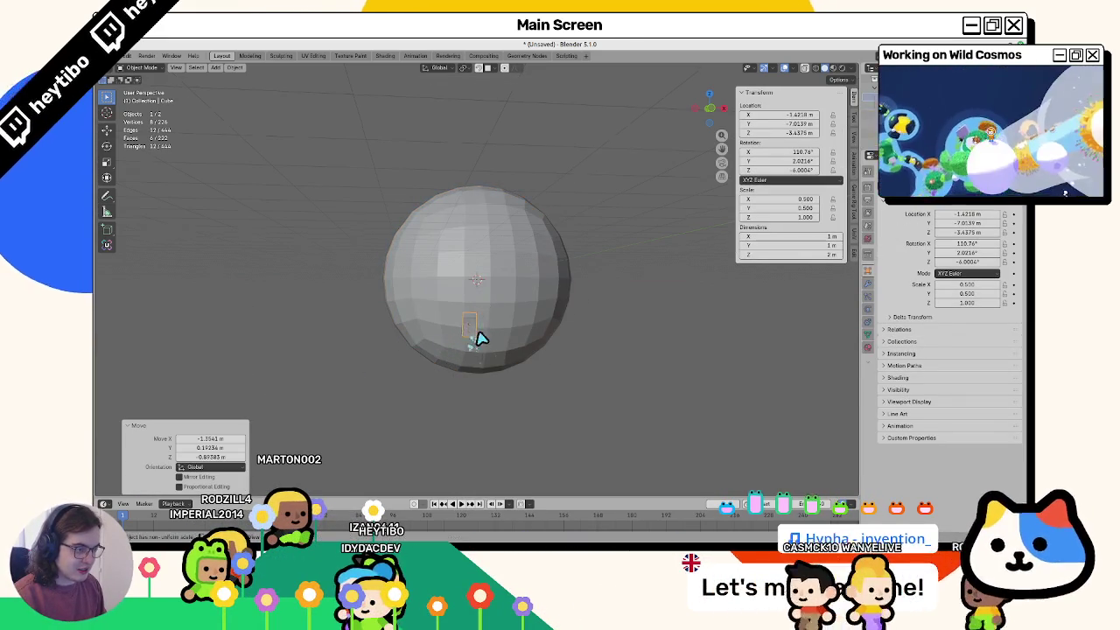
scroll(485, 328, "up", 2)
left_click(495, 318)
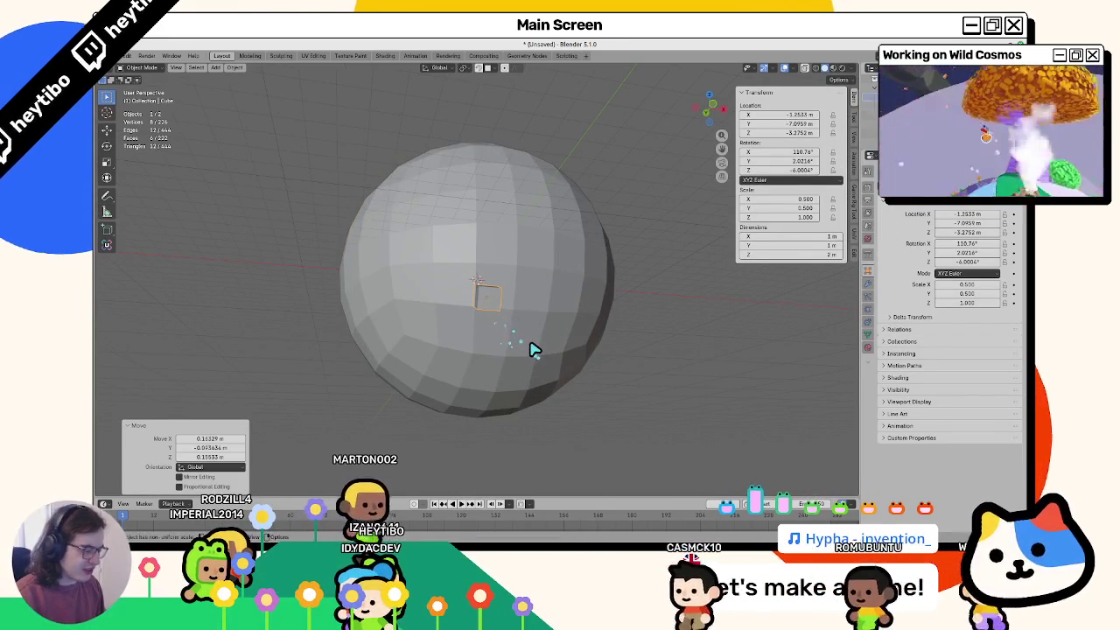
key("super")
type("ble")
key("Escape")
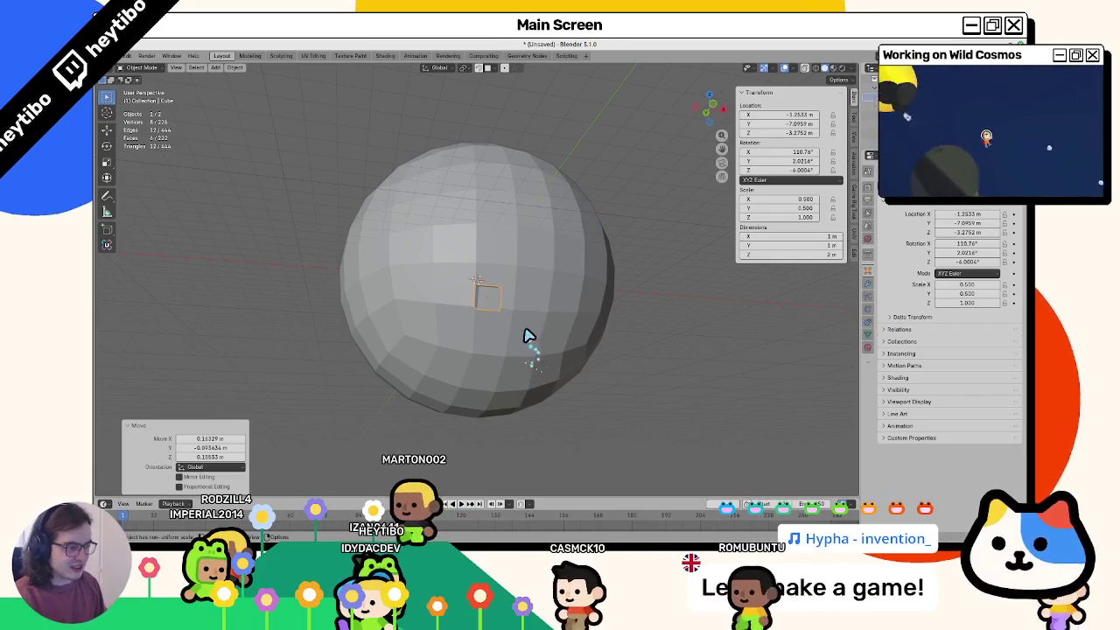
mouse_move(525, 338)
middle_mouse_down()
mouse_move(495, 344)
mouse_move(519, 335)
middle_mouse_up()
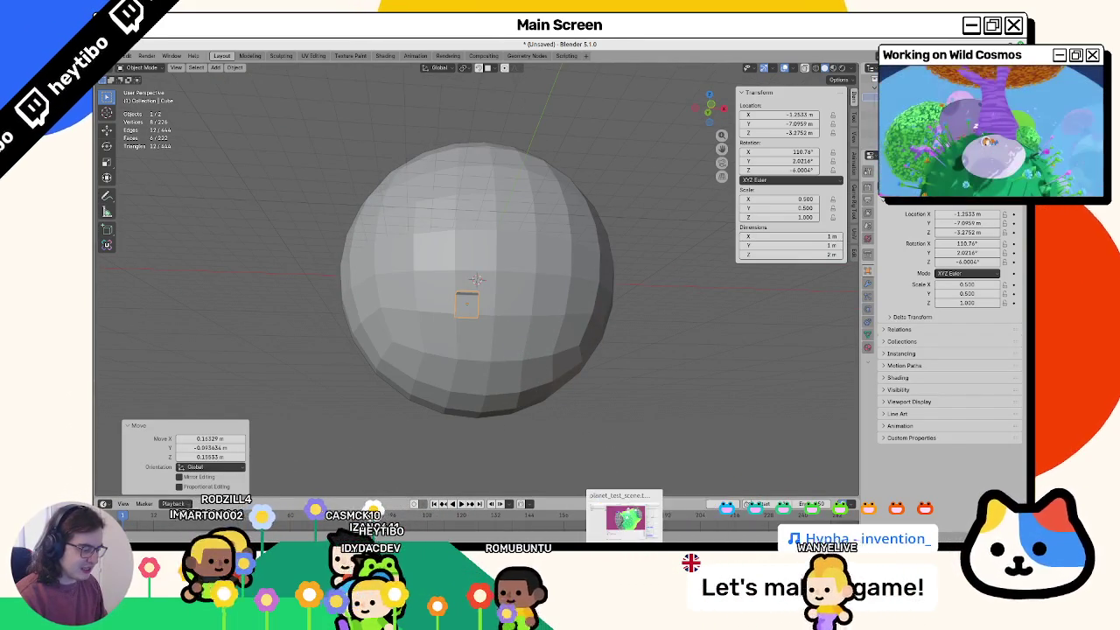
left_click(628, 522)
Step: Test-run Wild Cosmos in Godot, walking the player across the checkered planet, then return to Blender
key("F5")
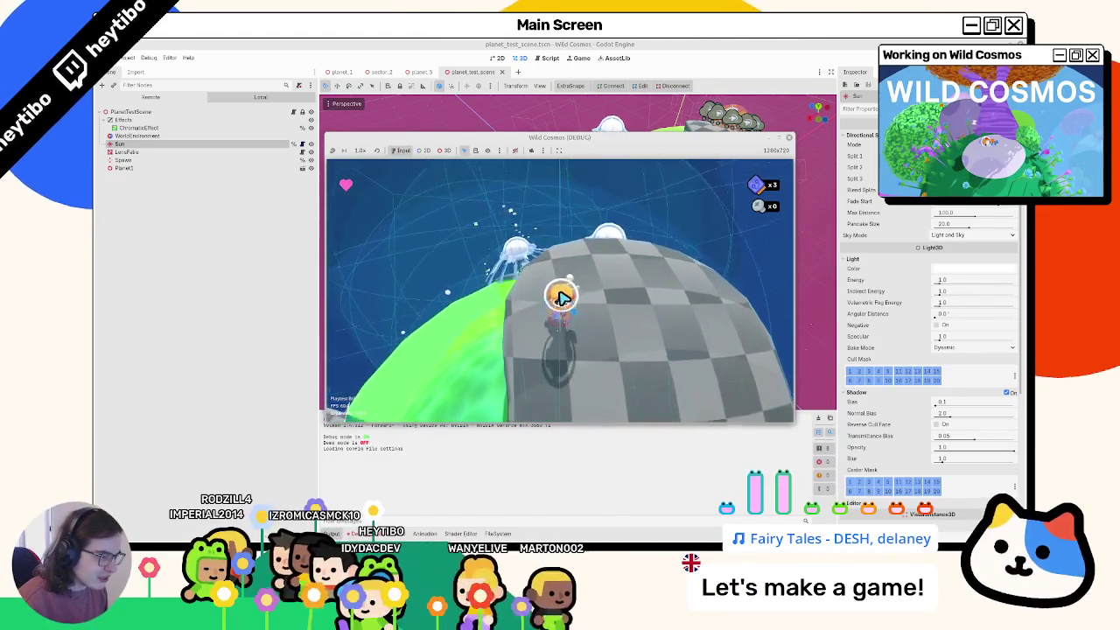
key("w")
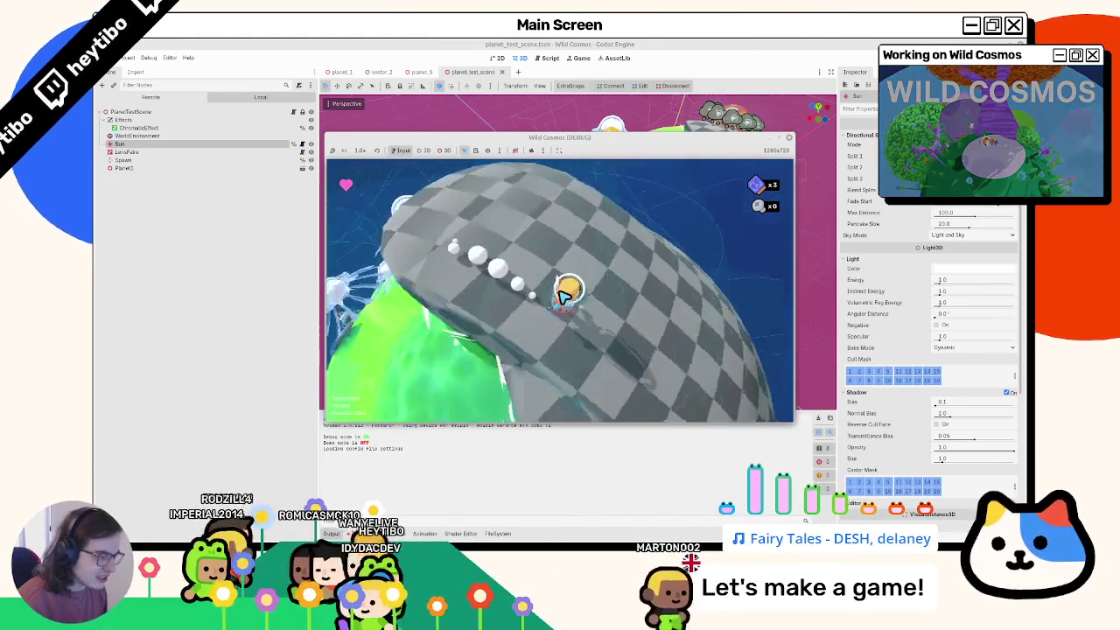
key("w")
key("w")
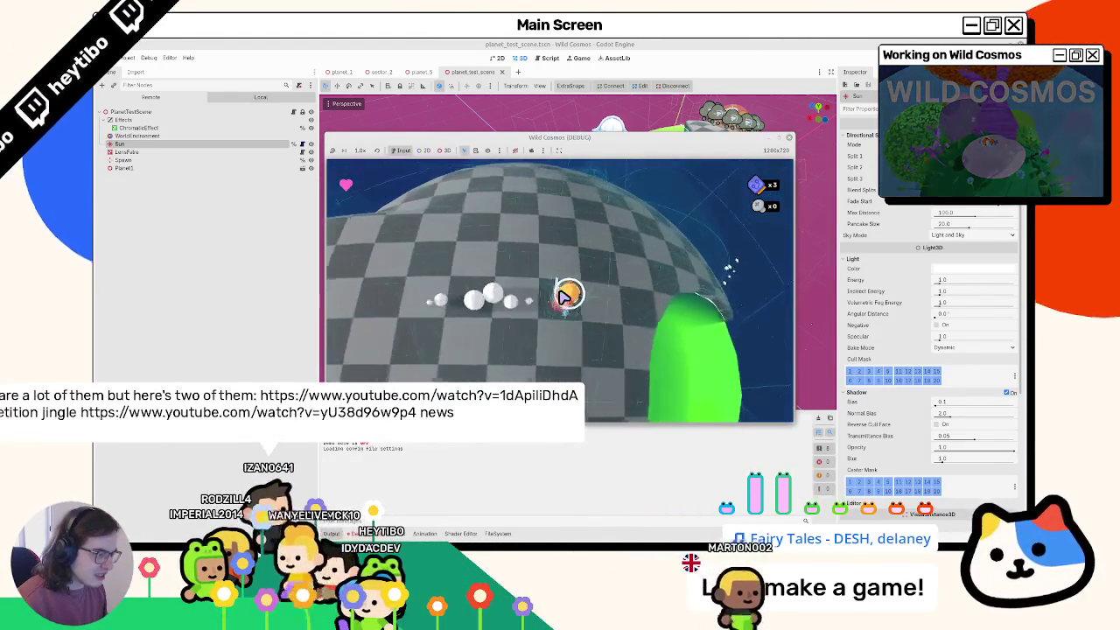
key("w")
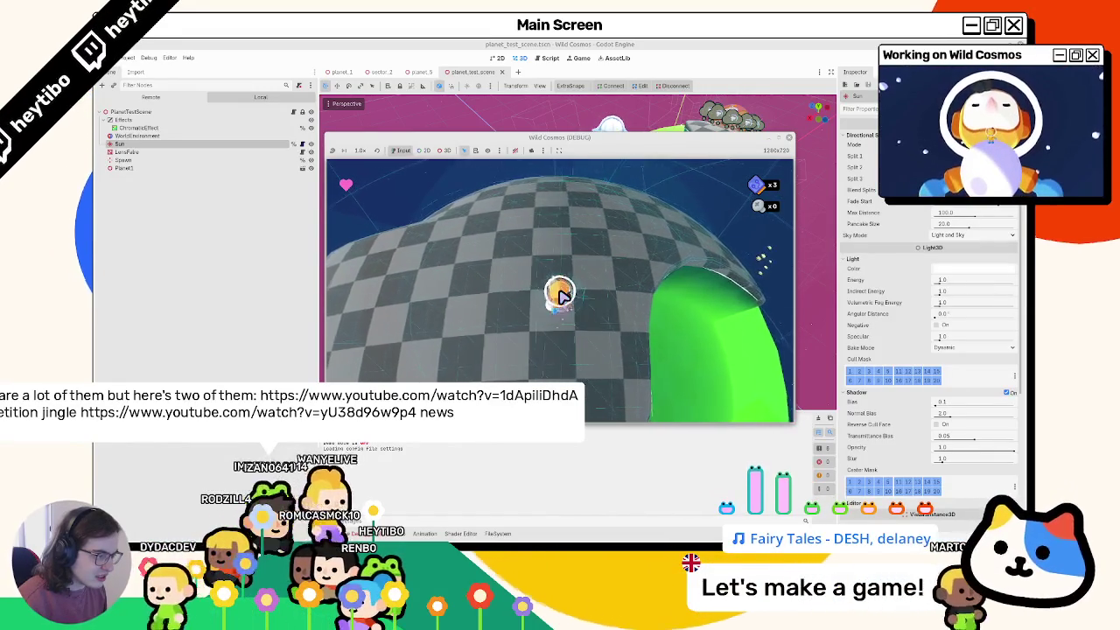
key("F8")
key("alt+Tab")
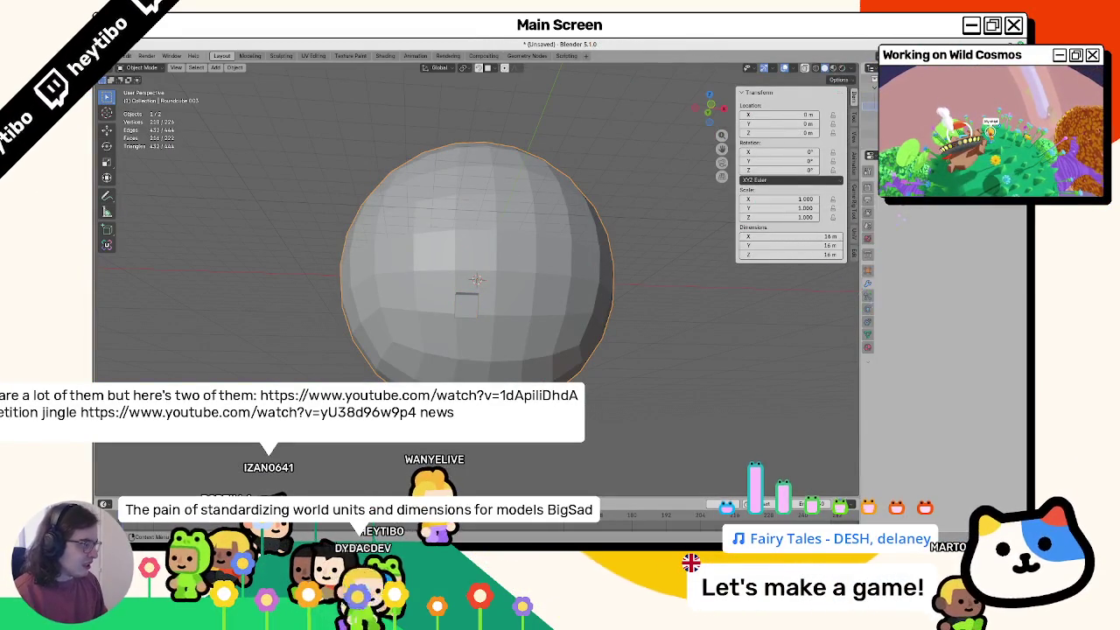
Step: Give the sphere a Subdivision Surface modifier and move the small cube lower on it
left_click(879, 161)
left_click(958, 351)
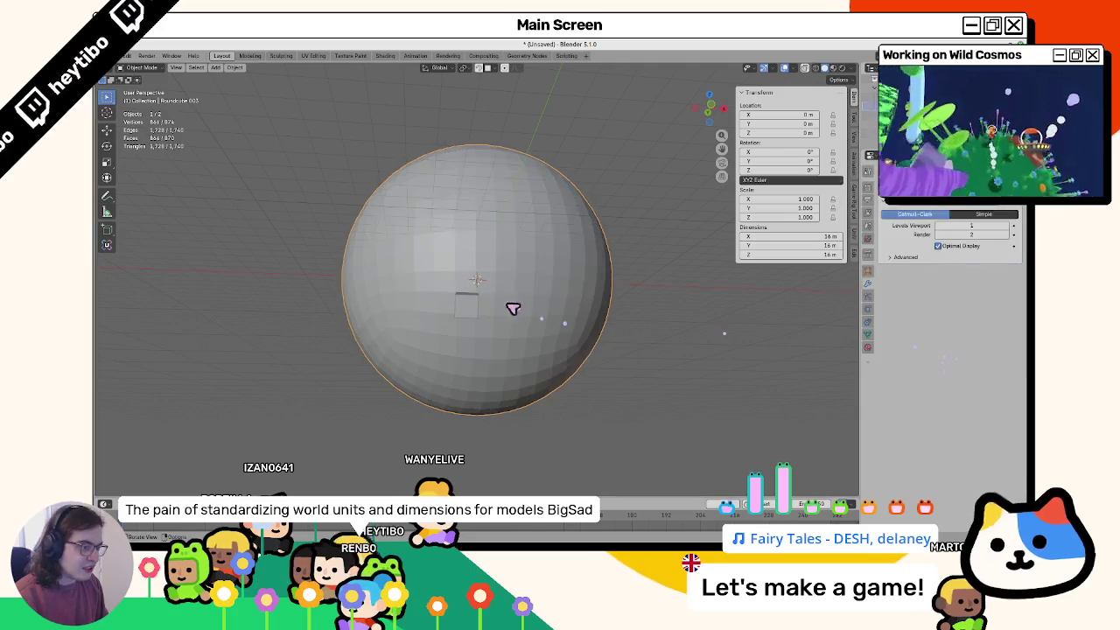
left_click(479, 314)
left_click(492, 293)
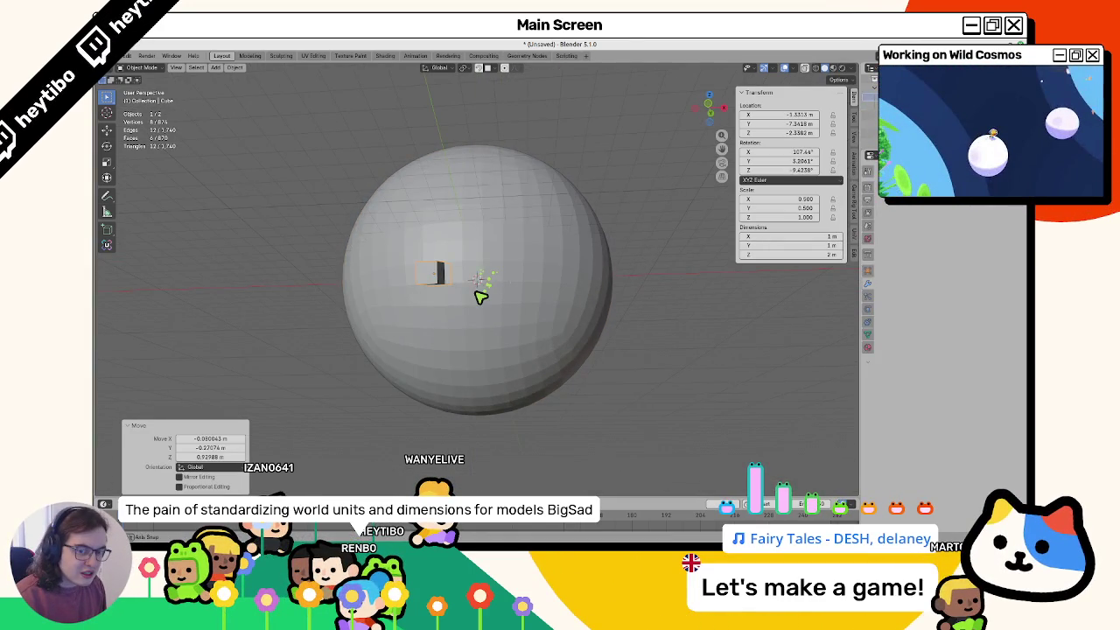
key("g")
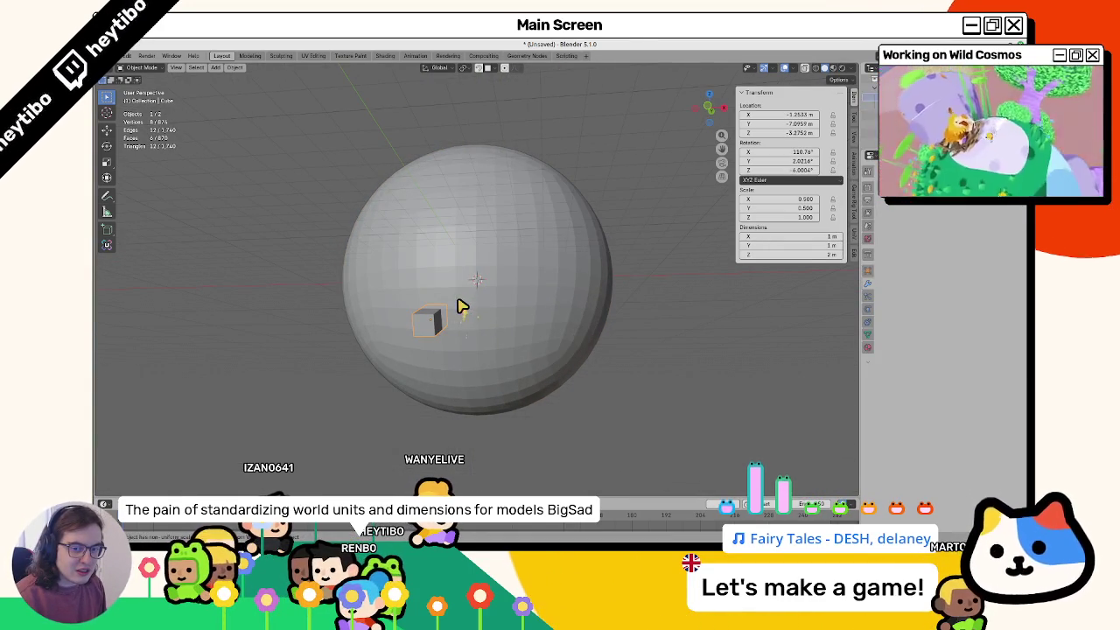
Step: Replace the sphere with a new Round Cube sphere with Arc lowered to 5
left_click(462, 307)
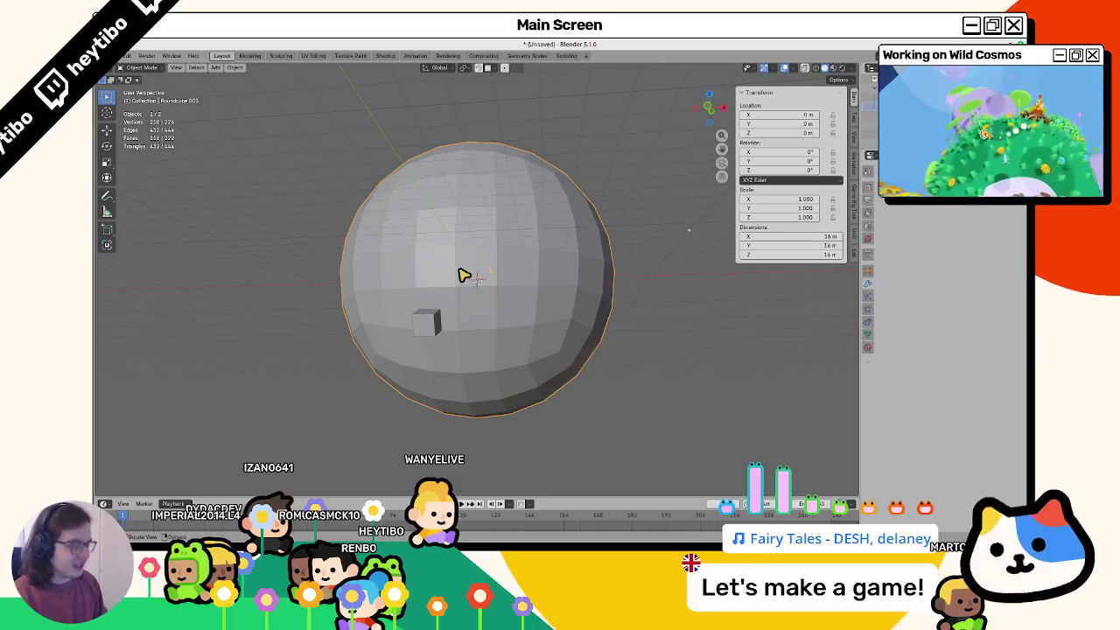
key("Delete")
key("shift+a")
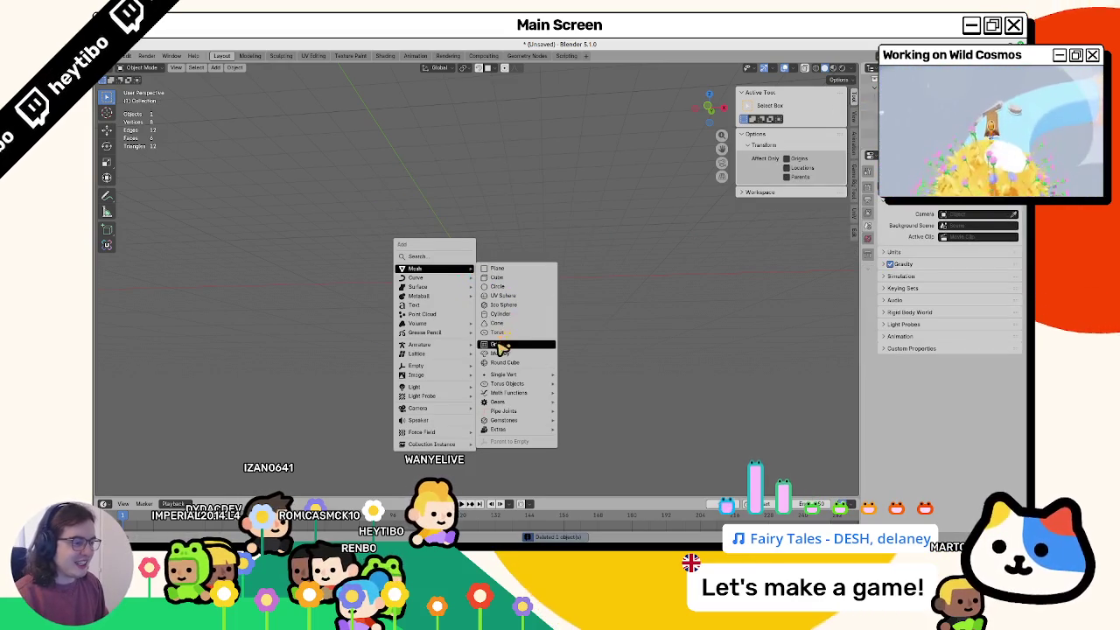
left_click(505, 364)
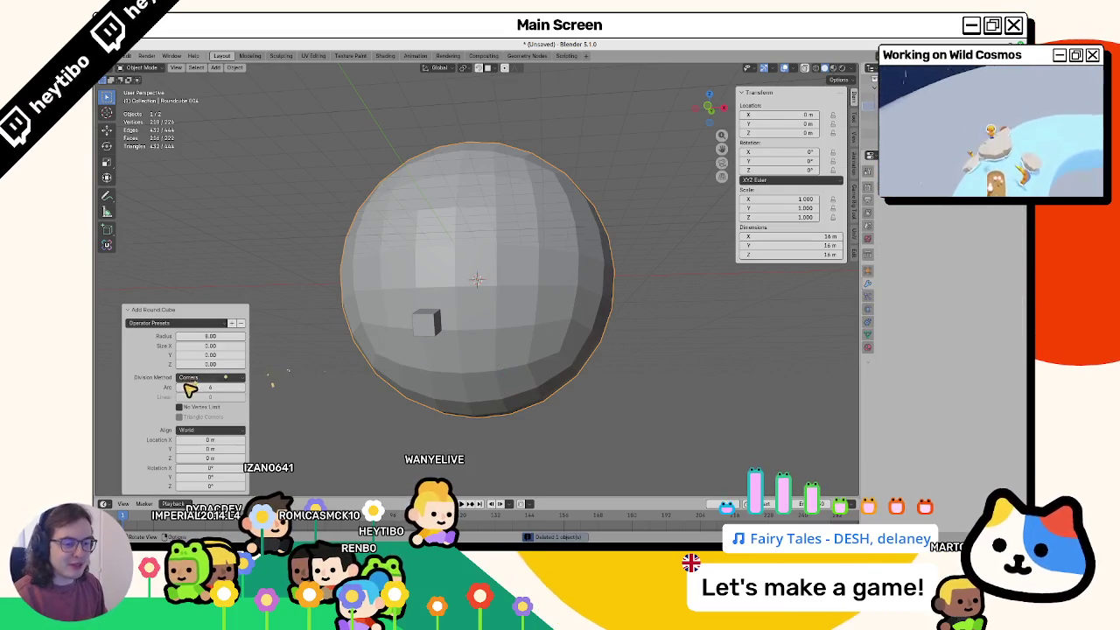
left_click_drag(190, 389, 300, 367)
left_click(425, 325)
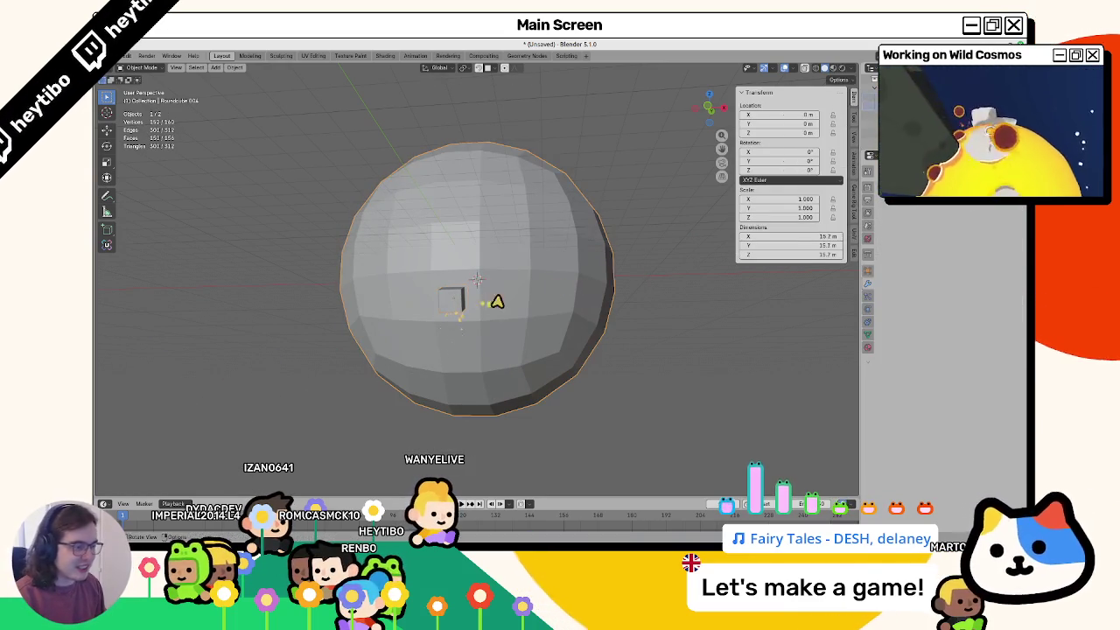
Step: Try moving the small cube, undo it, then delete both the sphere and the cube
key("shift+a")
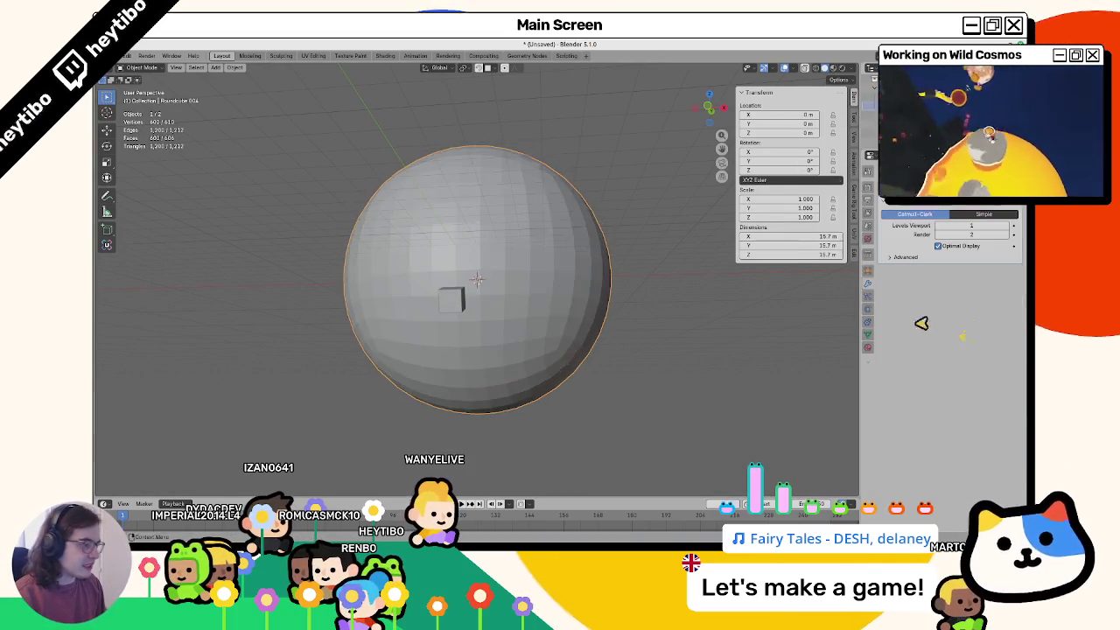
mouse_move(450, 300)
left_mouse_down()
mouse_move(590, 315)
mouse_move(548, 317)
mouse_move(545, 297)
left_mouse_up()
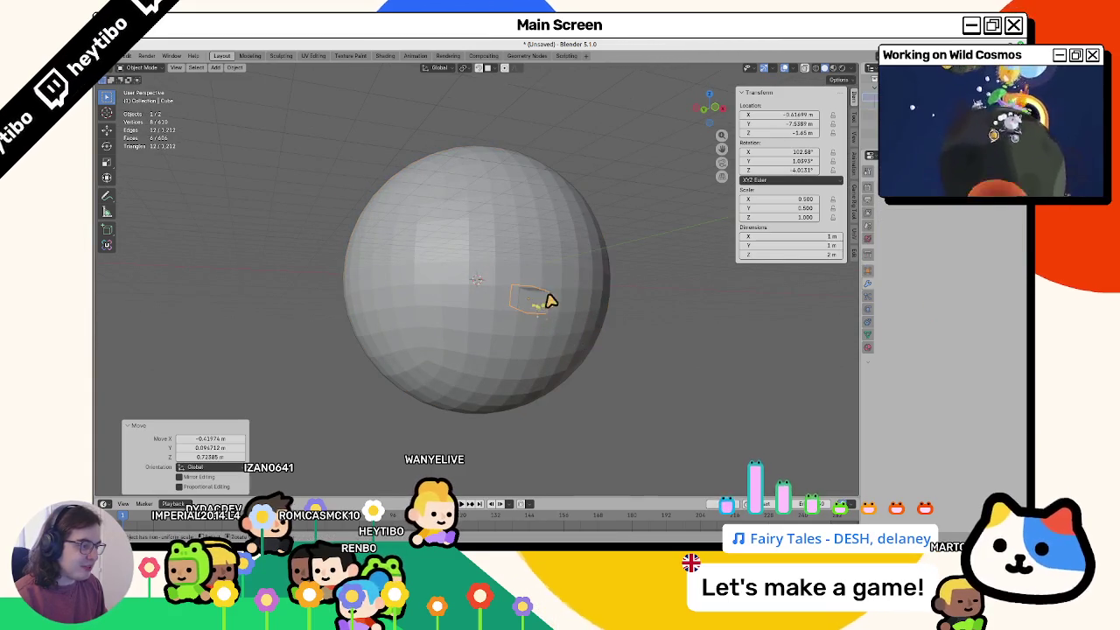
scroll(551, 315, "down", 4)
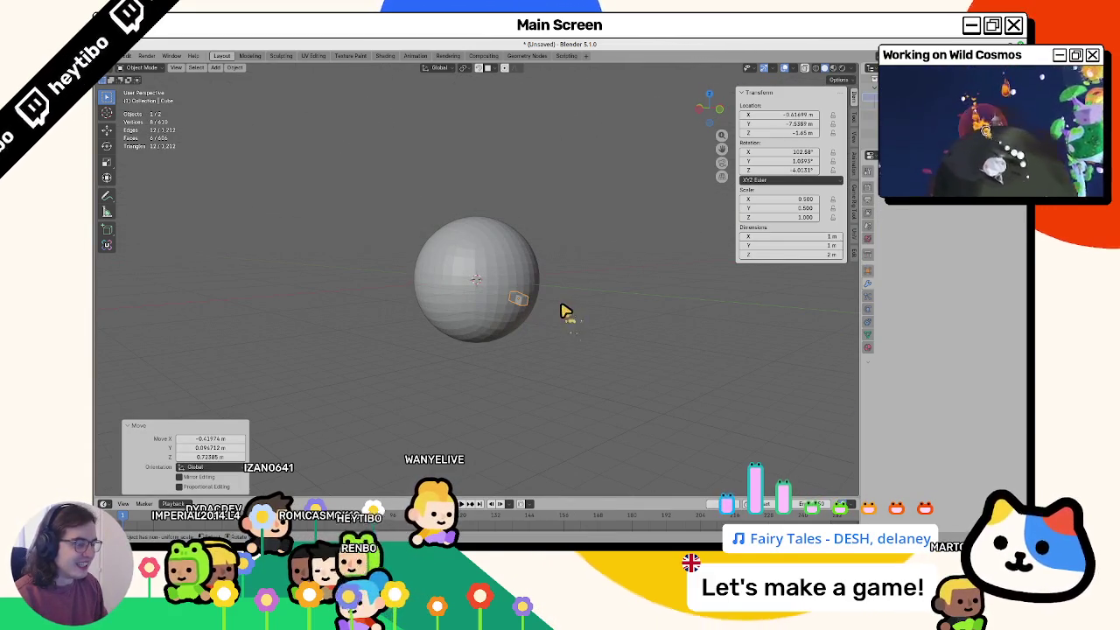
key("ctrl+z")
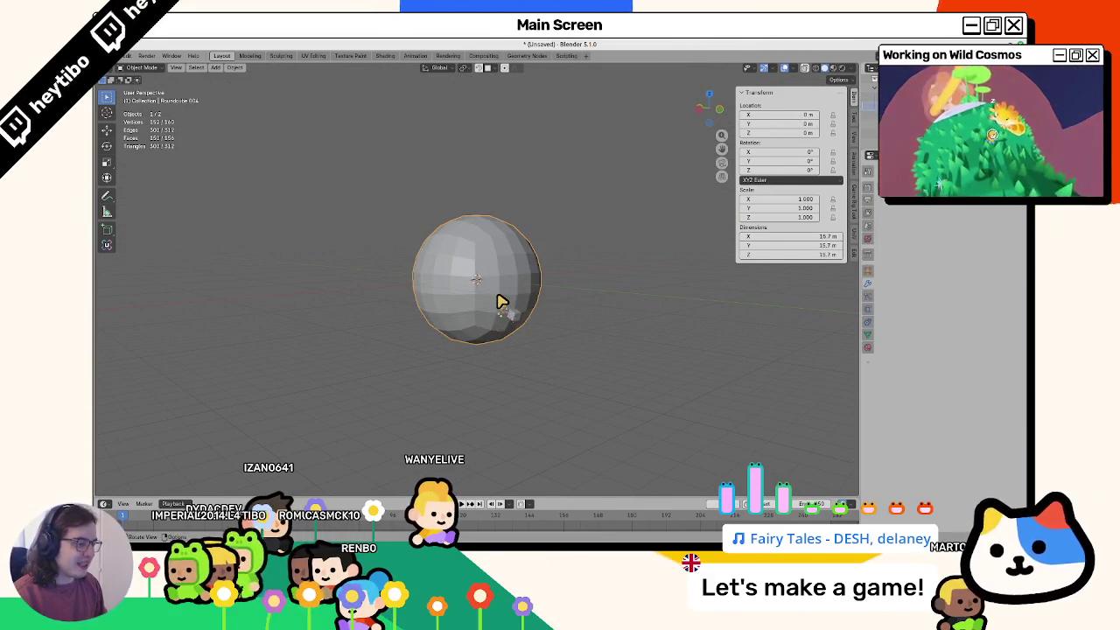
key("shift+a")
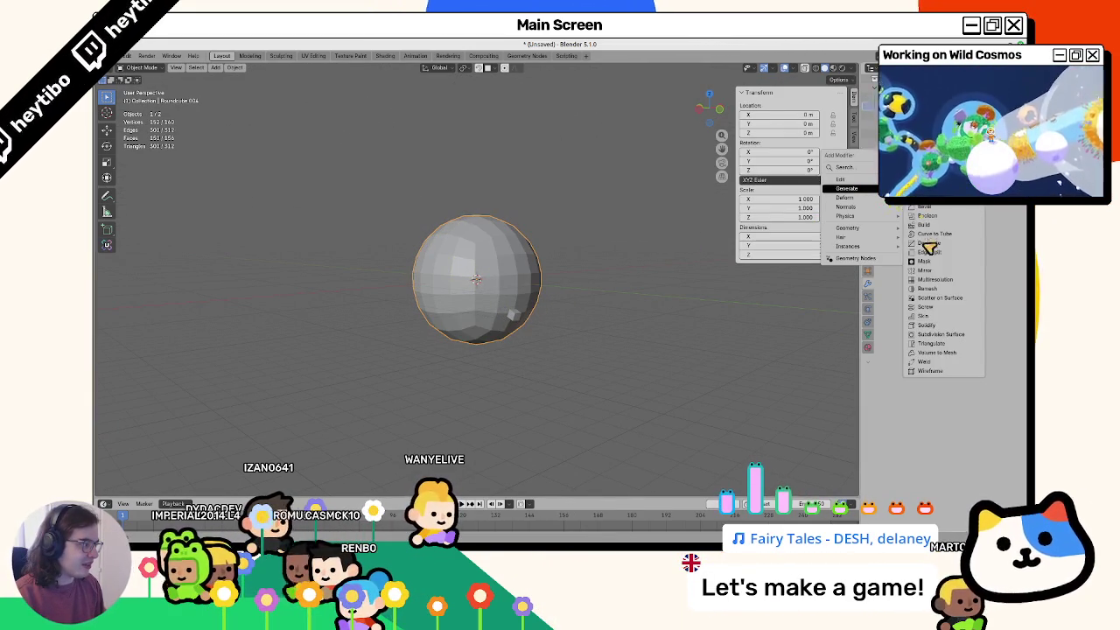
left_click(927, 262)
key("Delete")
key("shift+a")
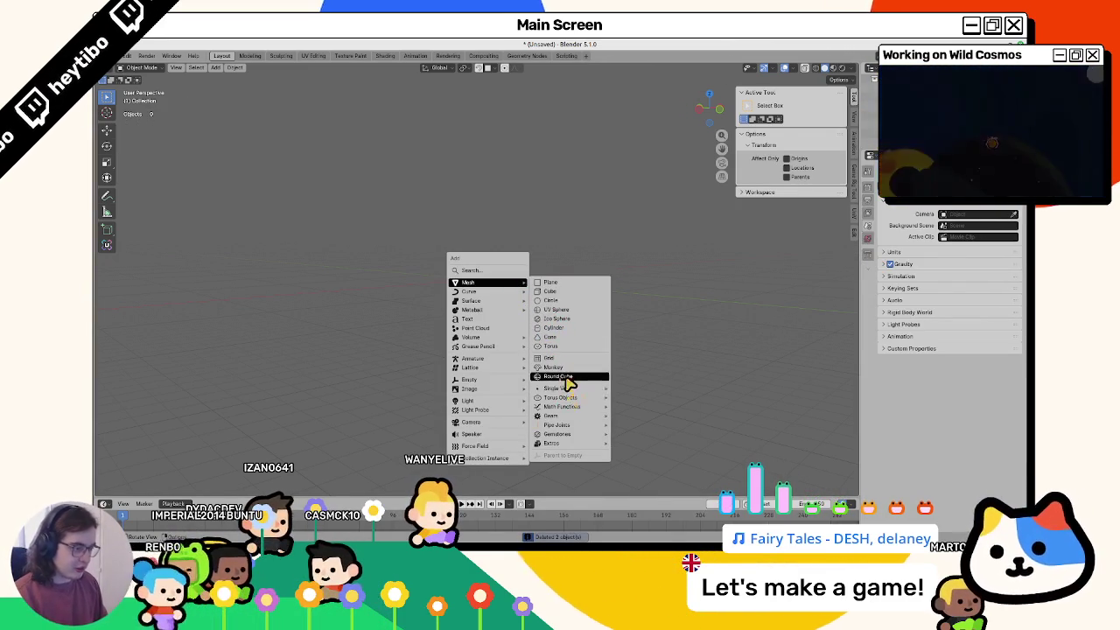
Step: Add a Round Cube sphere with Arc 6 at the origin, deselect it, and switch to front view
left_click(564, 377)
left_click_drag(244, 396, 249, 396)
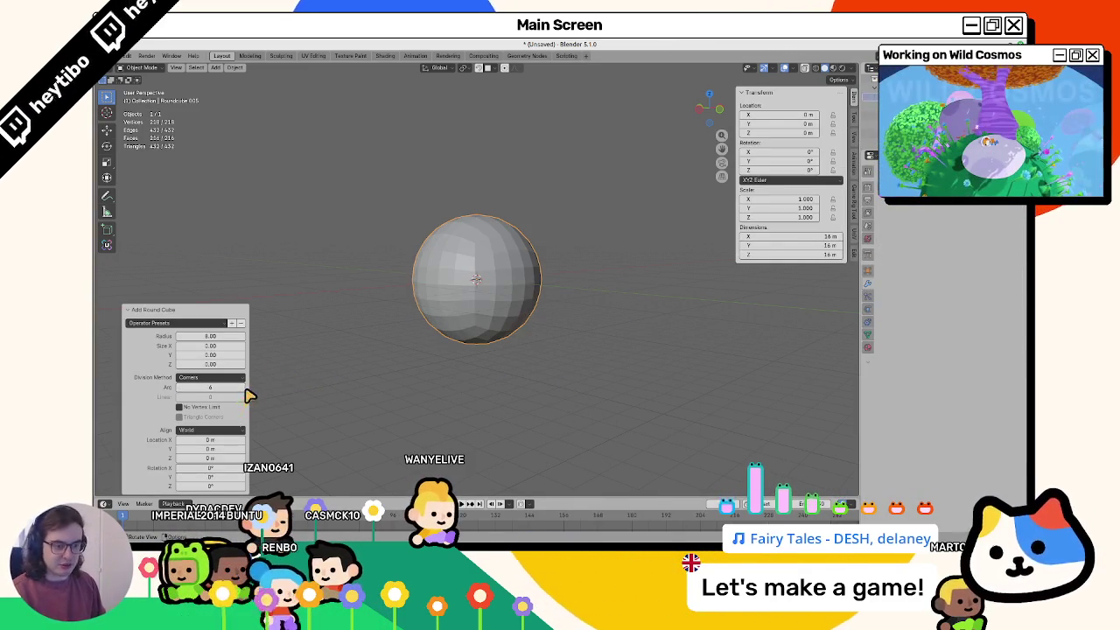
left_click(323, 378)
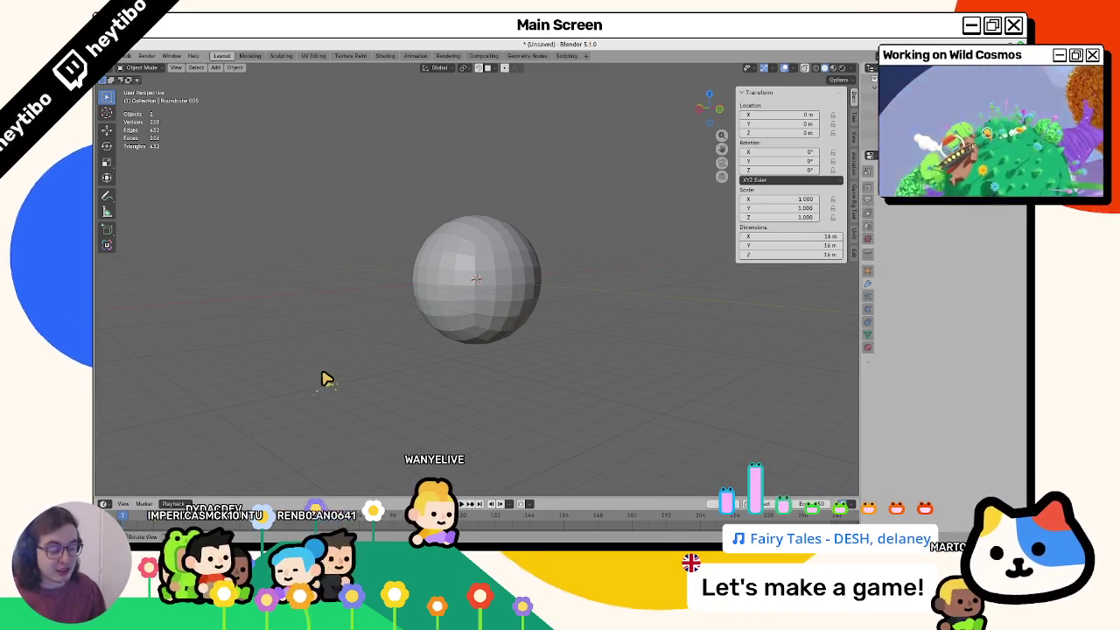
key("KP_1")
Step: In Edit Mode with X-ray on, delete the upper half of the sphere's vertices
key("Tab")
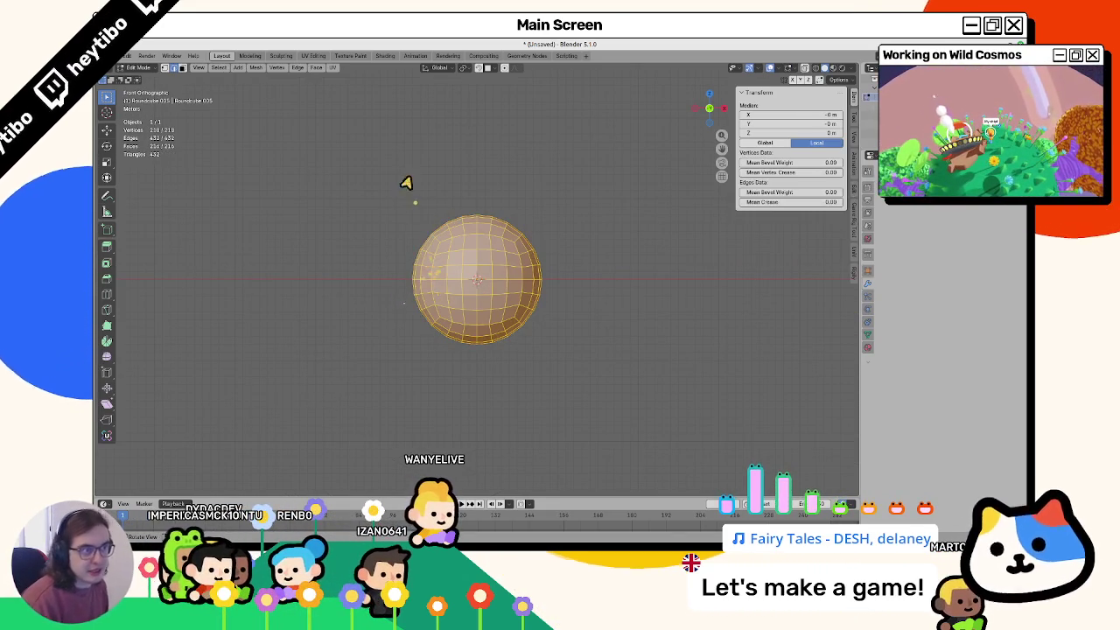
key("alt+z")
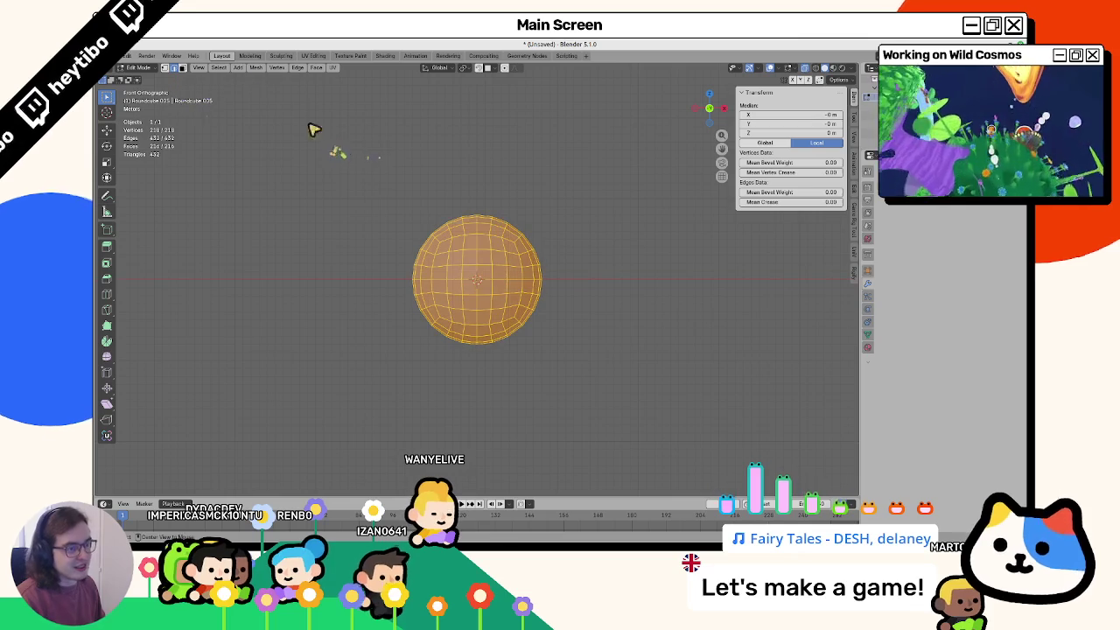
left_click_drag(315, 114, 588, 280)
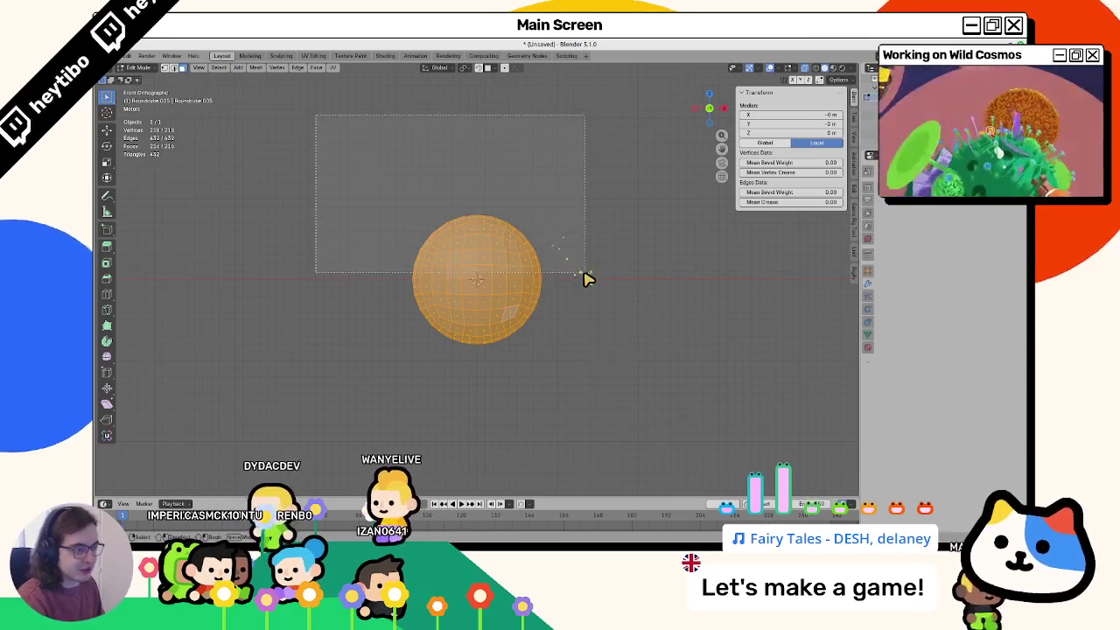
key("x")
left_click(584, 277)
scroll(583, 277, "up", 3)
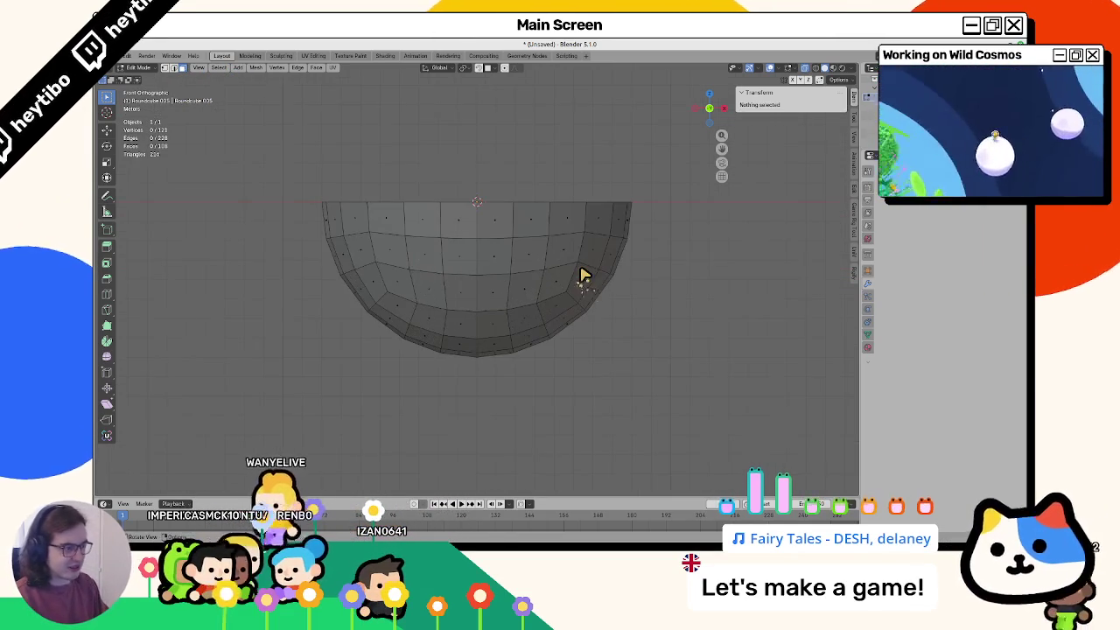
middle_click_drag(583, 277, 585, 276)
key("KP_1")
scroll(257, 107, "down", 5)
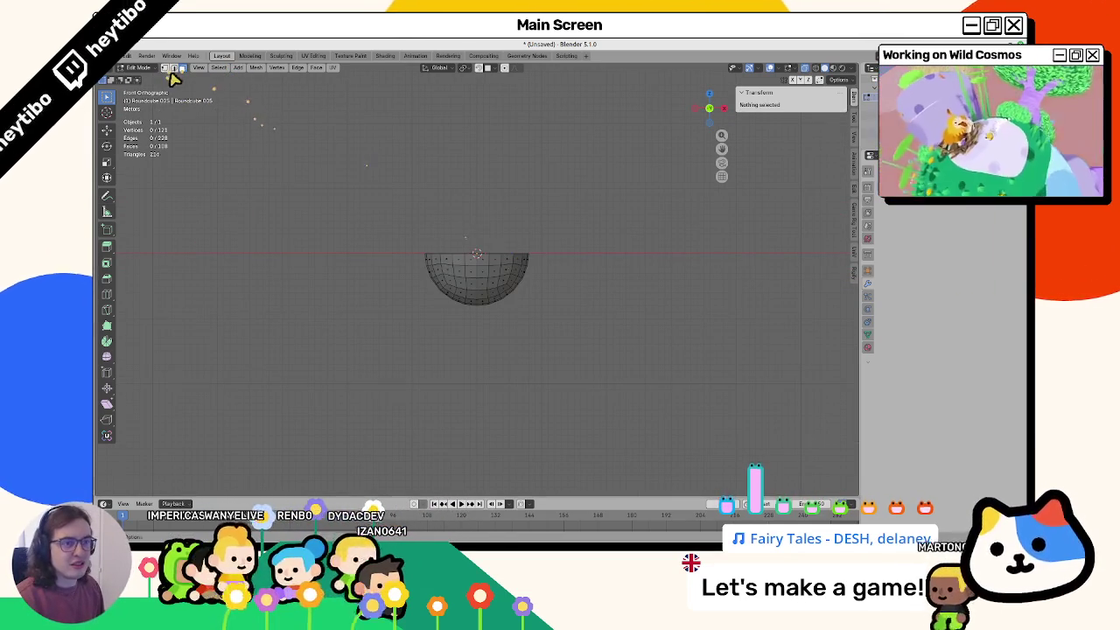
Step: Extrude the half-sphere's open rim loop 100 m straight up
left_click(453, 253, "alt")
scroll(472, 271, "down", 4)
middle_click_drag(482, 282, 495, 390, "shift")
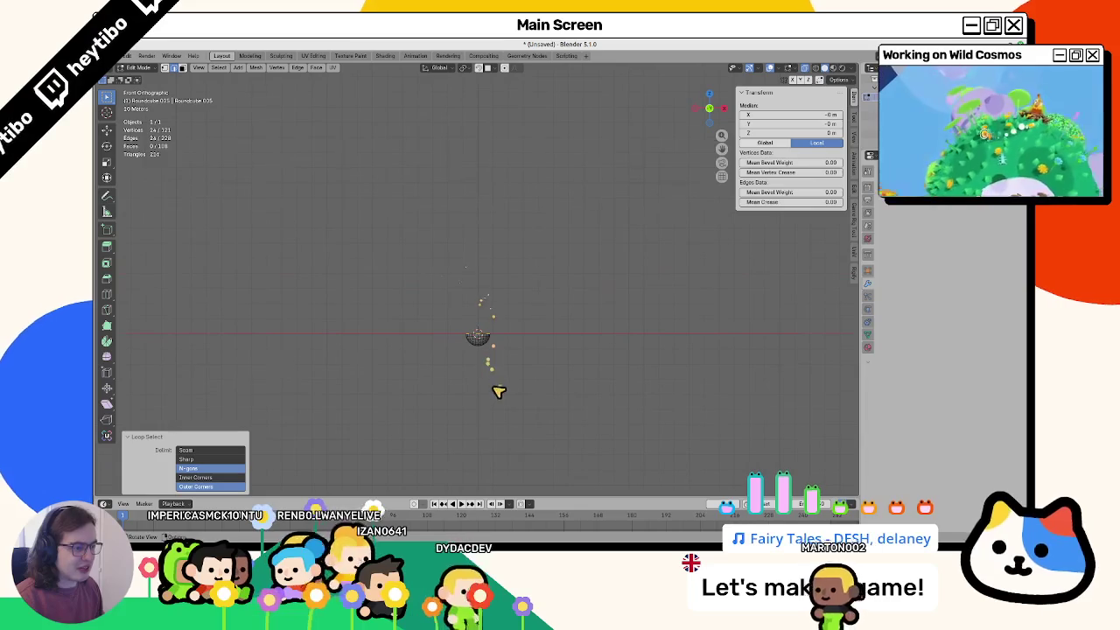
key("e")
key("0")
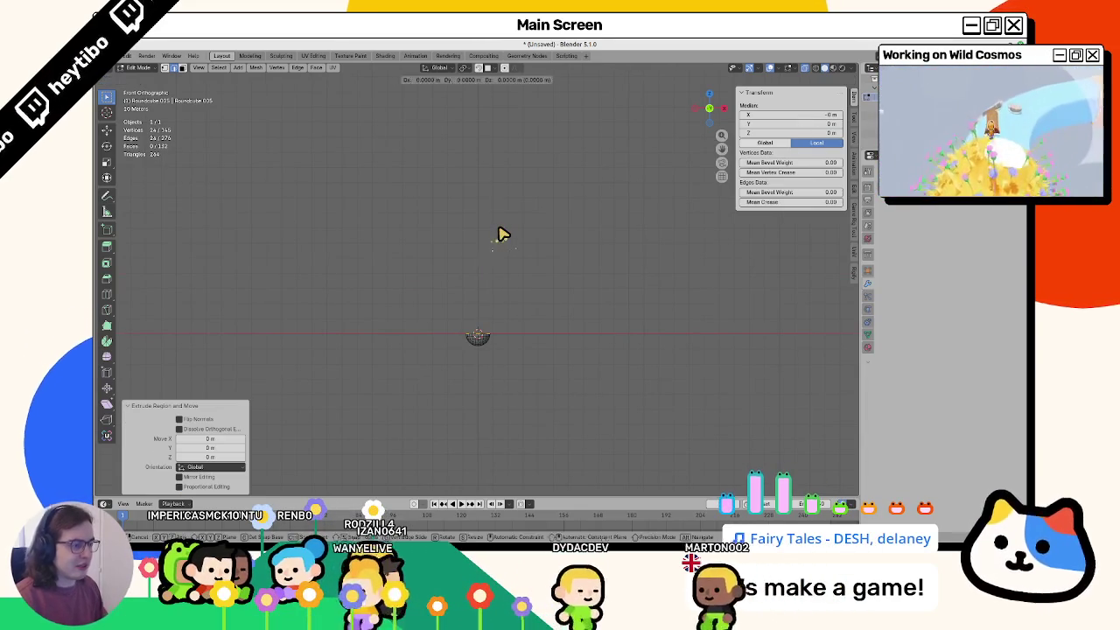
type("100")
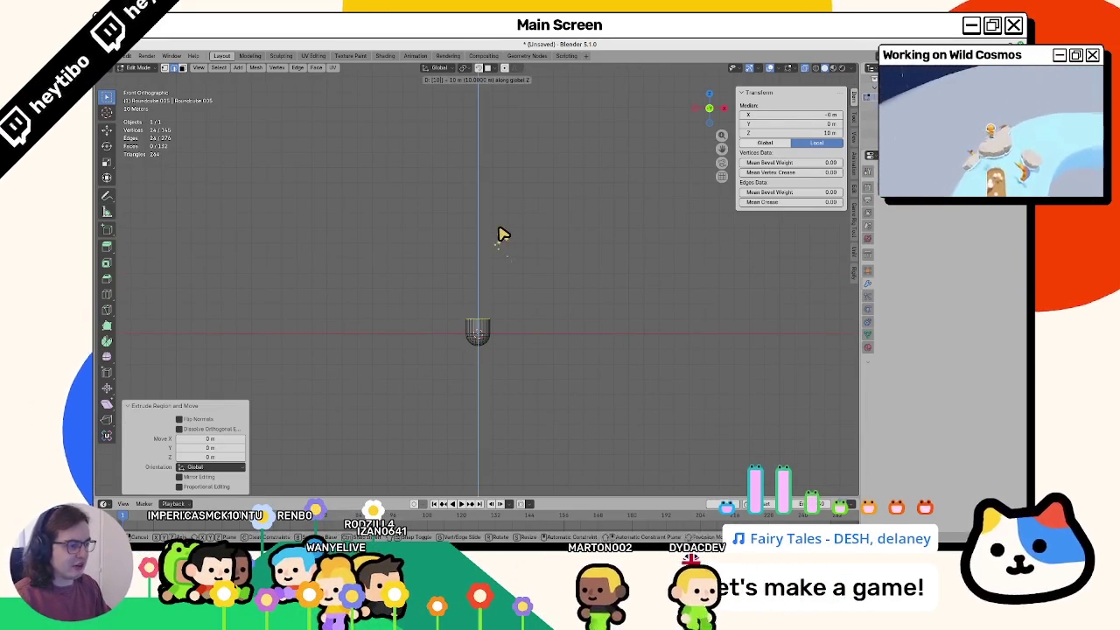
key("Return")
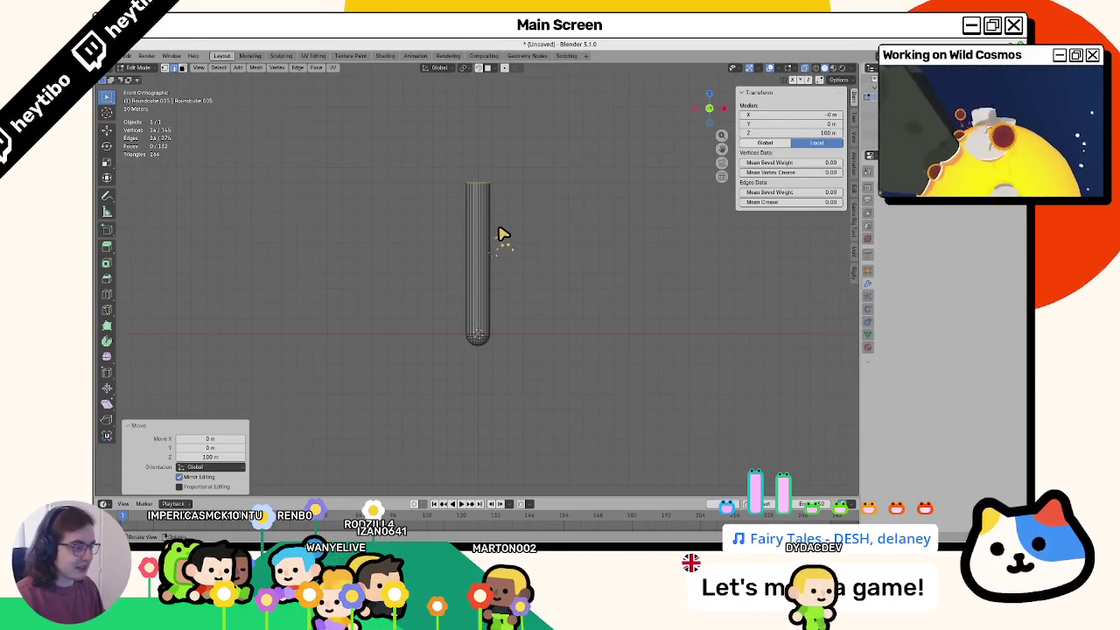
Step: Extrude the top rim another 100 m so the tube reaches about 200 m
key("e")
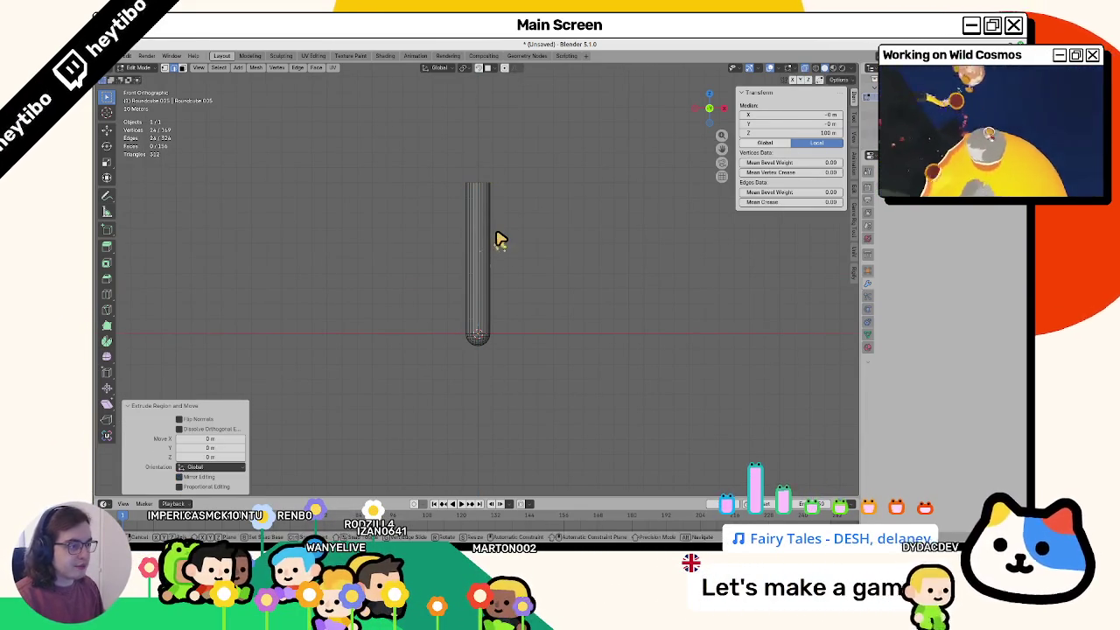
key("Return")
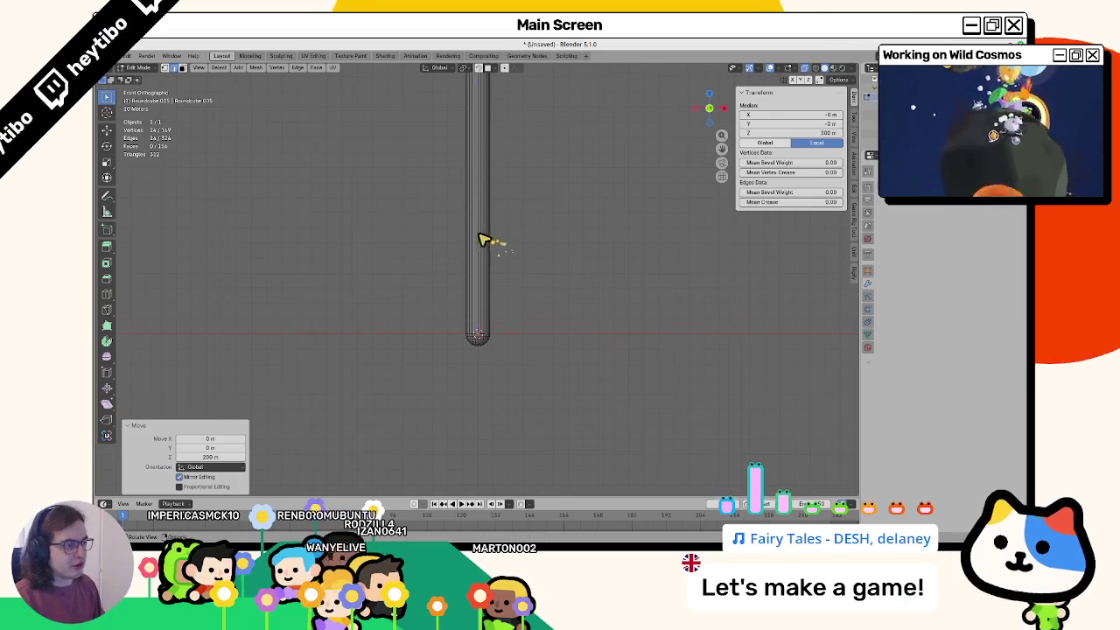
scroll(480, 241, "down", 5)
middle_click_drag(480, 241, 473, 304, "shift")
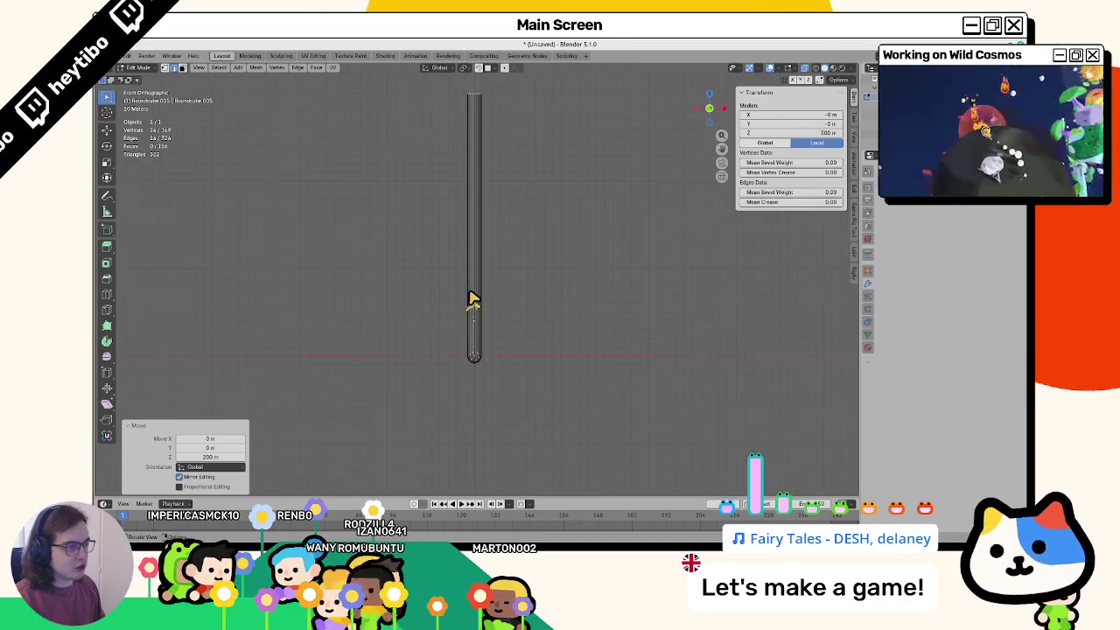
key("ctrl+z")
type("100")
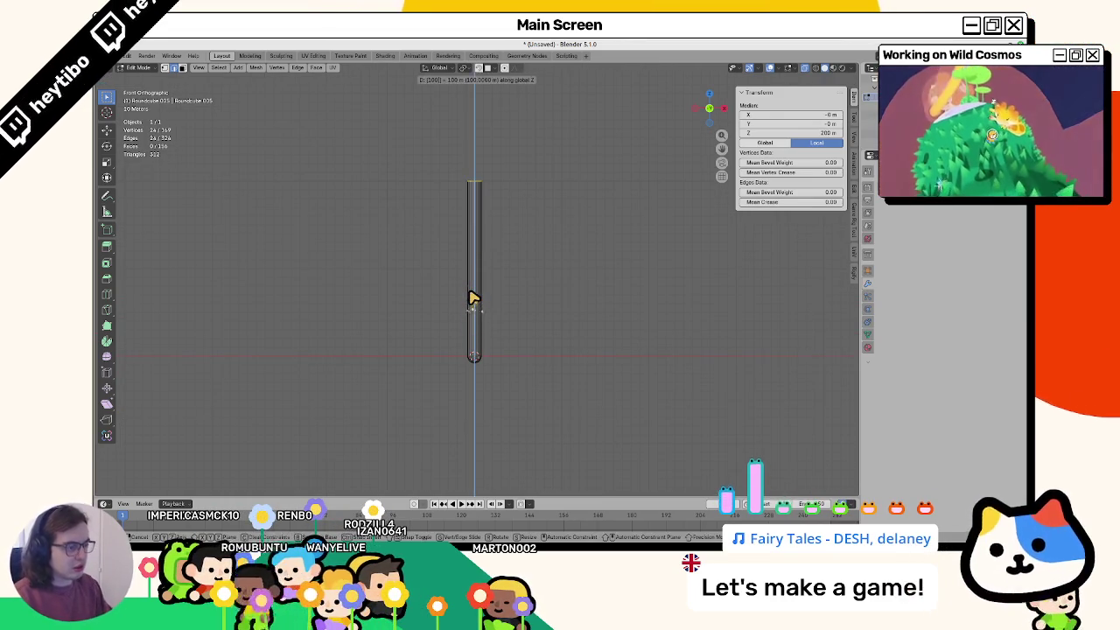
key("Return")
scroll(482, 357, "up", 4)
scroll(475, 354, "up", 2)
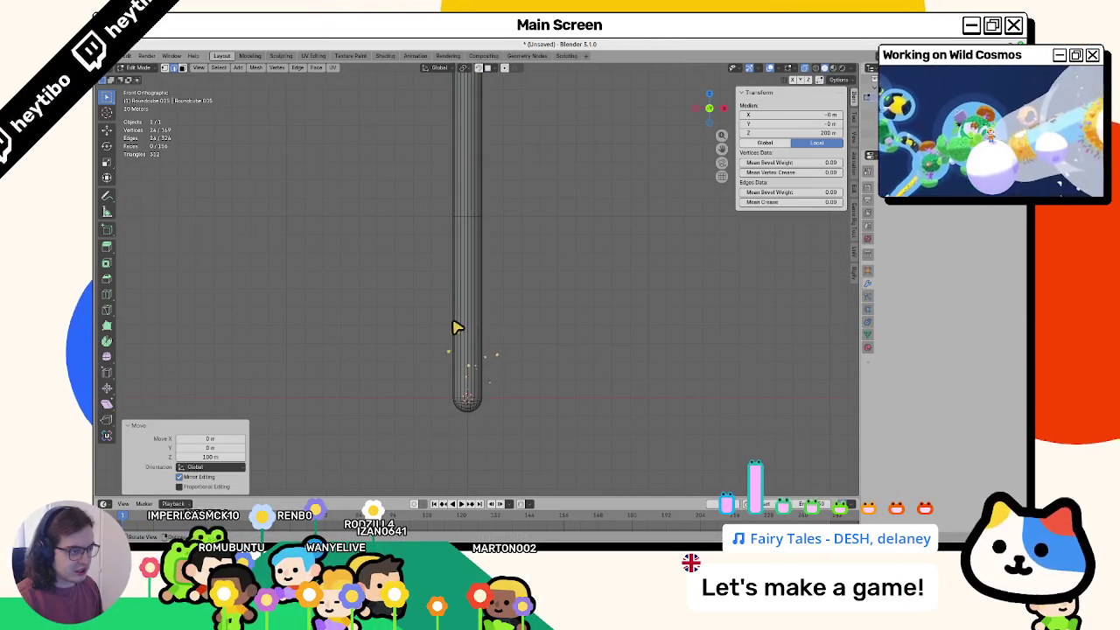
Step: Add 49 evenly spaced loop cuts along the tube, undoing the stray extra cut
key("ctrl+r")
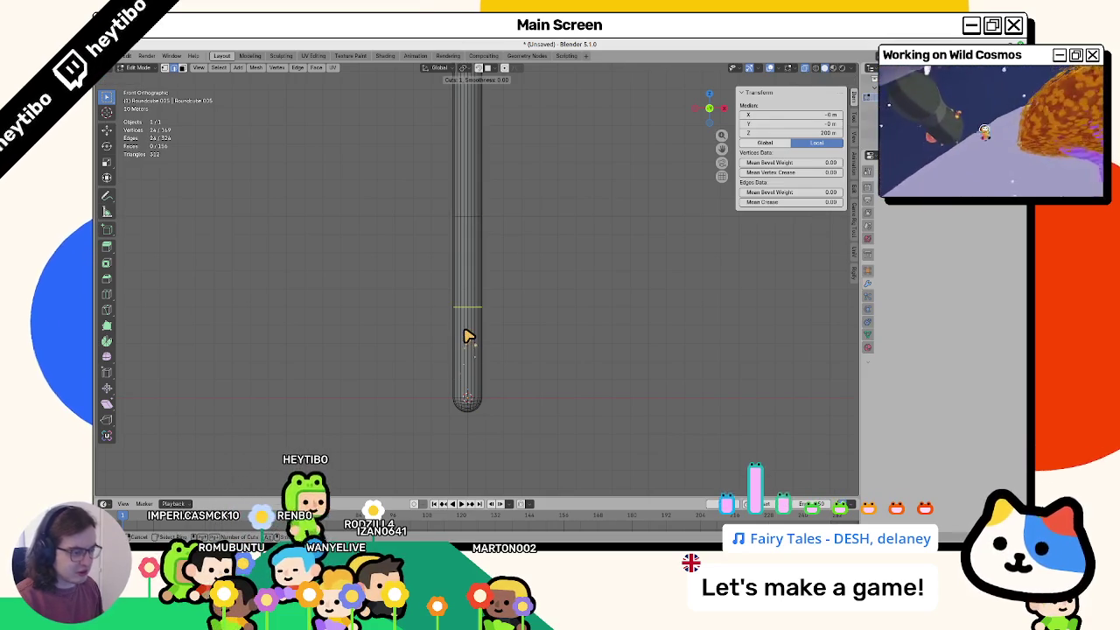
scroll(468, 340, "up", 2)
scroll(485, 344, "up", 1)
type("10")
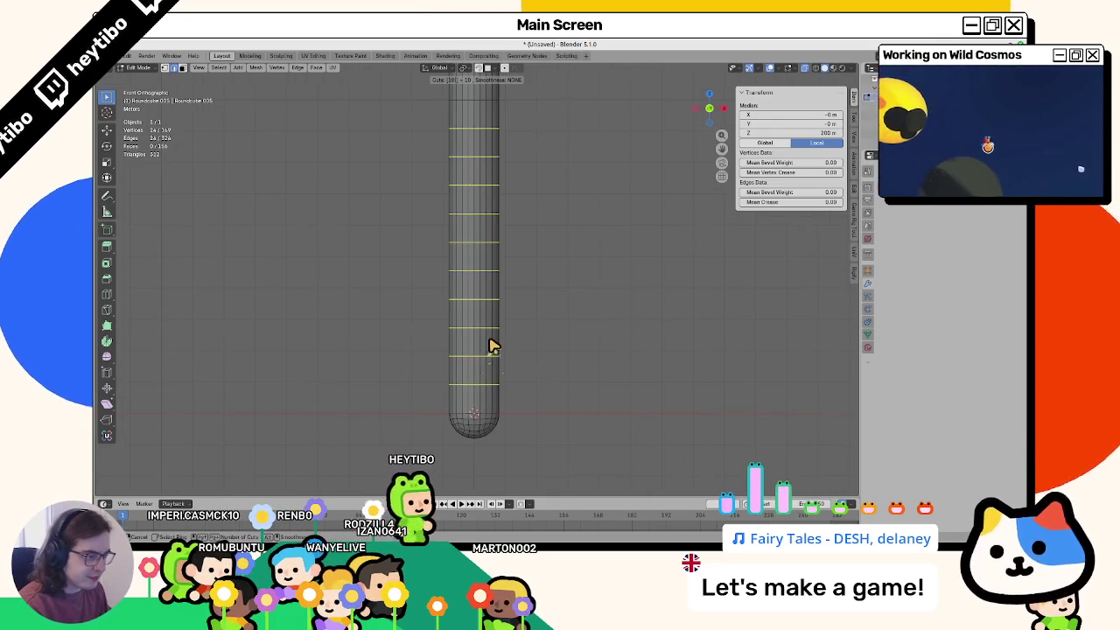
type("50")
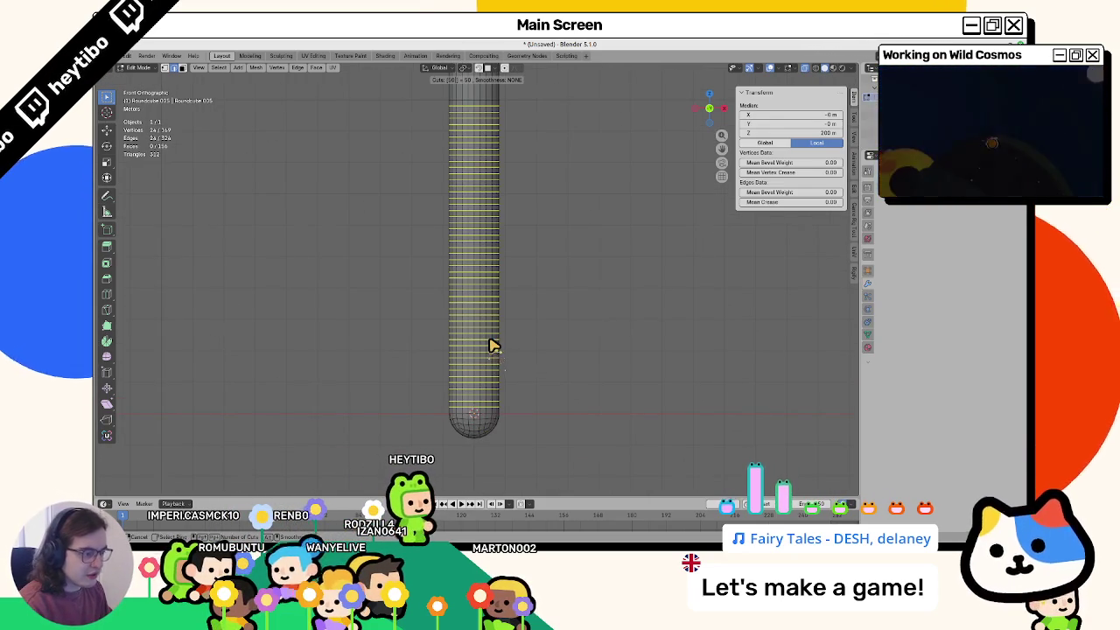
scroll(490, 346, "down", 1)
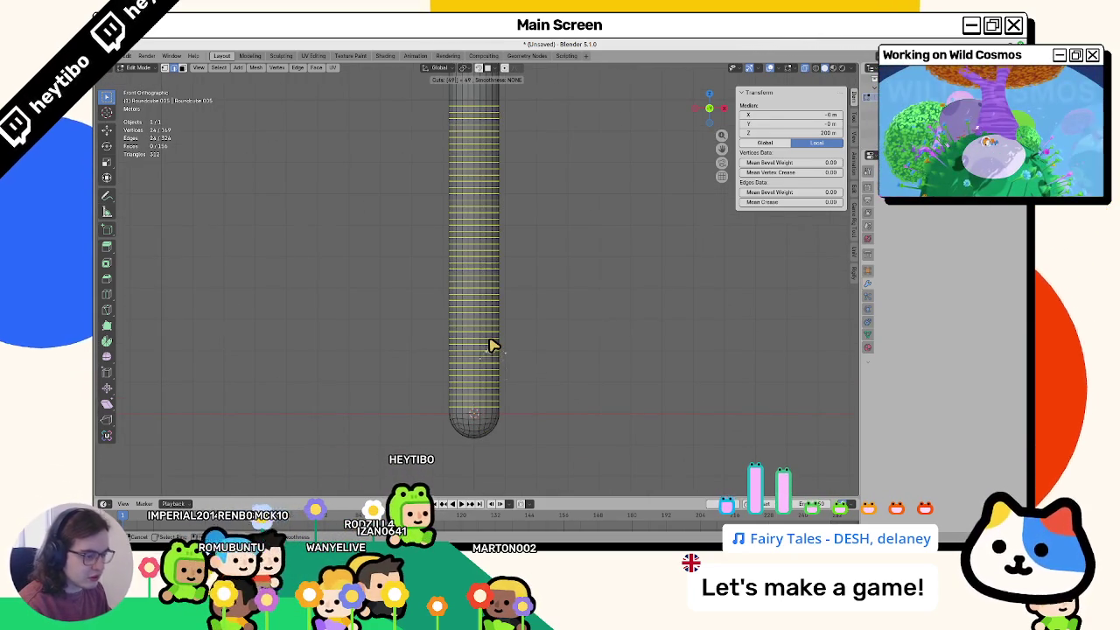
left_click(489, 315)
scroll(463, 245, "up", 5, "shift")
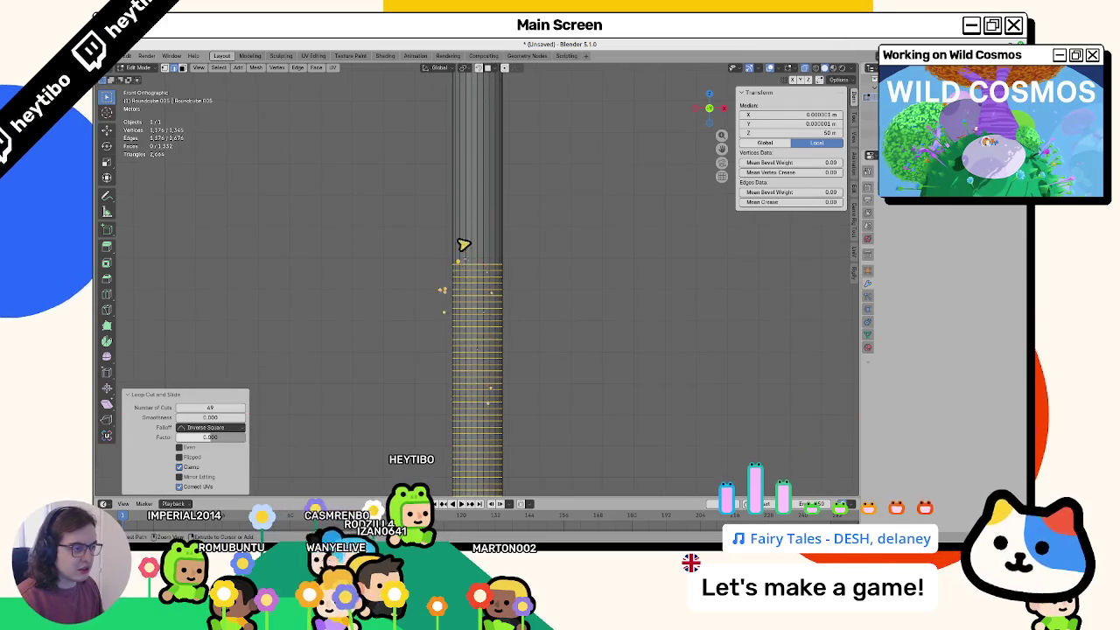
left_click(468, 233)
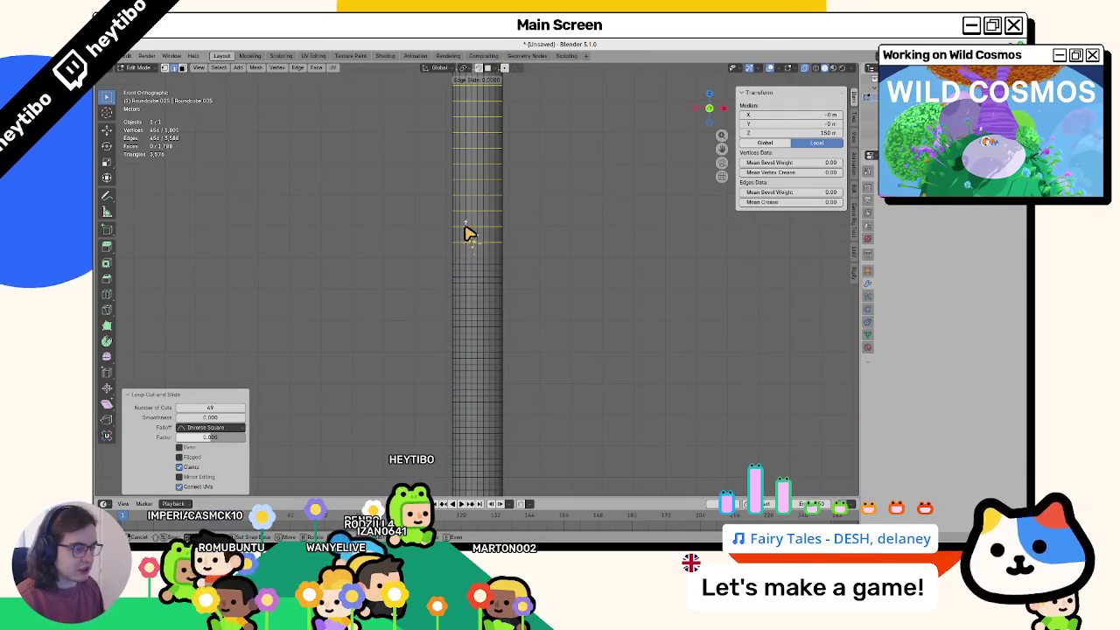
key("ctrl+z")
key("Escape")
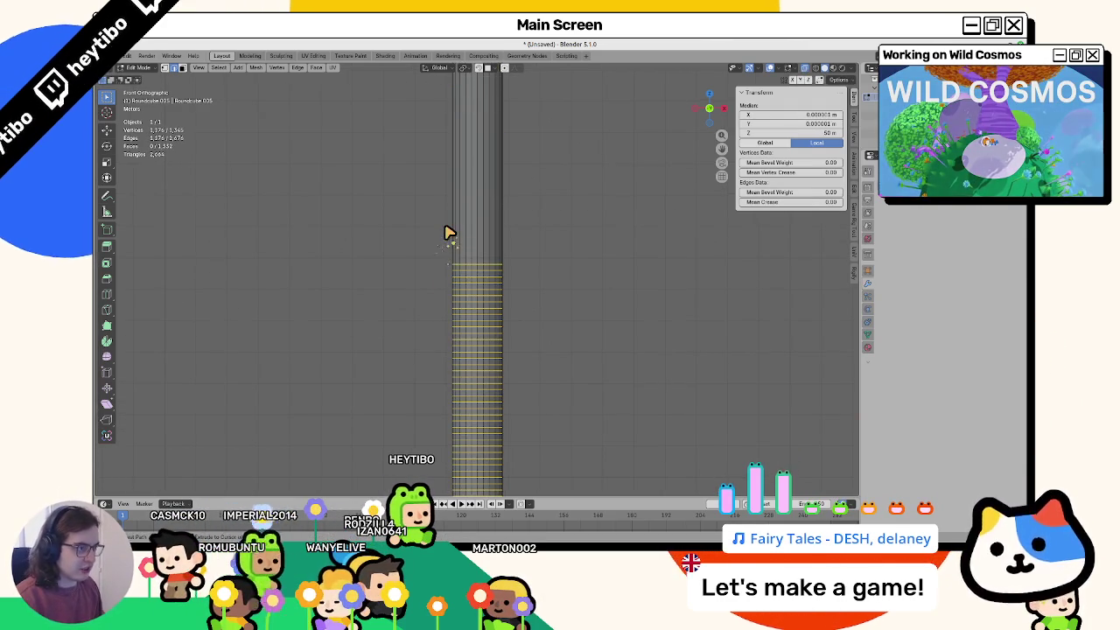
Step: Repeat the loop cut higher up the tube, clear the selection, and return to Object Mode
key("shift+r")
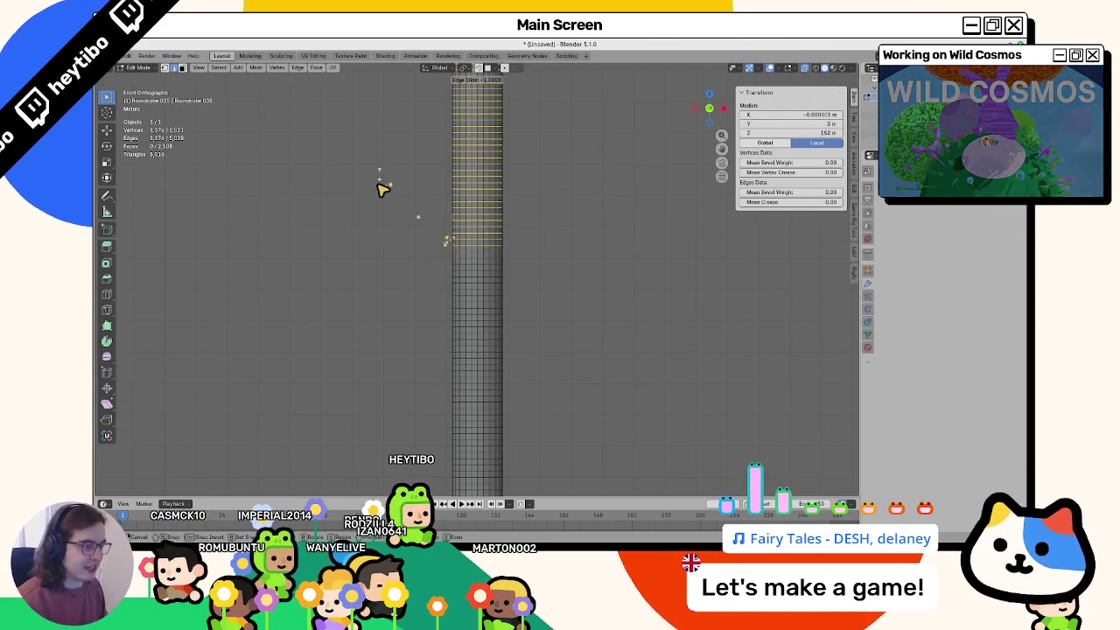
left_click(383, 190)
left_click(382, 210)
scroll(510, 271, "up", 4)
scroll(504, 270, "up", 2)
scroll(506, 269, "up", 3)
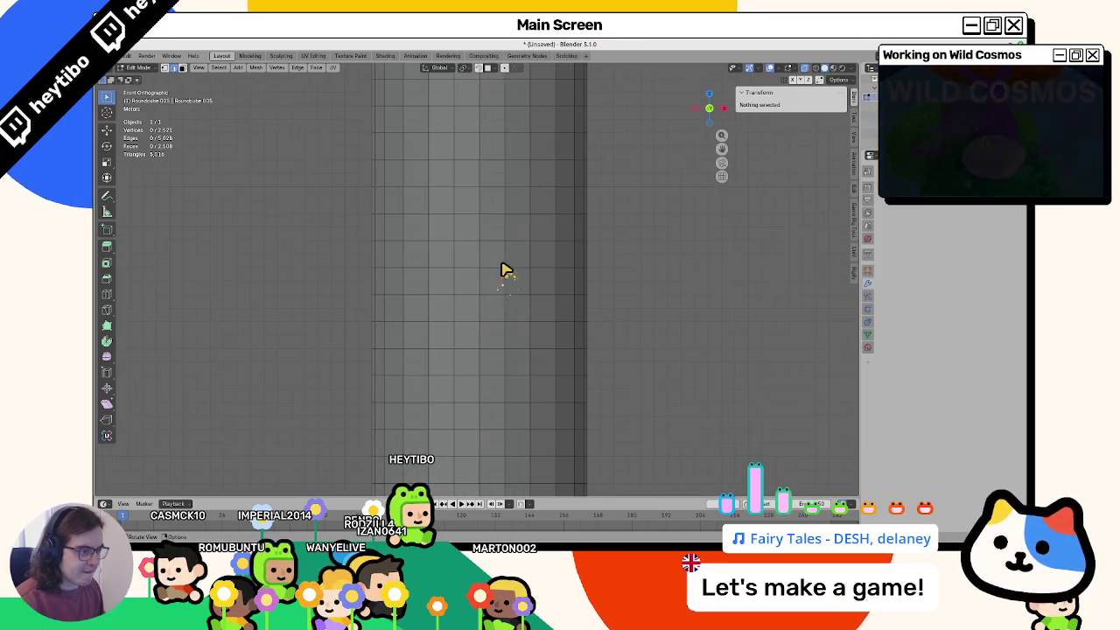
scroll(505, 271, "down", 3)
key("Tab")
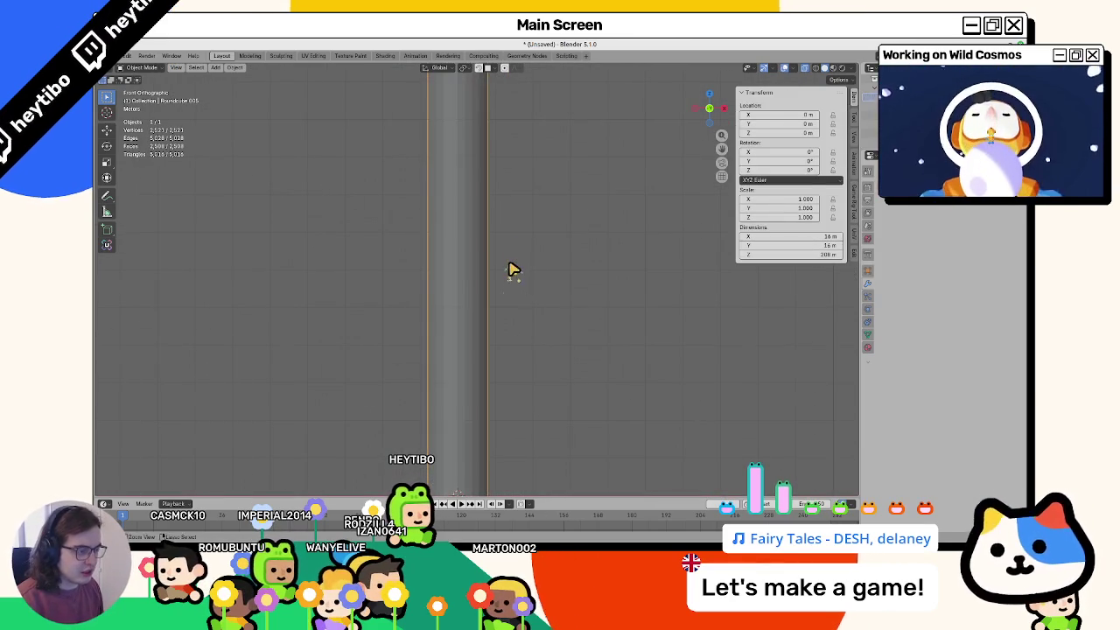
right_click(511, 270)
Step: Smooth-shade the capsule, then in Edit Mode select the tube's top edge loop
left_click(492, 291)
key("Tab")
scroll(487, 303, "down", 4)
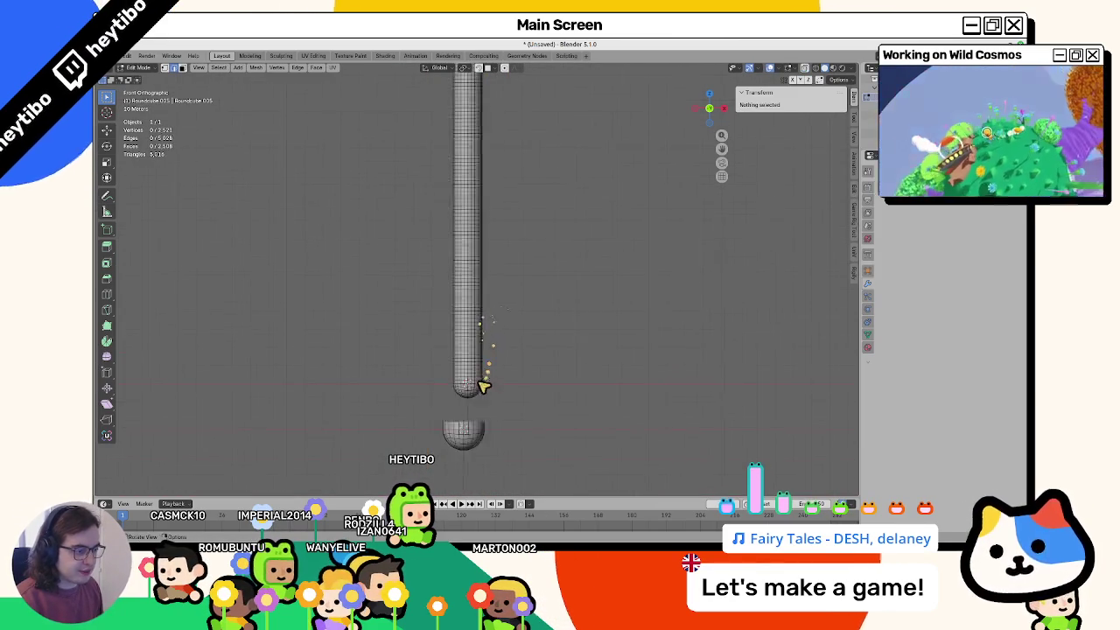
scroll(475, 392, "up", 3)
middle_click_drag(464, 172, 477, 242, "shift")
left_click(477, 250, "alt")
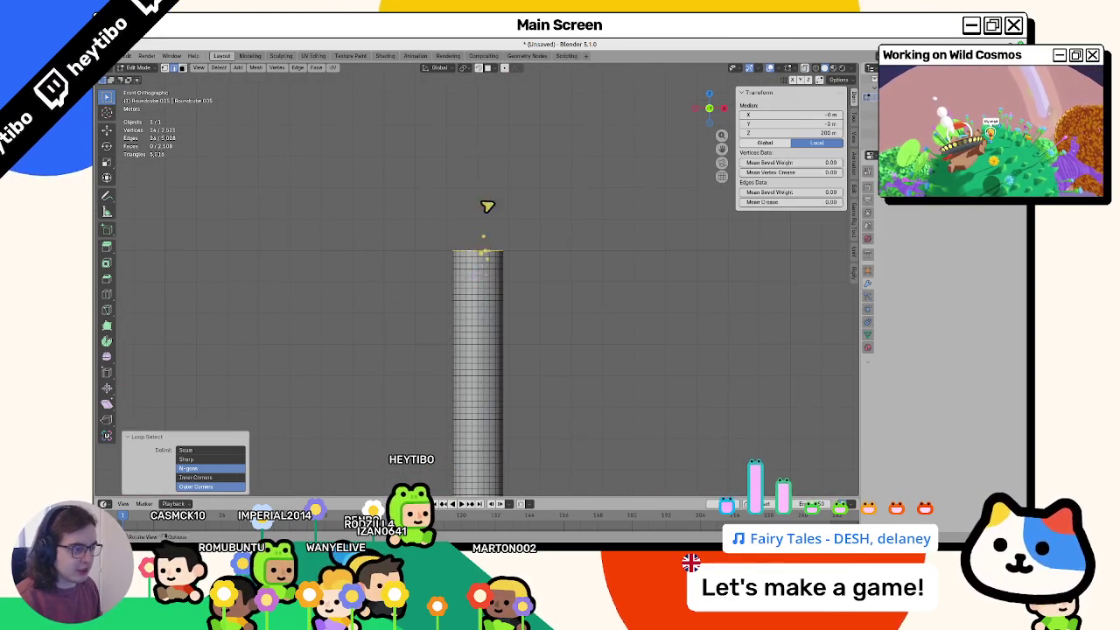
scroll(490, 200, "down", 2)
scroll(494, 262, "down", 2)
Step: Add a Round Cube at the tube's top as a rounded cap
key("shift+a")
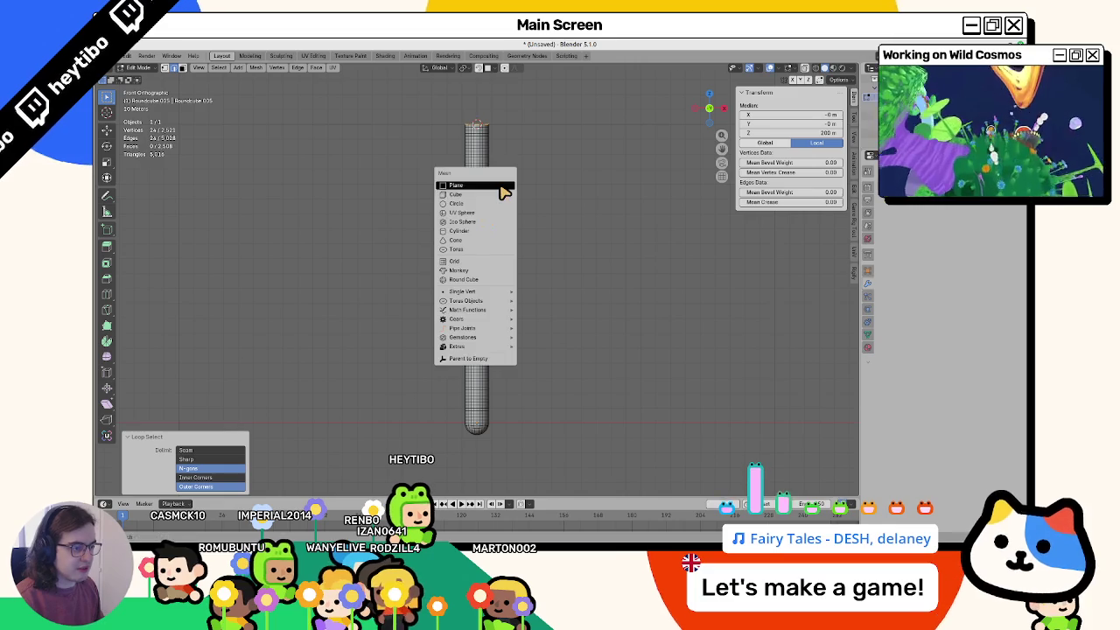
key("shift+a")
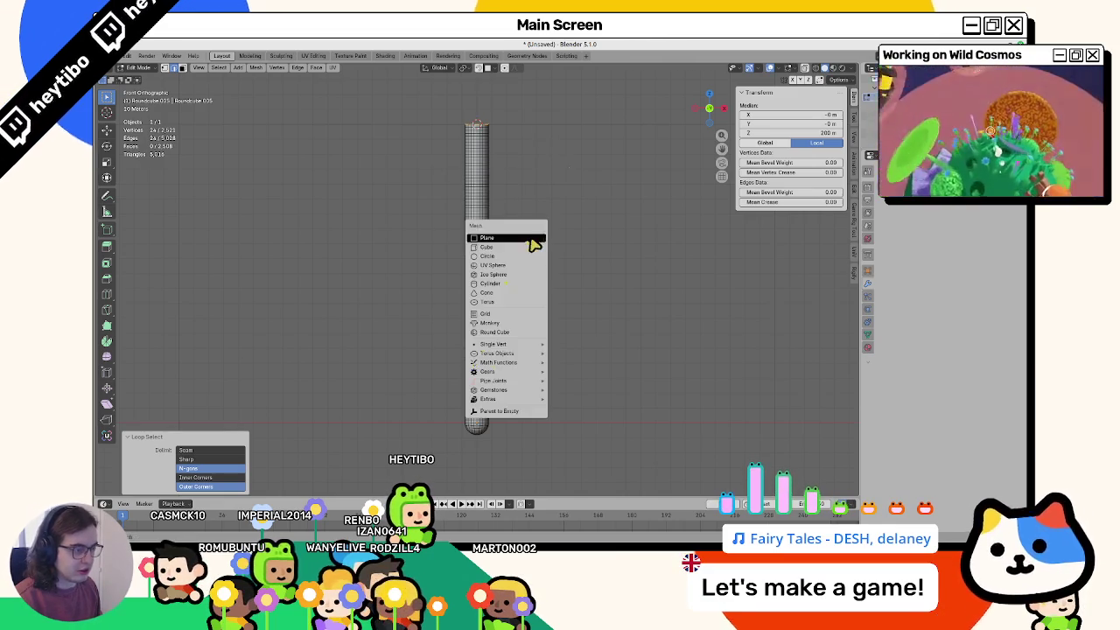
left_click(506, 333)
scroll(507, 262, "up", 3)
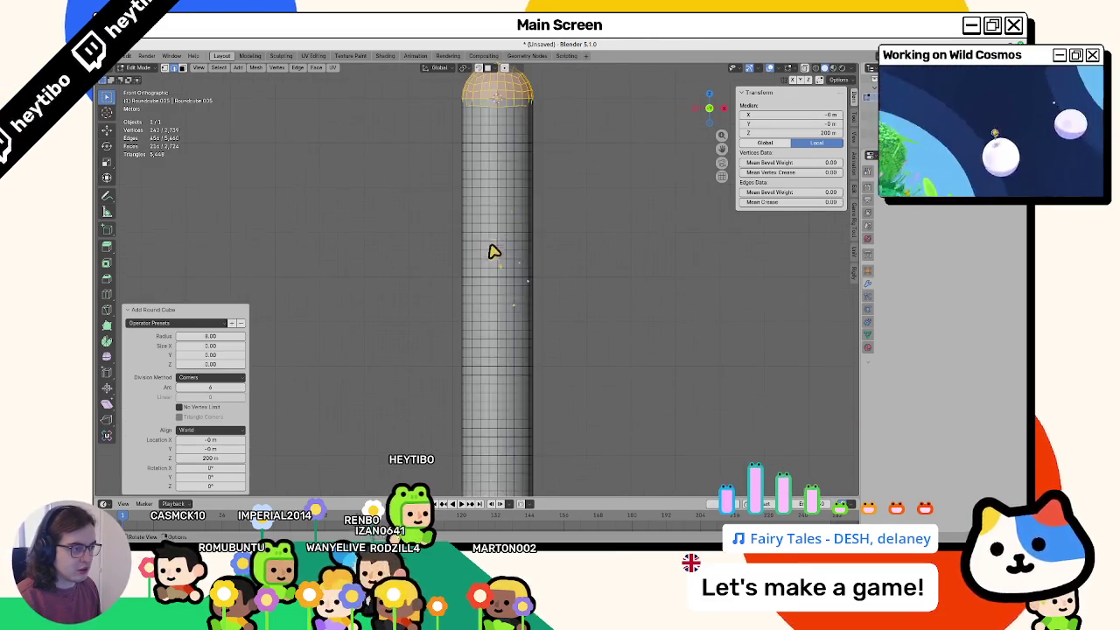
scroll(473, 228, "down", 1)
scroll(444, 217, "up", 2)
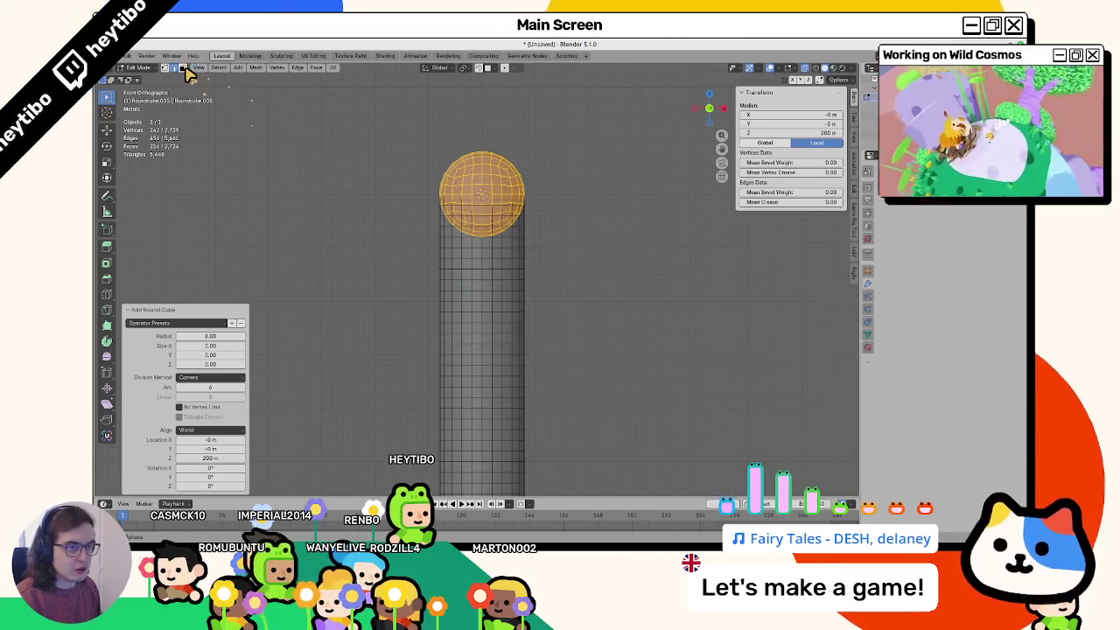
key("x")
left_click(433, 166)
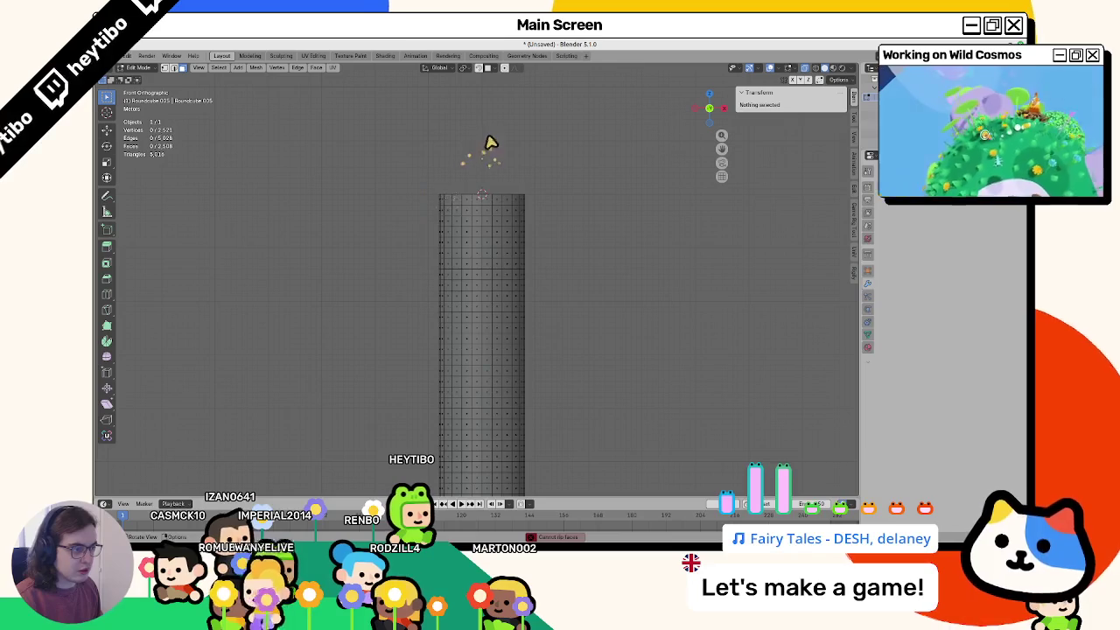
key("ctrl+z")
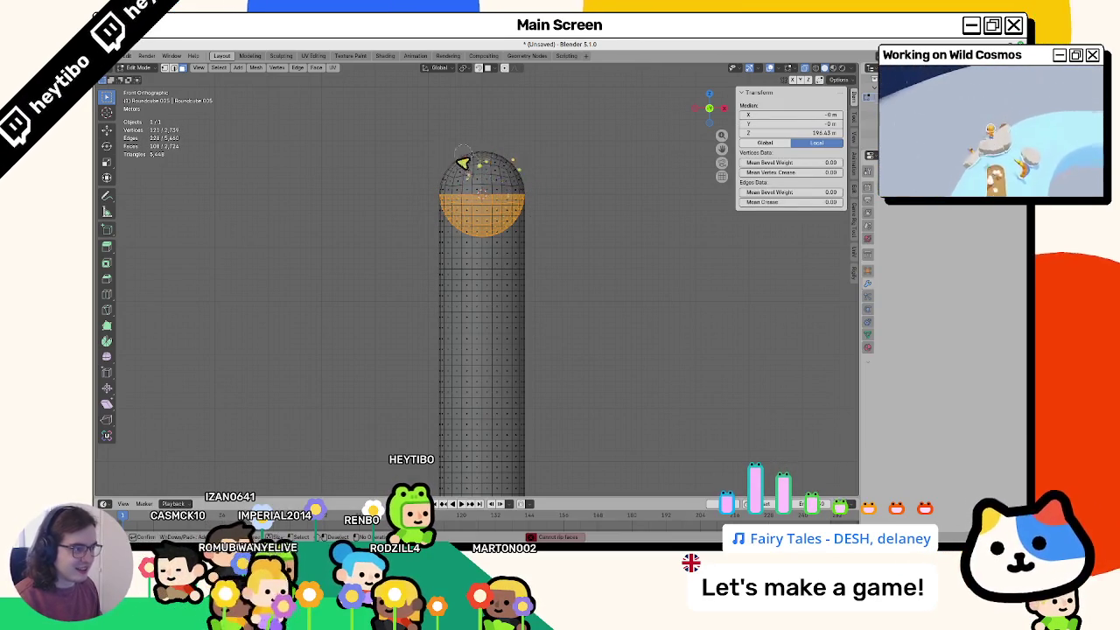
Step: Delete the extra cap faces and Merge by Distance across the whole mesh
key("x")
left_click(481, 160)
key("a")
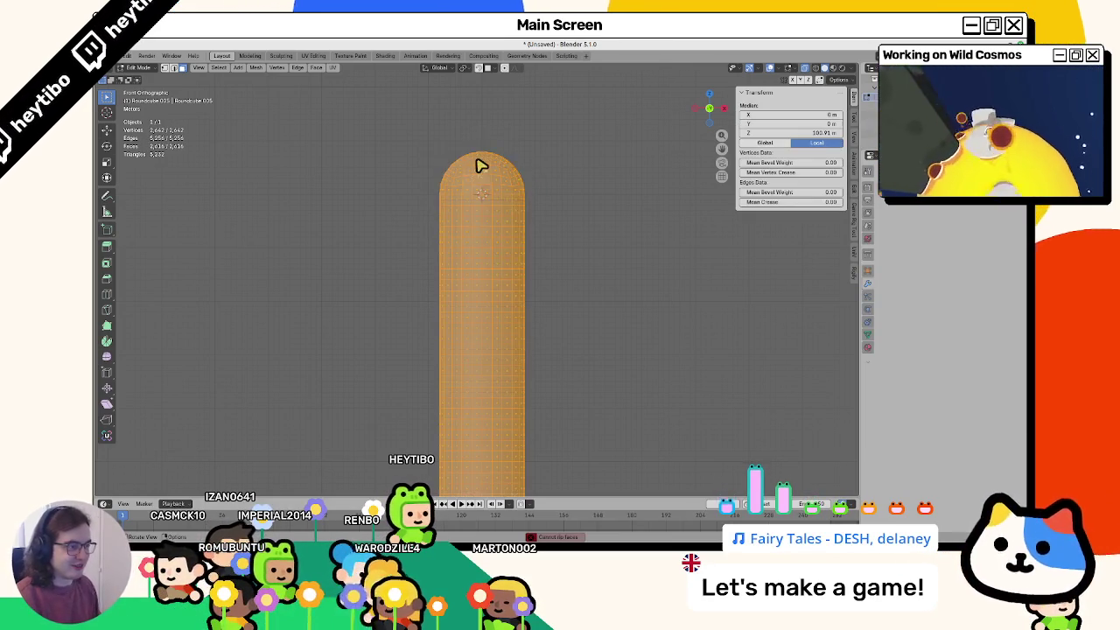
key("F3")
key("Return")
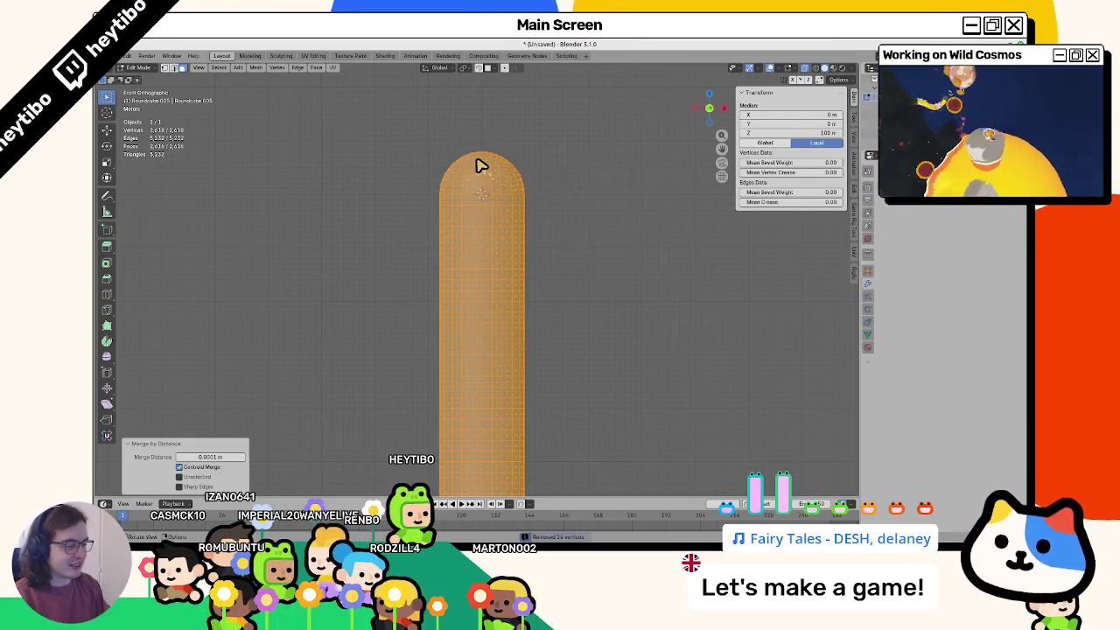
key("KP_Decimal")
Step: Apply Shade Smooth to the finished 216 m capsule in Object Mode
key("Tab")
right_click(438, 216)
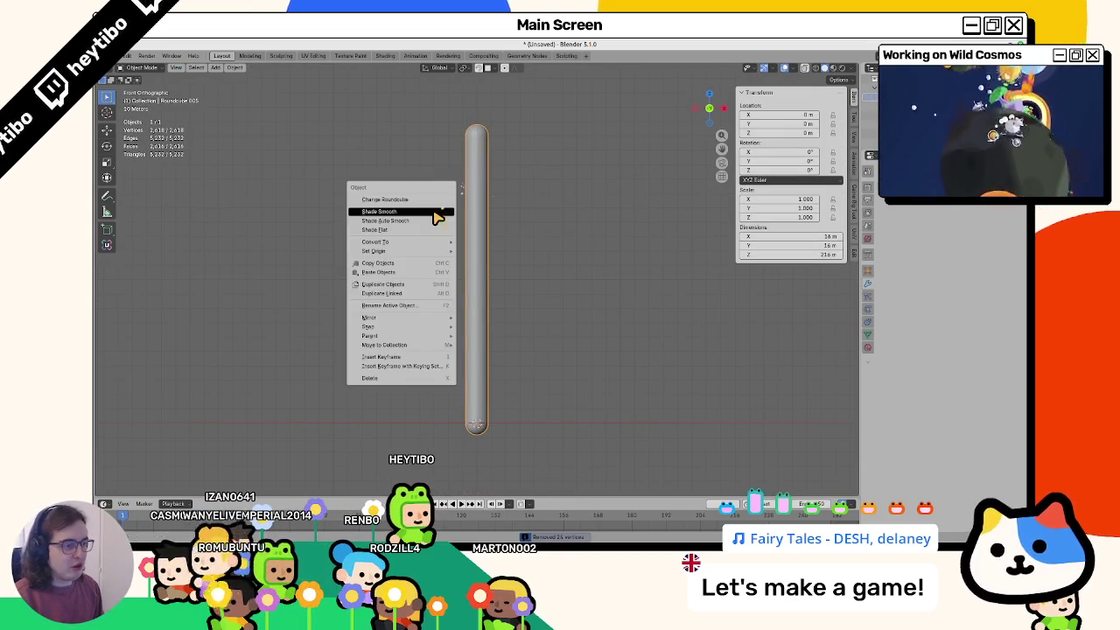
left_click(438, 216)
middle_click_drag(500, 370, 507, 318, "shift")
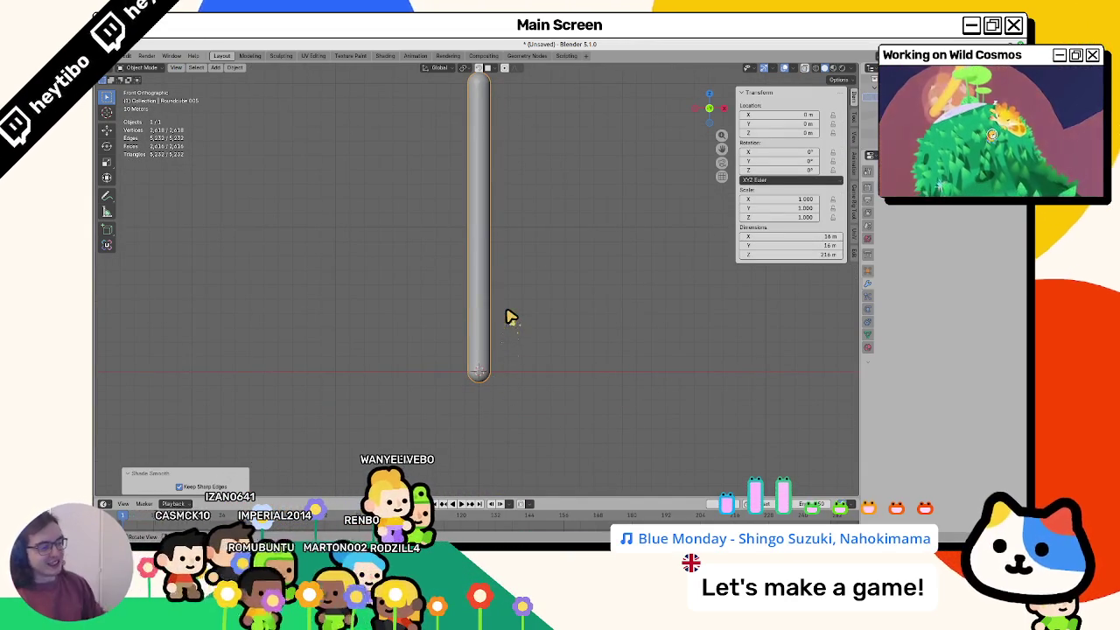
key("shift+a")
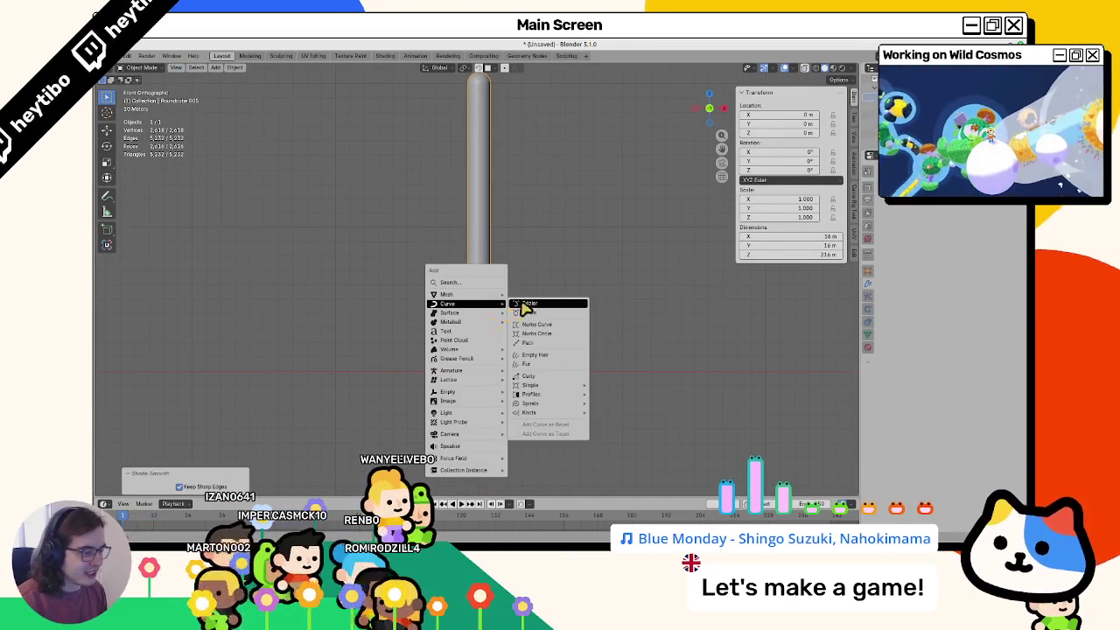
Step: Add a Bezier curve, switch to wireframe shading and enter the curve's Edit Mode
left_click(525, 304)
key("z")
left_click(332, 302)
key("Tab")
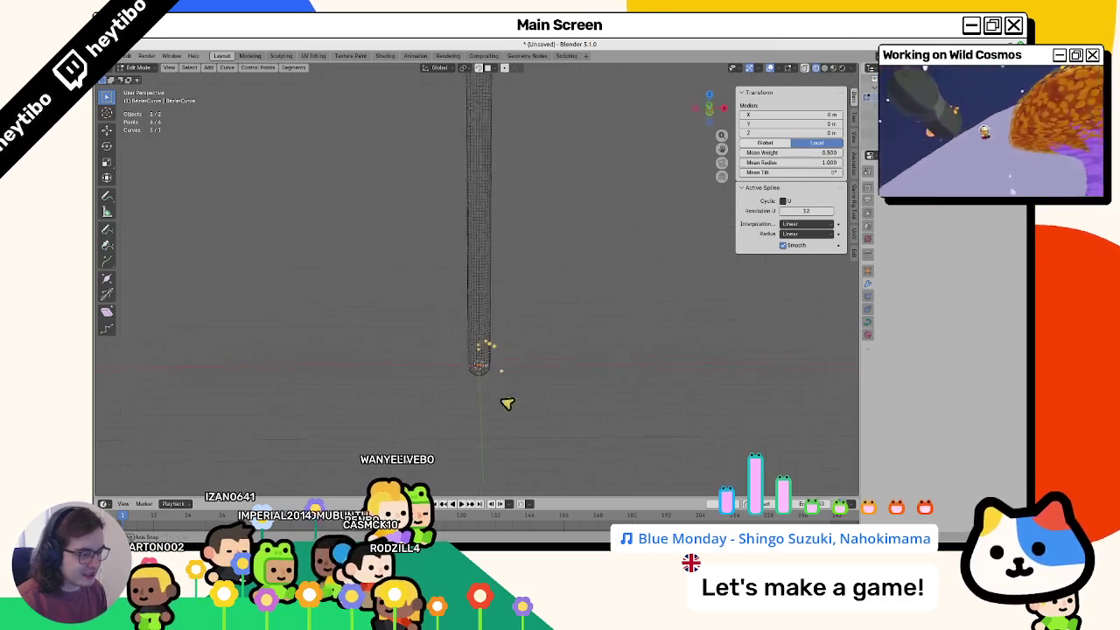
middle_click_drag(507, 403, 488, 393)
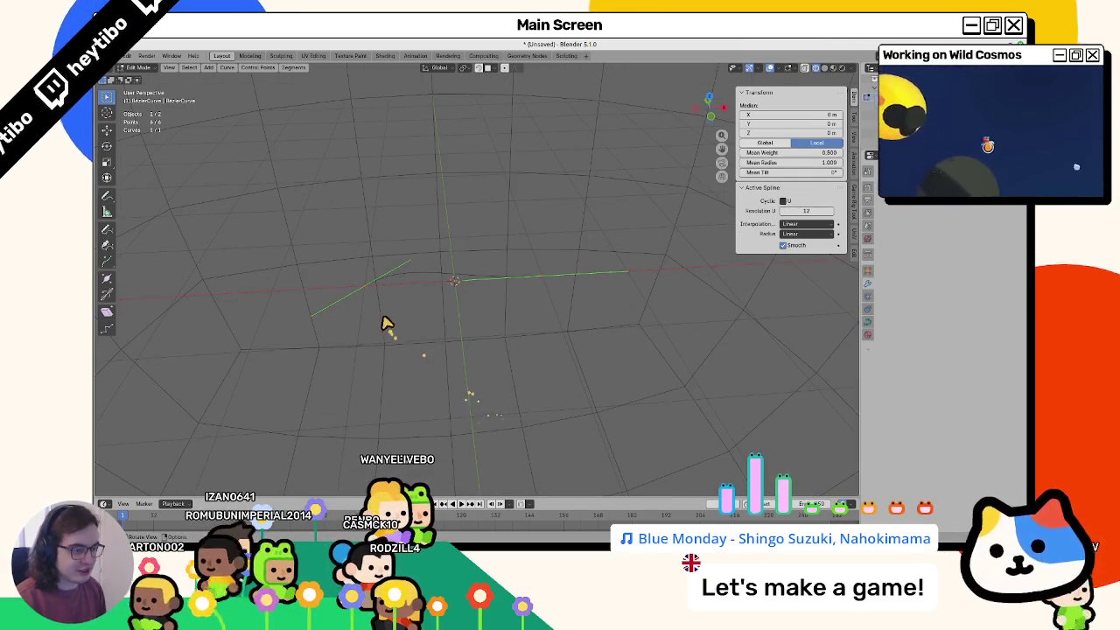
Step: Snap the selected curve point to the 3D cursor, cancelling and undoing a trial vertical move
key("shift+s")
left_click(394, 242)
key("g")
key("z")
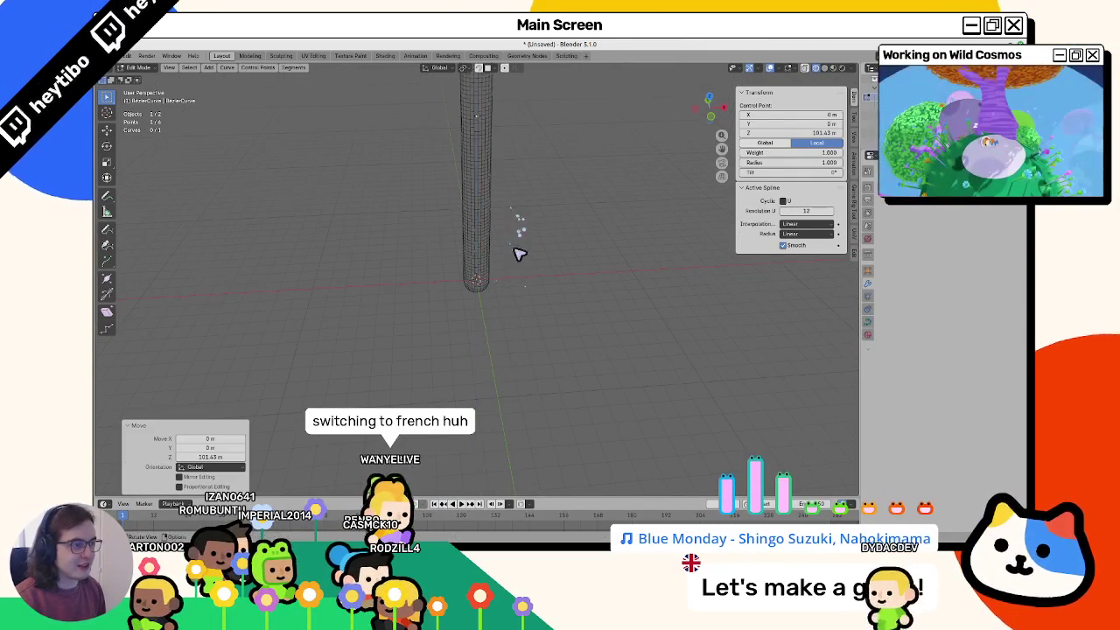
key("Escape")
key("ctrl+z")
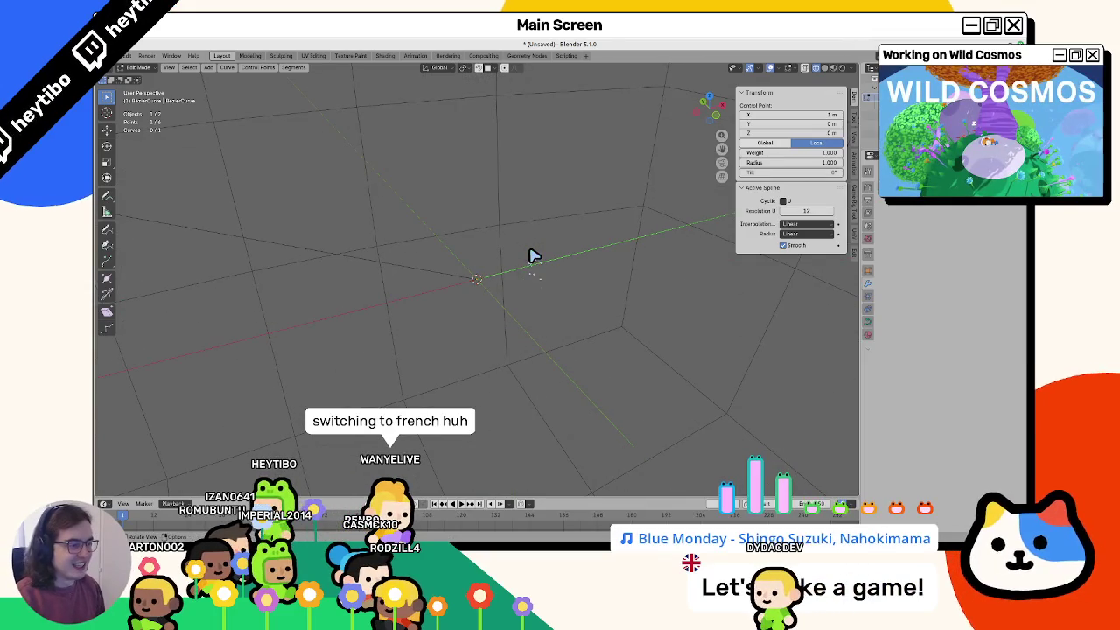
key("ctrl+shift+z")
key("ctrl+shift+z")
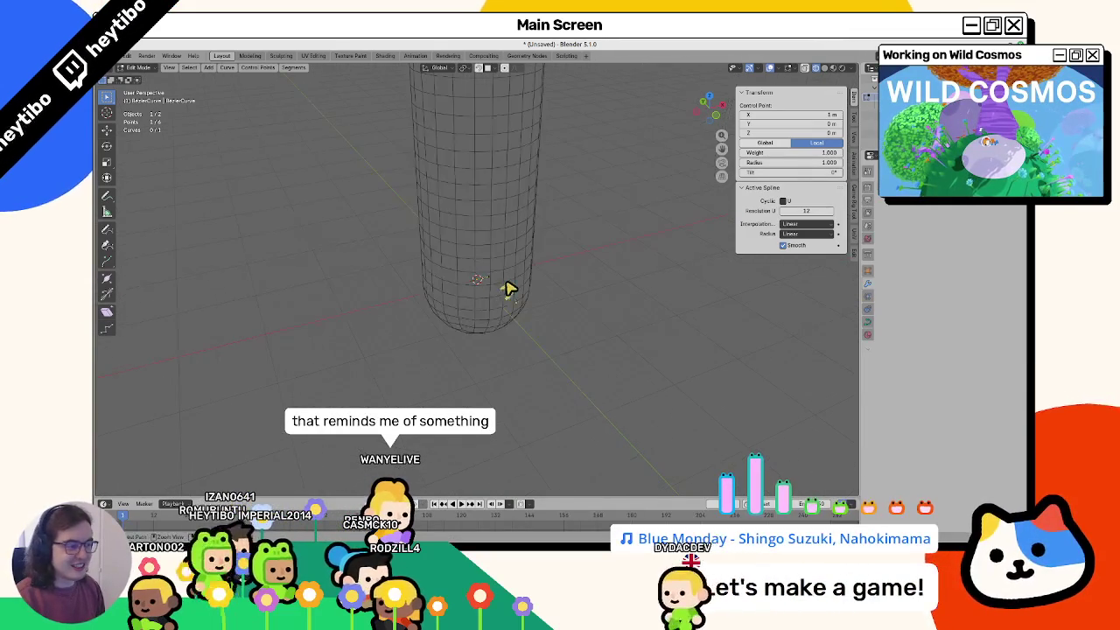
key("ctrl+shift+z")
key("ctrl+z")
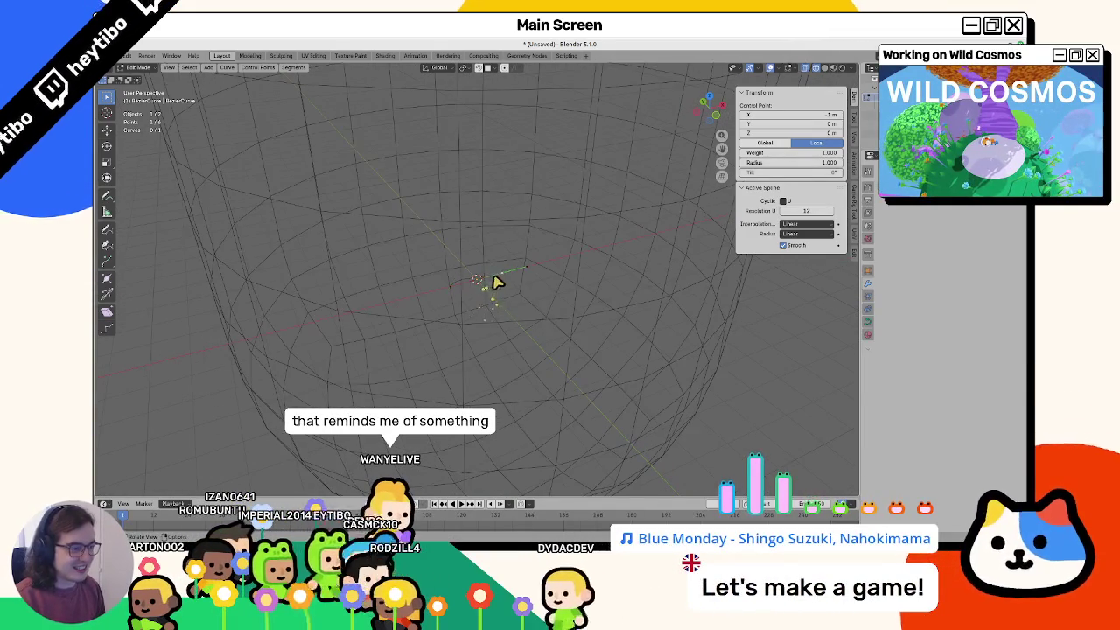
Step: Move the control point, then snap it to the origin
key("g")
left_click(538, 251)
key("shift+s")
left_click(464, 254)
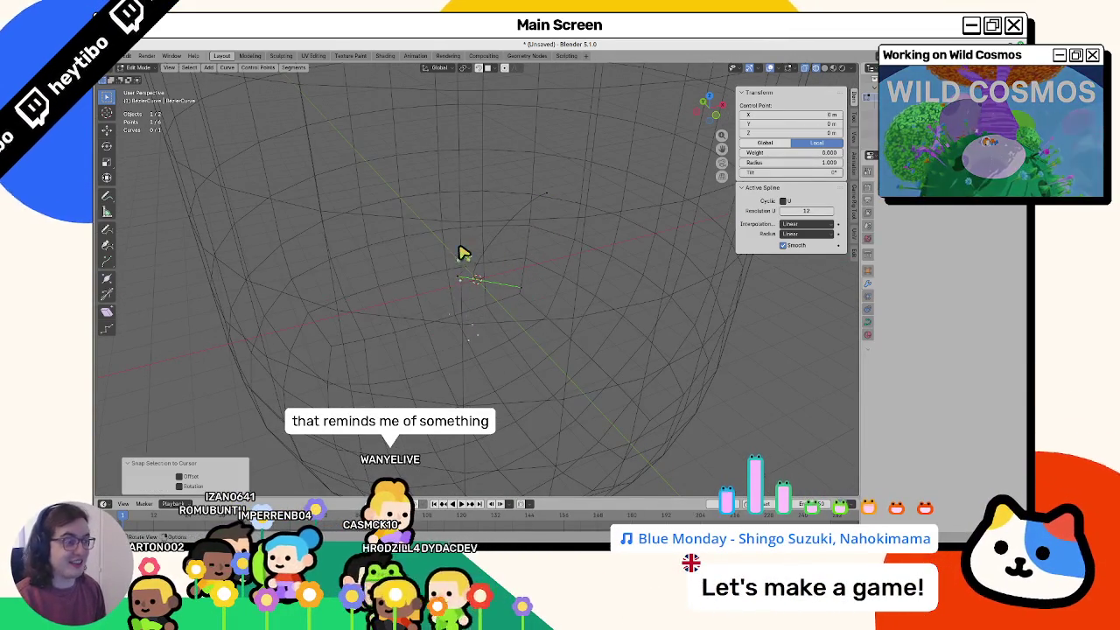
Step: Select all curve points and set their handles to Automatic
key("a")
key("v")
left_click(497, 263)
key("v")
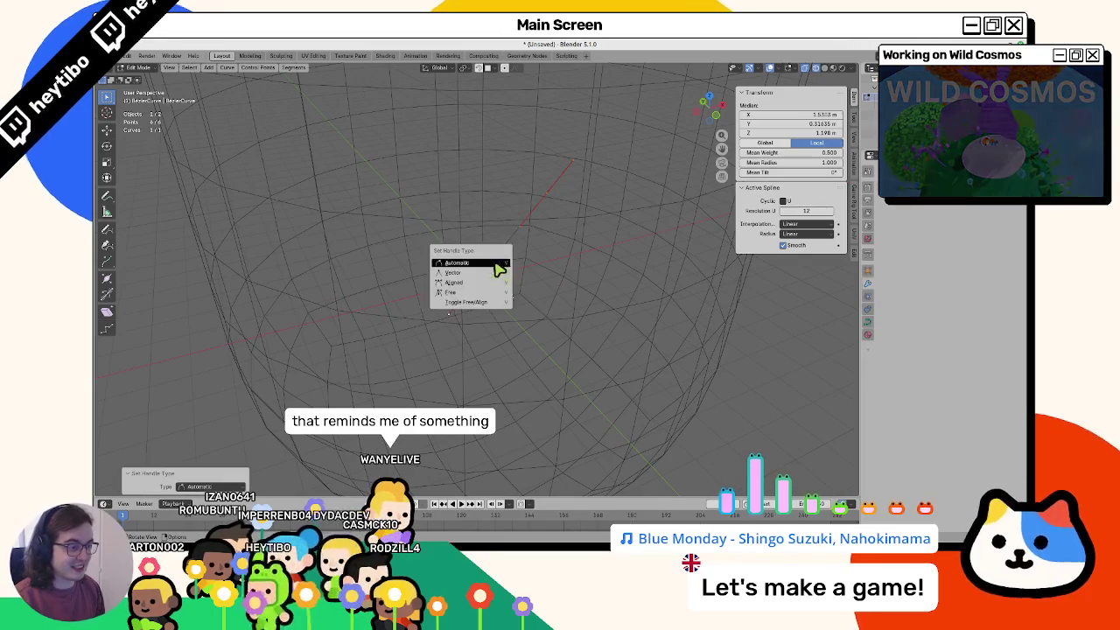
key("Escape")
Step: Snap a point to the 3D cursor and raise it high beside the capsule
scroll(529, 226, "down", 4)
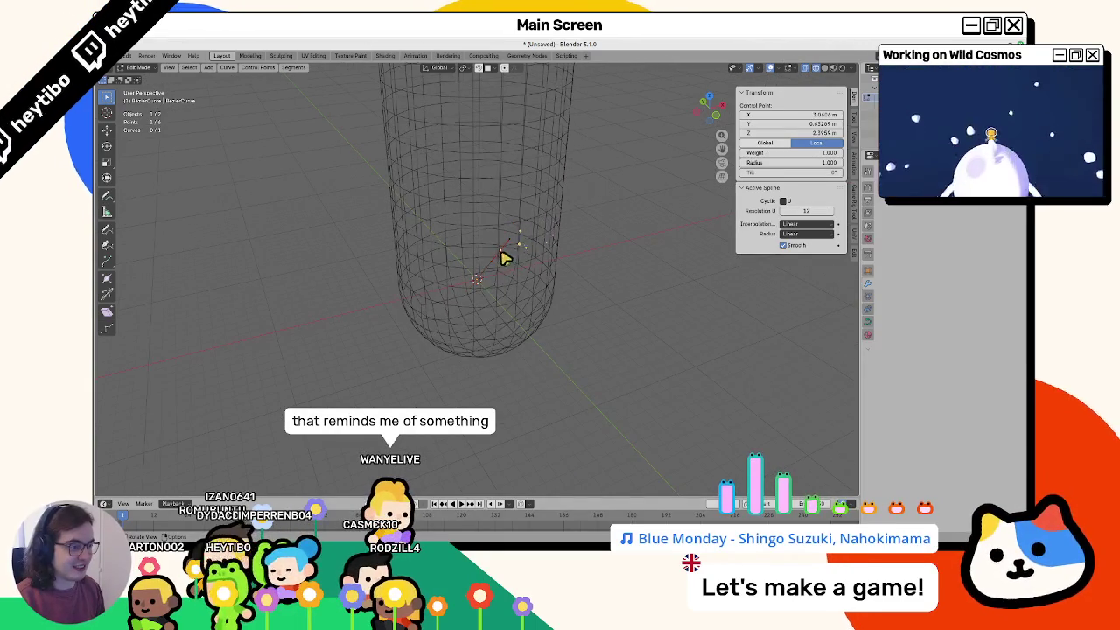
key("shift+s")
left_click(504, 259)
key("g")
scroll(510, 260, "down", 2)
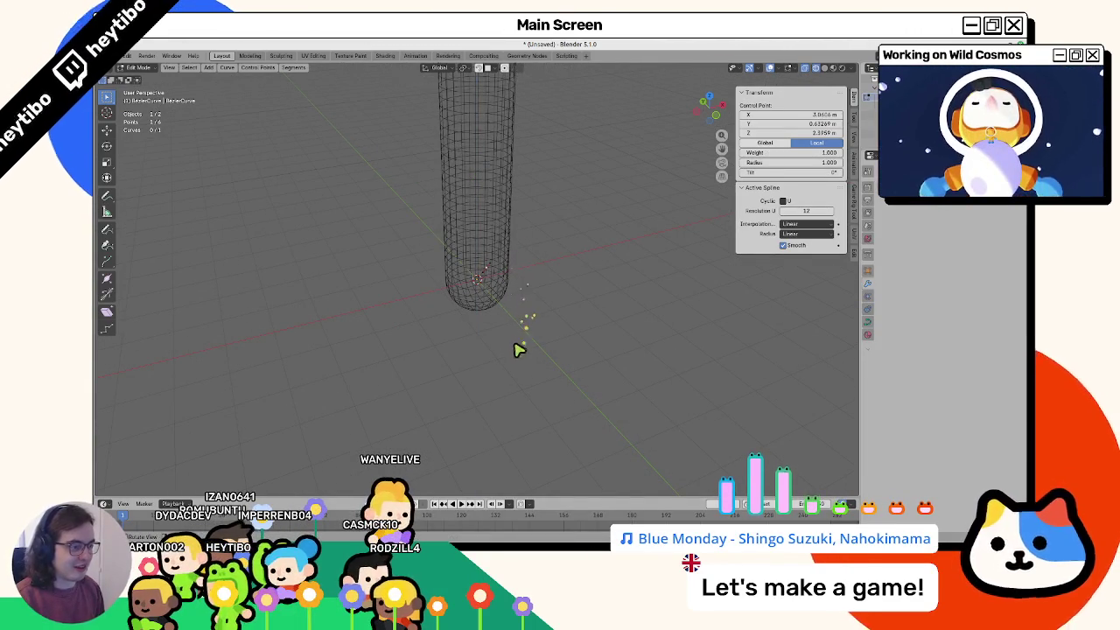
key("g")
left_click(512, 268)
key("g")
left_click(492, 211)
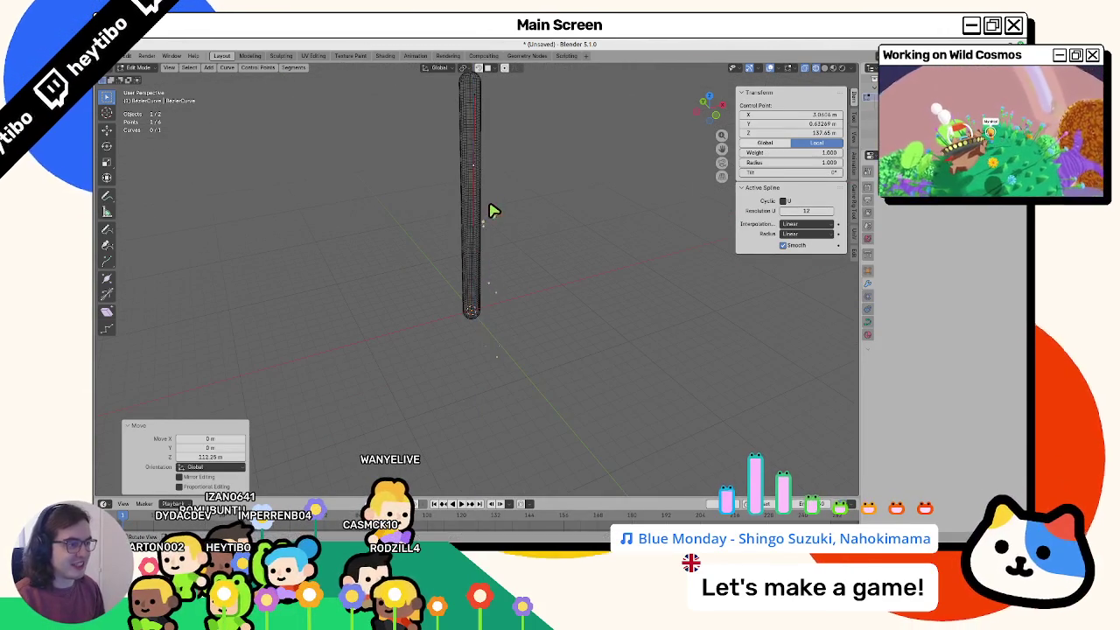
Step: In front view, move the curve point at the origin up and to the right
key("KP_1")
left_click(446, 241)
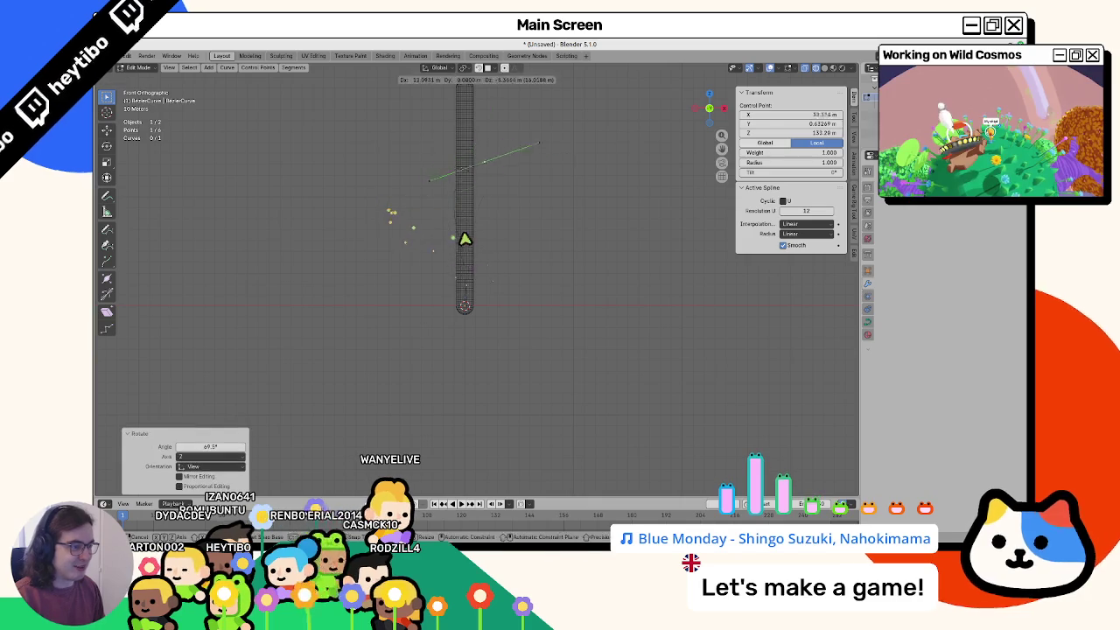
left_click(457, 302)
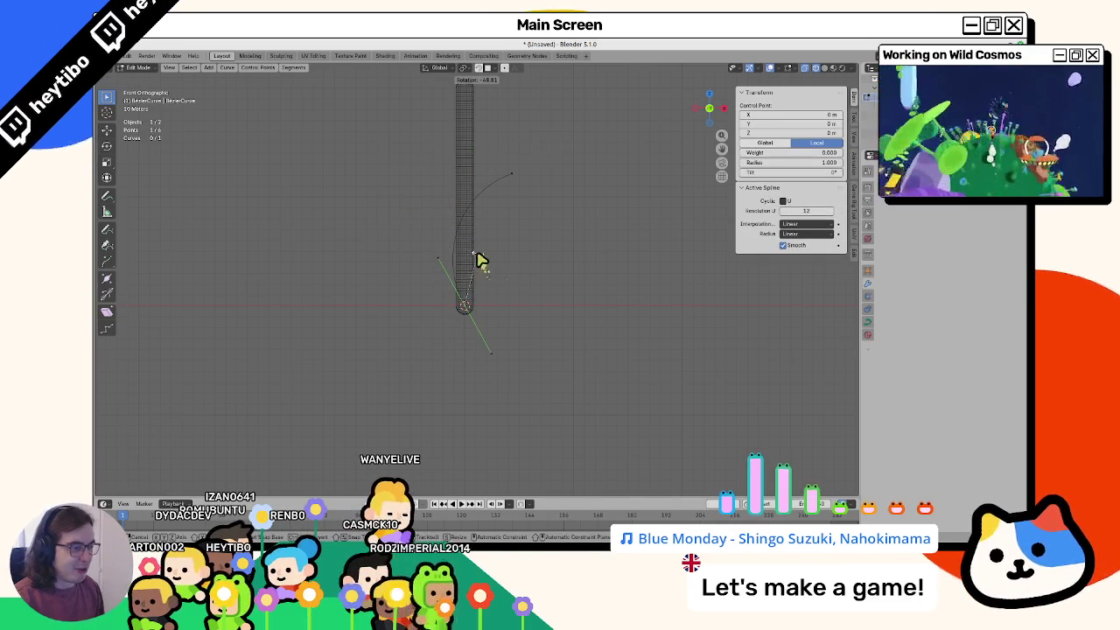
left_click(492, 229)
key("g")
left_click(541, 252)
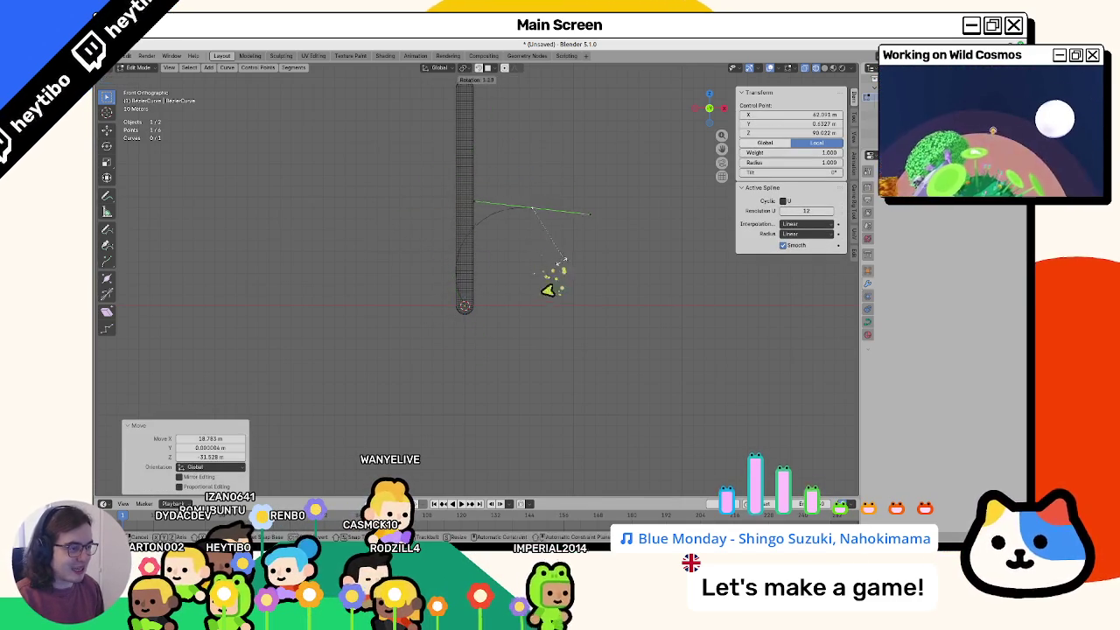
Step: Raise the curve's end point and extrude a new point down and to the right
left_click(473, 307)
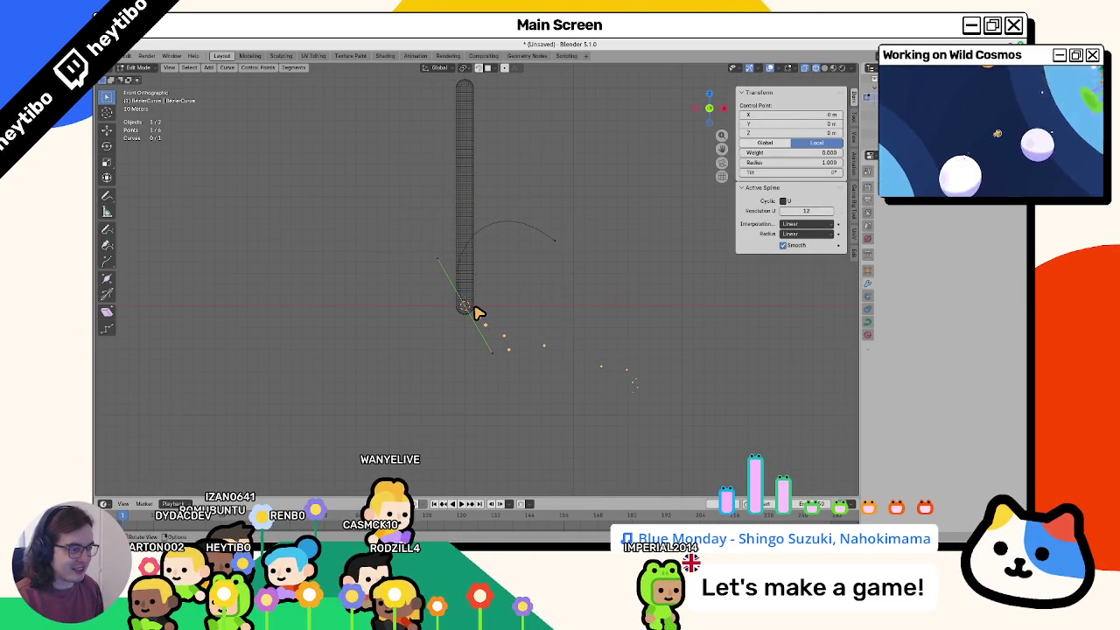
left_click(551, 241)
key("g")
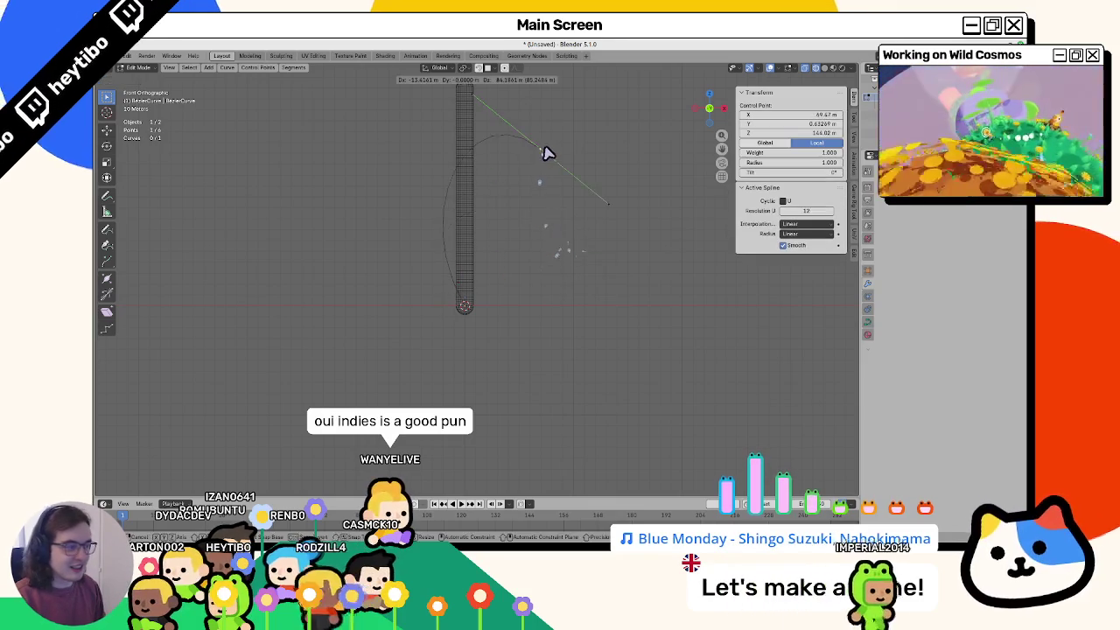
left_click(560, 161)
key("e")
left_click(595, 298)
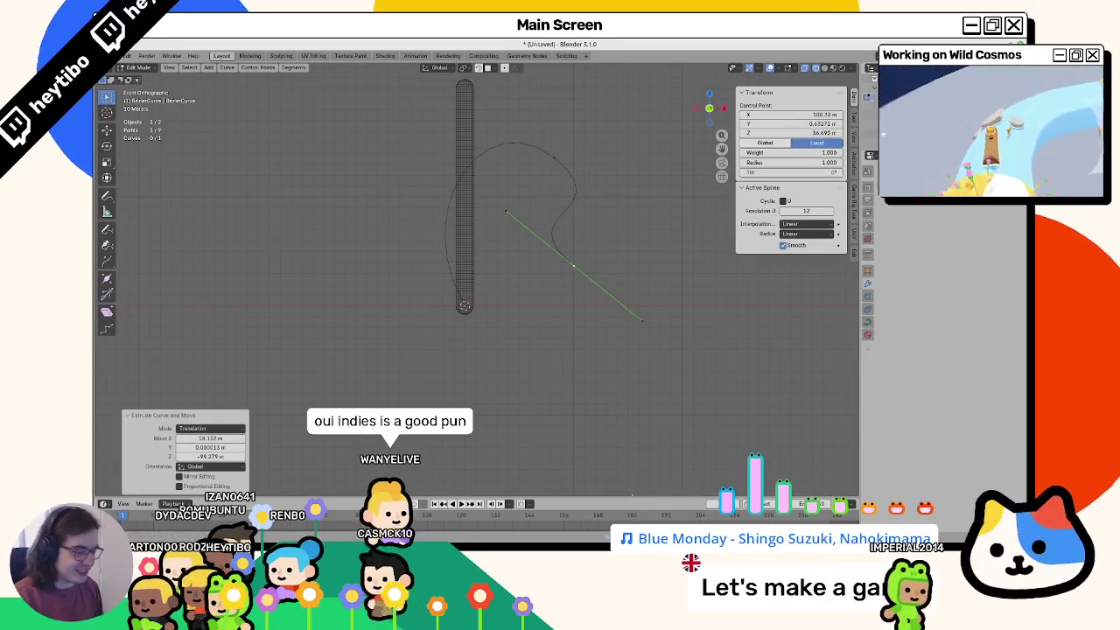
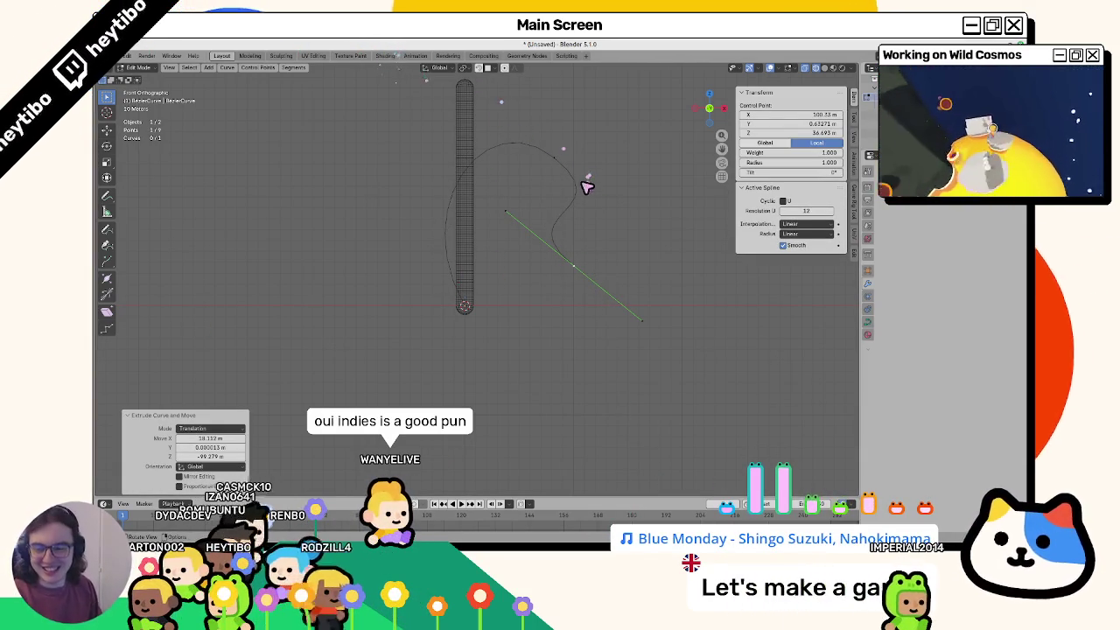
Step: Delete the extra extruded point from the Bezier curve
key("Escape")
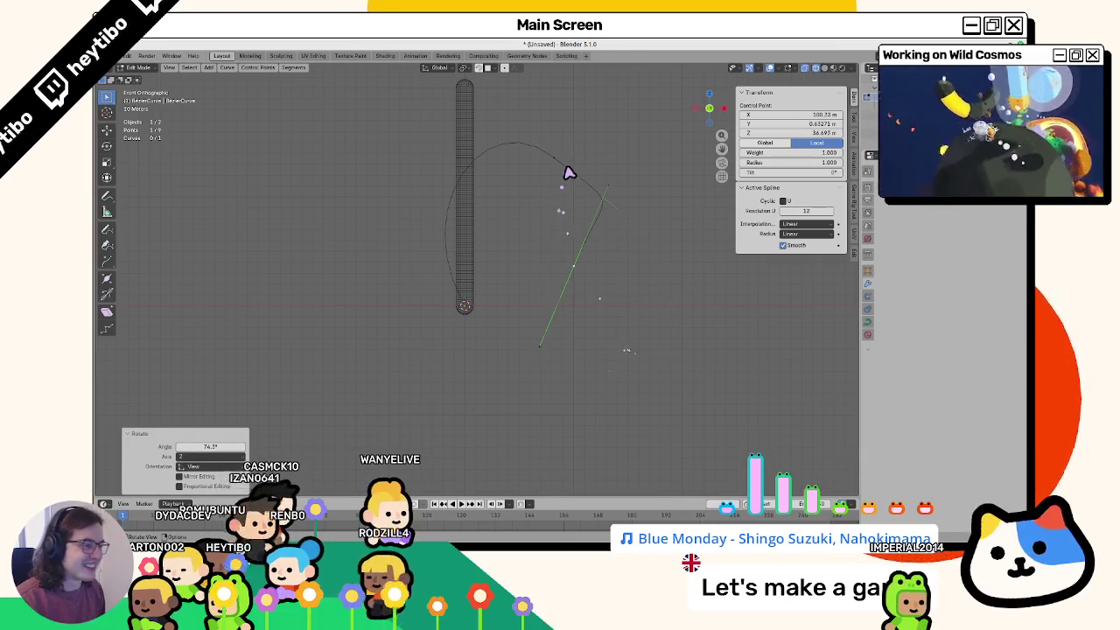
key("x")
left_click(564, 173)
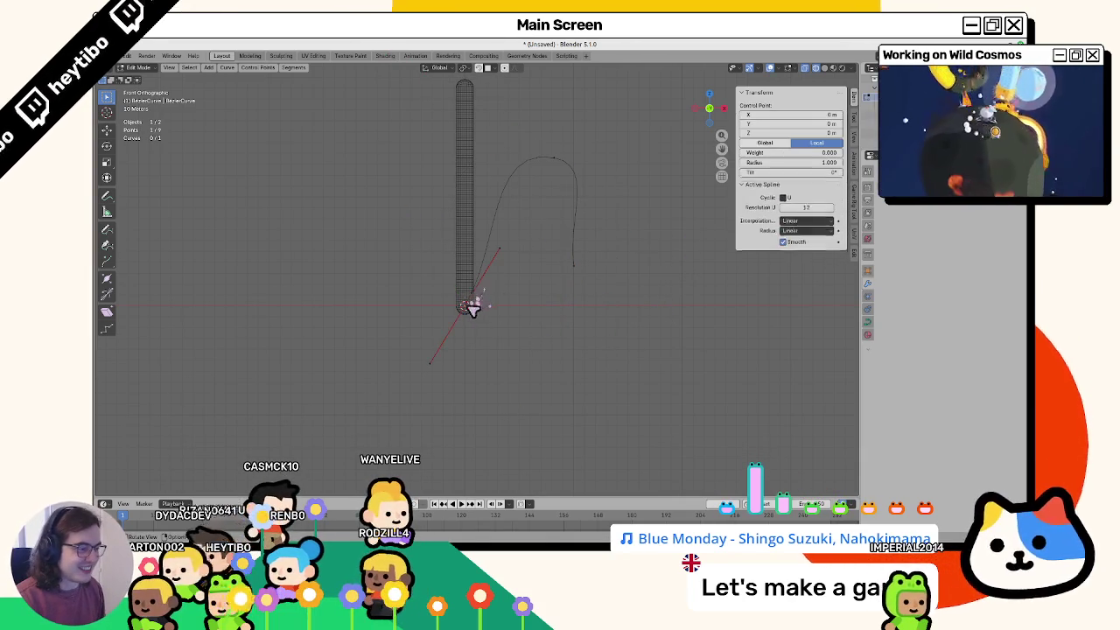
Step: Move, rotate and scale the curve's control points and handles into a rounded arch beside the rod
mouse_move(485, 282)
left_mouse_down()
mouse_move(563, 219)
mouse_move(580, 154)
left_mouse_up()
key("r")
left_click(609, 302)
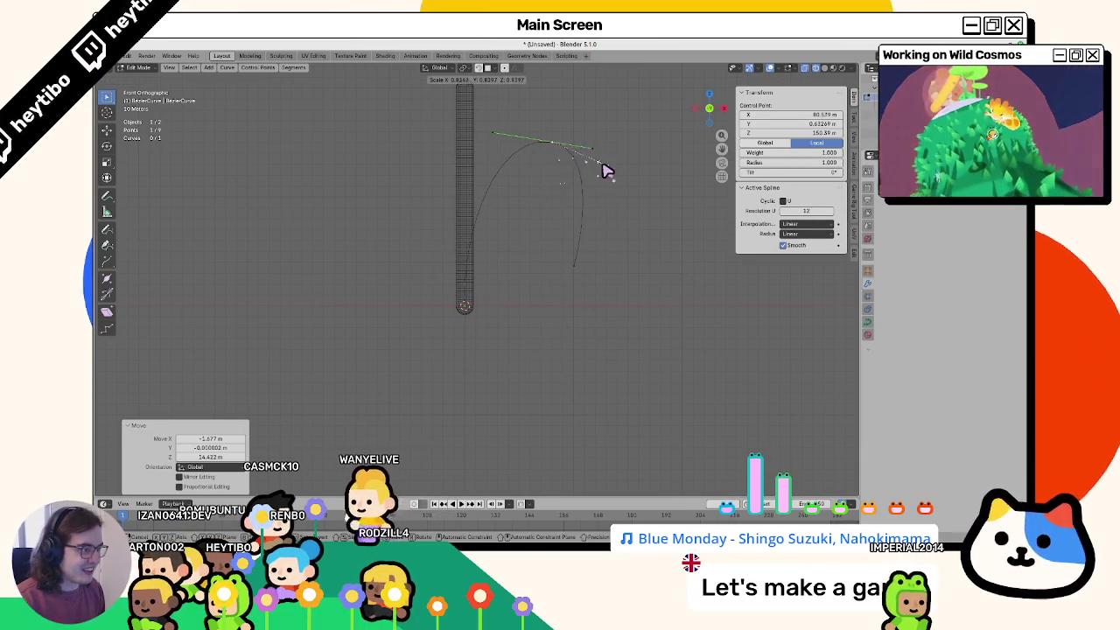
left_click(588, 265)
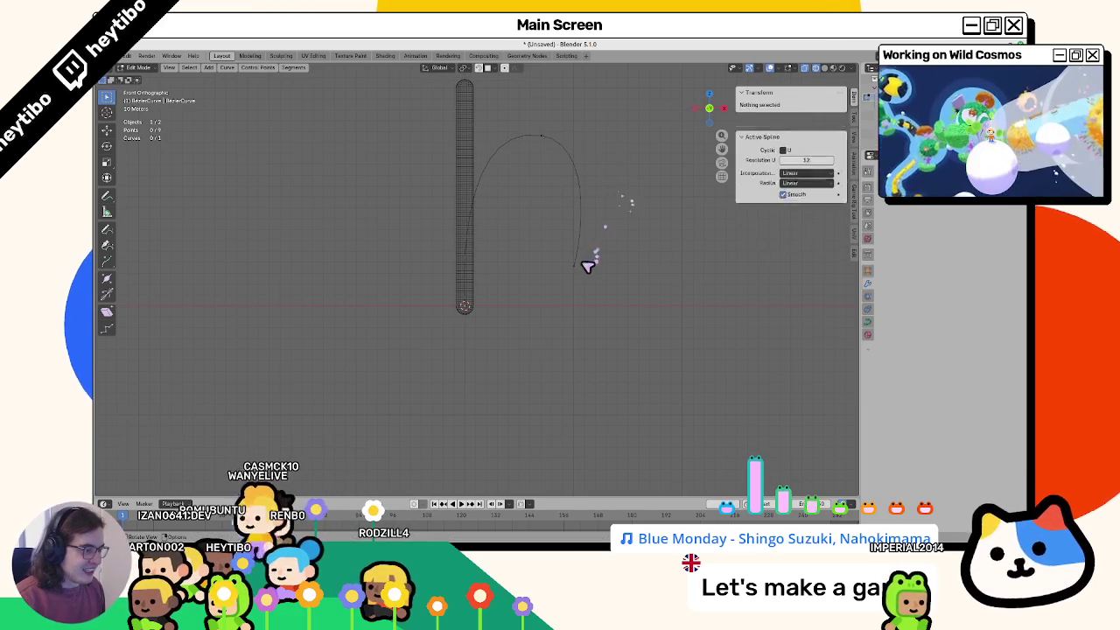
left_click(578, 265)
key("s")
left_click(604, 271)
Step: Finish the handle length, return to Object Mode, and add a Curve deform modifier to the rod
key("s")
key("Tab")
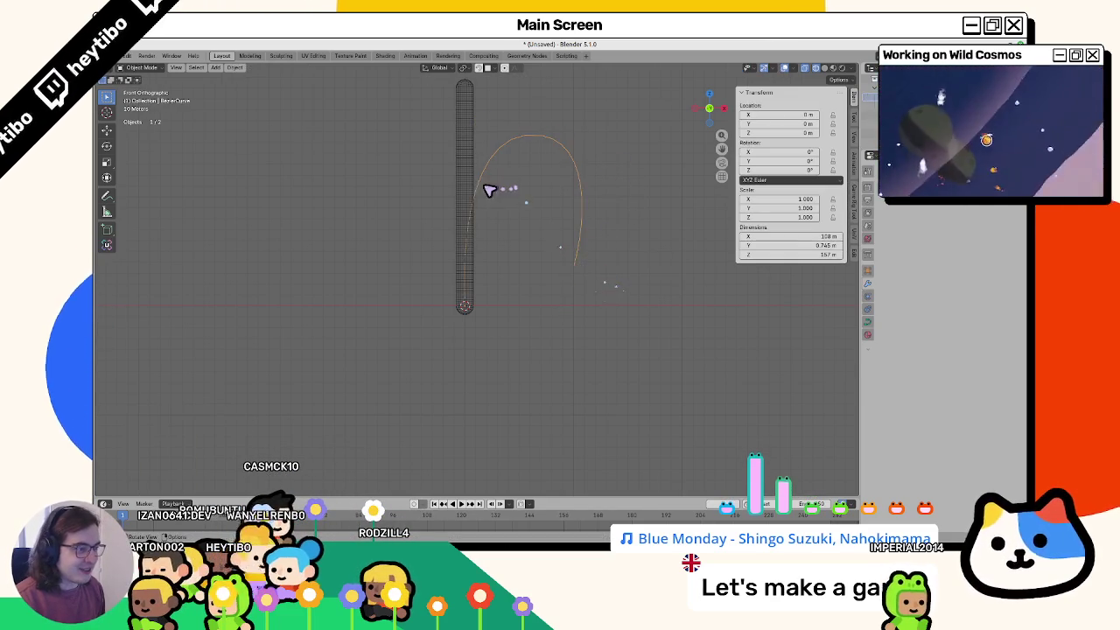
left_click(473, 188)
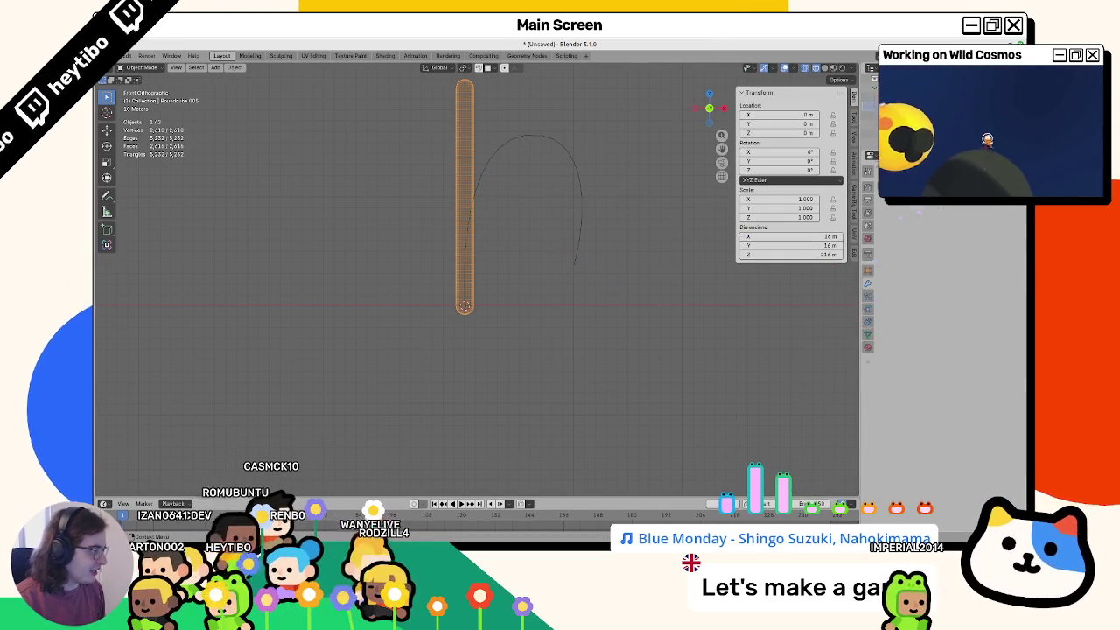
key("shift+a")
key("Escape")
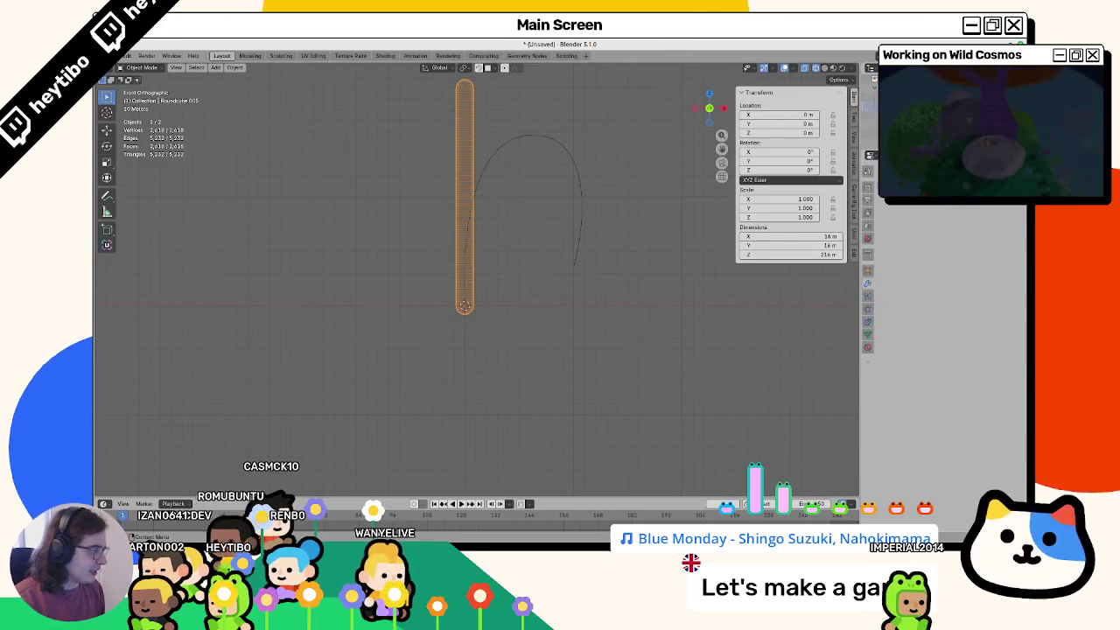
key("shift+a")
type("m")
type("curve def")
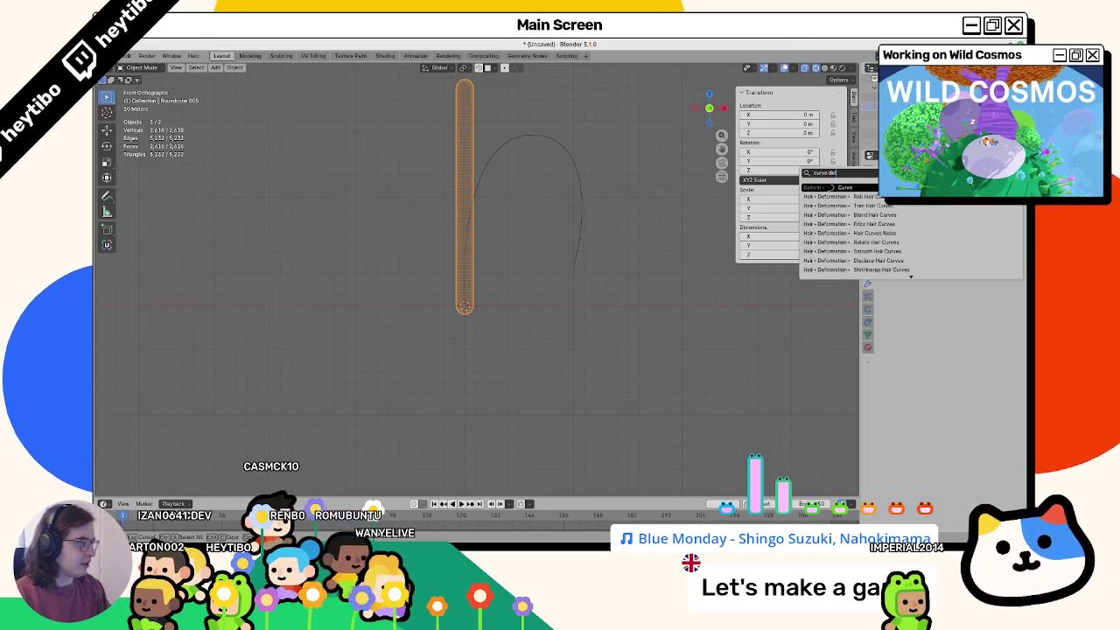
key("Return")
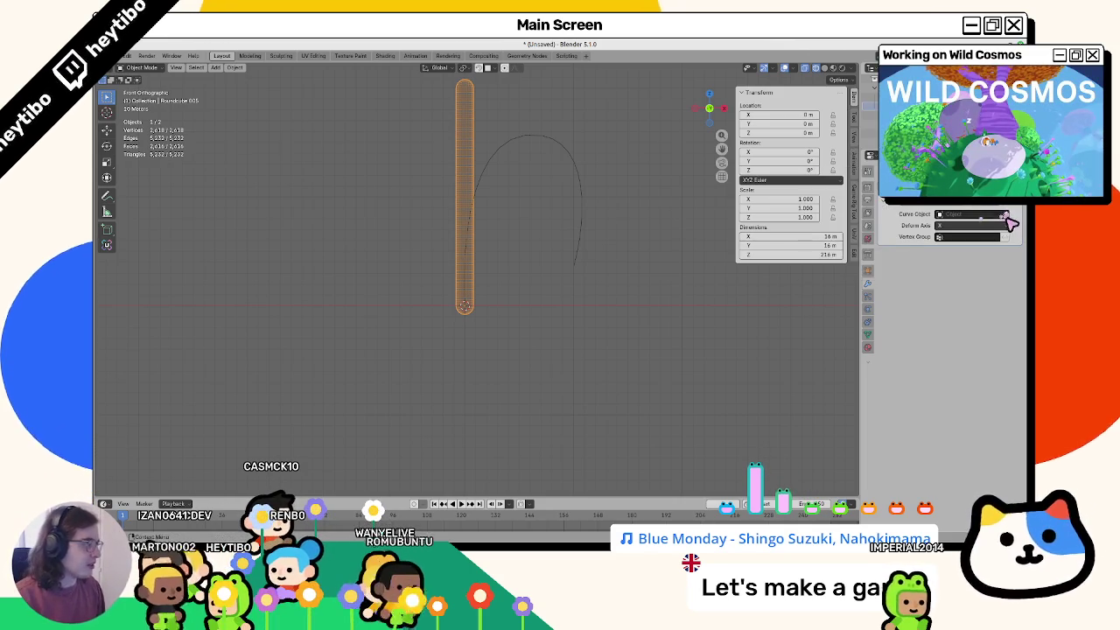
Step: Target the modifier at the Bezier curve and set its Deform Axis to Z
left_click(575, 165)
left_click(573, 166)
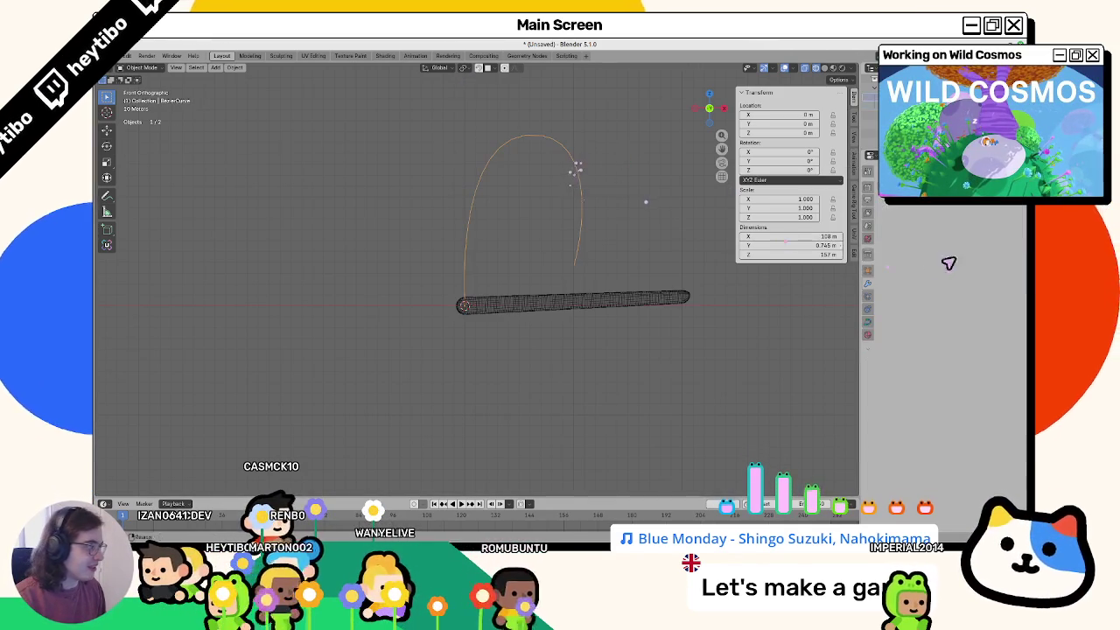
left_click(593, 296)
left_click(971, 226)
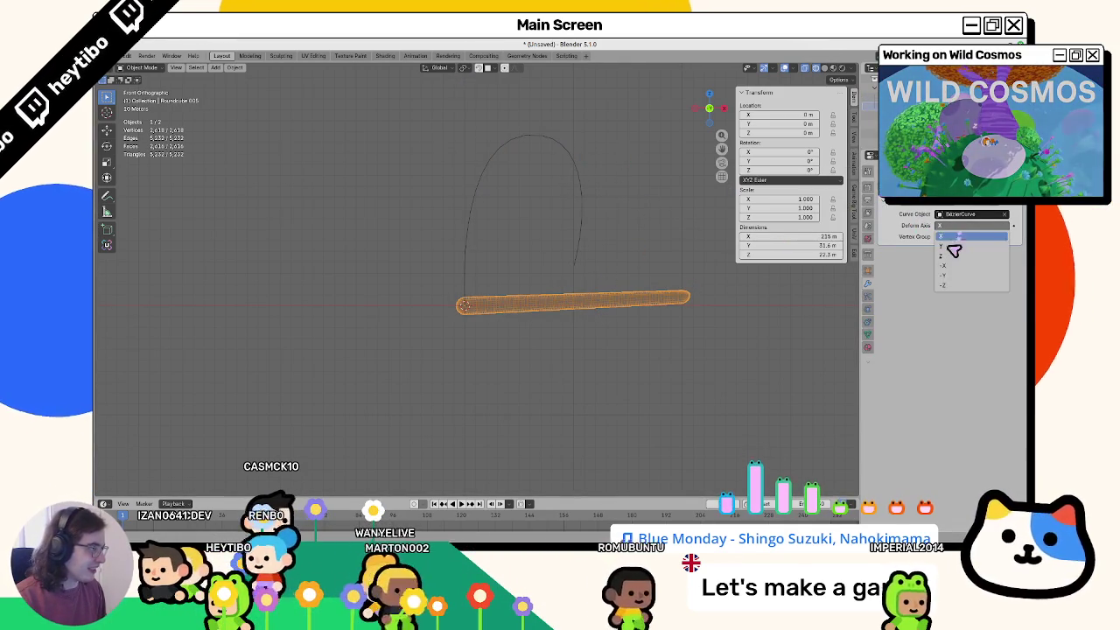
left_click(957, 256)
left_click(580, 219)
Step: Scale all the curve's points slightly larger, redoing an accidental shrink
key("Tab")
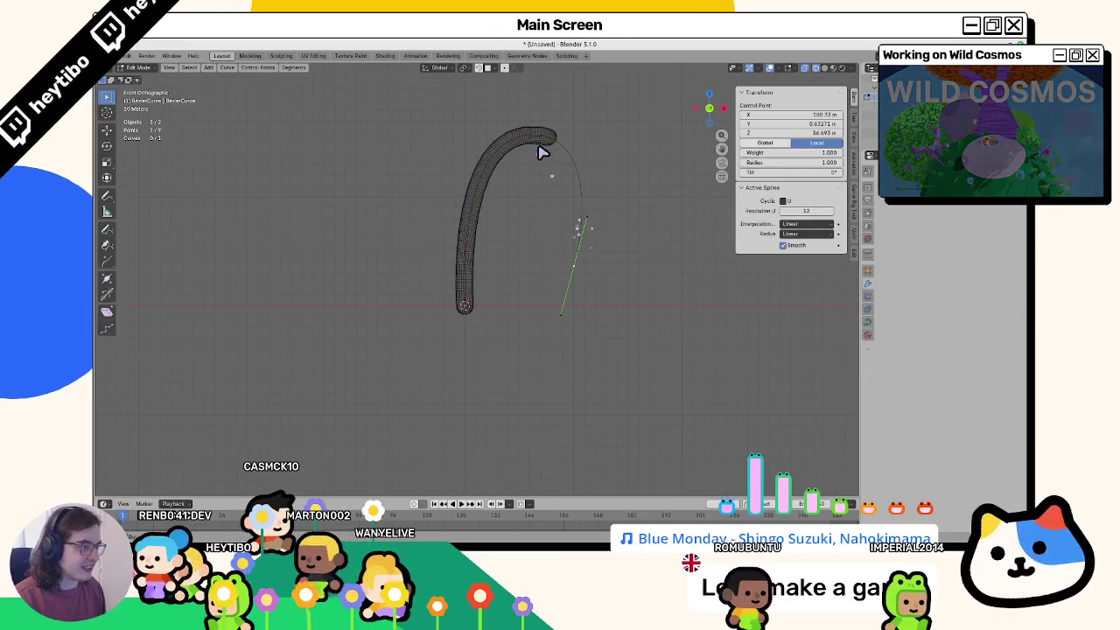
left_click(468, 73)
key("s")
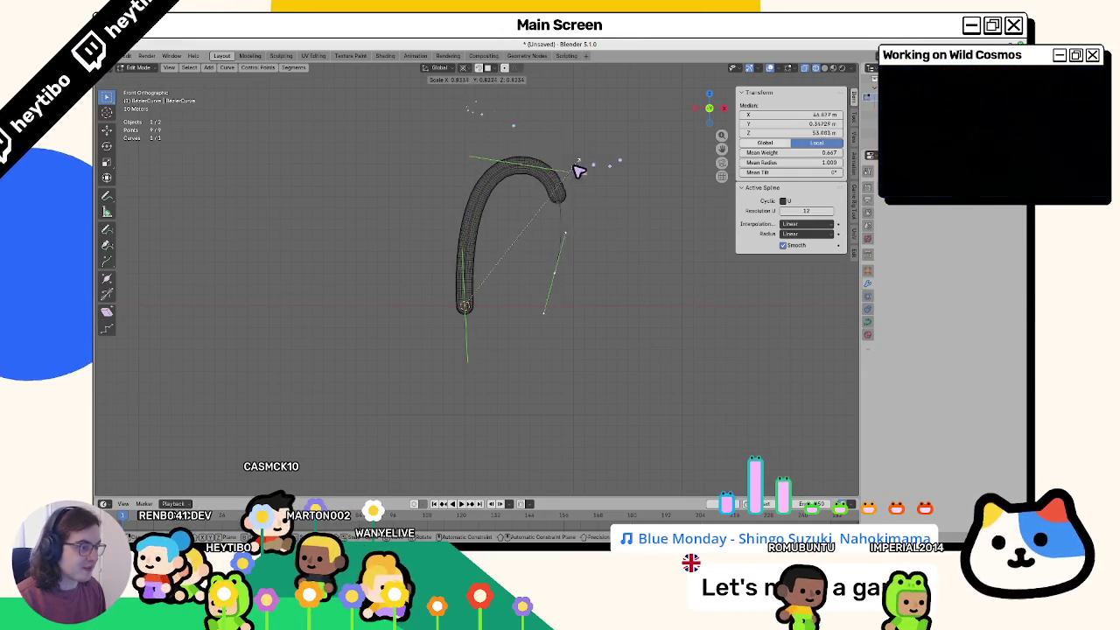
left_click(580, 219)
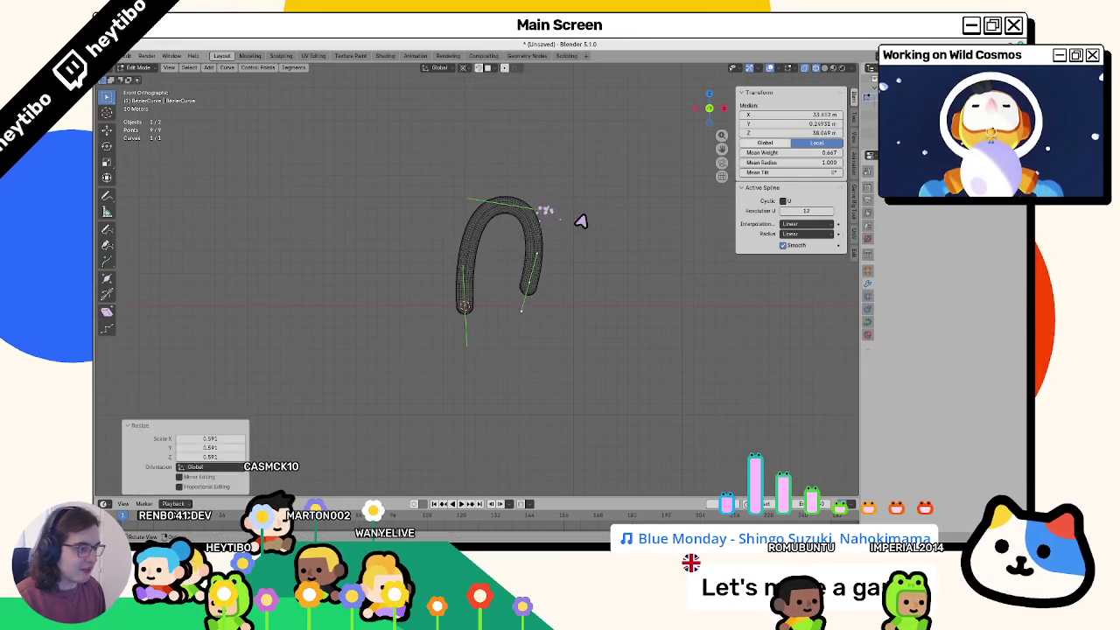
key("ctrl+z")
key("s")
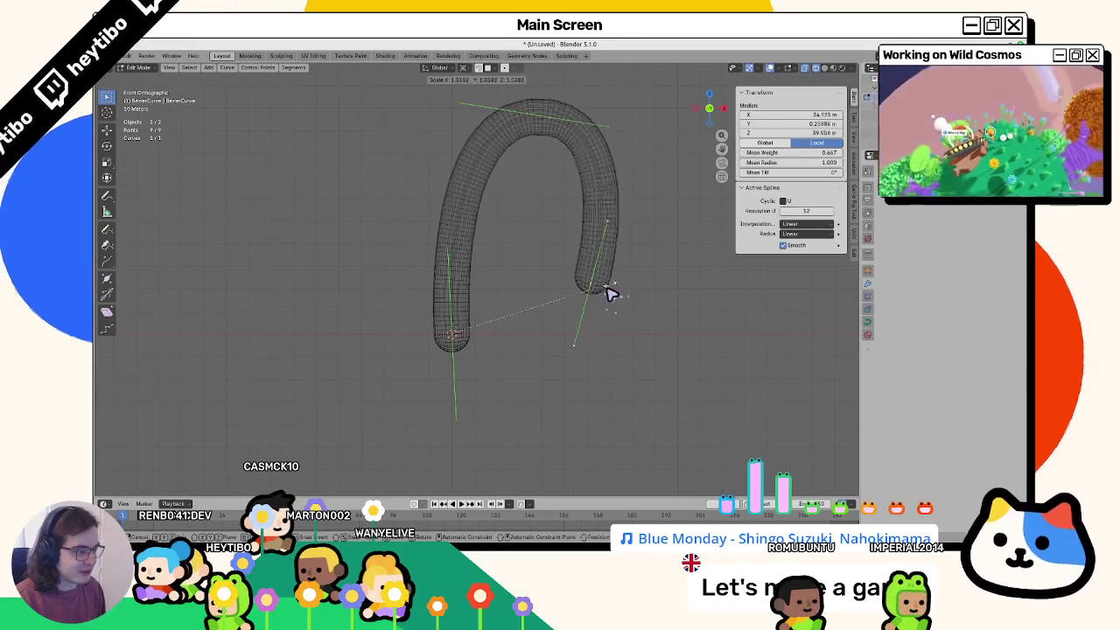
left_click(602, 301)
Step: Rotate the bottom control point's handle, select the top point, and view the tube in perspective
left_click(449, 331)
key("r")
left_click(500, 277)
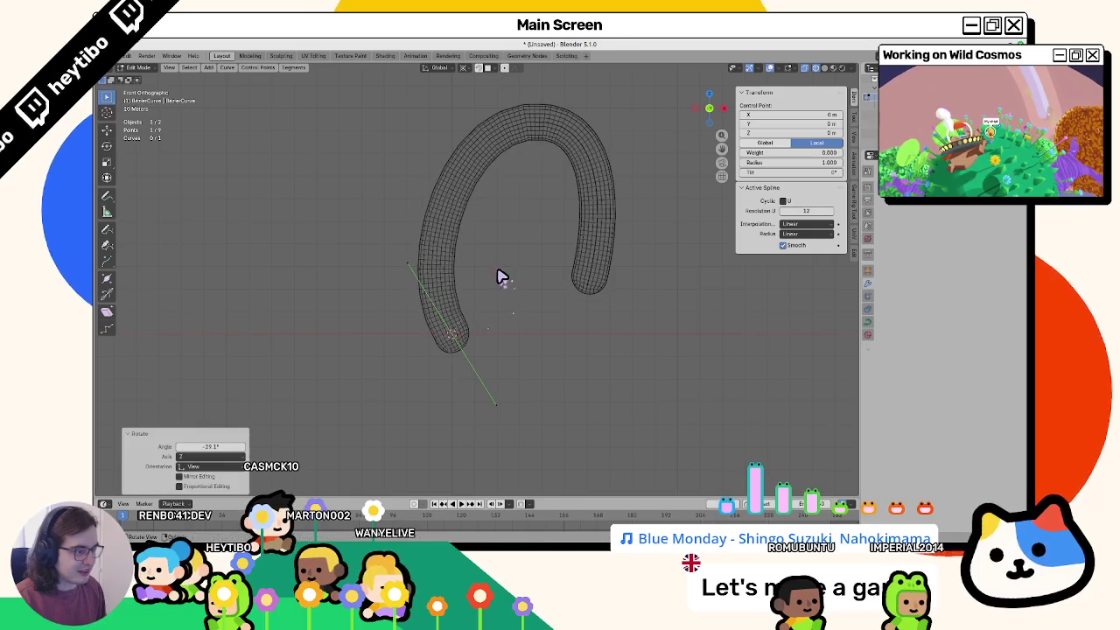
left_click(530, 119)
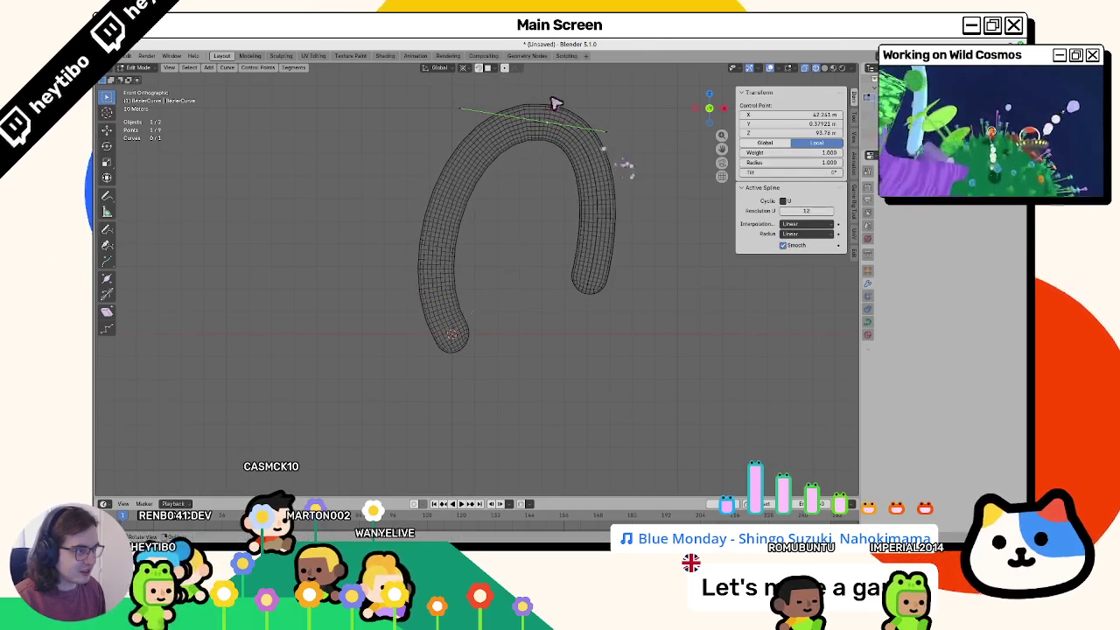
left_click(465, 76)
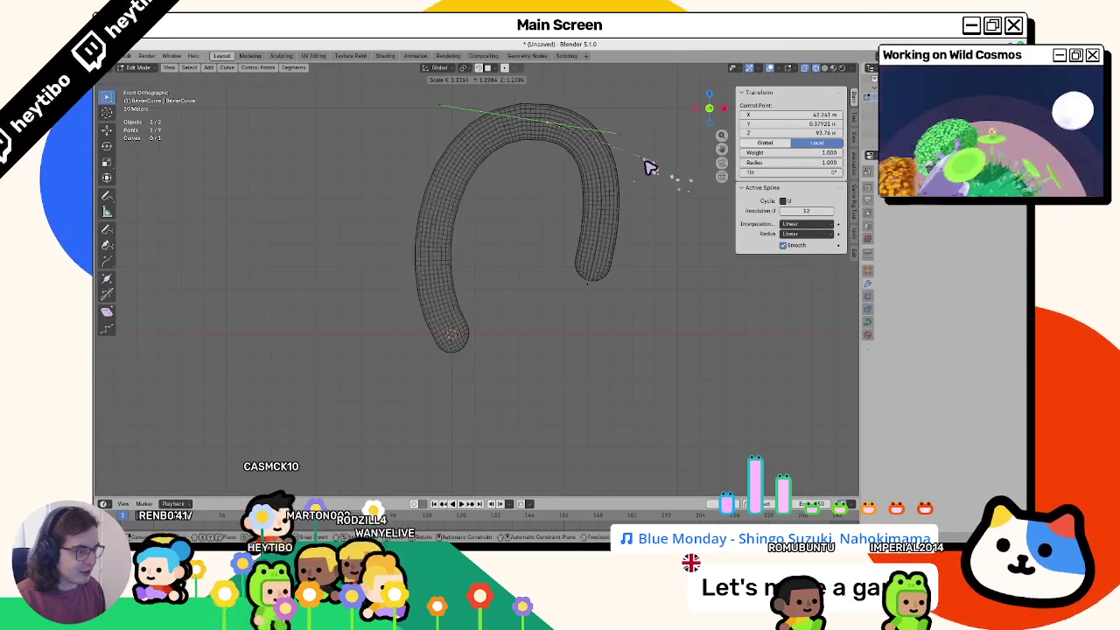
mouse_move(493, 342)
middle_mouse_down()
mouse_move(468, 336)
mouse_move(587, 345)
mouse_move(493, 338)
middle_mouse_up()
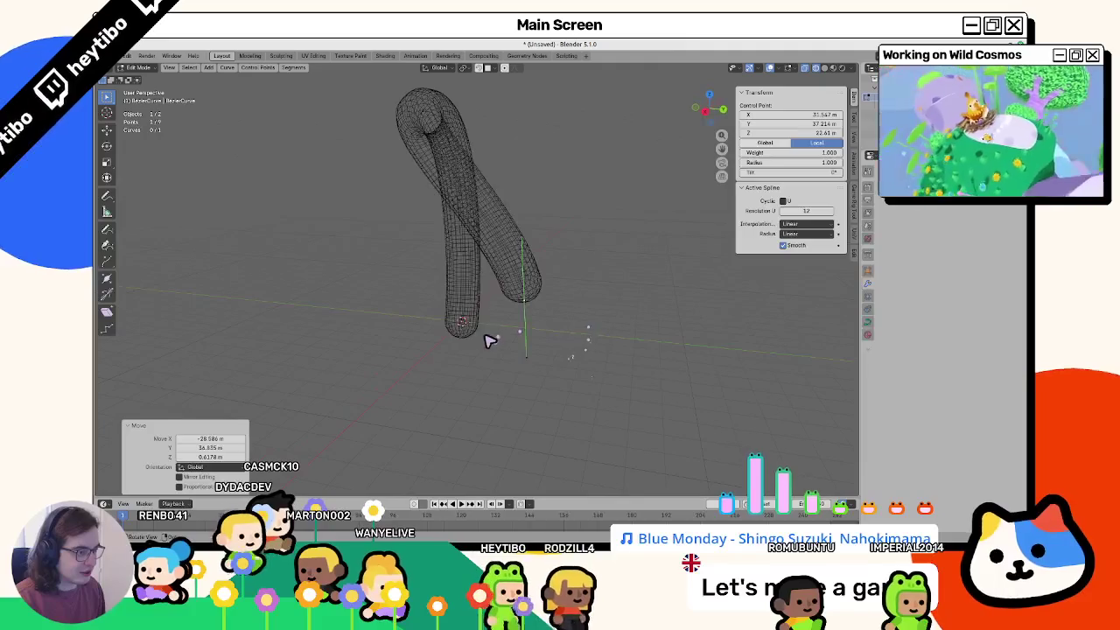
Step: Rotate the curve points, turning the top point into an inverted U with smaller handles
left_click(477, 338)
key("r")
left_click(513, 324)
key("r")
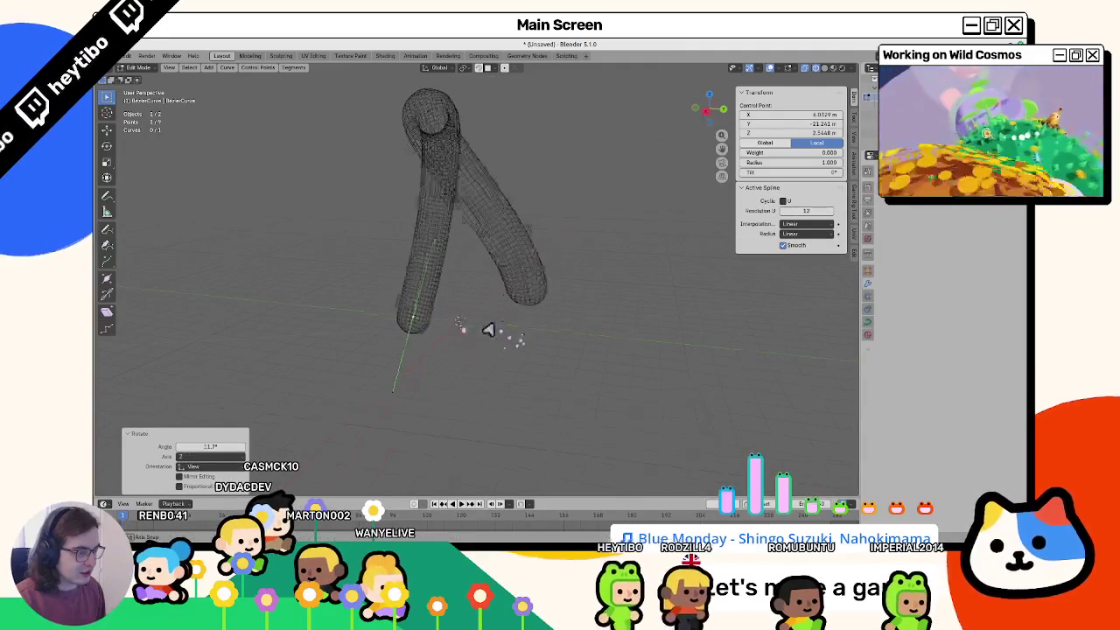
left_click(555, 144)
key("r")
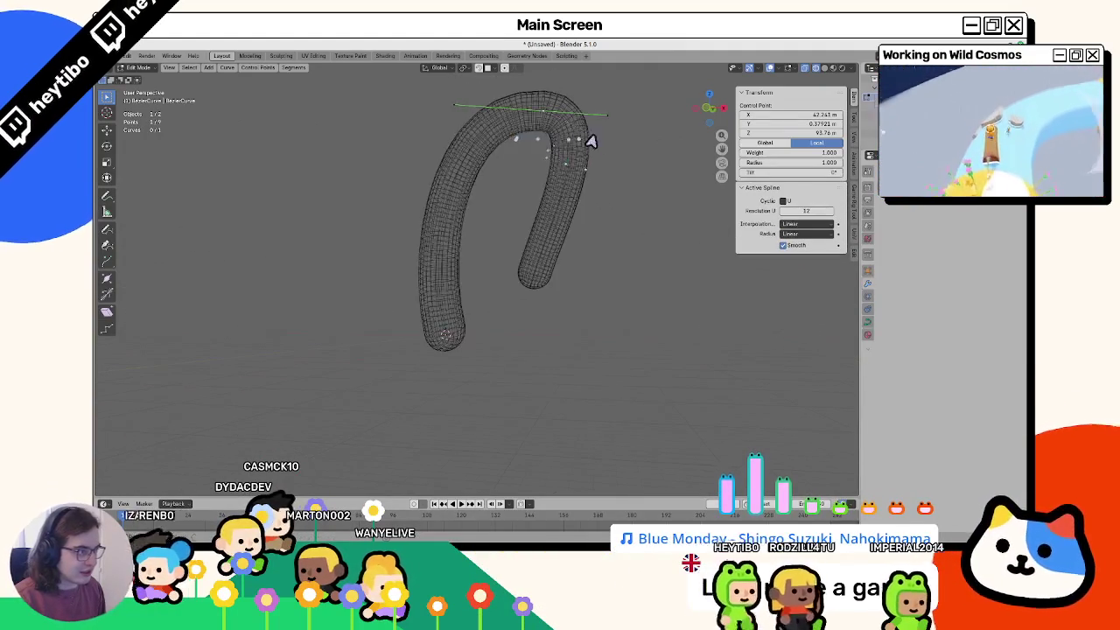
left_click(584, 171)
key("s")
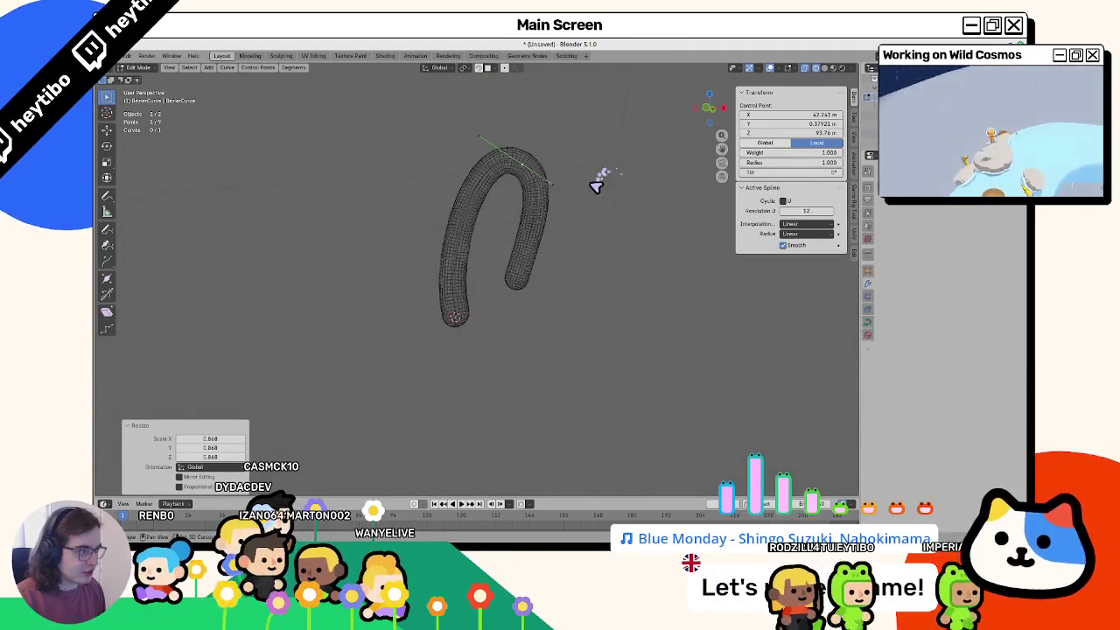
left_click(548, 193)
Step: Rotate the top point along the X and Y axes to form a horseshoe
key("r")
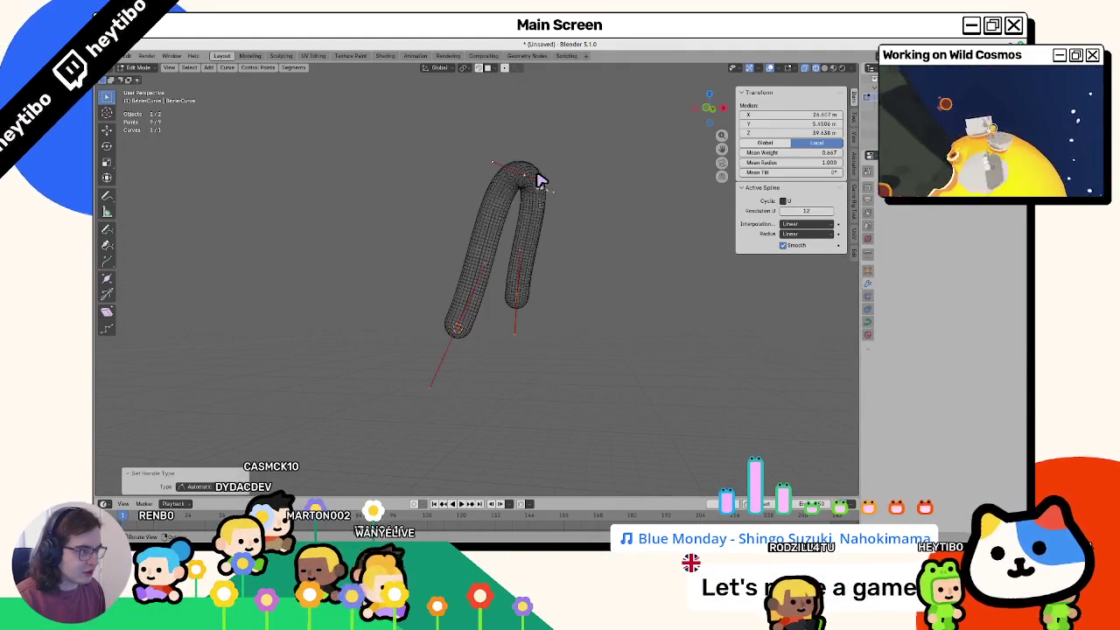
key("x")
left_click(592, 222)
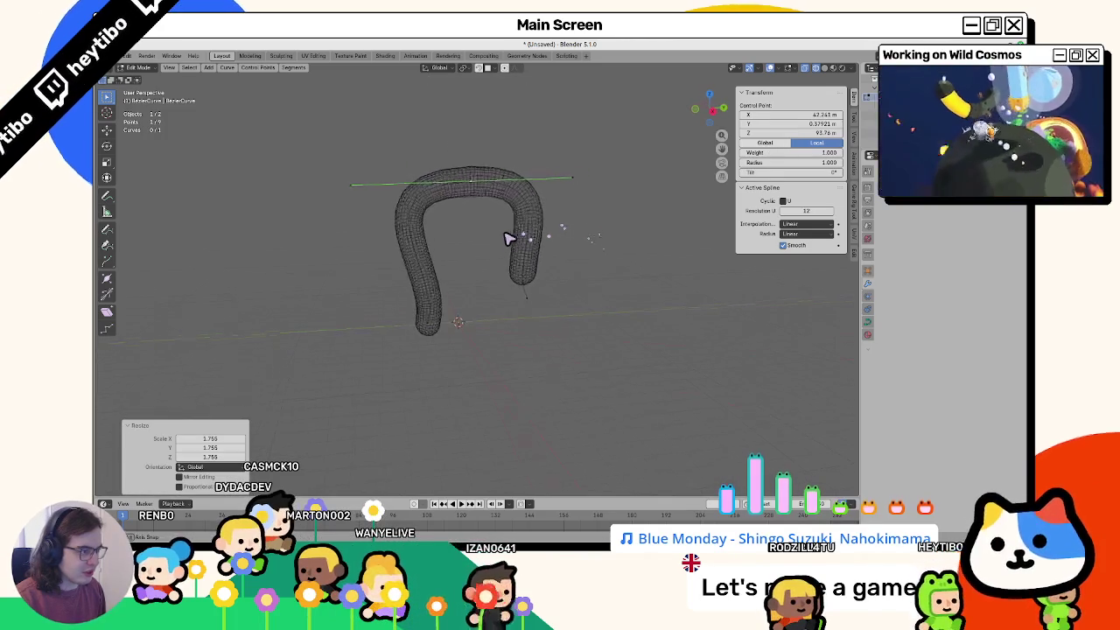
key("r")
key("y")
middle_click_drag(516, 256, 577, 288)
left_click(458, 237)
middle_click_drag(458, 237, 439, 187)
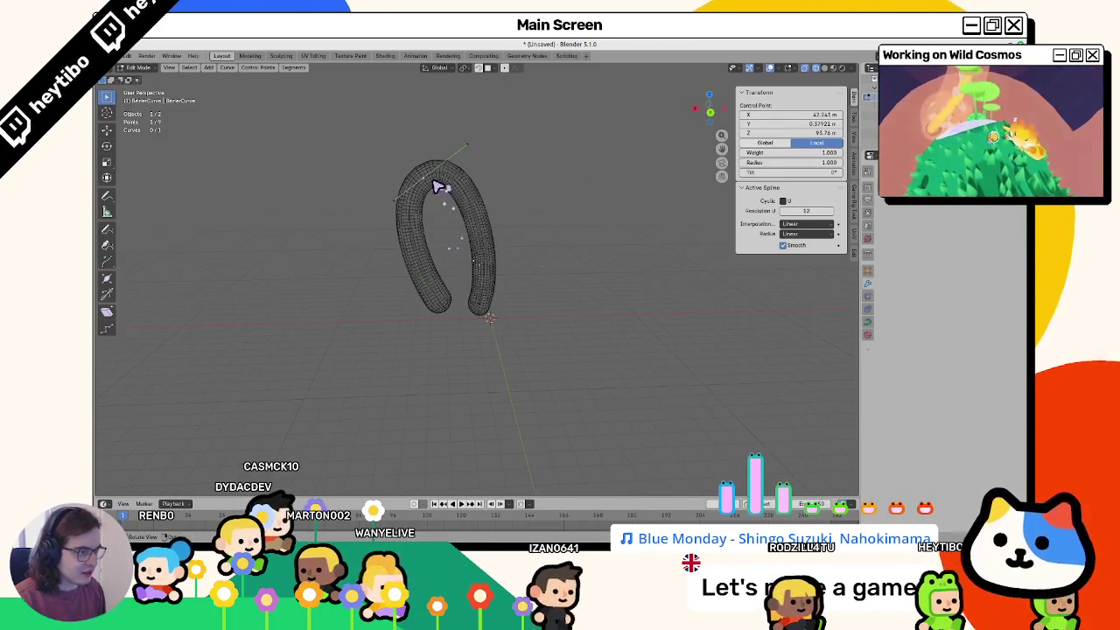
left_click(494, 196)
key("s")
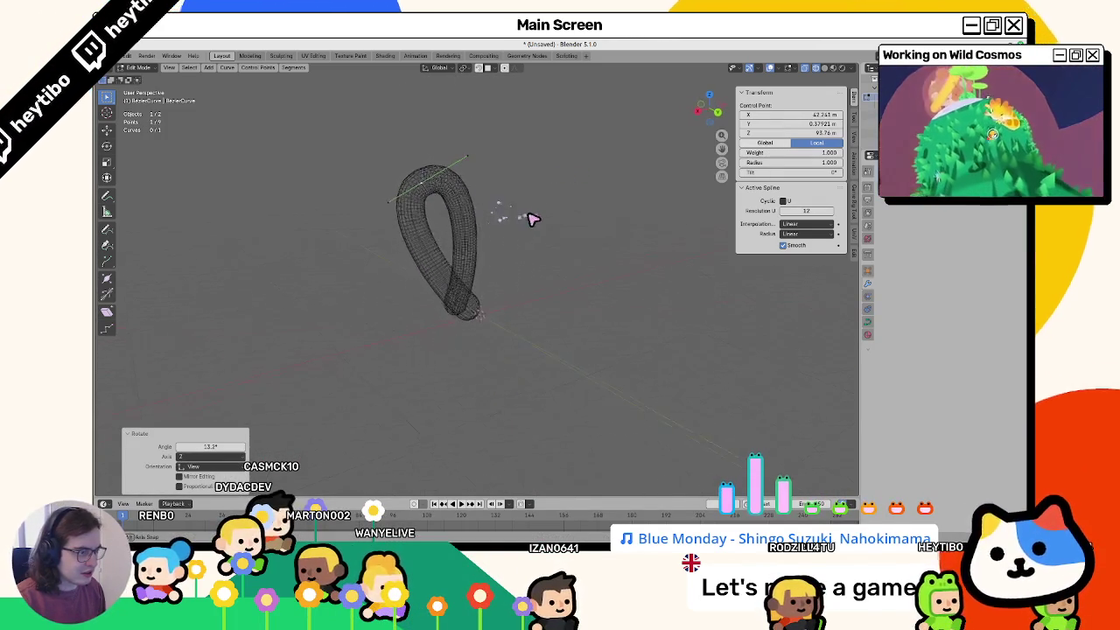
right_click(549, 210)
Step: Move the selected control point and scale the curve end's handles along Y
mouse_move(492, 220)
middle_mouse_down()
mouse_move(440, 307)
mouse_move(690, 297)
middle_mouse_up()
left_click(490, 322)
key("g")
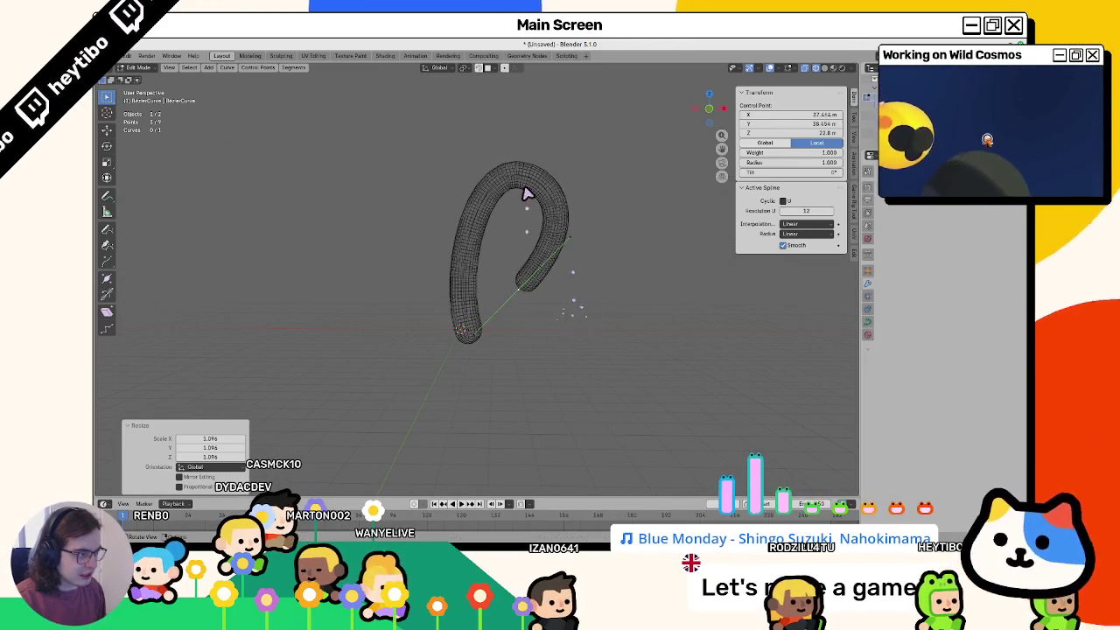
left_click(536, 194)
middle_click_drag(555, 205, 431, 365)
key("s")
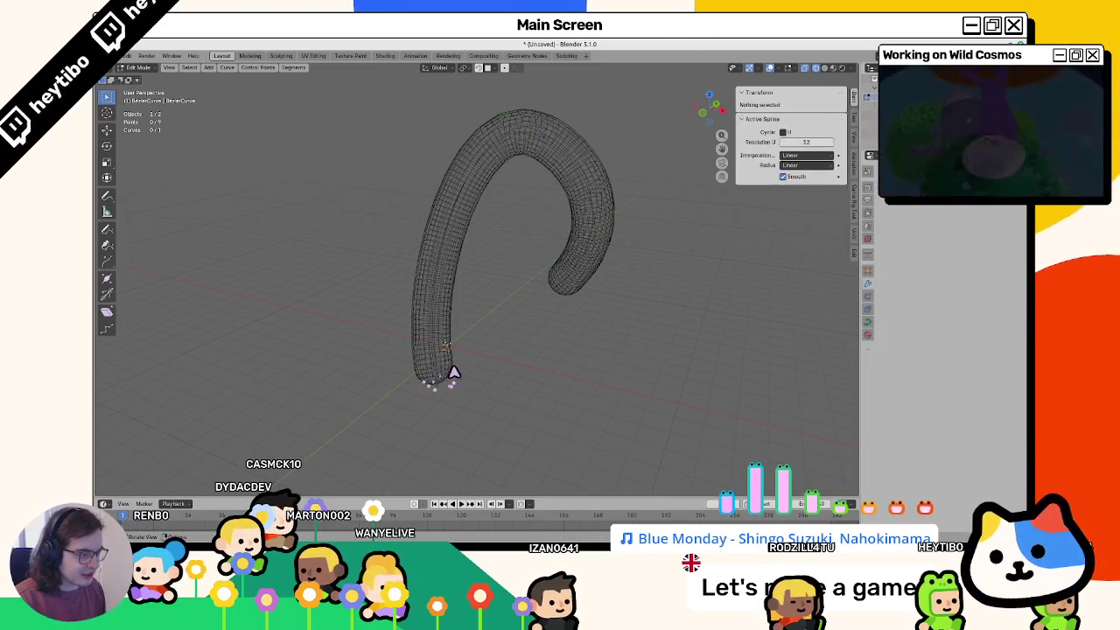
key("y")
left_click(508, 360)
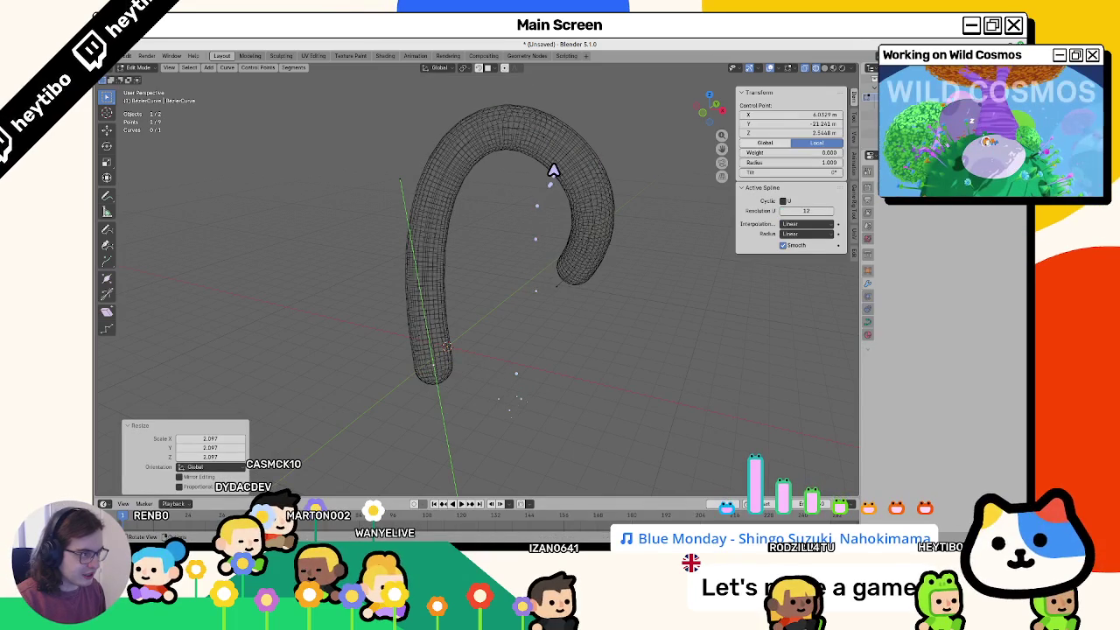
Step: Rotate another control point and move it so the tube curls into a tall loop
key("r")
left_click(602, 110)
mouse_move(602, 112)
middle_mouse_down()
mouse_move(468, 221)
mouse_move(407, 183)
middle_mouse_up()
left_click(505, 275)
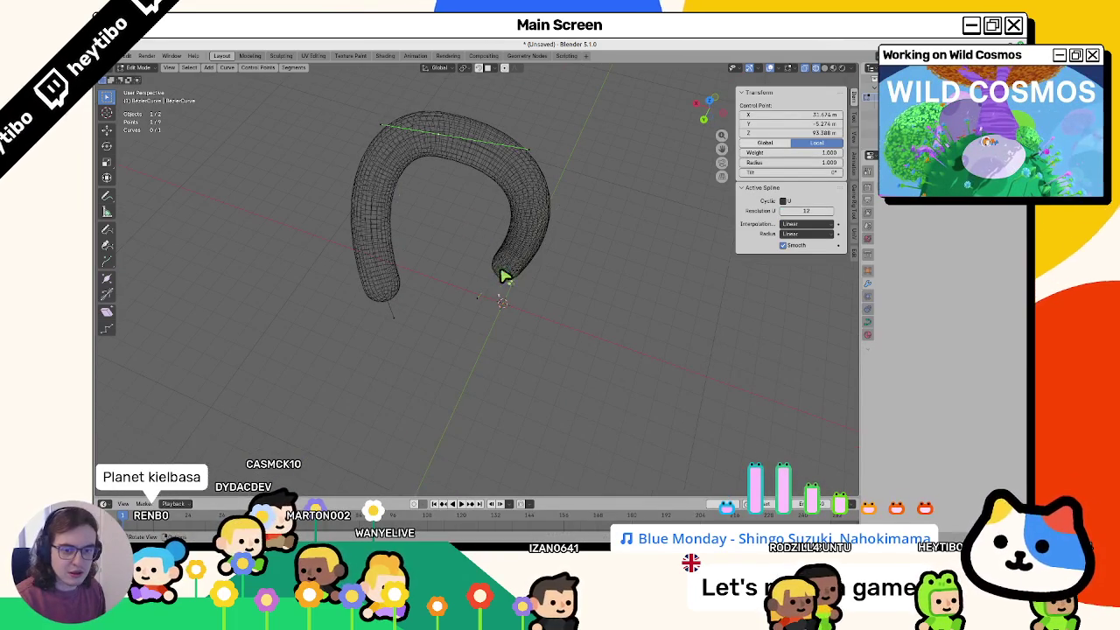
middle_click_drag(505, 275, 525, 270)
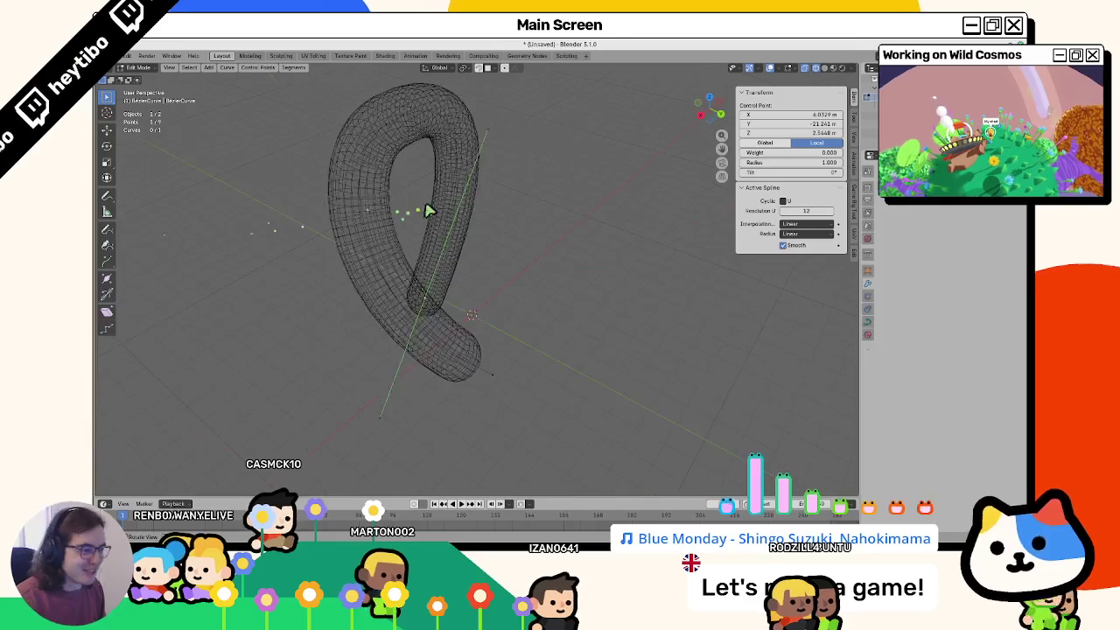
left_click_drag(269, 219, 472, 253)
Step: Return the tube to Object Mode and centre it in the view
key("Tab")
left_click(387, 307)
scroll(391, 322, "up", 5)
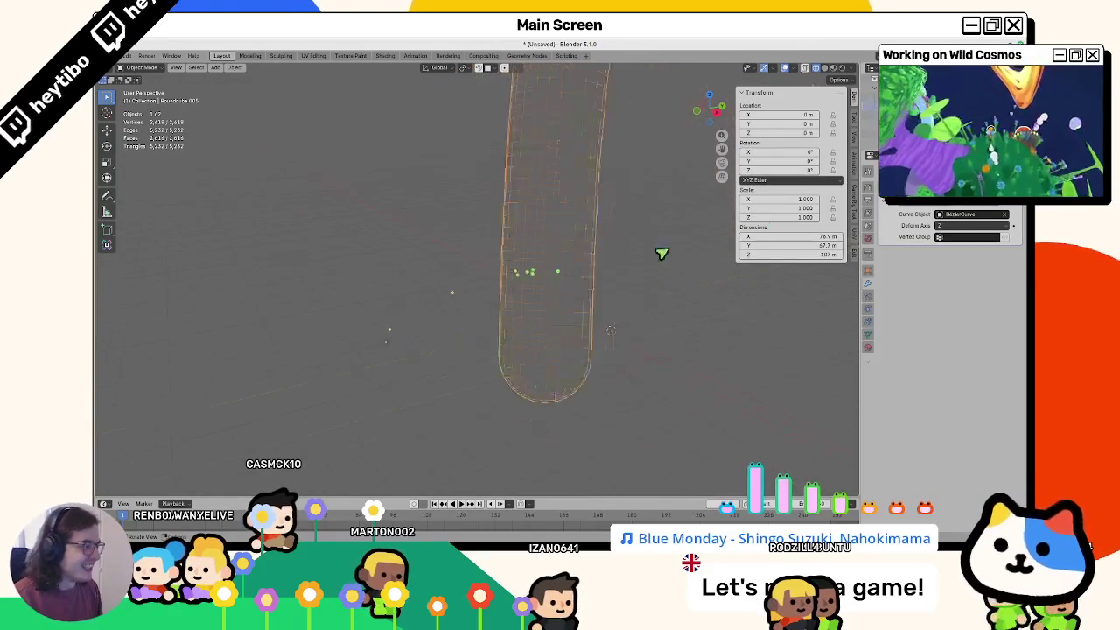
middle_click_drag(612, 223, 512, 230, "shift")
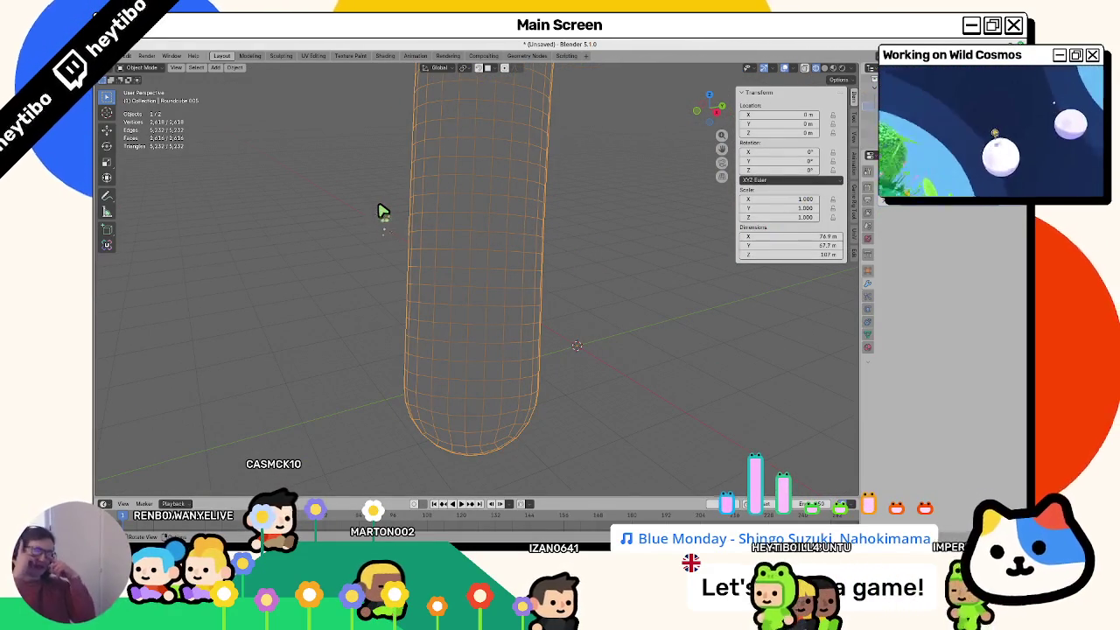
Step: Add an empty Geometry Nodes modifier to the tube and collapse the Curve modifier
left_click(858, 185)
left_click(864, 261)
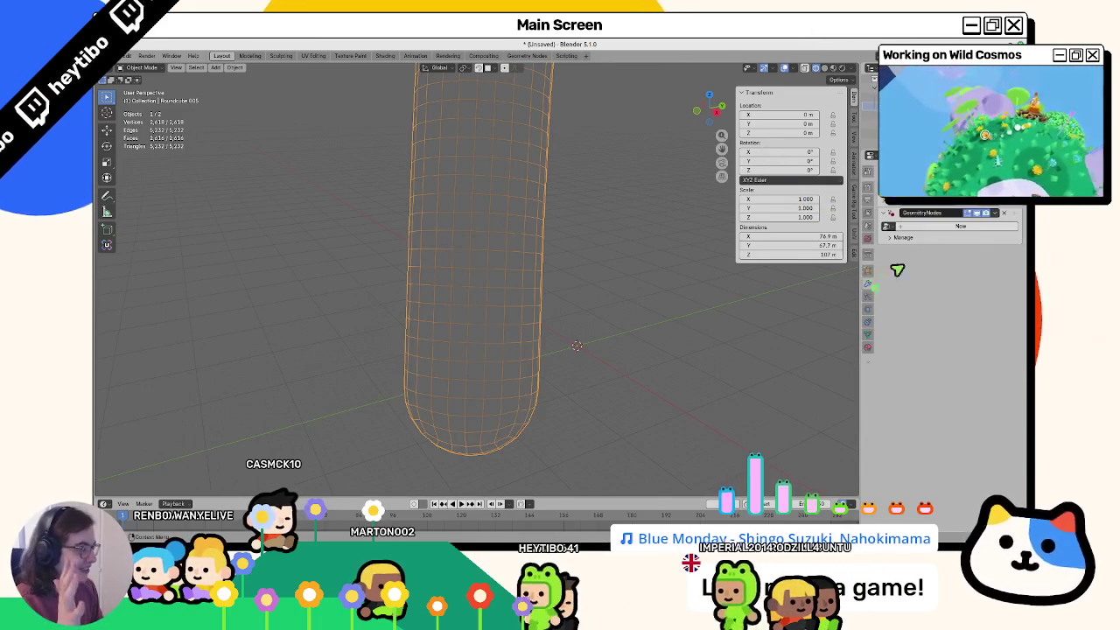
left_click(960, 225)
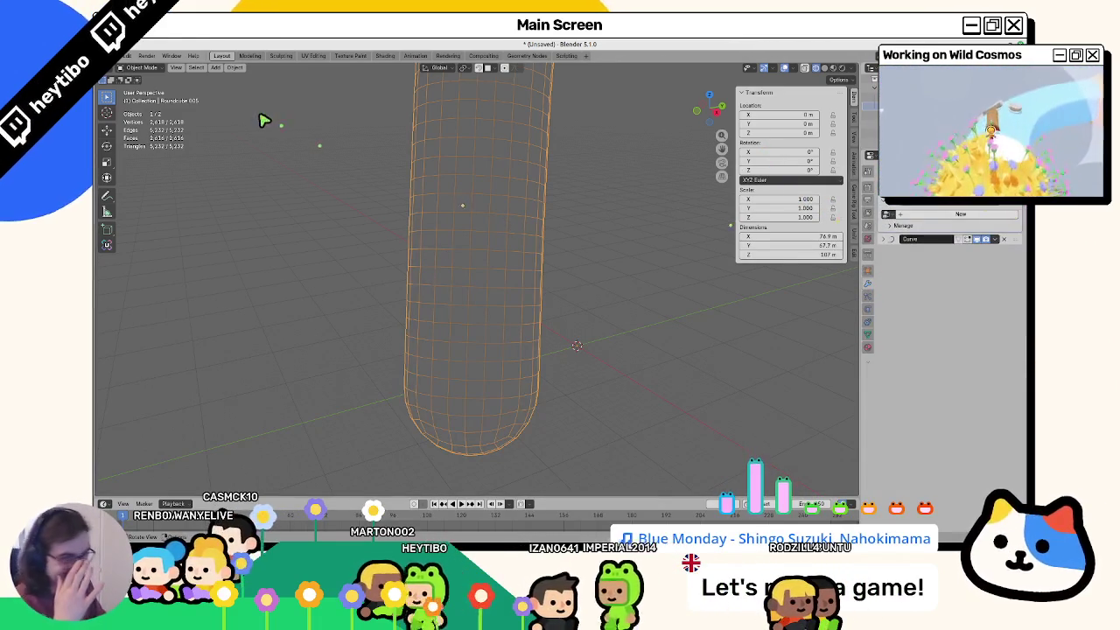
left_click(109, 55)
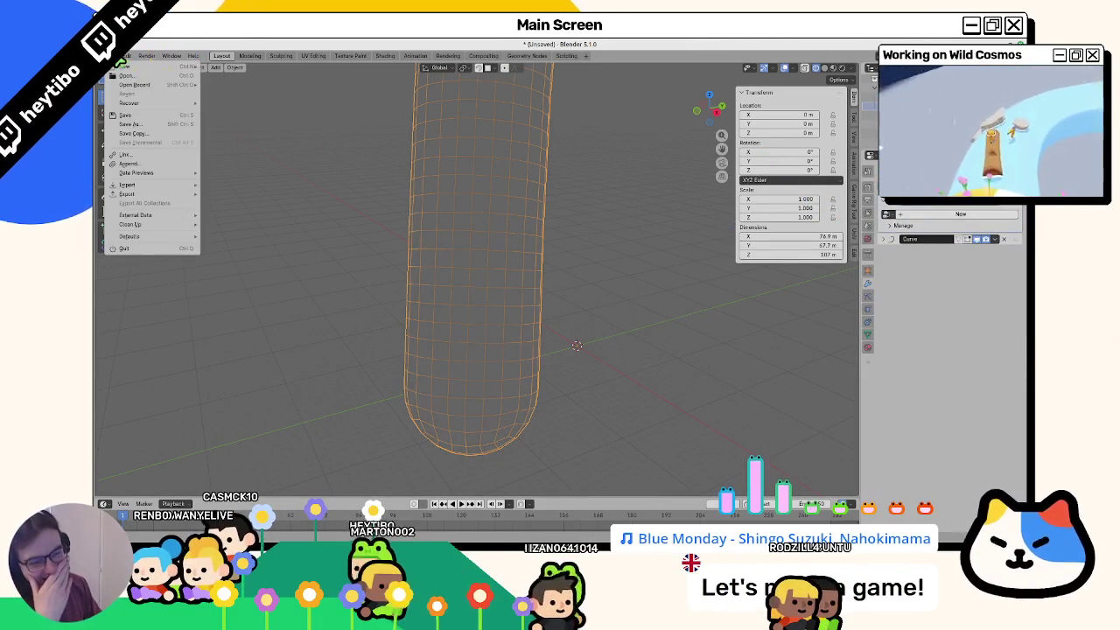
Step: Link the PlanetEditor node group from sector_2's planet_editor_v2.blend NodeTree
left_click(140, 155)
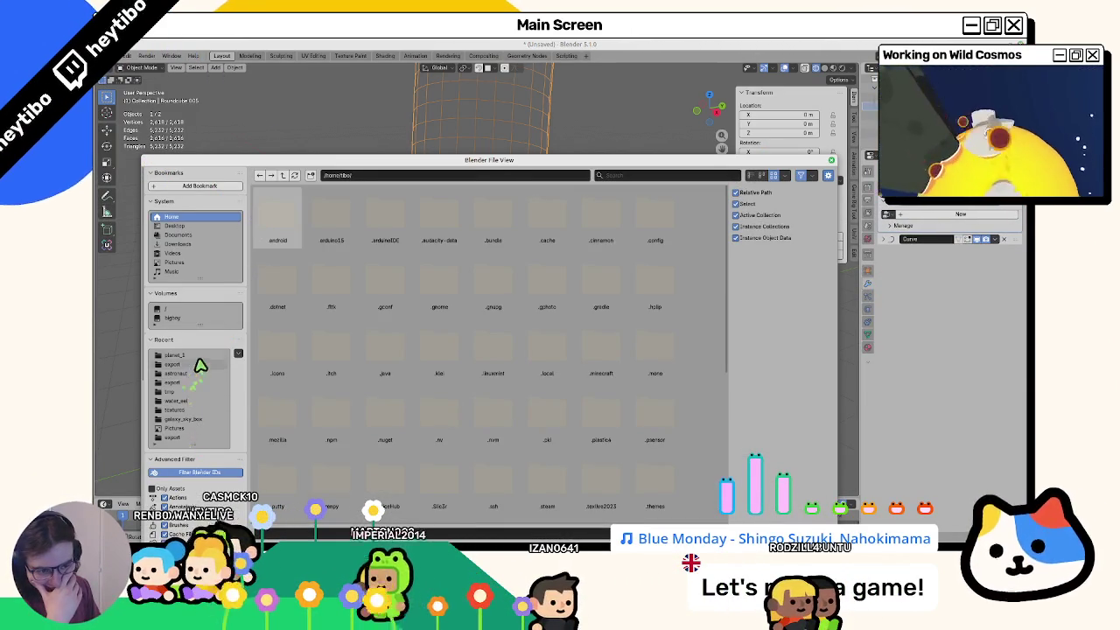
left_click(201, 357)
left_click(284, 176)
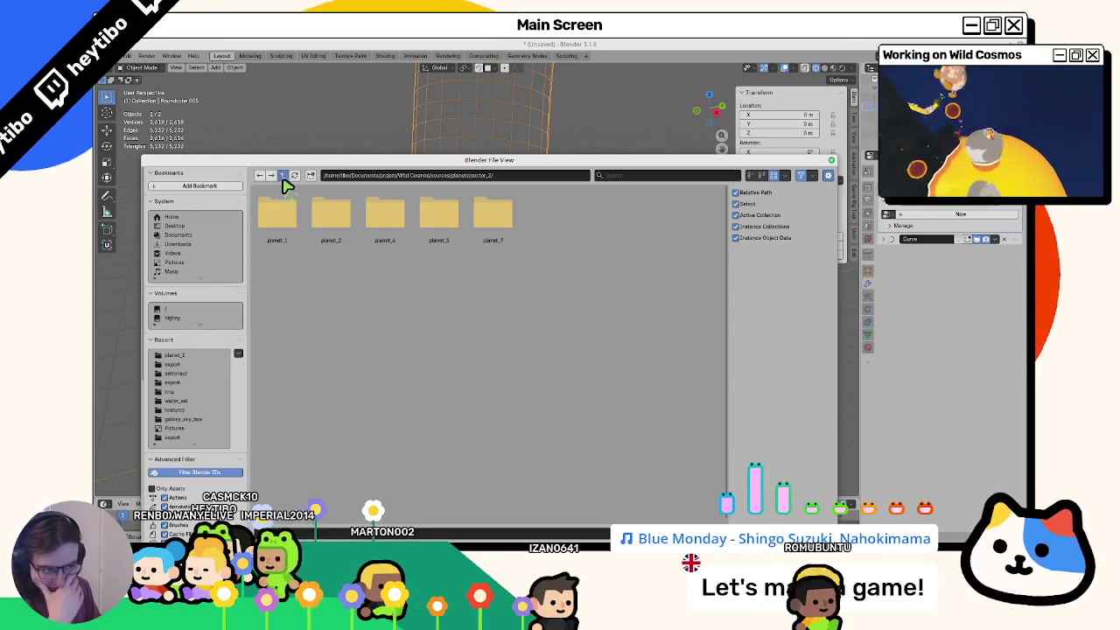
double_click(277, 213)
double_click(276, 213)
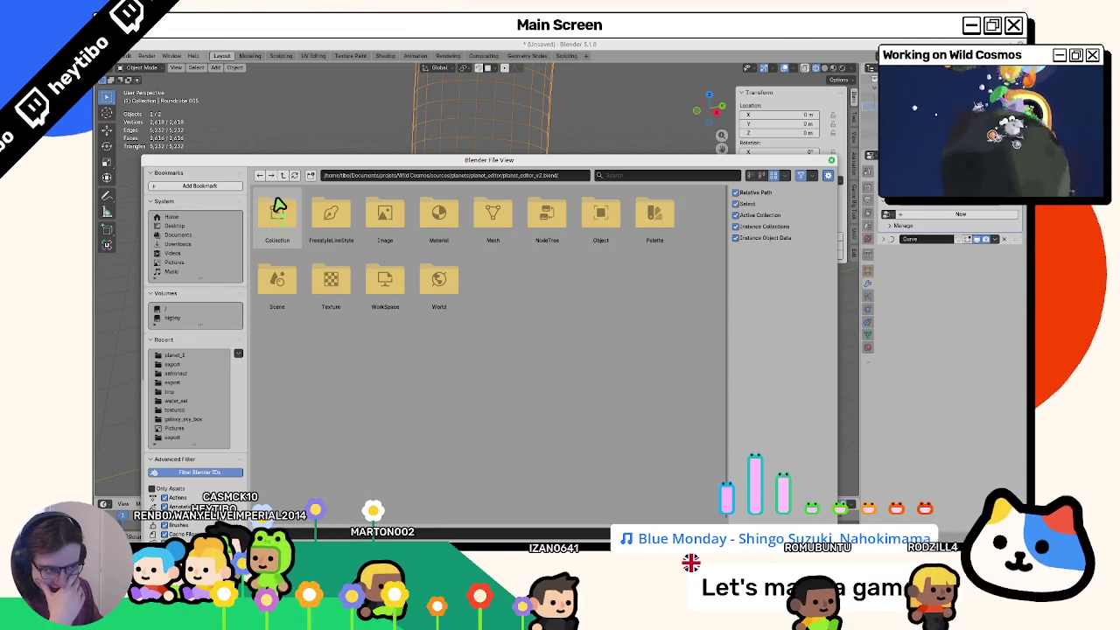
double_click(527, 224)
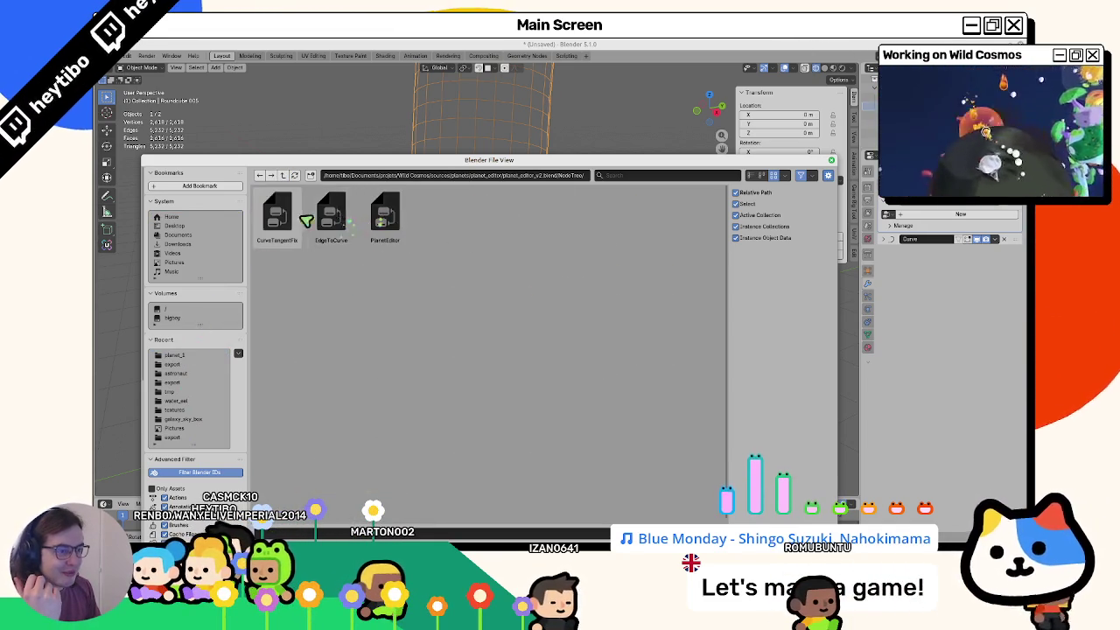
double_click(400, 218)
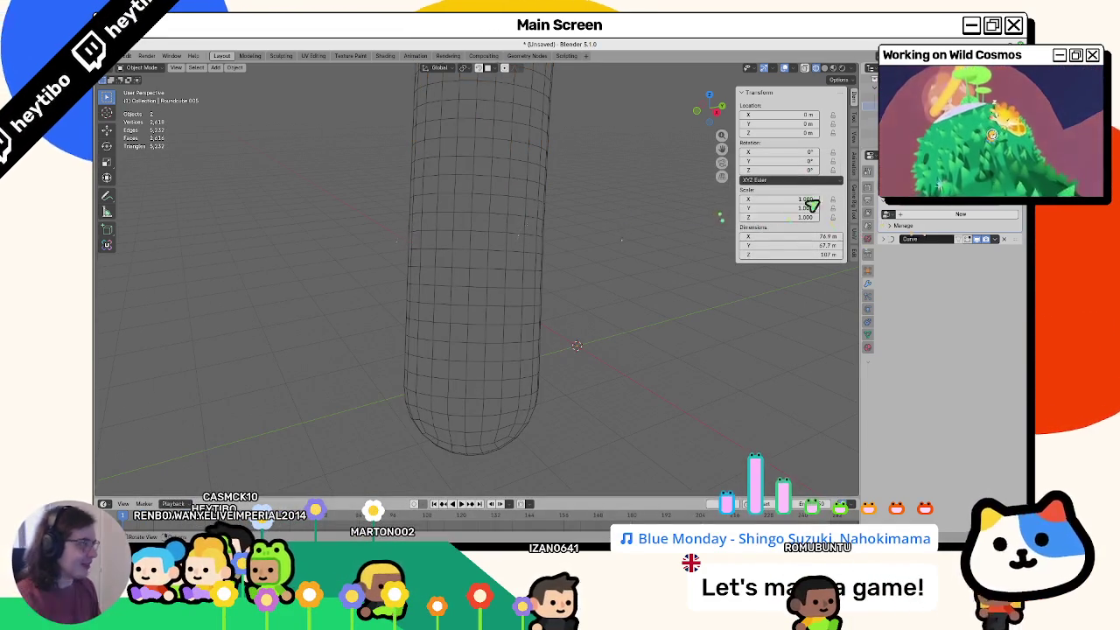
Step: Assign PlanetEditor to the Geometry Nodes modifier and expand the mesh's Color Attributes
left_click(886, 215)
left_click(927, 262)
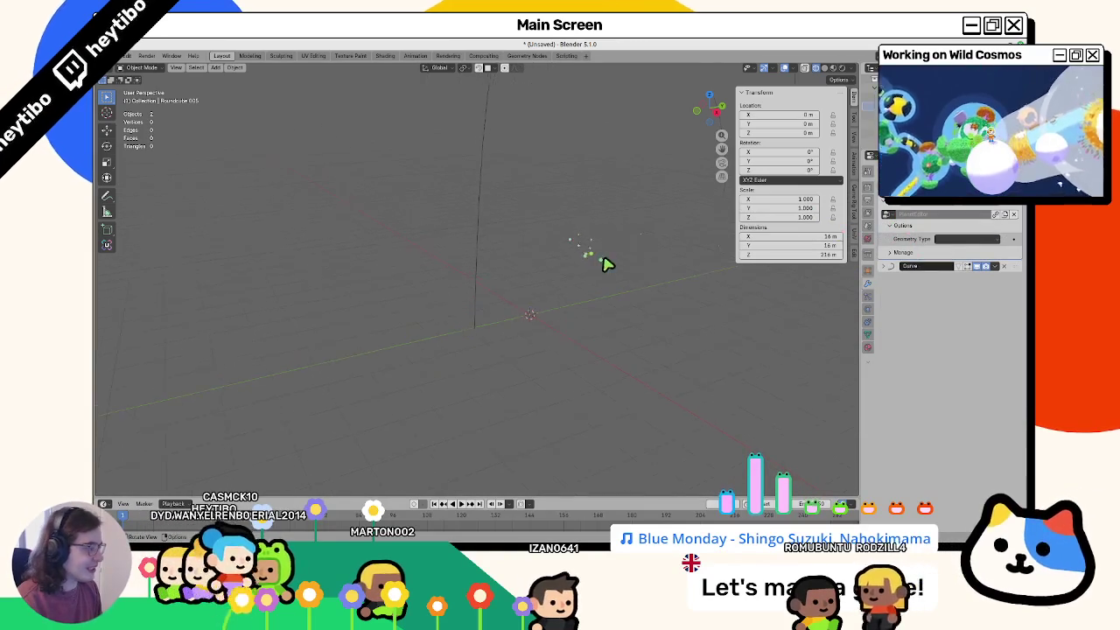
left_click(868, 334)
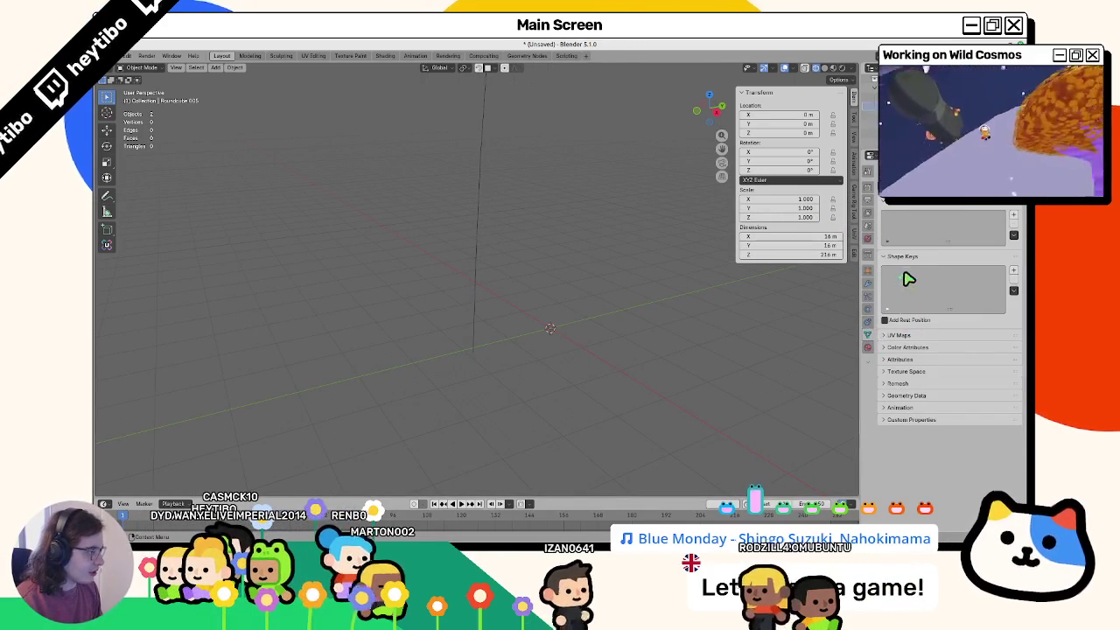
left_click(907, 347)
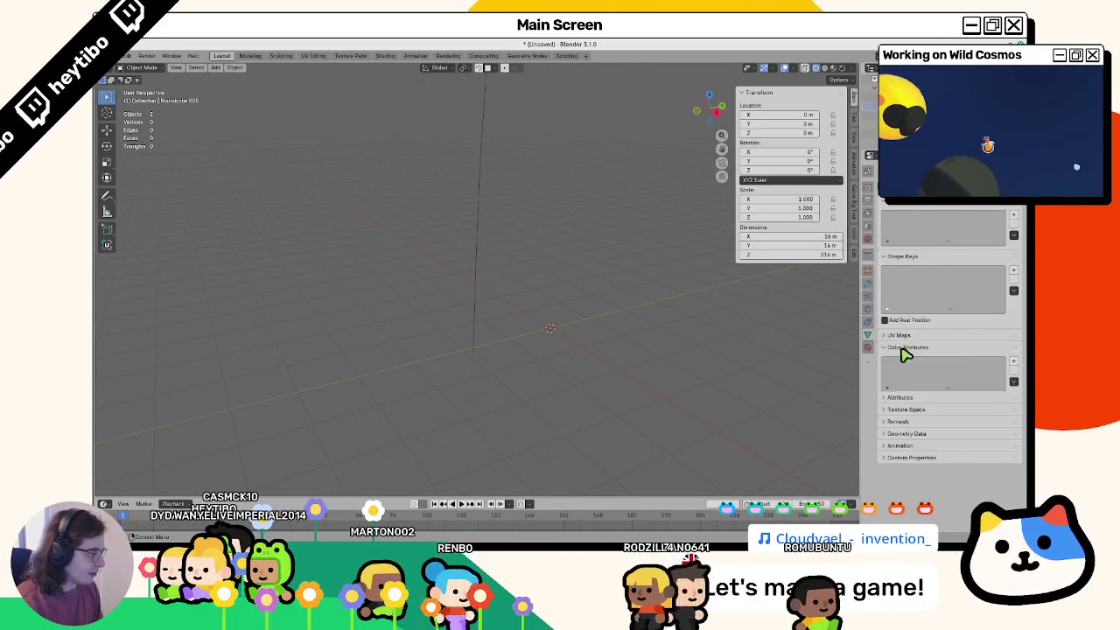
Step: Add Face Corner colour attributes named Layer1, Layer2 and WaterMask
left_click(1014, 365)
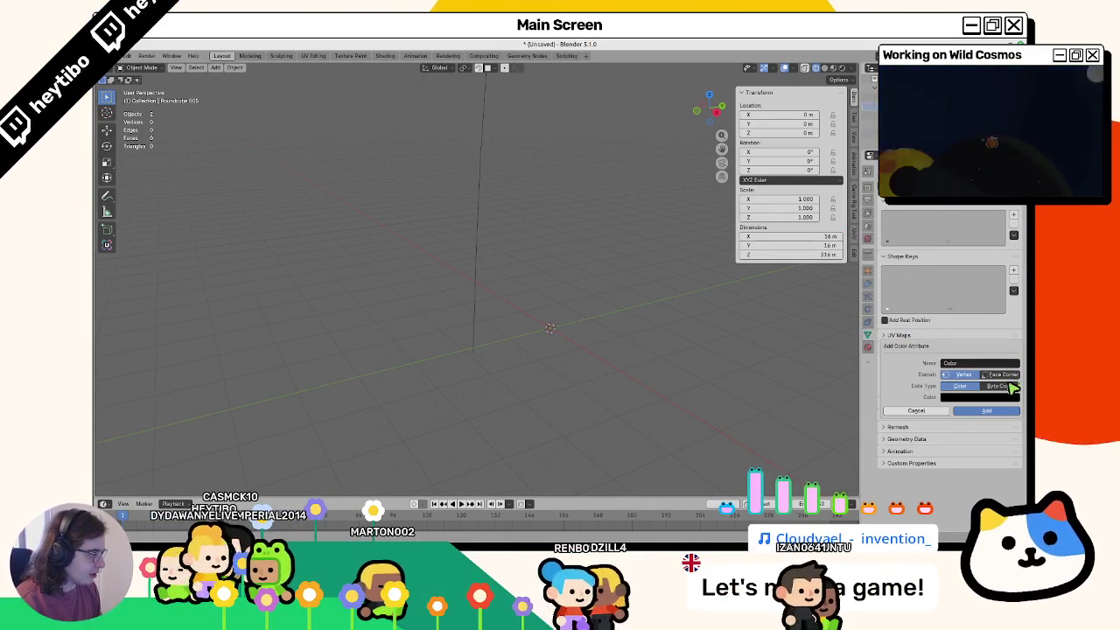
left_click(1002, 375)
type("Layer1")
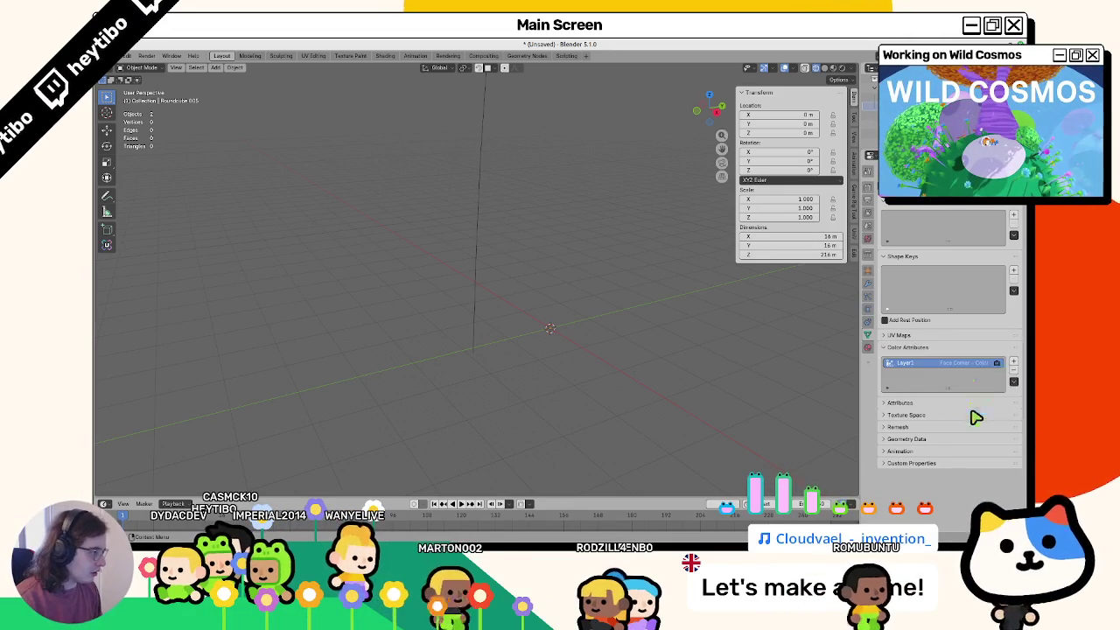
type("2")
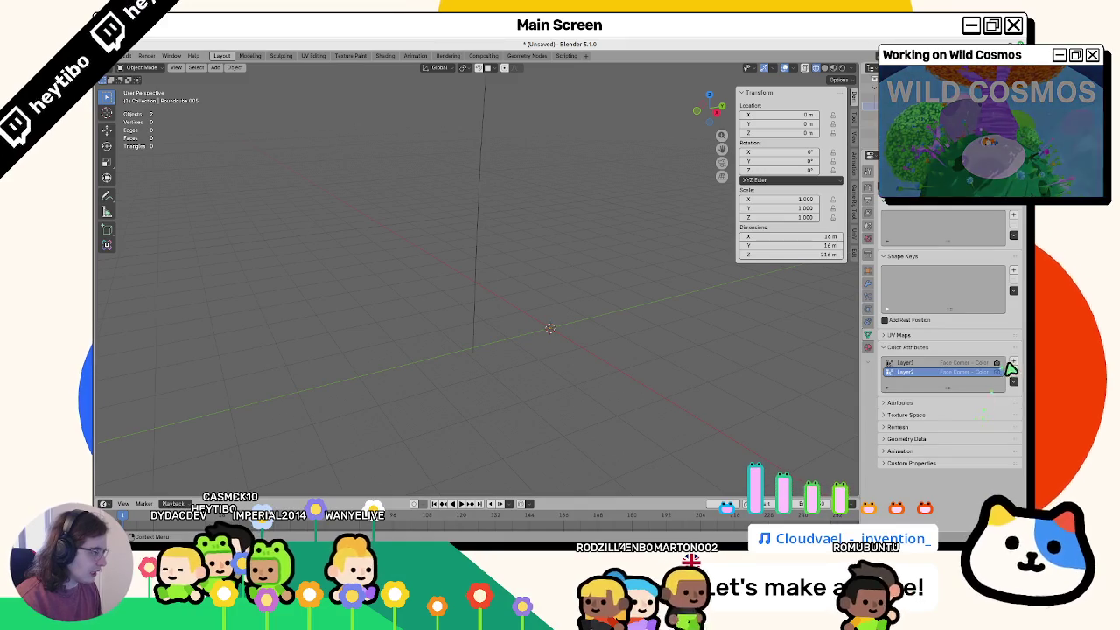
left_click(971, 362)
type("Color")
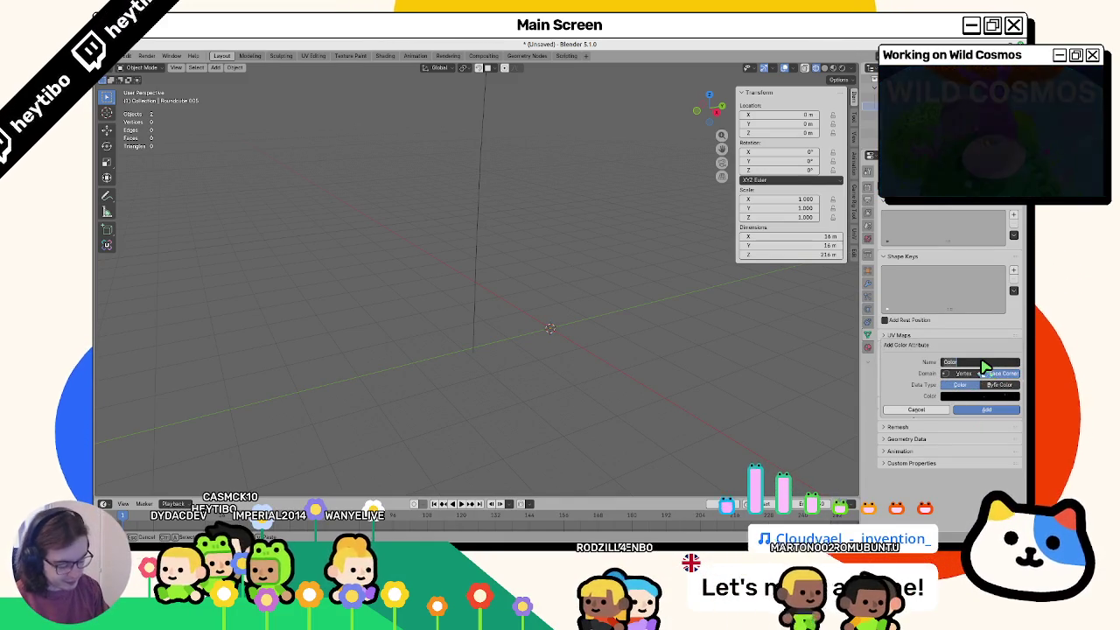
type("WaterMask")
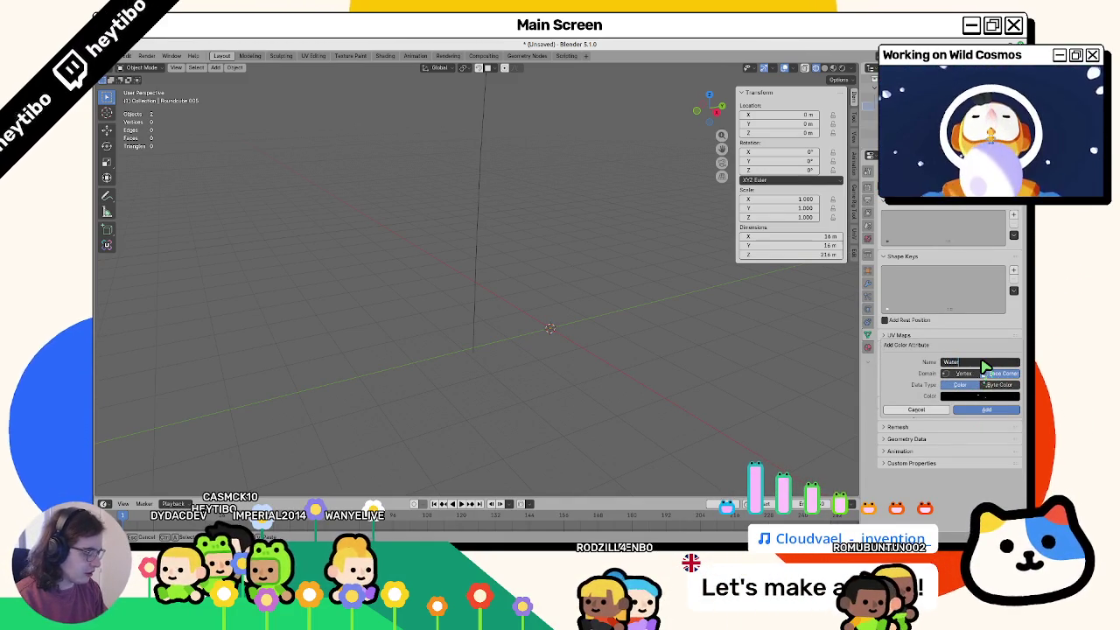
left_click(981, 411)
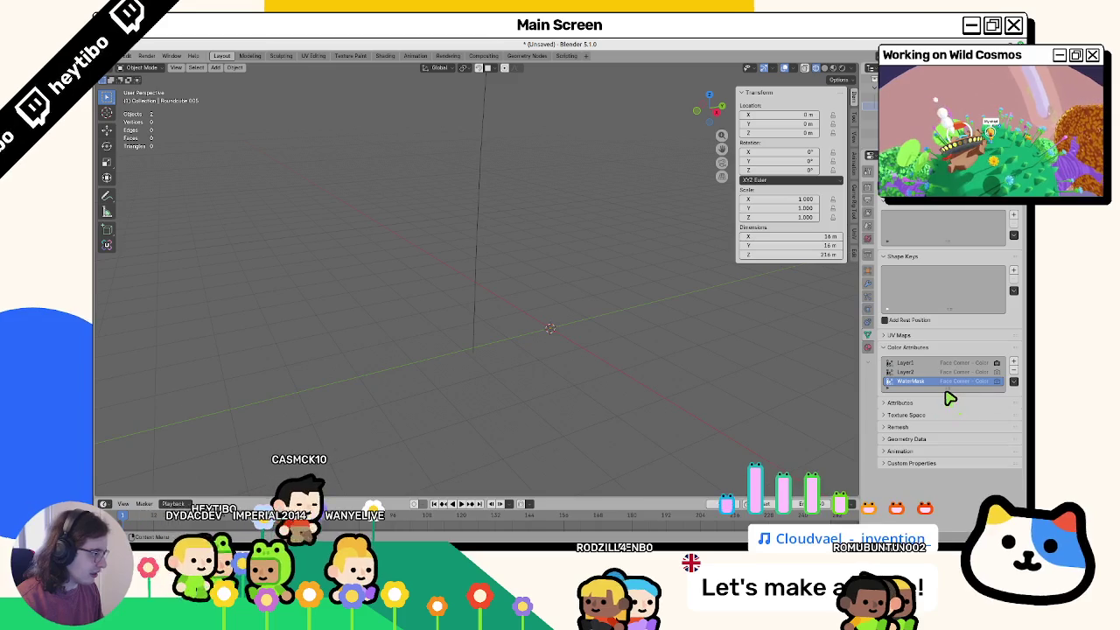
left_click_drag(948, 394, 941, 416)
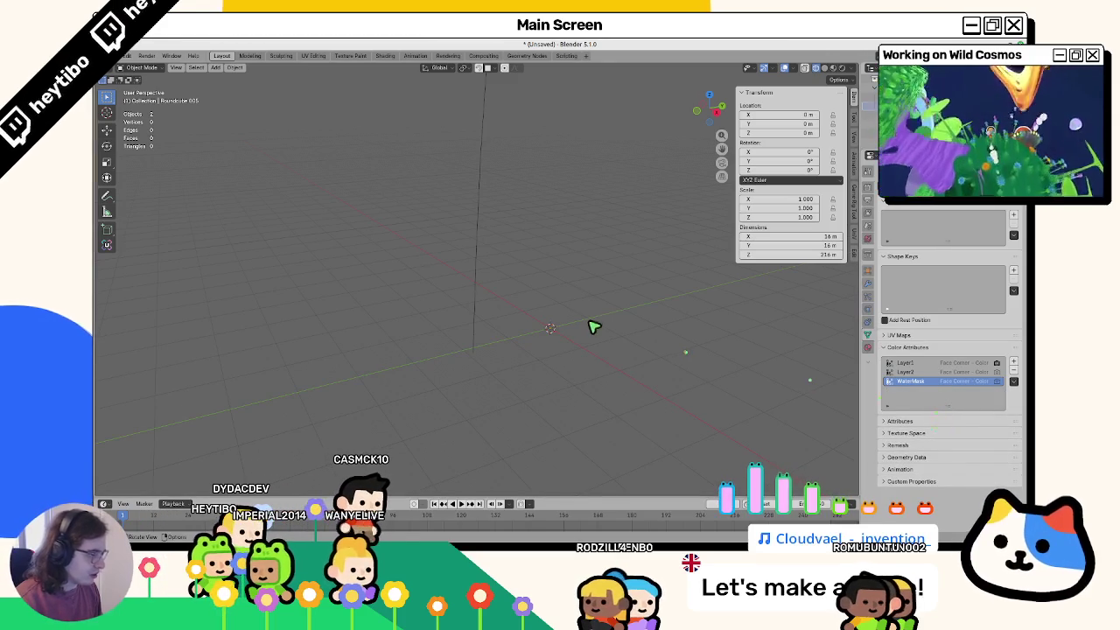
left_click(475, 306)
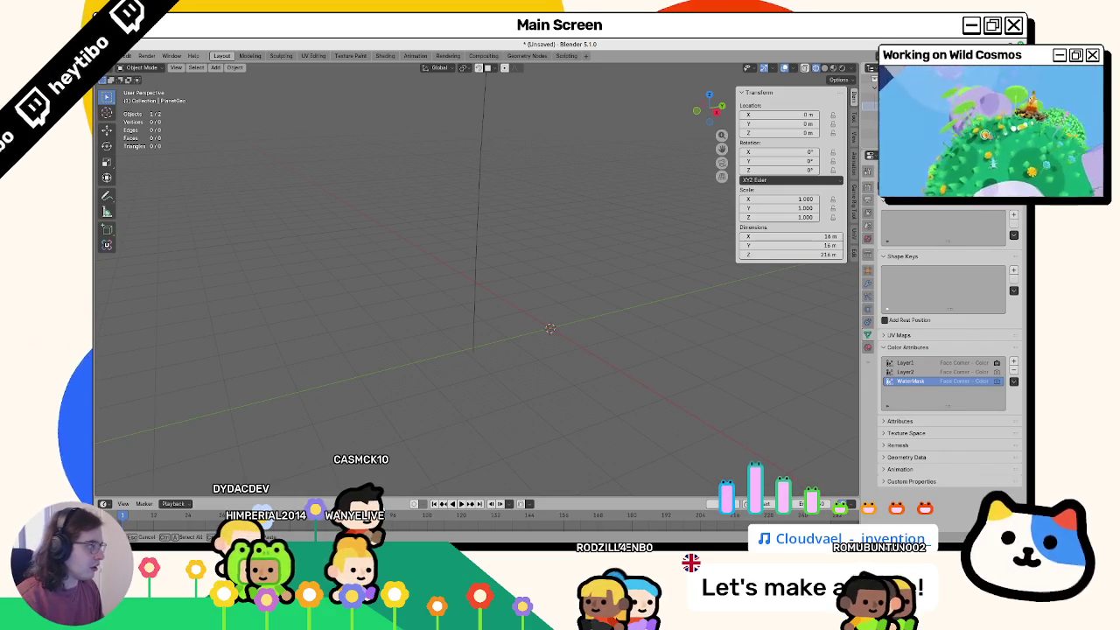
Step: Set Geometry Type to Planet Geometry and the Layer 1 Mask to Layer1
left_click(869, 291)
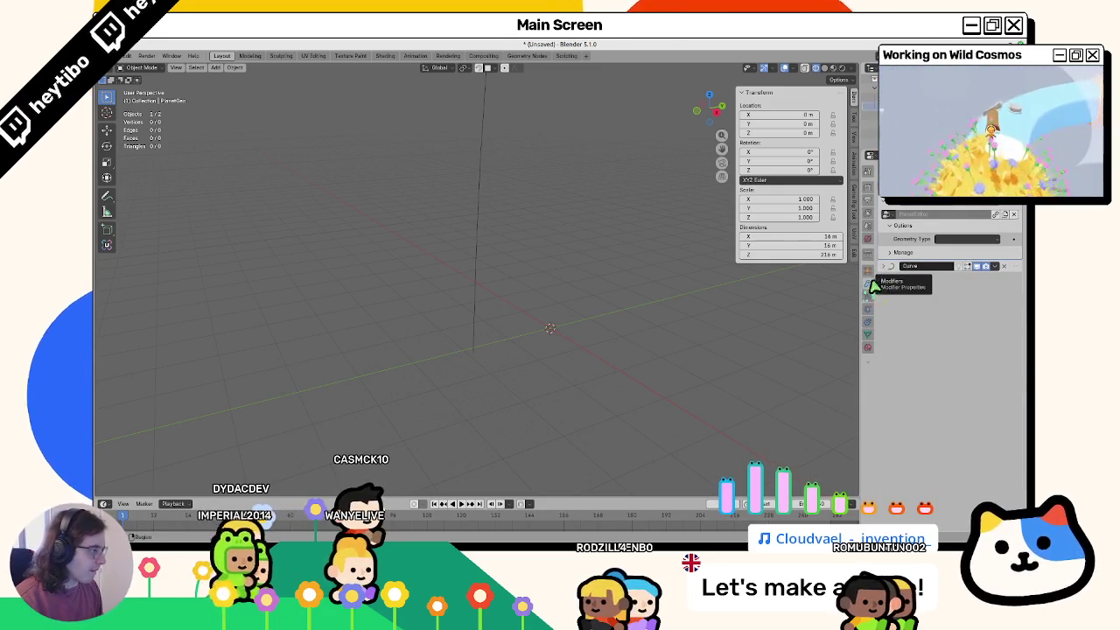
left_click(950, 240)
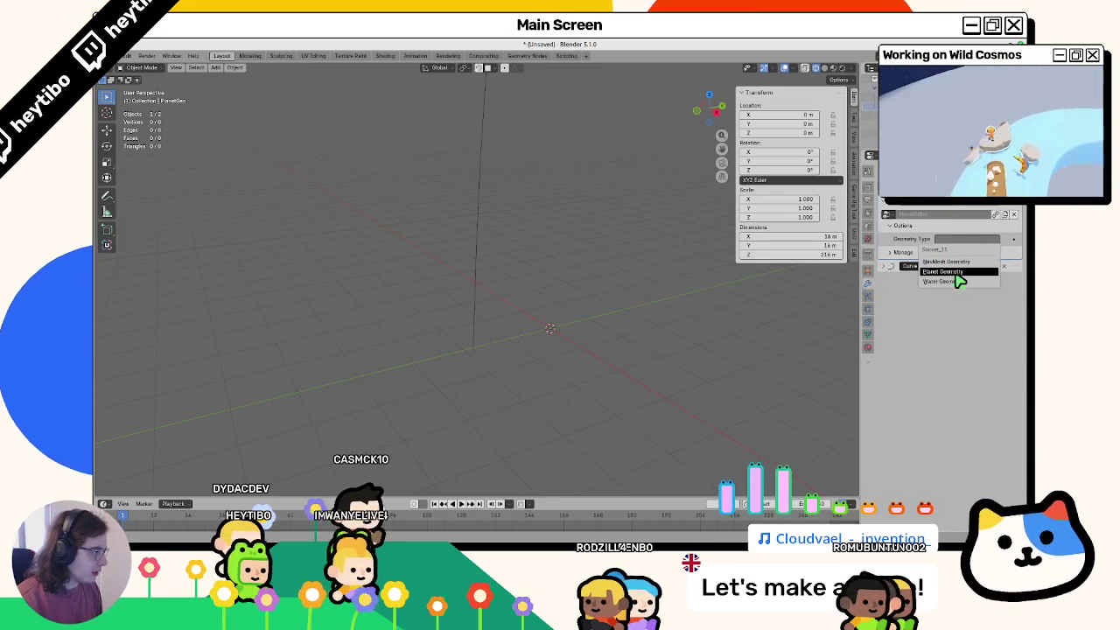
left_click(957, 273)
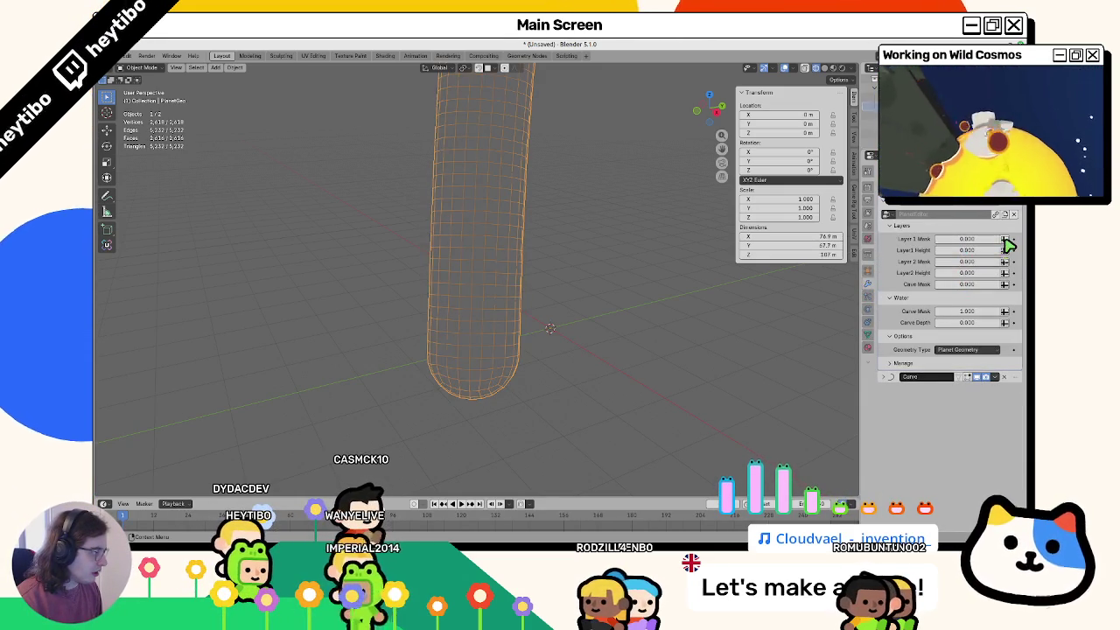
left_click(963, 239)
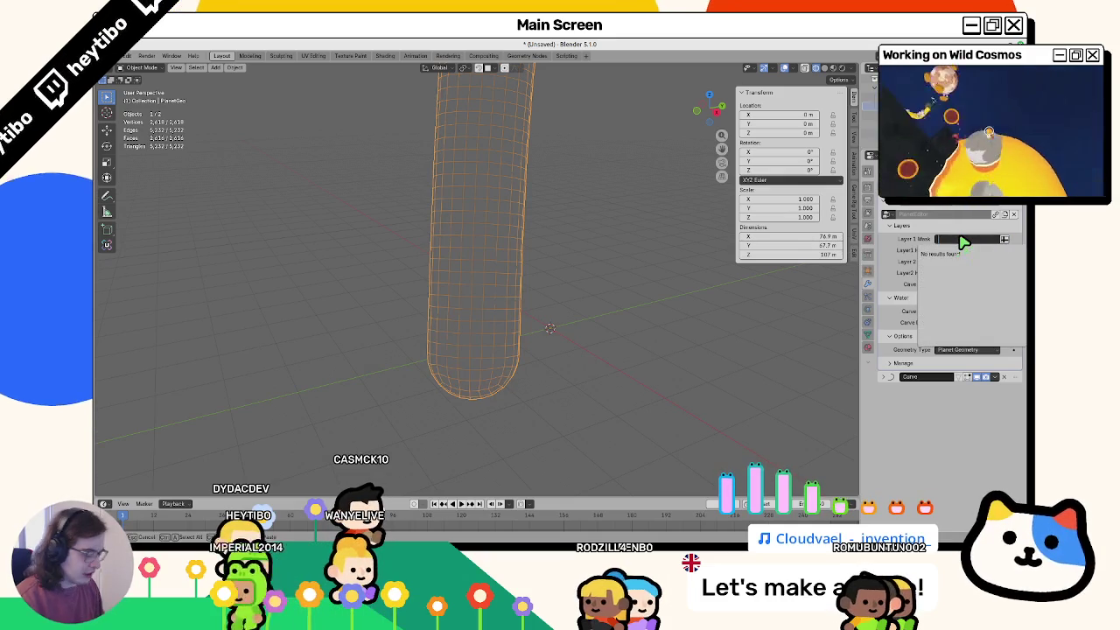
type("Layer1")
key("Return")
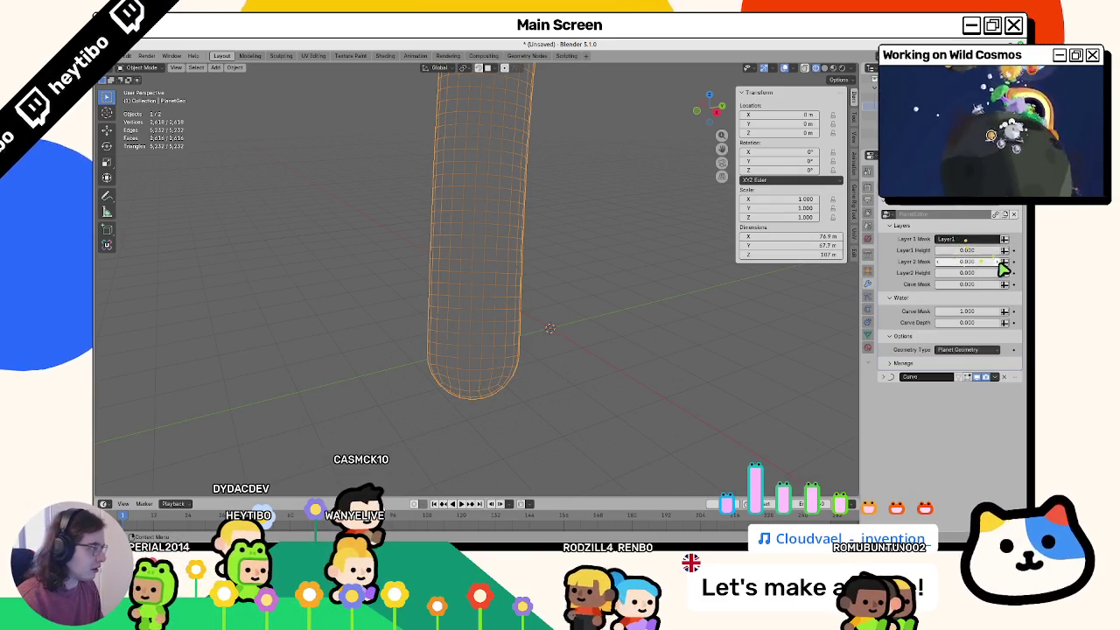
Step: Set the Layer 2 Mask to Layer2 with layer height 4.000
left_click(987, 262)
type("Layer2")
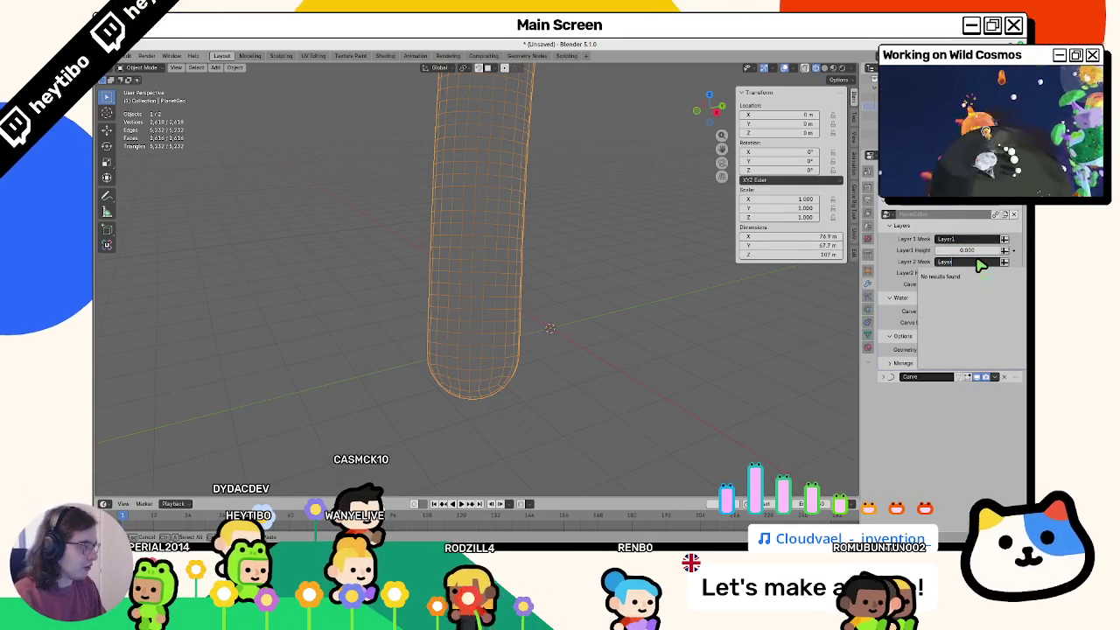
key("shift+Tab")
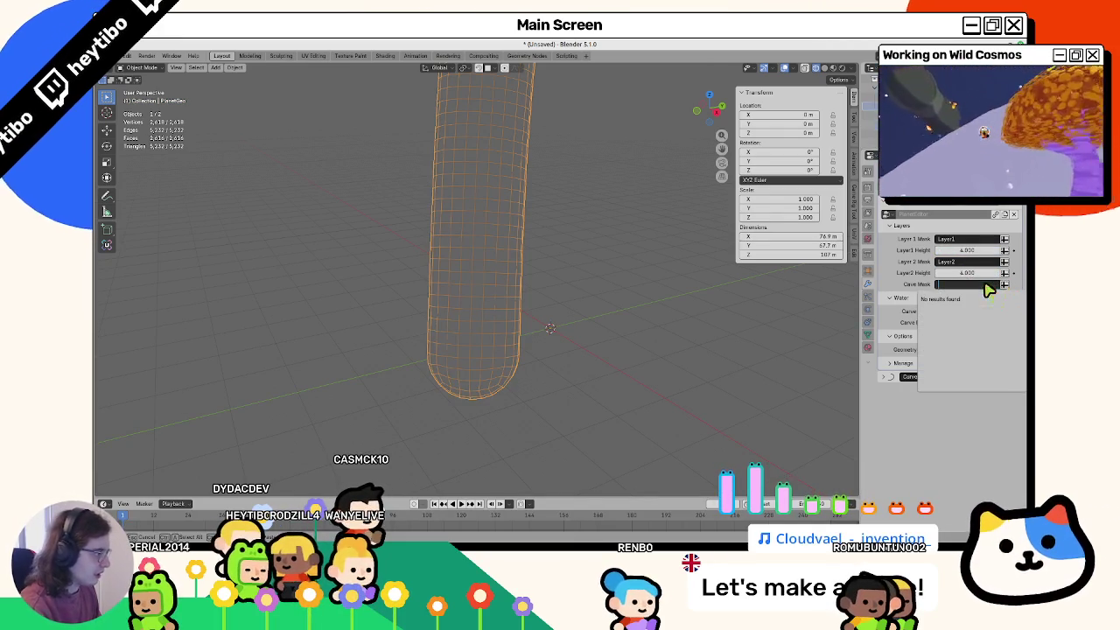
key("Return")
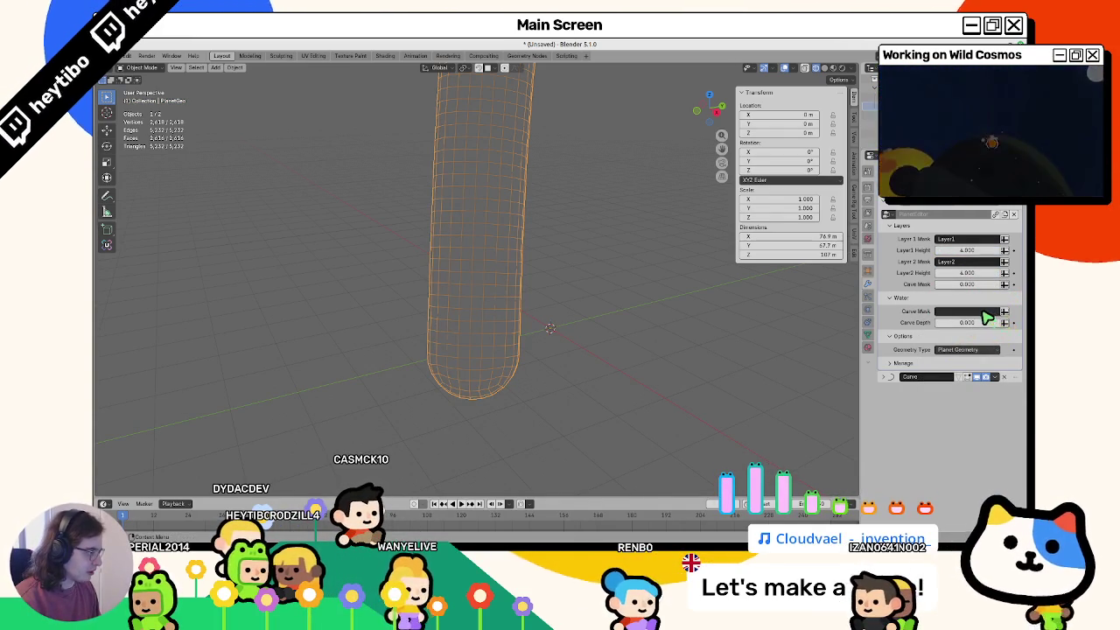
Step: Use WaterMask as the water Carve Mask in the PlanetEditor modifier
left_click(983, 312)
type("W")
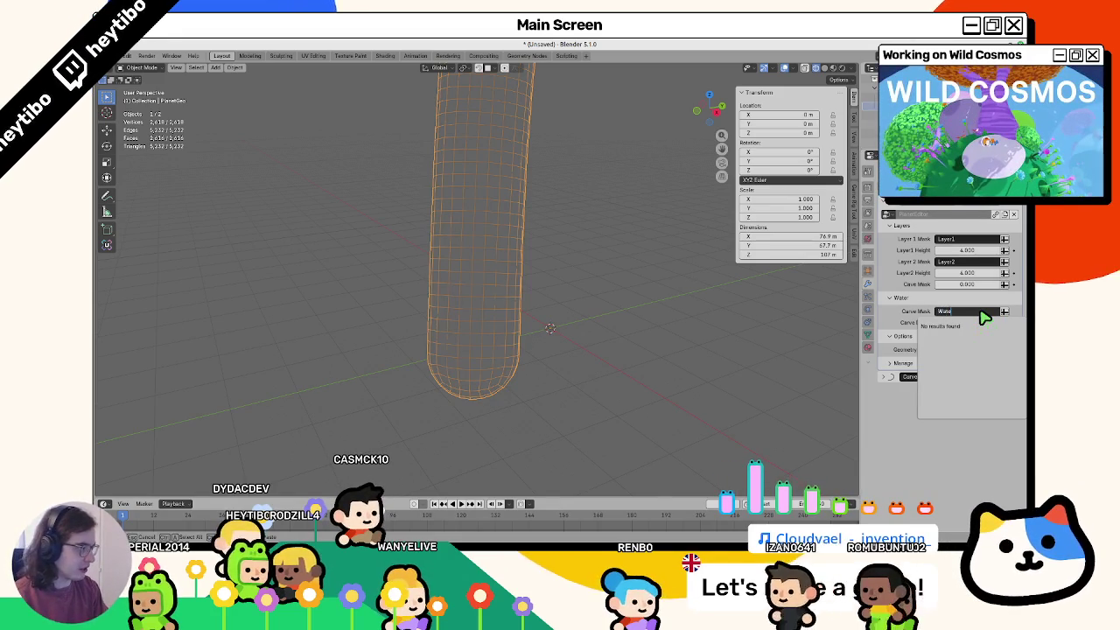
type("aterMask")
key("Return")
left_click(868, 323)
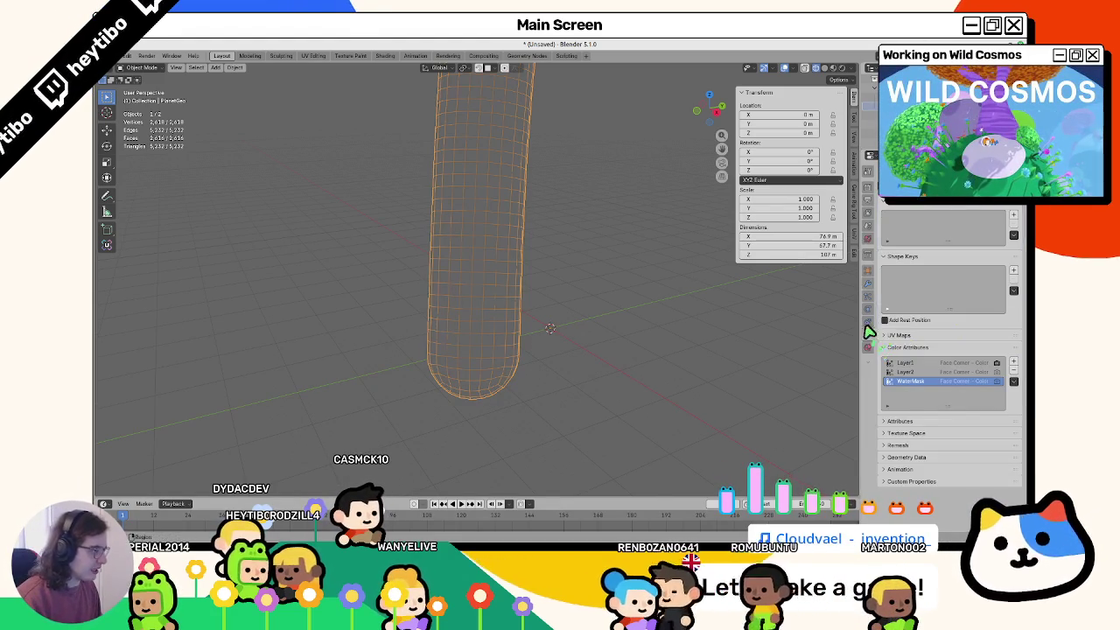
left_click(867, 283)
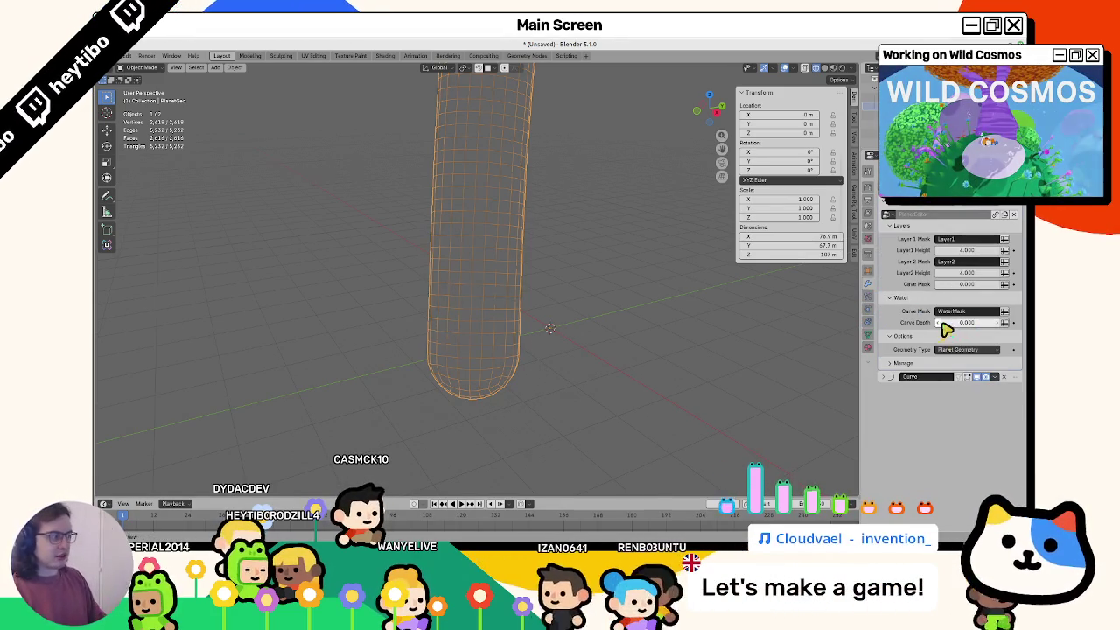
key("ctrl+s")
Step: Cancel the save and open planet_5_geo.blend from the sector_2/planet_5 folder
key("Escape")
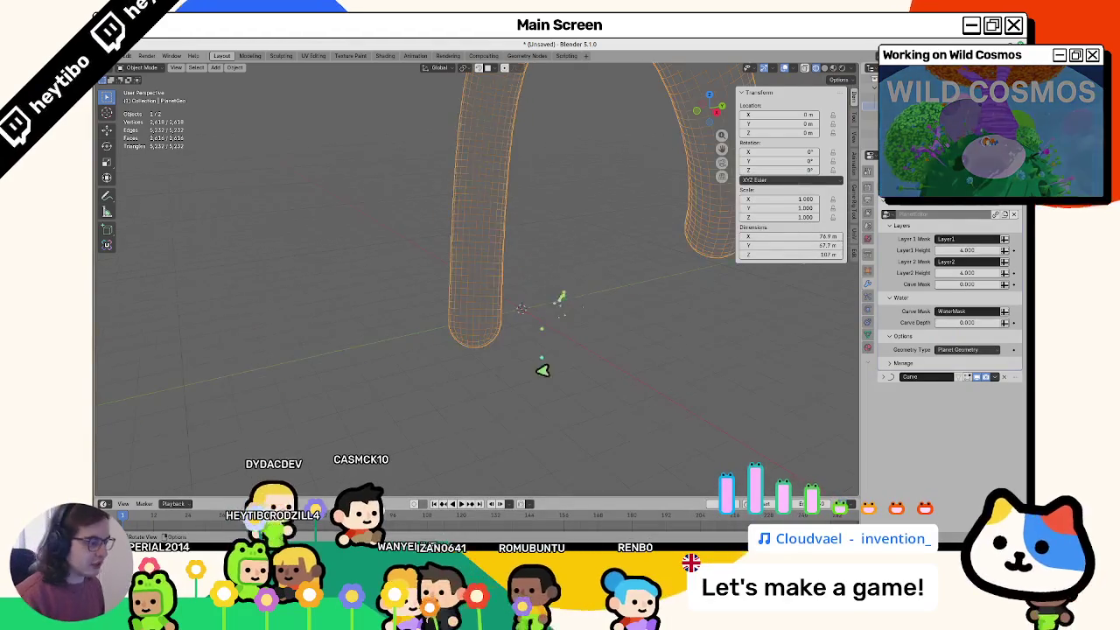
key("Tab")
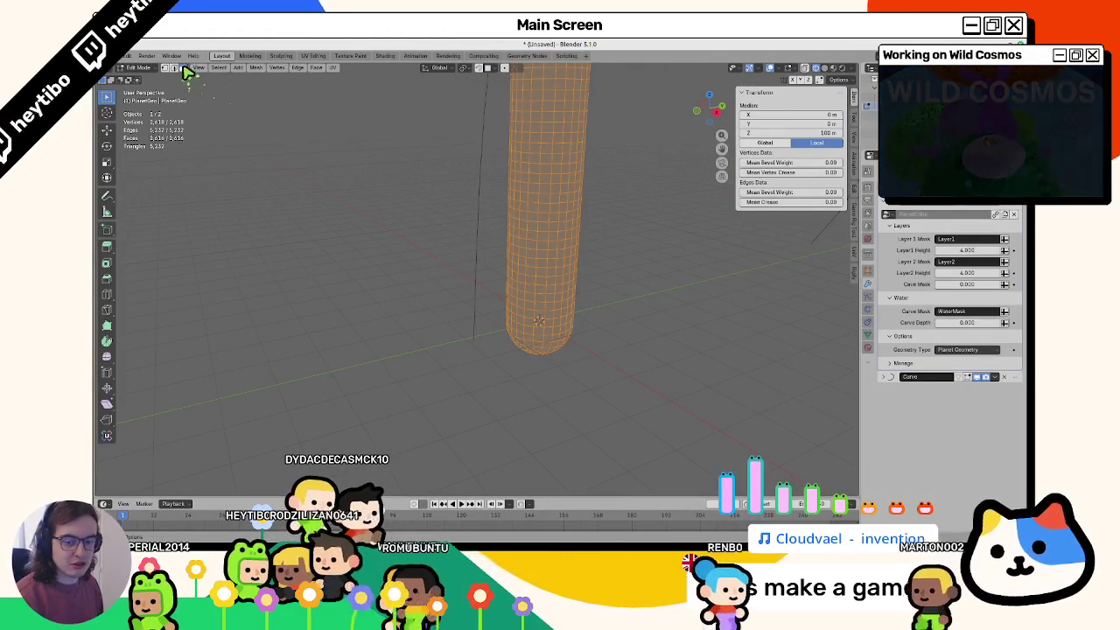
key("Tab")
key("ctrl+o")
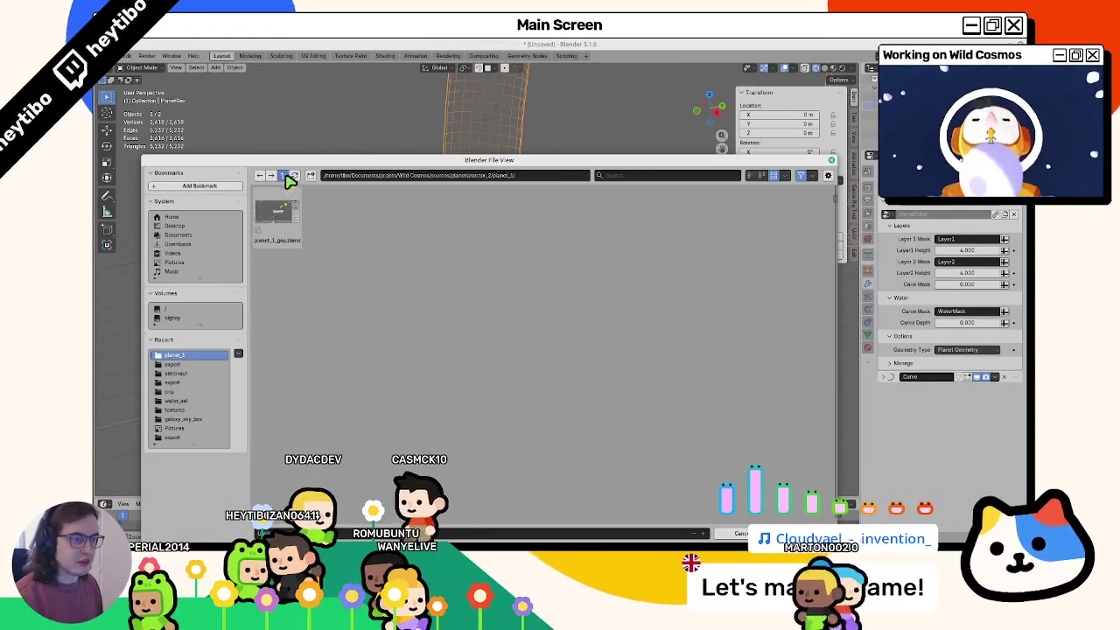
left_click(283, 175)
double_click(425, 225)
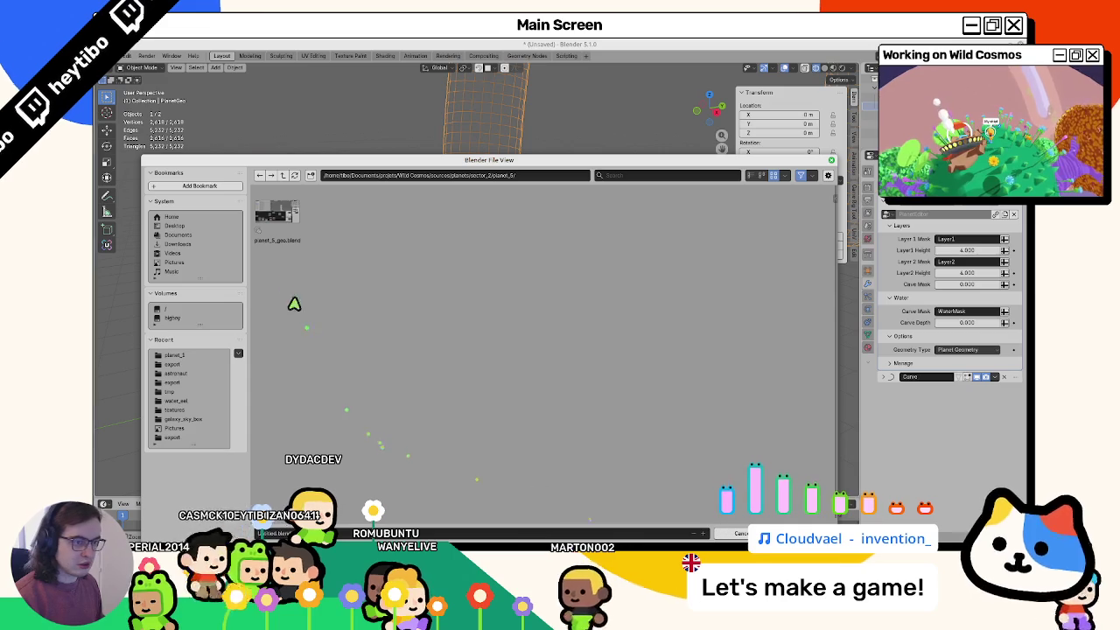
left_click(289, 246)
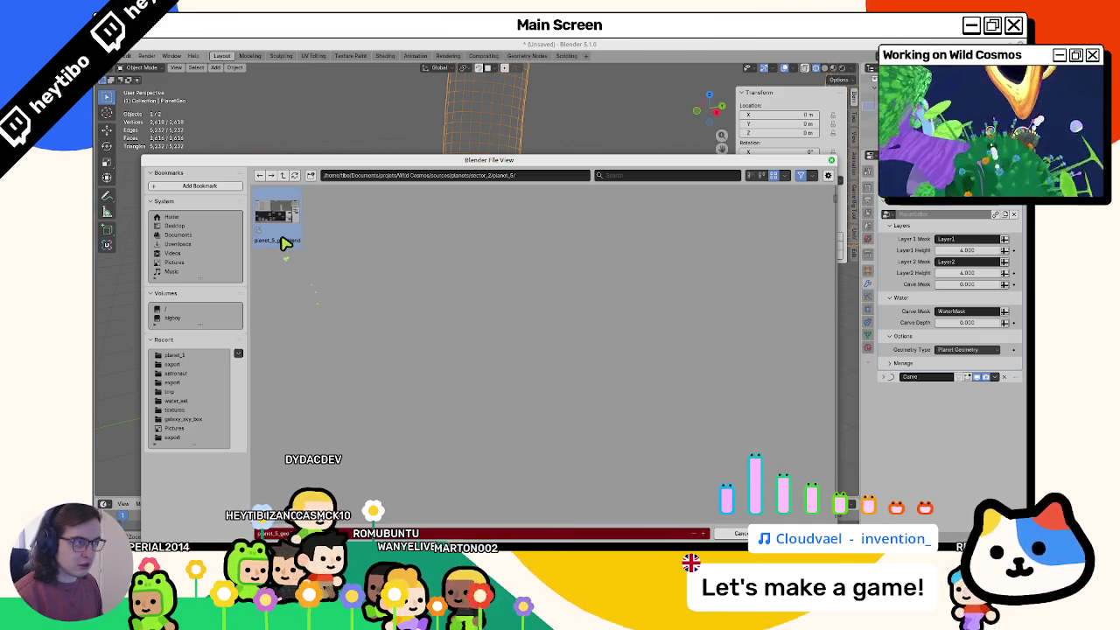
double_click(288, 243)
mouse_move(532, 430)
middle_mouse_down()
mouse_move(517, 393)
mouse_move(532, 393)
middle_mouse_up()
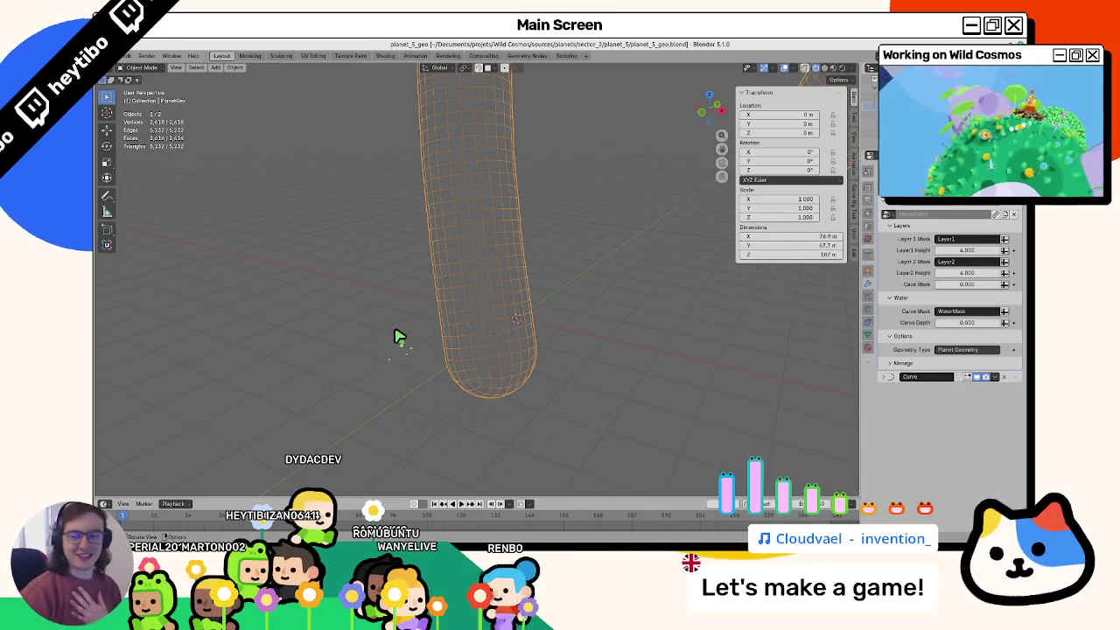
Step: In Edit Mode, try selecting edge loops around the tube and growing them, then clear the selection
key("Tab")
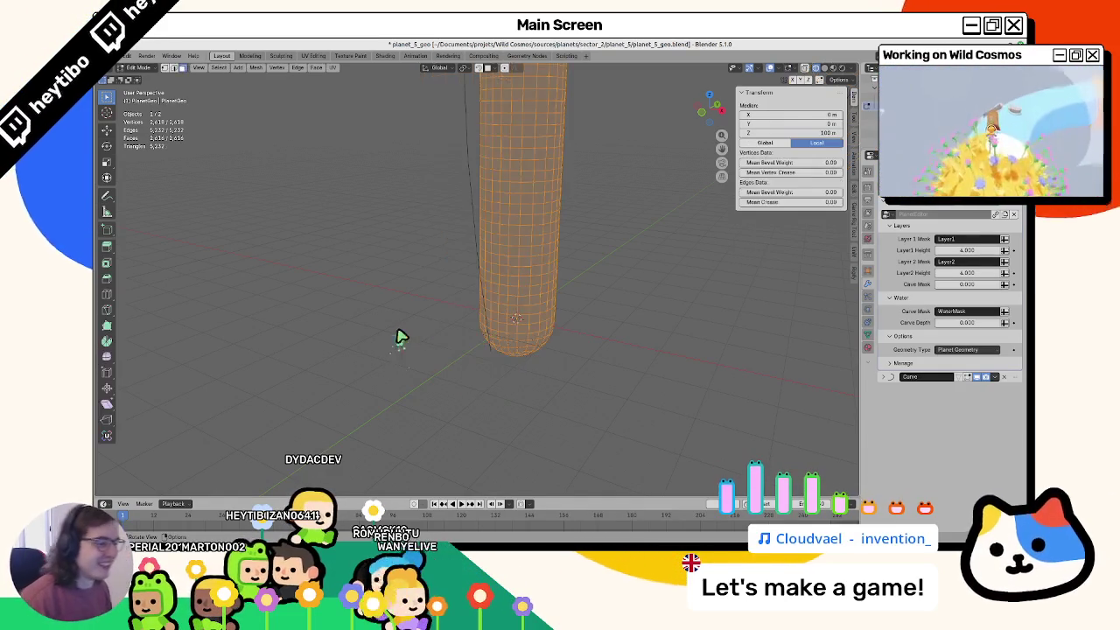
scroll(545, 218, "up", 2)
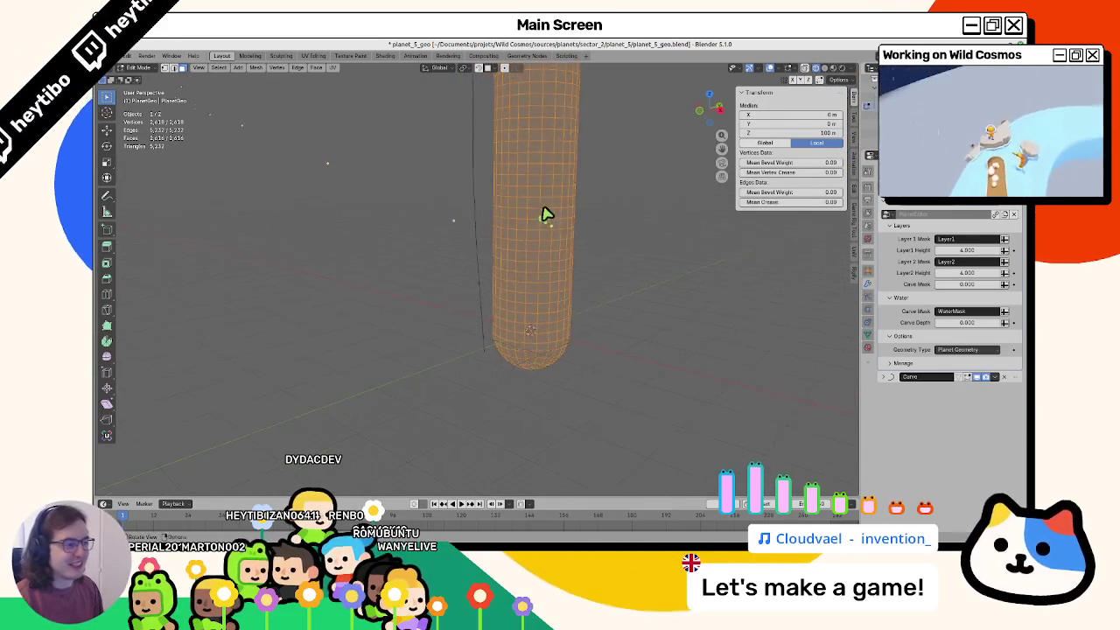
scroll(510, 243, "down", 4)
left_click(512, 185, "alt")
left_click(494, 252, "alt")
scroll(494, 261, "up", 2)
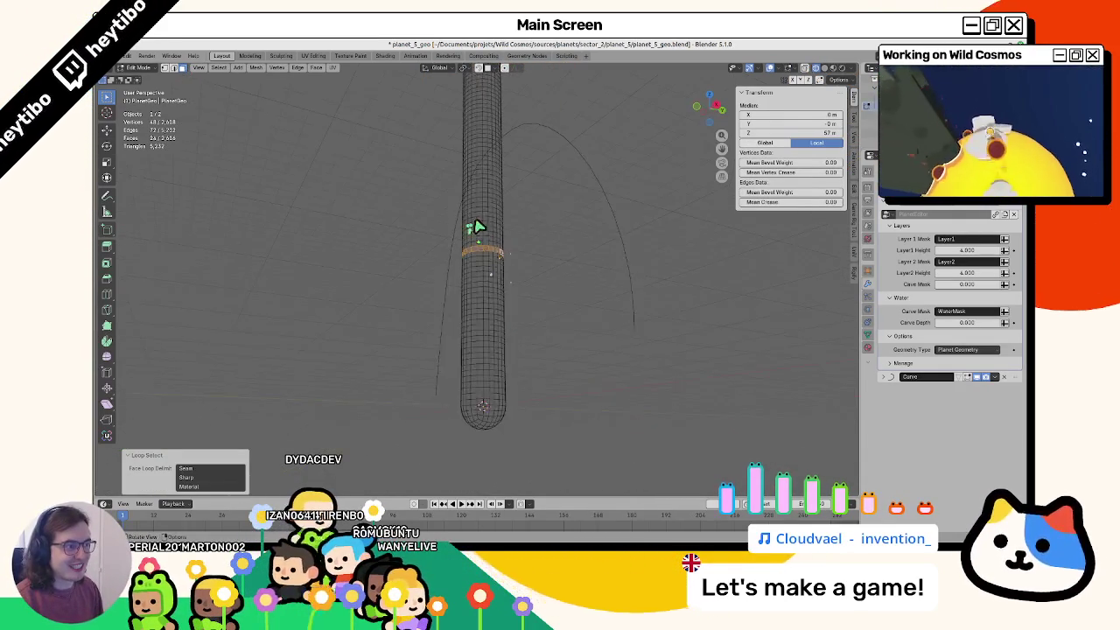
scroll(475, 230, "down", 4)
left_click(482, 215, "alt")
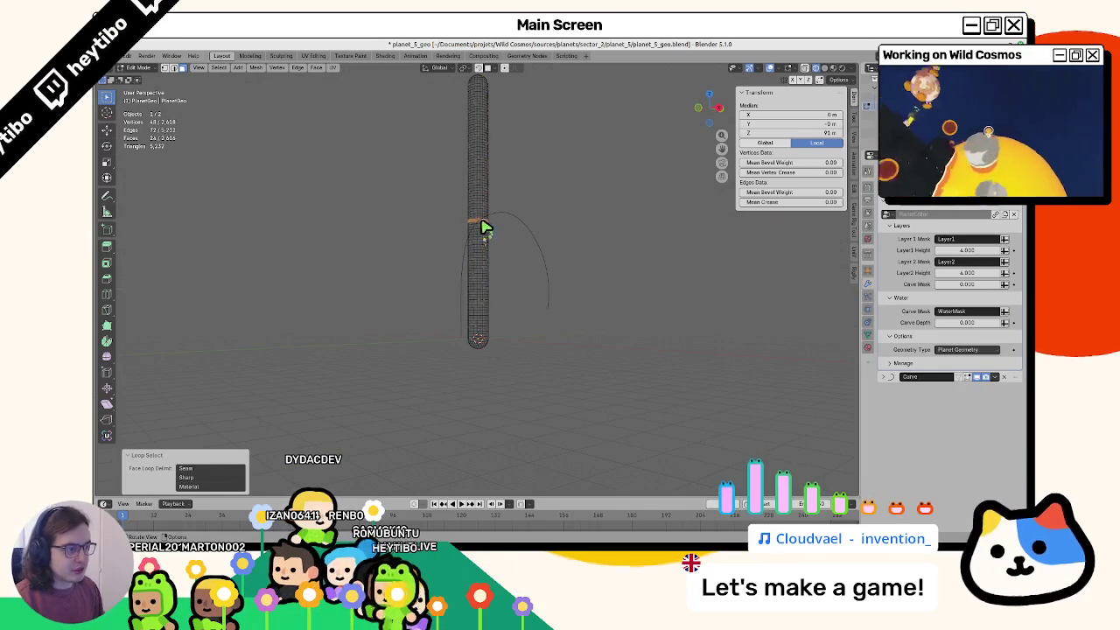
key("ctrl+KP_Add")
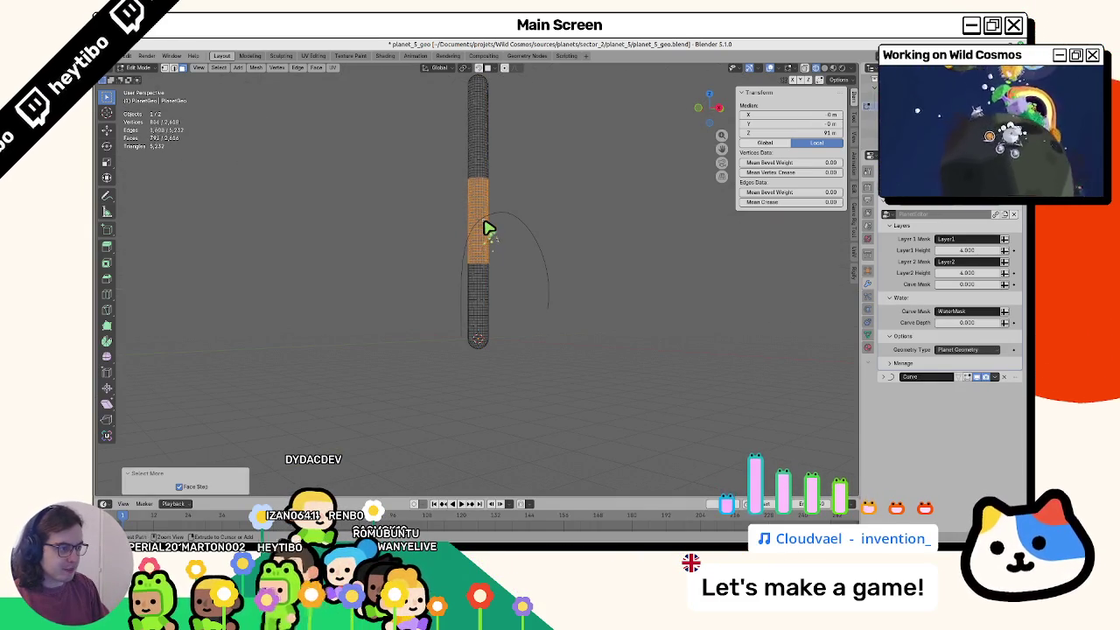
left_click(457, 250)
Step: In front view with X-ray on, box-select the tube's middle band and switch to Vertex Paint
key("KP_1")
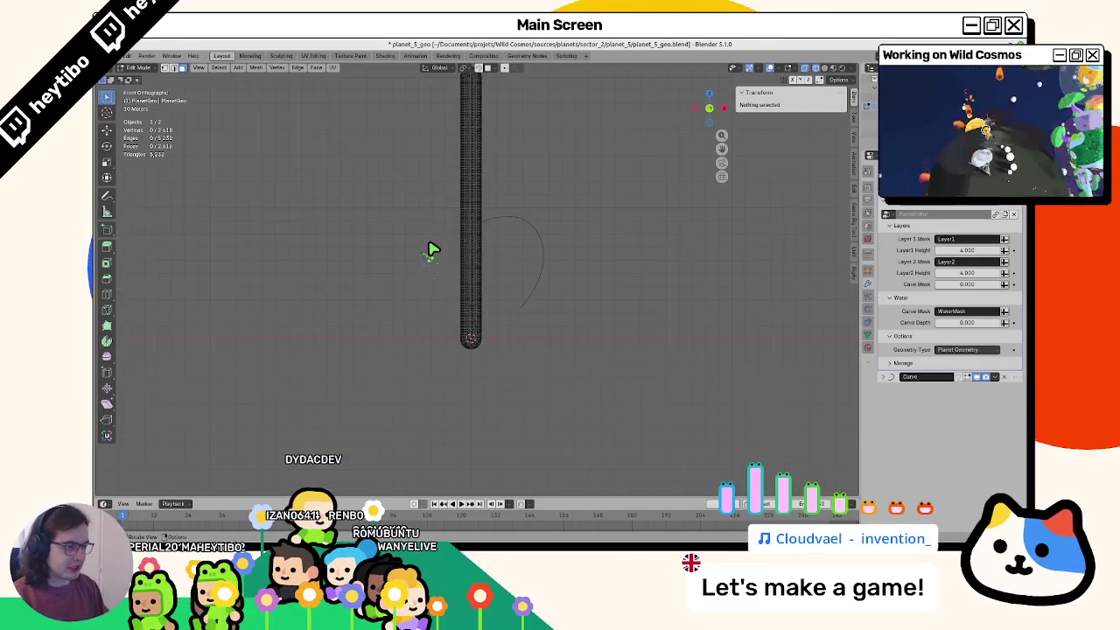
key("alt+z")
left_click_drag(408, 203, 538, 324)
scroll(465, 317, "up", 2)
mouse_move(443, 369)
left_mouse_down()
mouse_move(552, 212)
mouse_move(566, 171)
left_mouse_up()
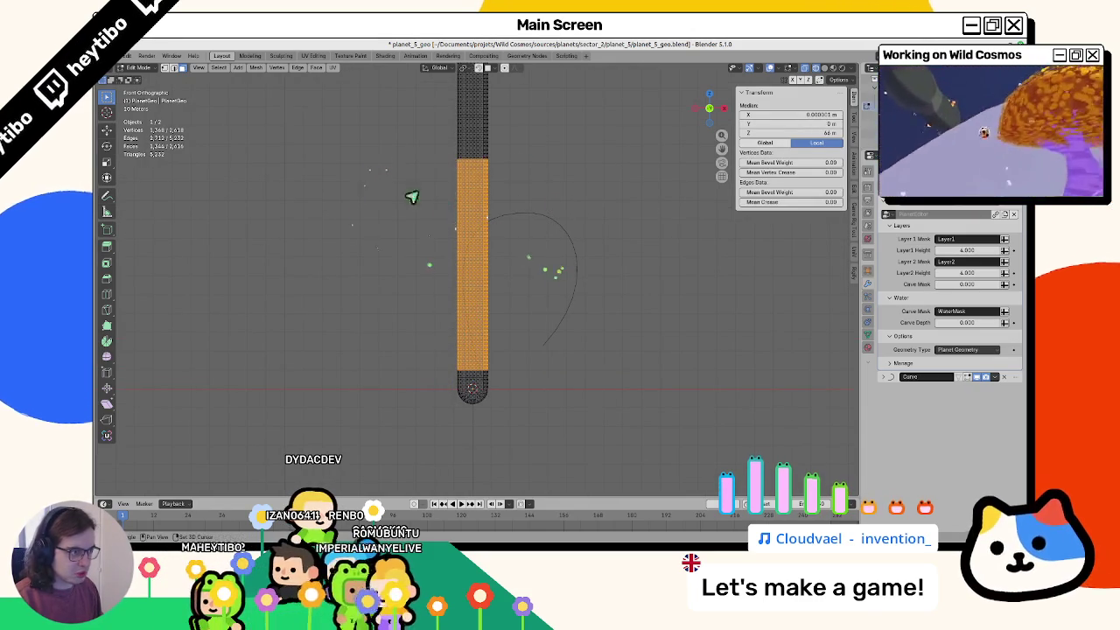
scroll(493, 284, "up", 2)
key("ctrl+Tab")
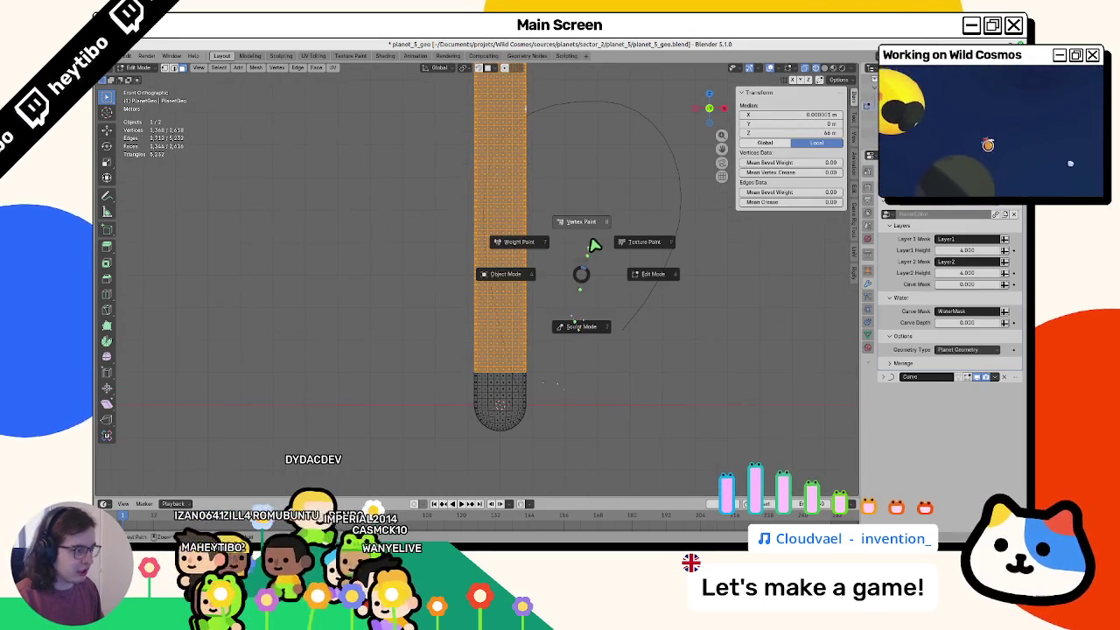
left_click(590, 240)
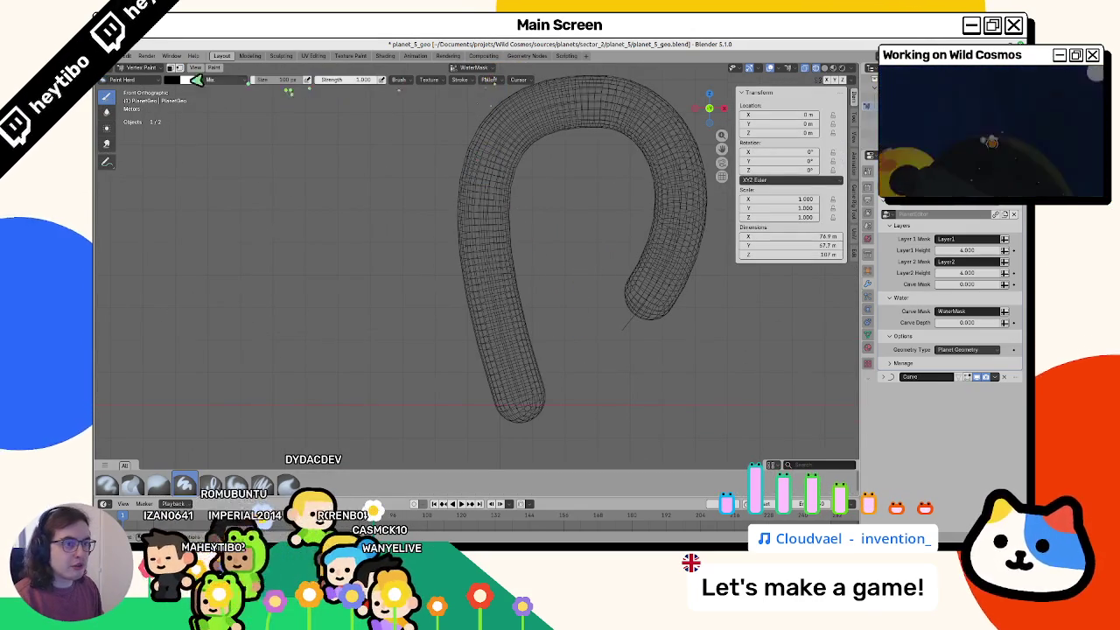
Step: Enable face selection masking, fill the selected band with the brush colour, then return to Object Mode
left_click(178, 68)
left_click(172, 80)
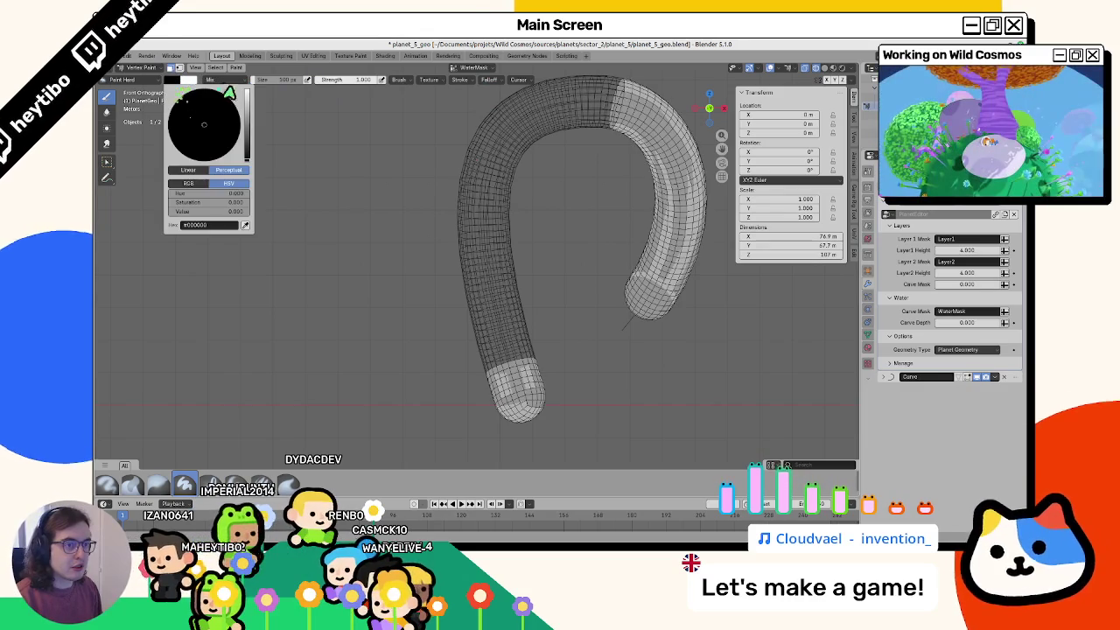
key("shift+k")
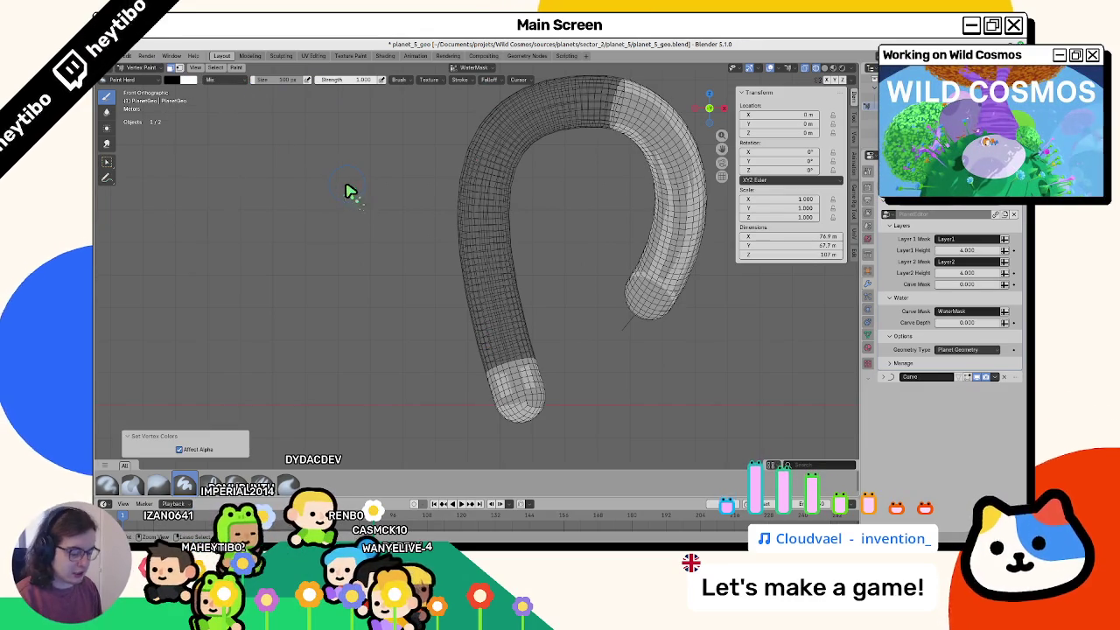
key("ctrl+Tab")
left_click(301, 253)
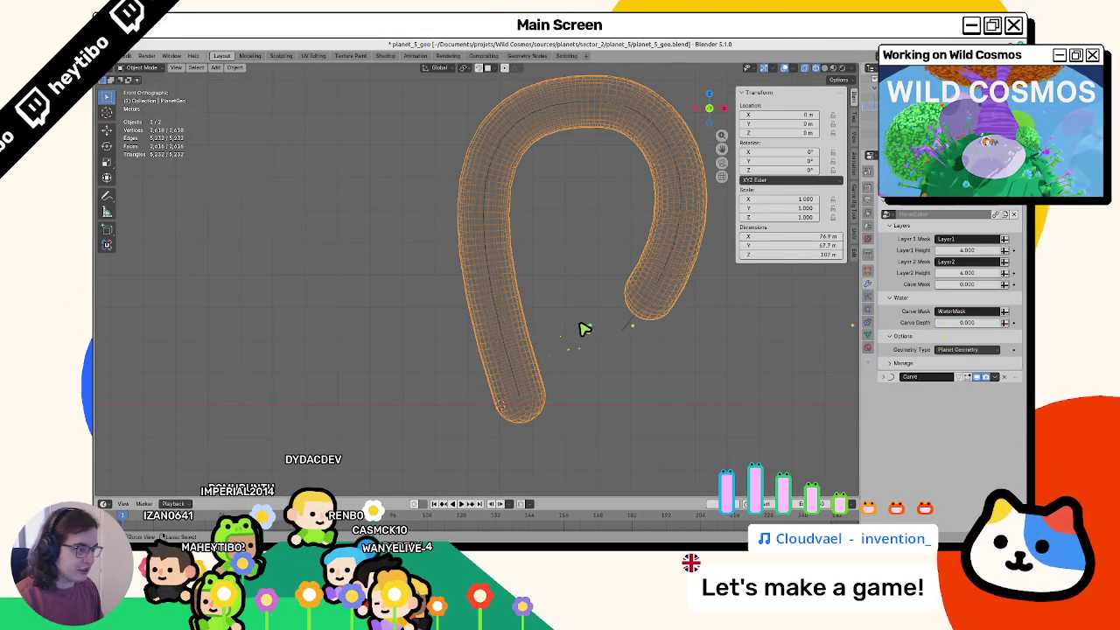
Step: Back in Vertex Paint, fill the masked band and set the brush colour to black (#000000)
key("shift+z")
key("Tab")
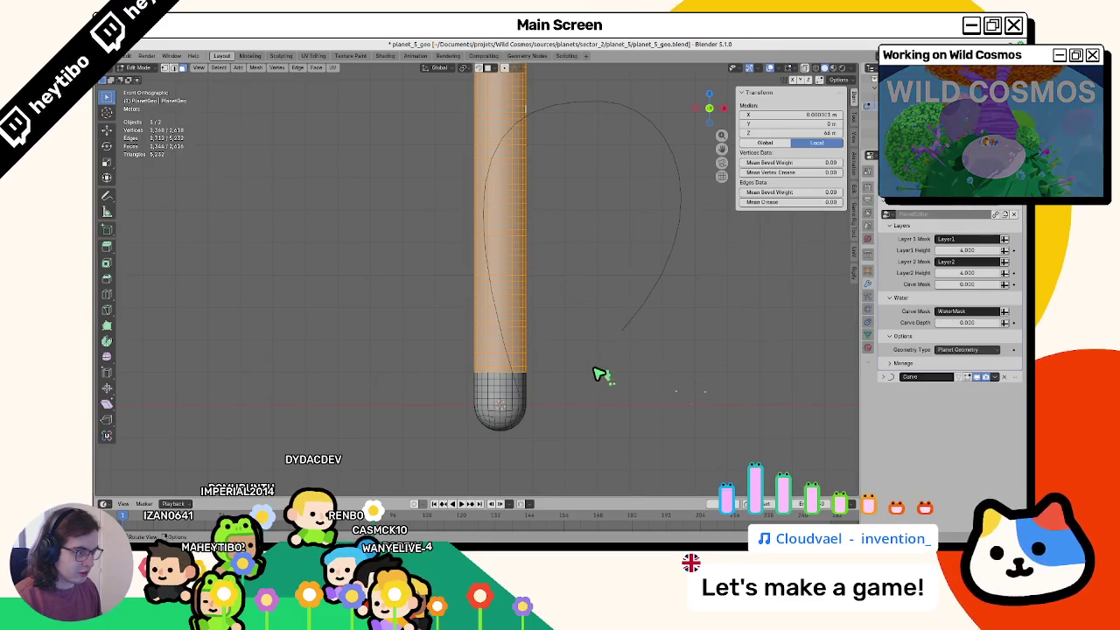
key("ctrl+Tab")
left_click(576, 320)
key("shift+k")
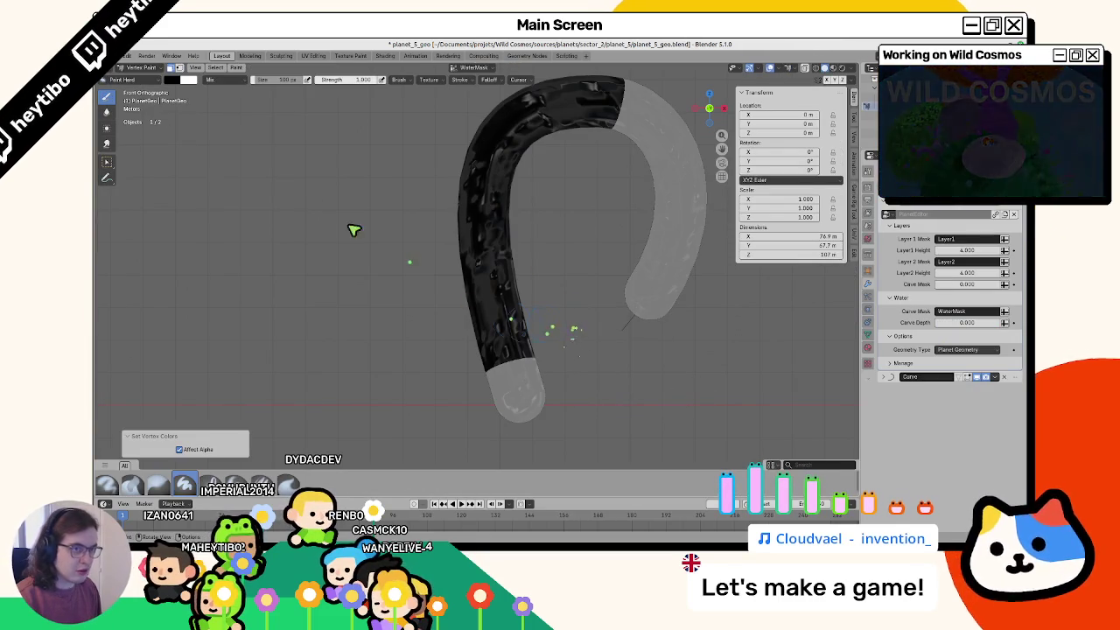
left_click(171, 80)
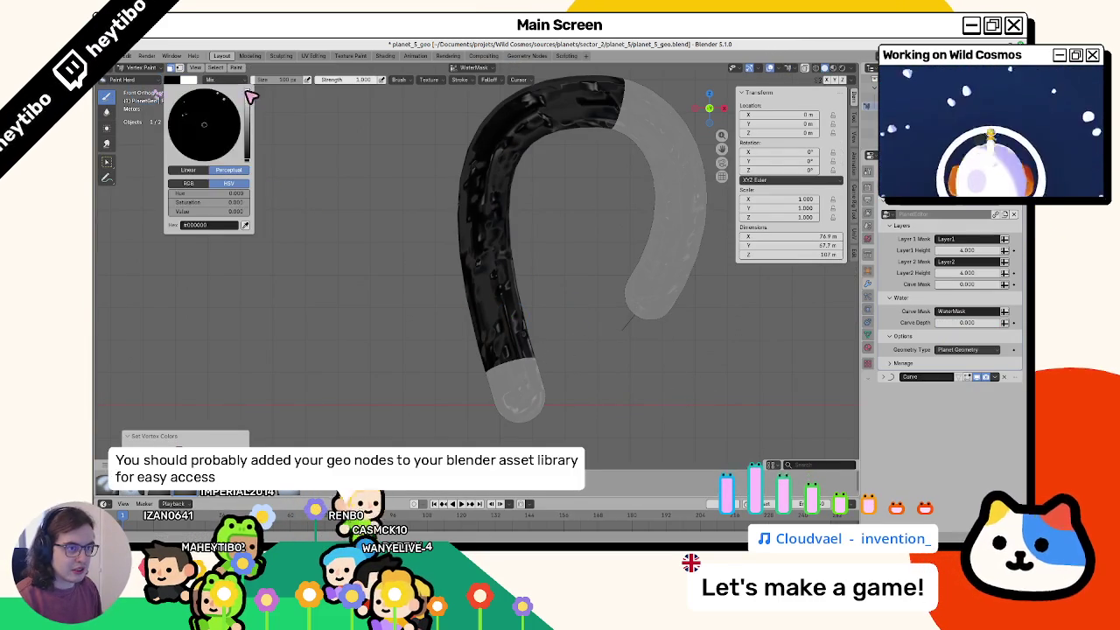
middle_click_drag(380, 179, 554, 213)
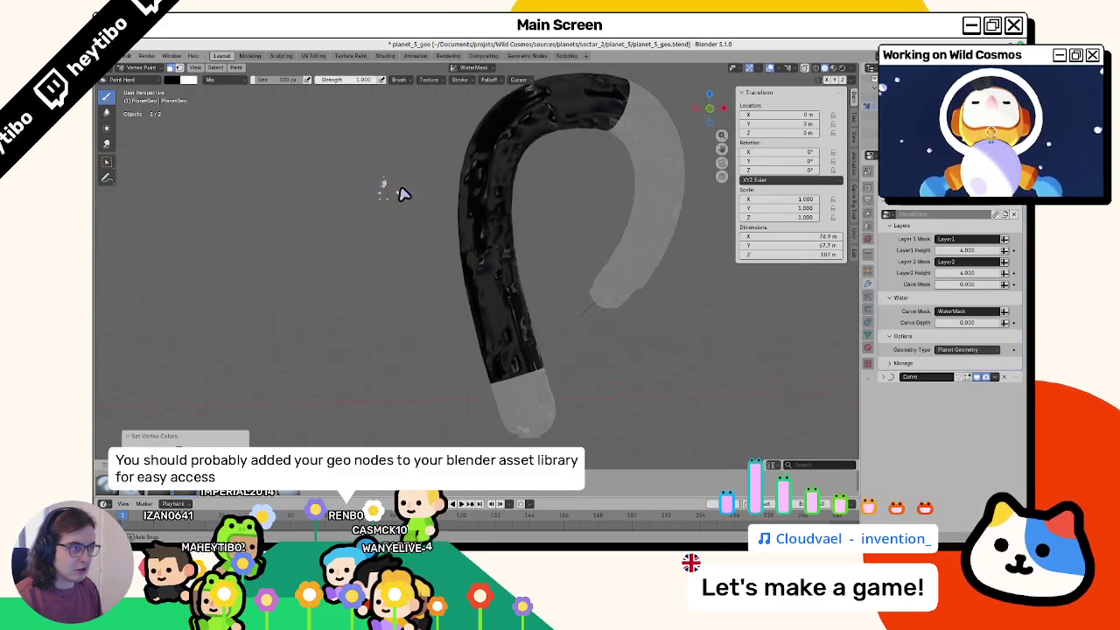
middle_click_drag(660, 313, 628, 313)
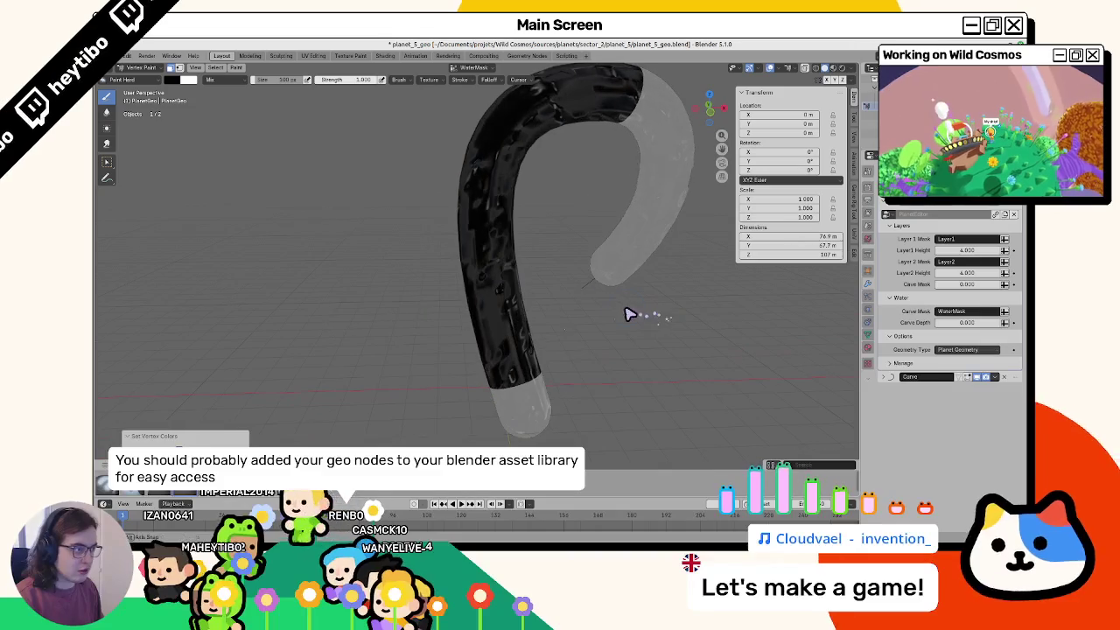
key("ctrl+Tab")
left_click(427, 317)
Step: Show the Object Data properties with the mesh's colour attributes
left_click(869, 349)
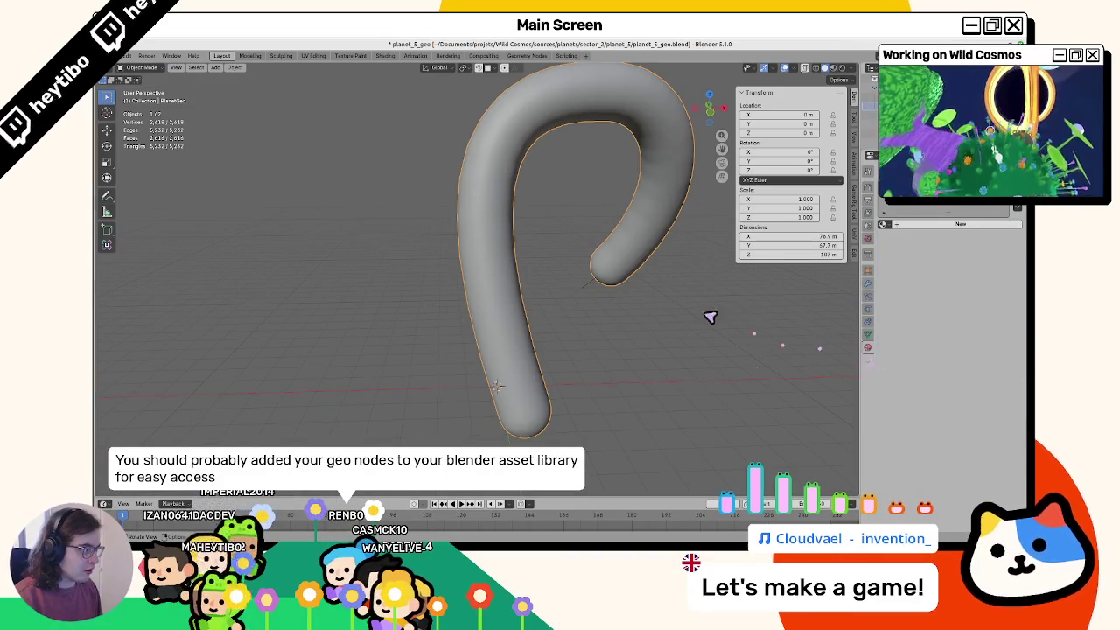
left_click(869, 335)
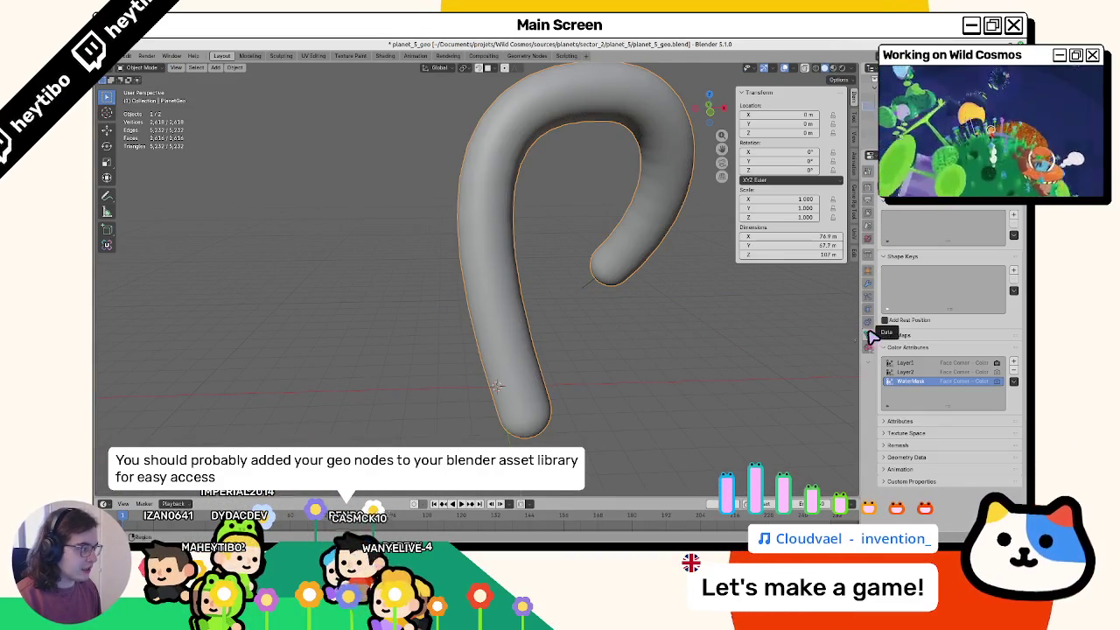
key("Tab")
key("ctrl+Tab")
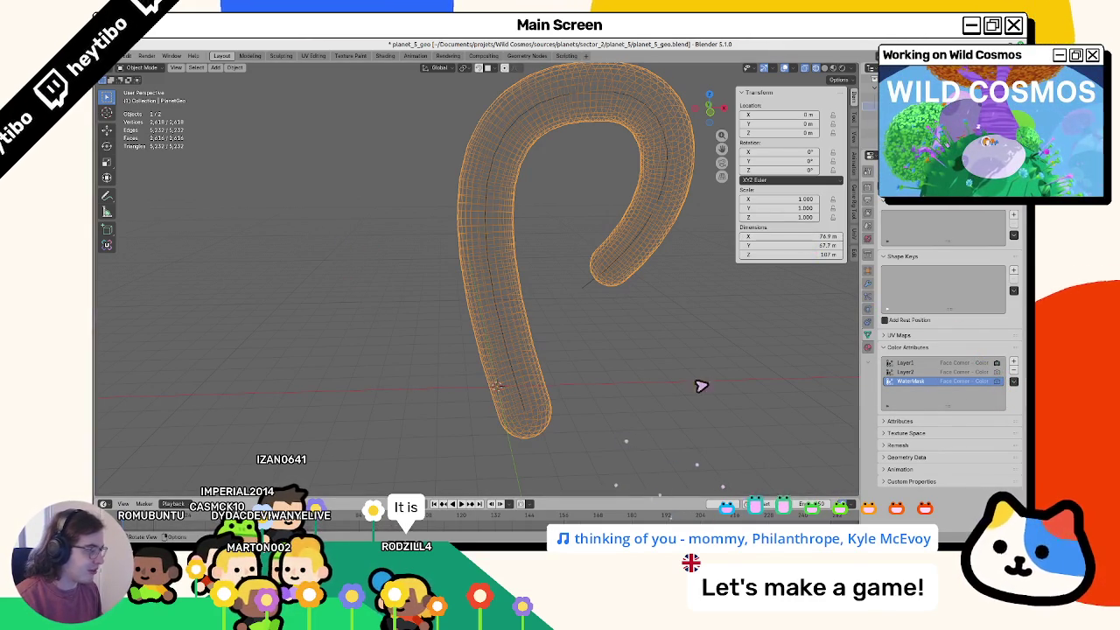
Step: Set the planet geometry-nodes modifier's Carve Depth to 2.5
left_click(868, 322)
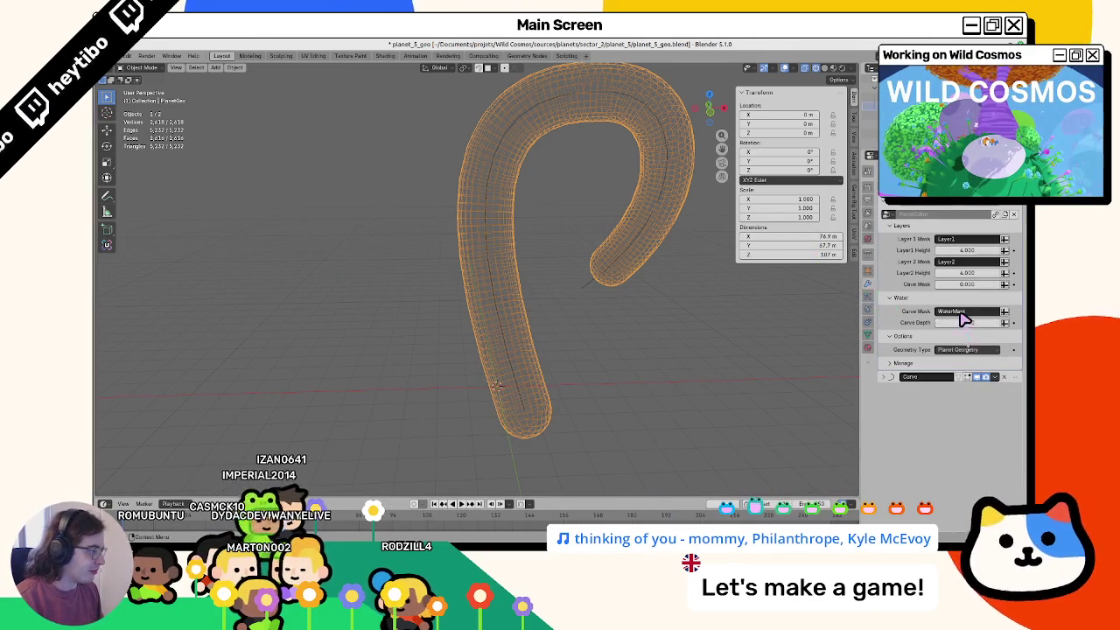
left_click(866, 344)
left_click(868, 322)
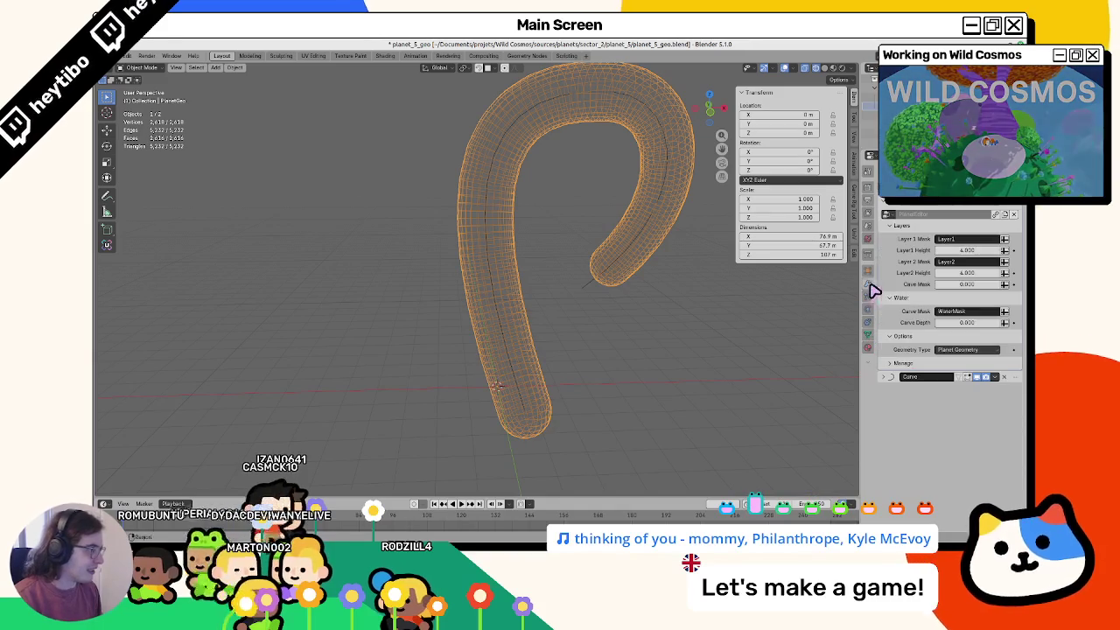
left_click_drag(962, 323, 523, 327)
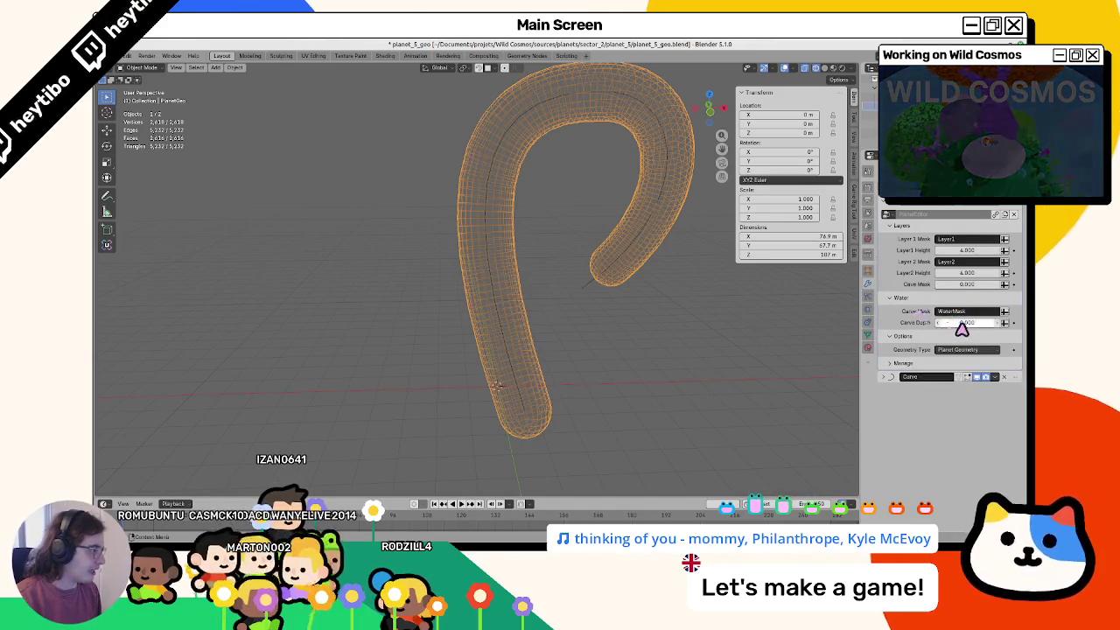
left_click(969, 325)
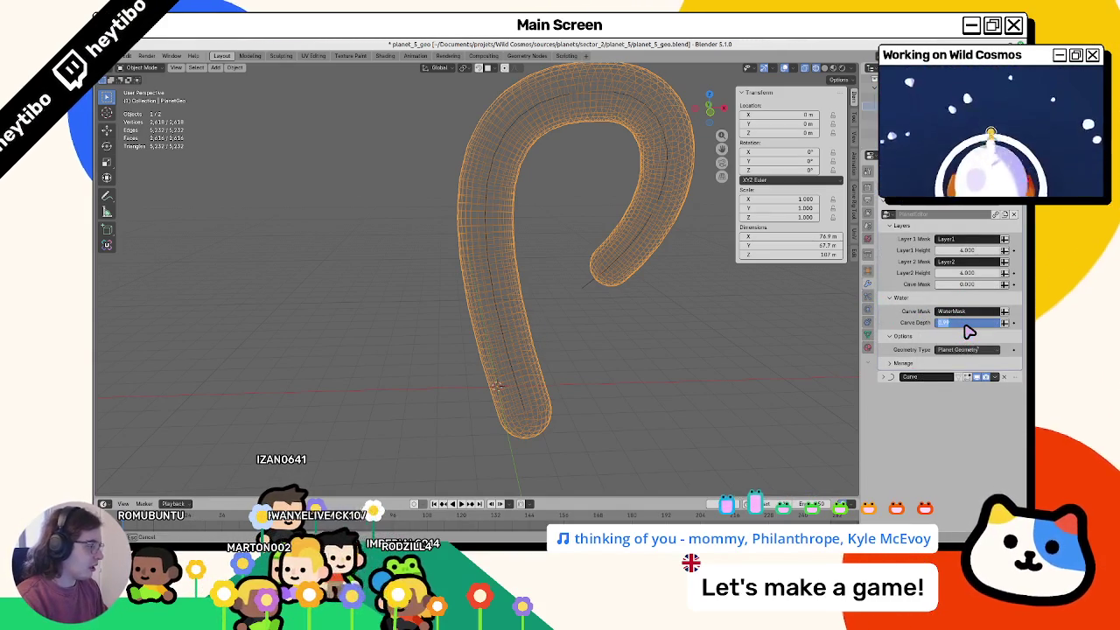
type("2")
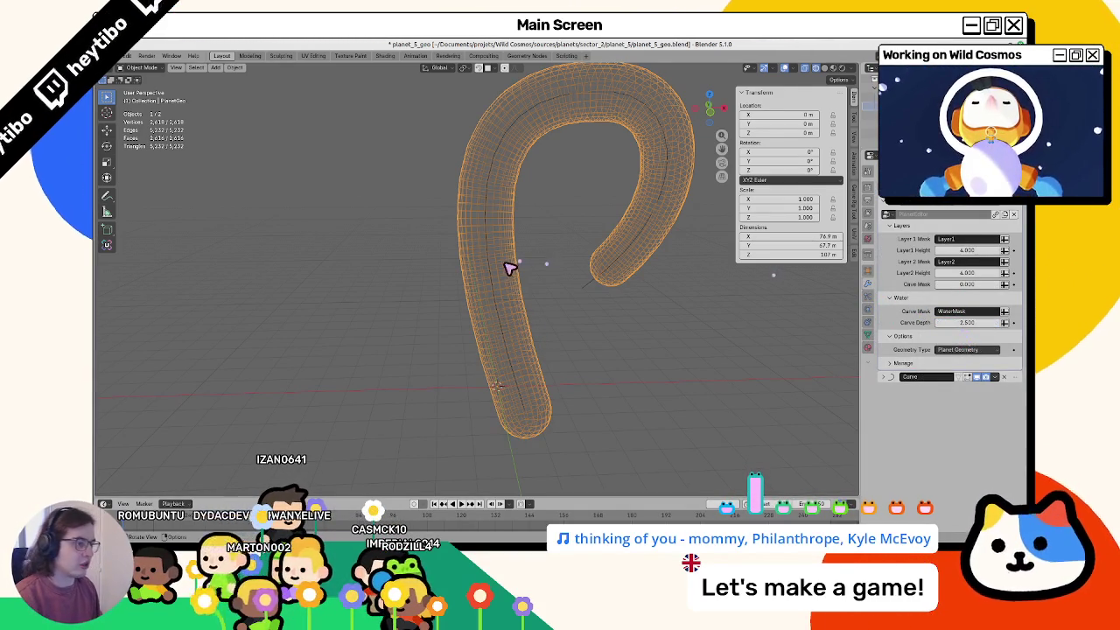
Step: Switch the tube to Vertex Paint and fill it with the current paint colour
key("ctrl+Tab")
left_click(595, 338)
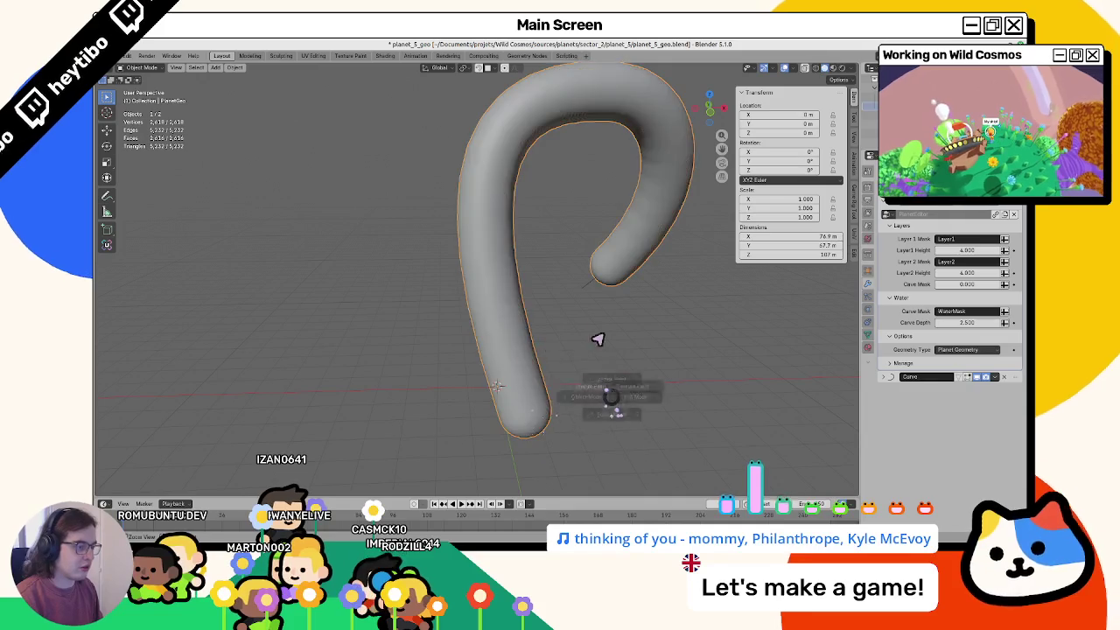
key("shift+k")
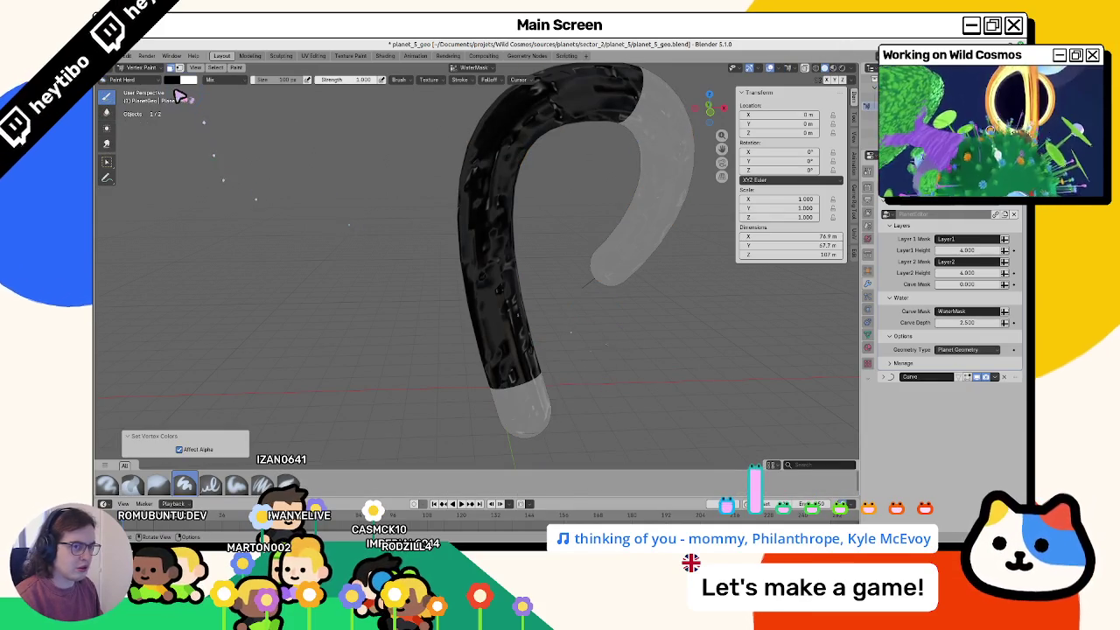
Step: Set the paint colour to white, fill the whole tube with it, and return to Object Mode
left_click(180, 79)
left_click_drag(243, 153, 242, 92)
key("shift+k")
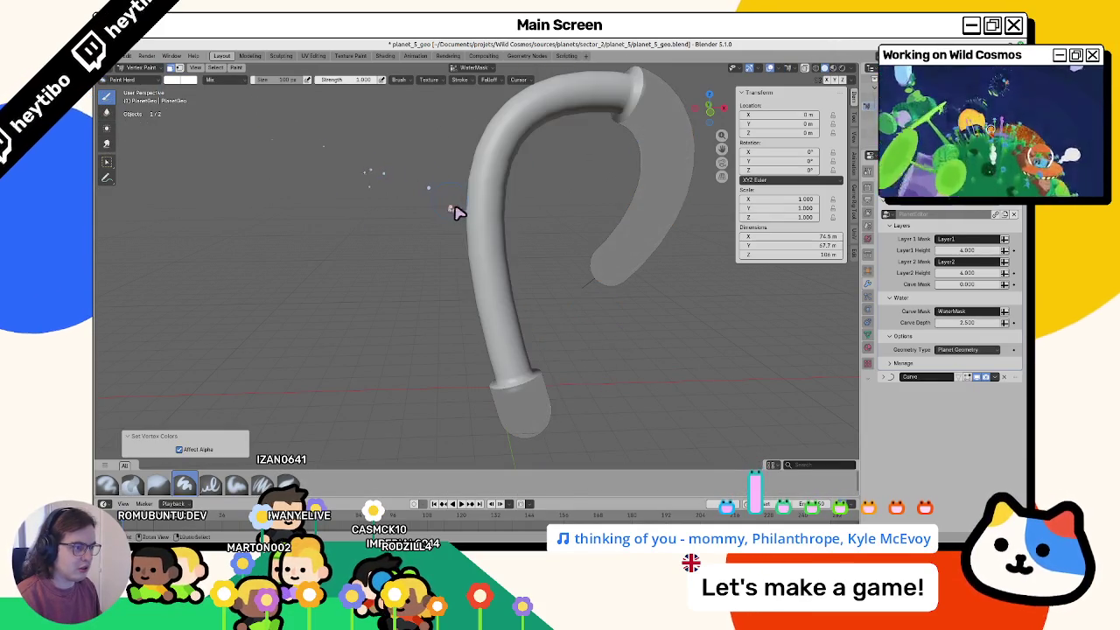
mouse_move(480, 258)
middle_mouse_down()
mouse_move(357, 277)
mouse_move(387, 275)
middle_mouse_up()
scroll(412, 284, "down", 3)
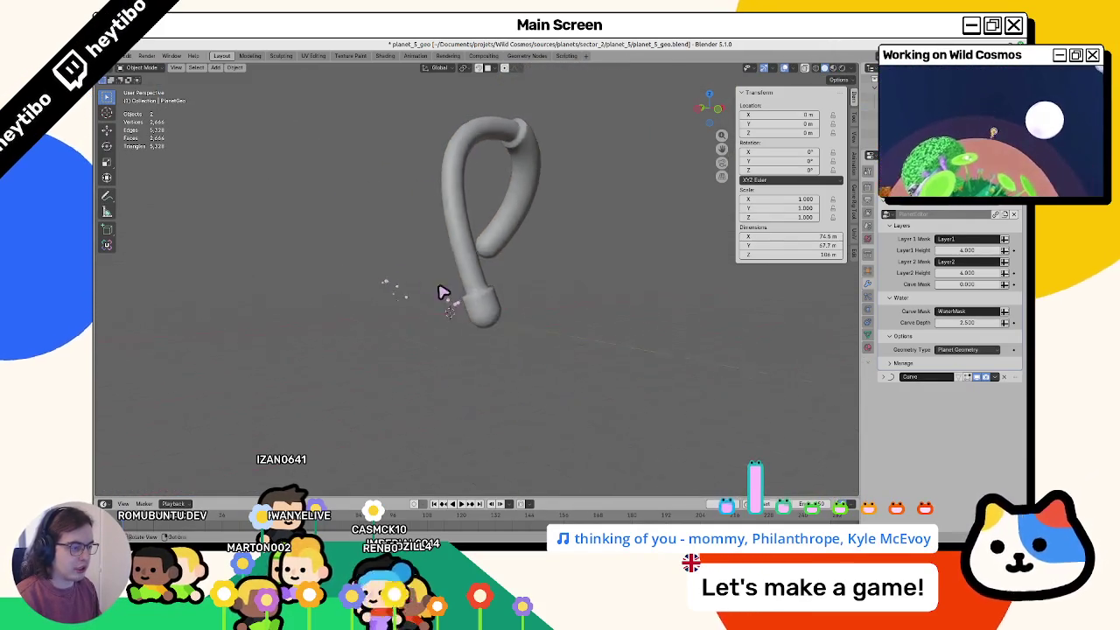
key("ctrl+Tab")
key("z")
left_click(536, 284)
scroll(495, 330, "up", 4)
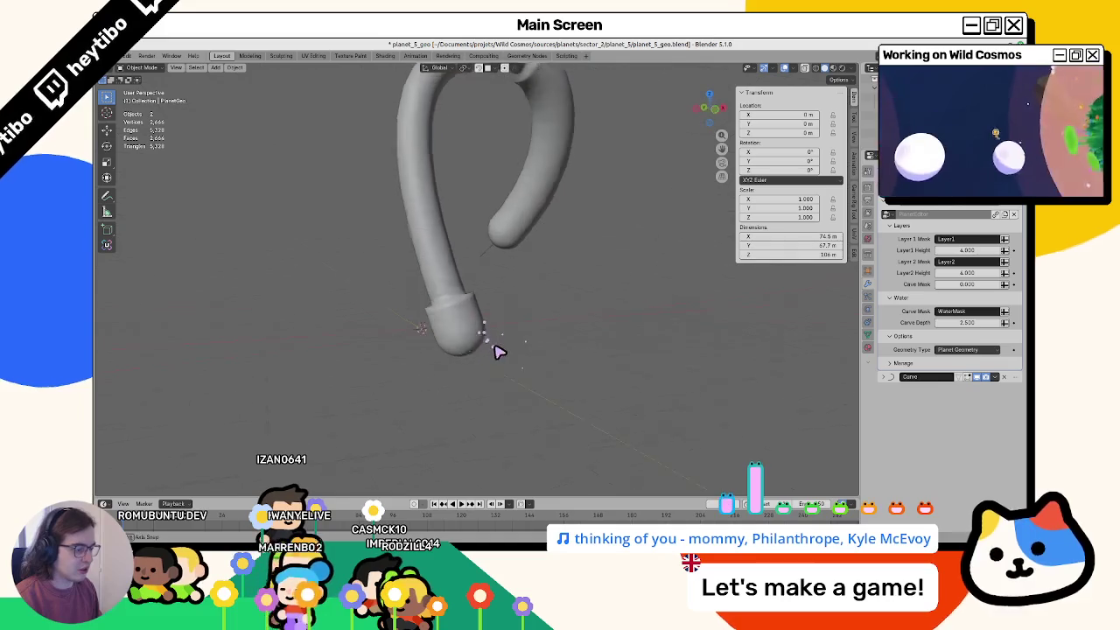
Step: Launch a second Blender window from the application launcher
key("super")
type("blender")
key("Return")
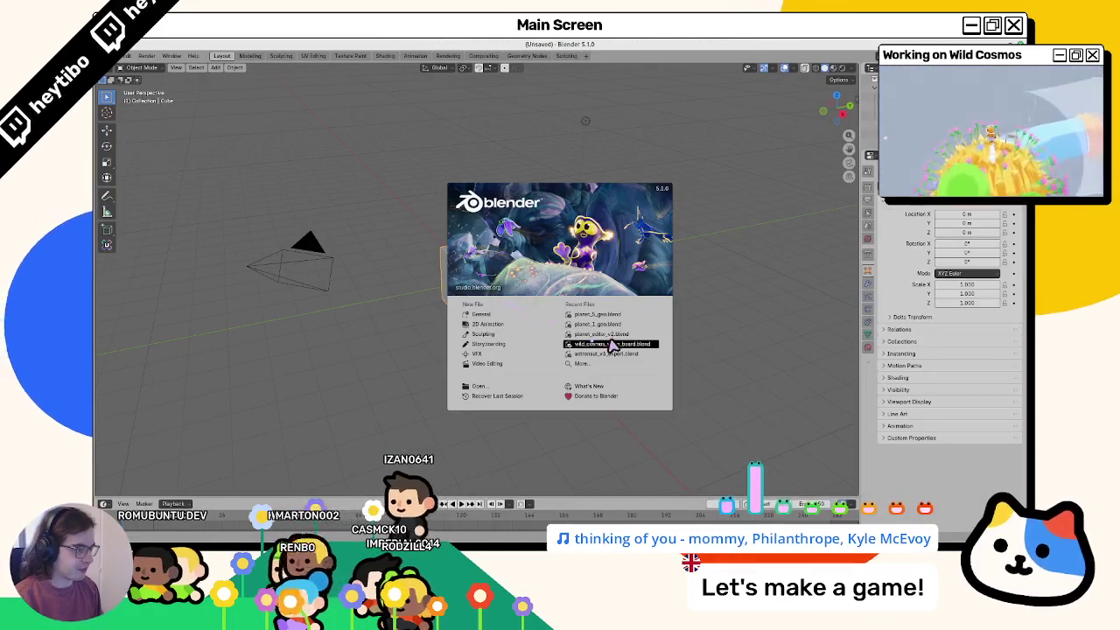
Step: Open planet_editor_v2 from recent files, expand PlanetMesh.Col's Bevel modifier, then return to planet_5_geo
left_click(603, 334)
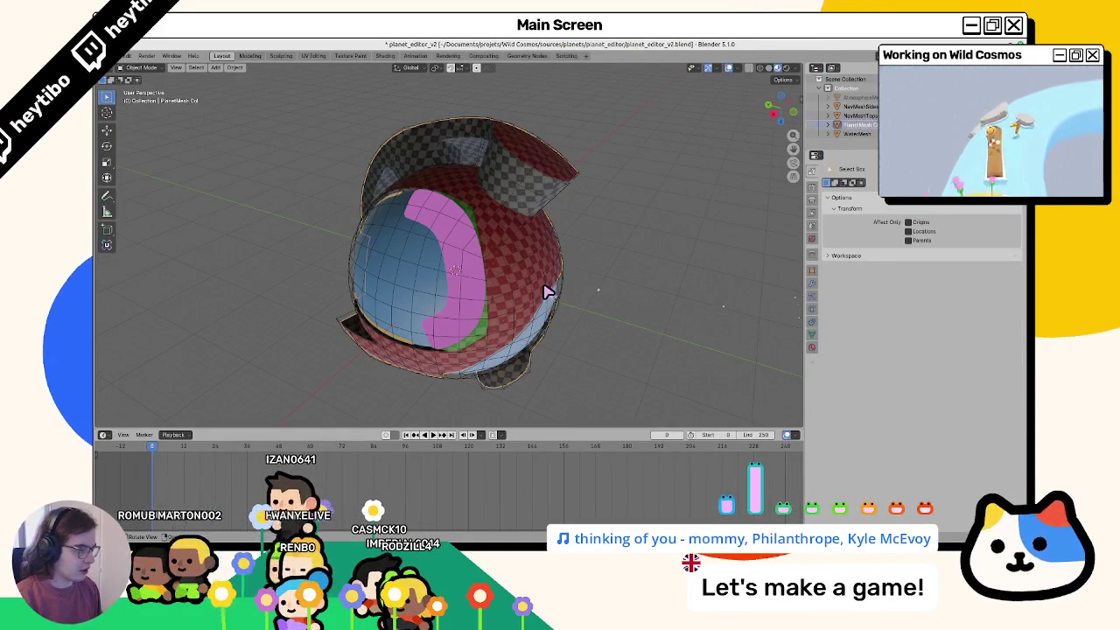
left_click(564, 231)
left_click(812, 288)
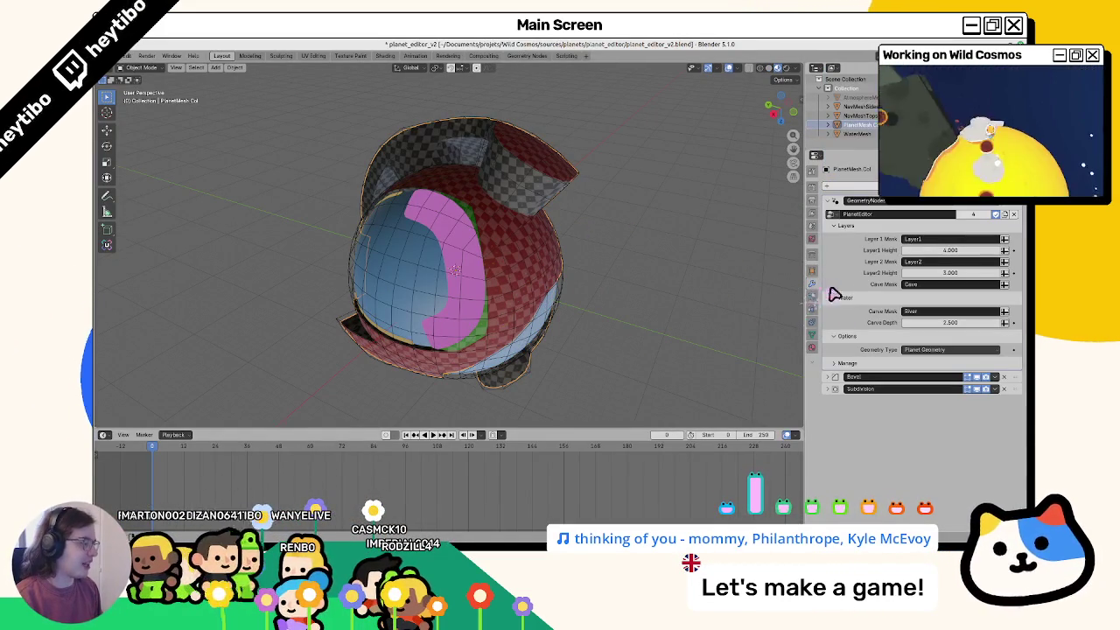
left_click(832, 377)
scroll(842, 495, "down", 2)
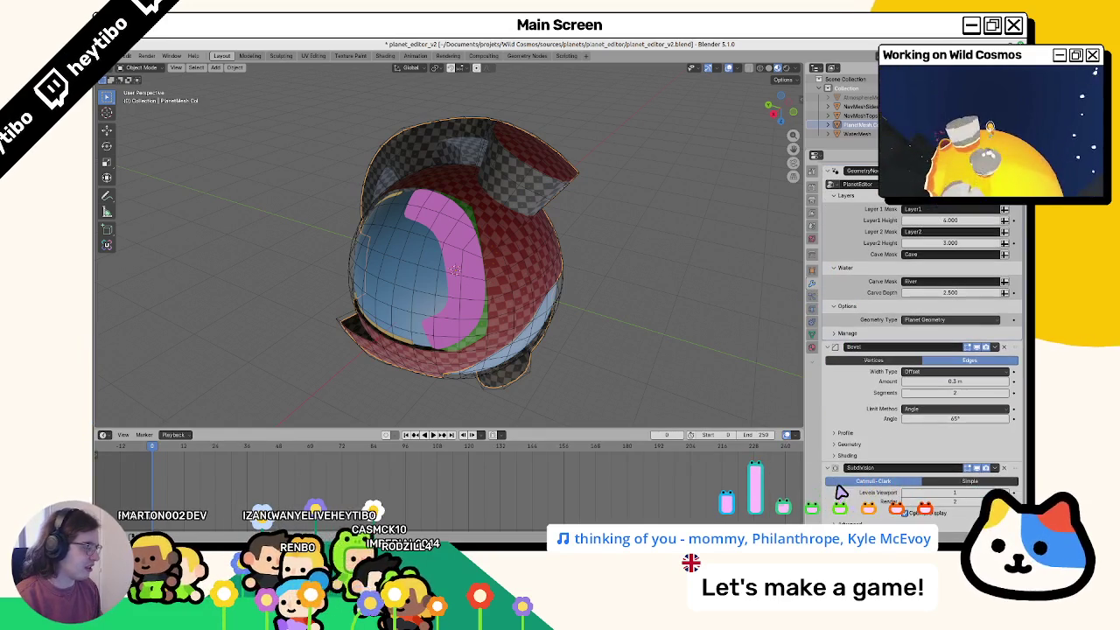
key("alt+Tab")
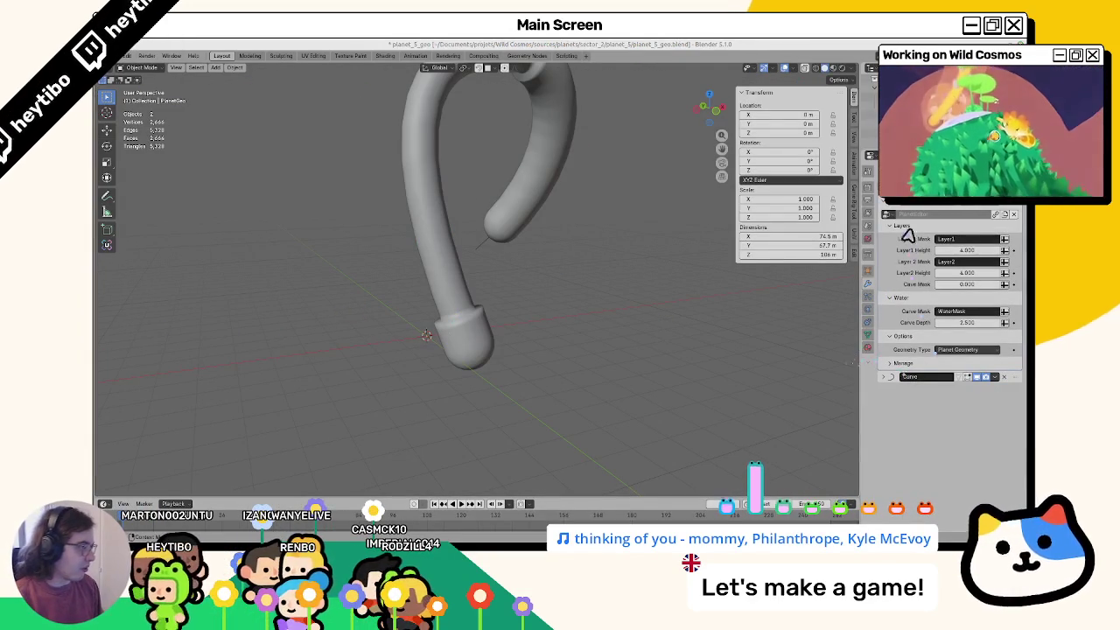
Step: Add a Bevel modifier (0.3 m, 2 segments, 65° angle), remove the Curve modifier, and save planet_5_geo
key("shift+a")
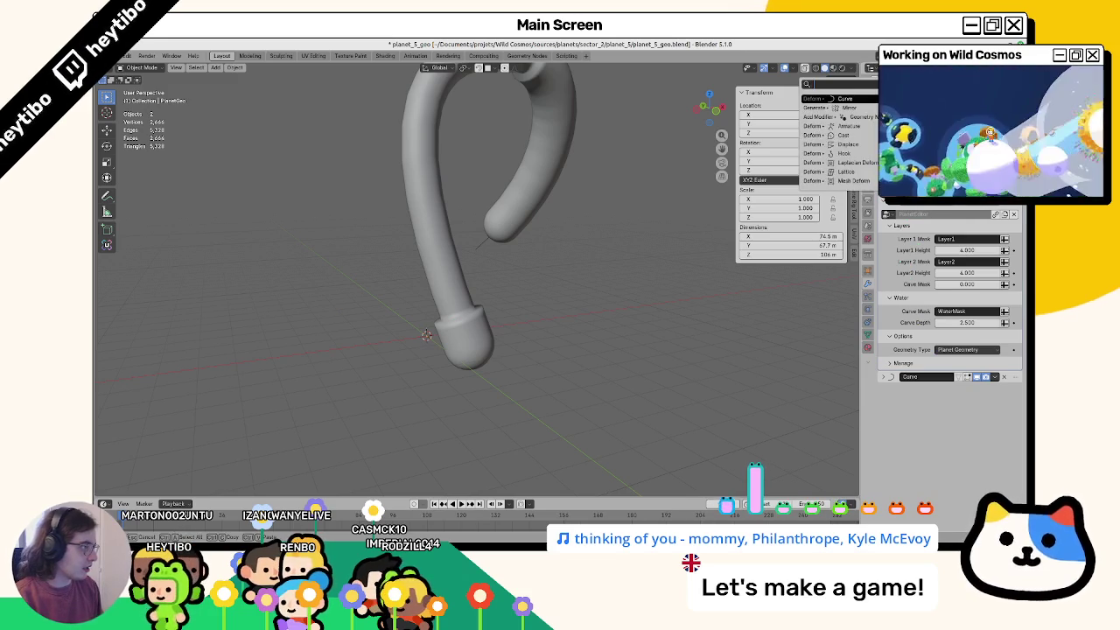
type("bev")
key("Return")
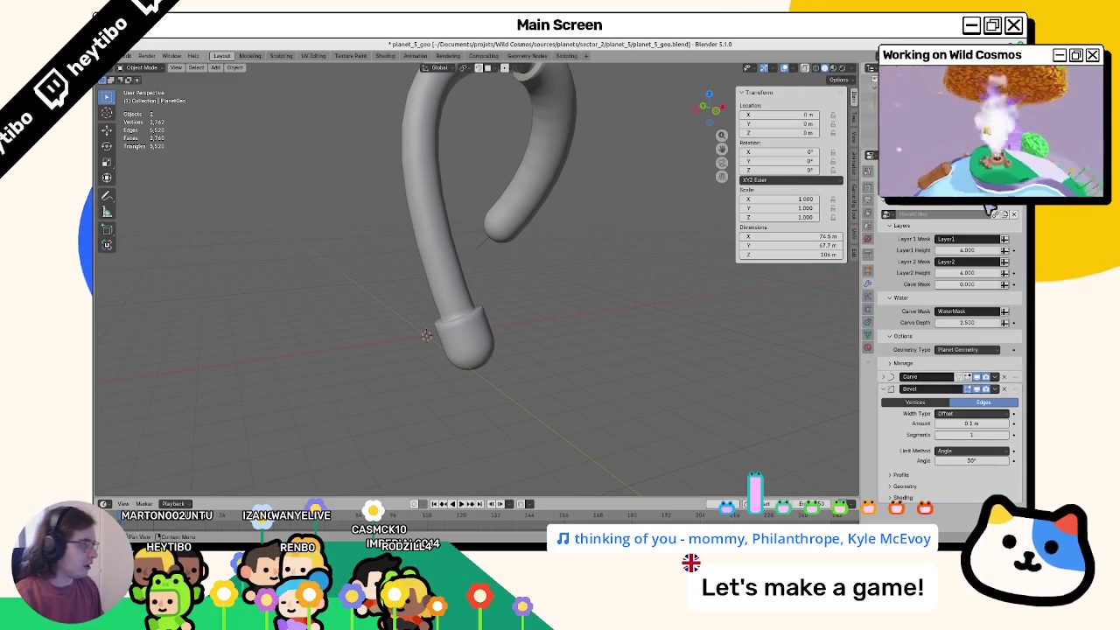
key("ctrl+a")
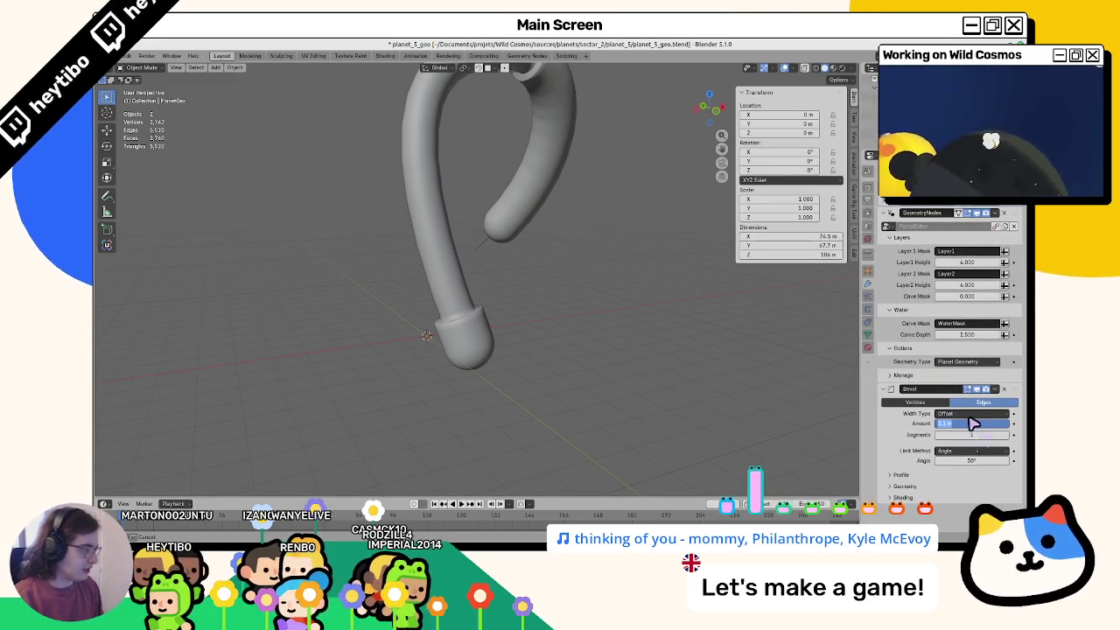
key("Tab")
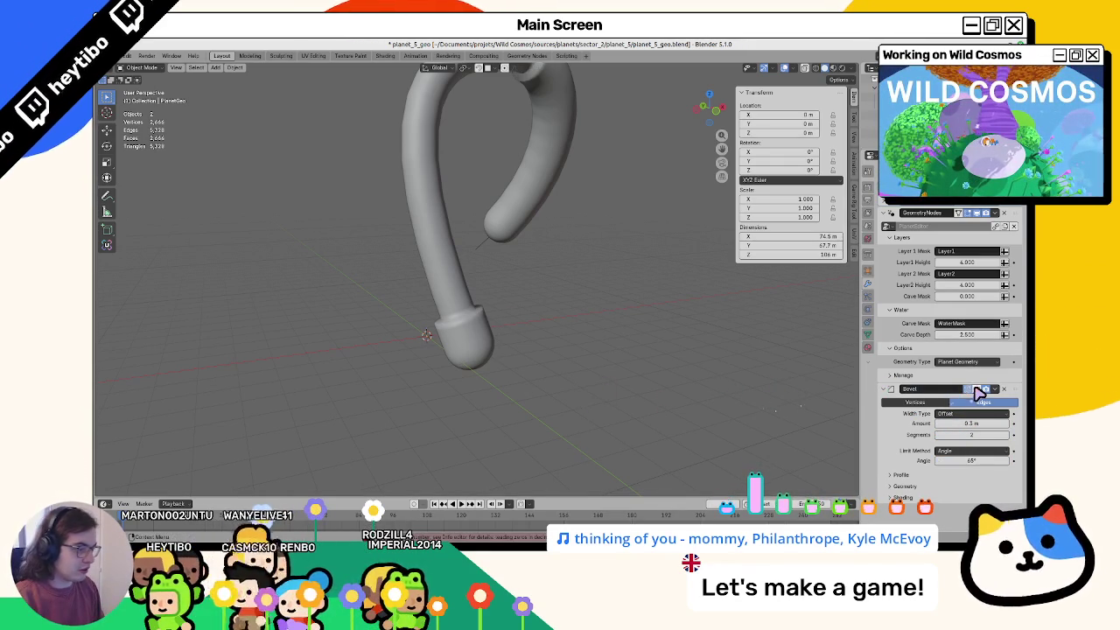
key("ctrl+s")
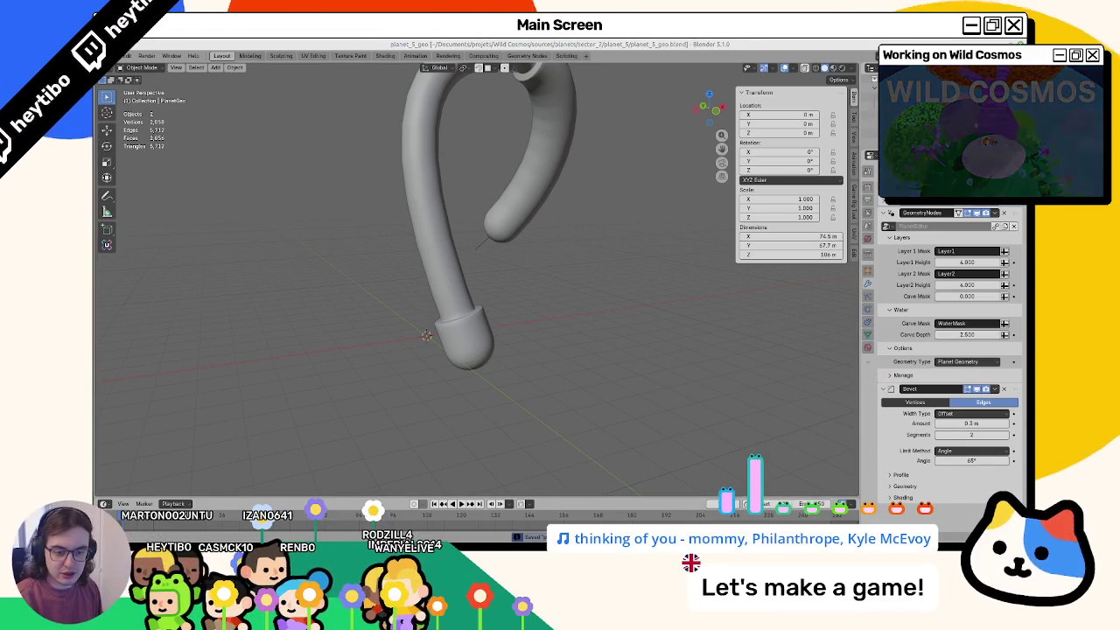
Step: Expand the bevel's geometry options, switch the viewport to wireframe, and select the tube
left_click(908, 487)
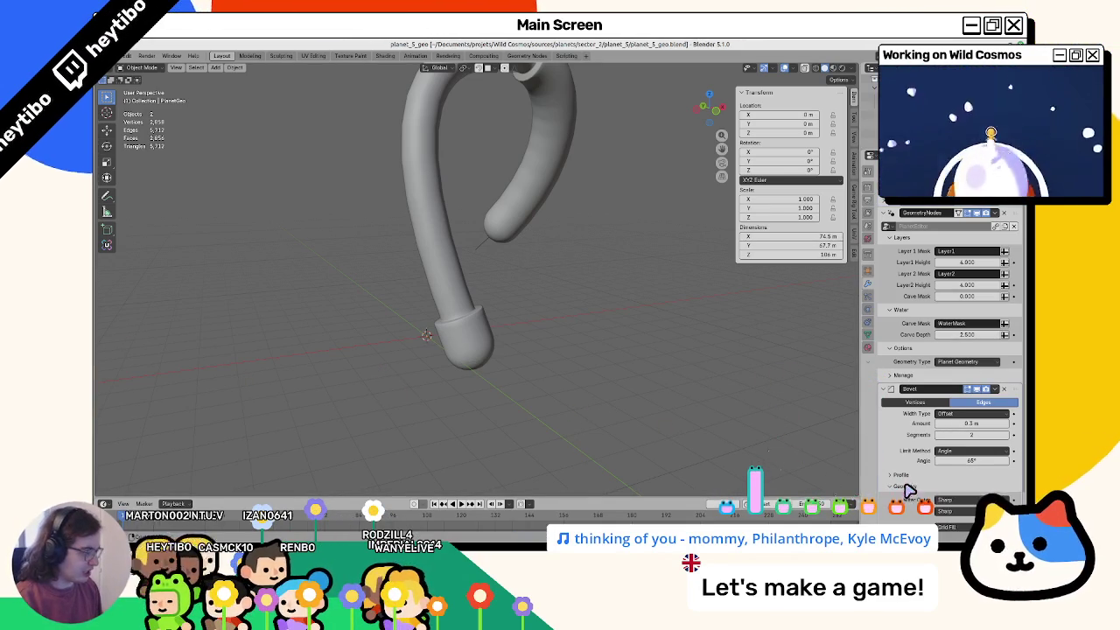
key("z")
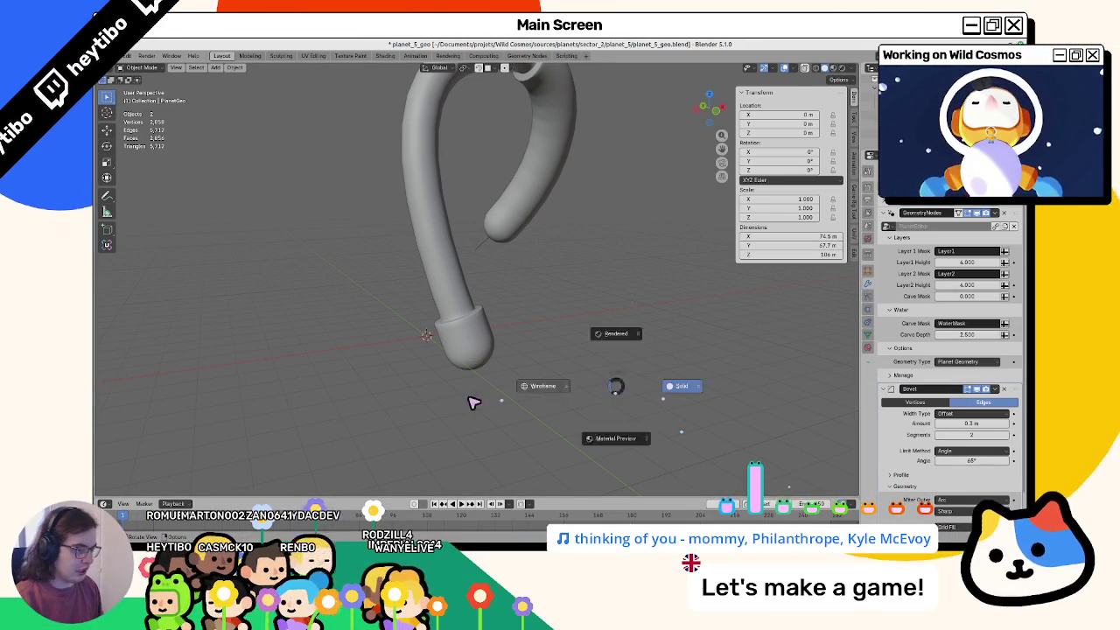
left_click(468, 402)
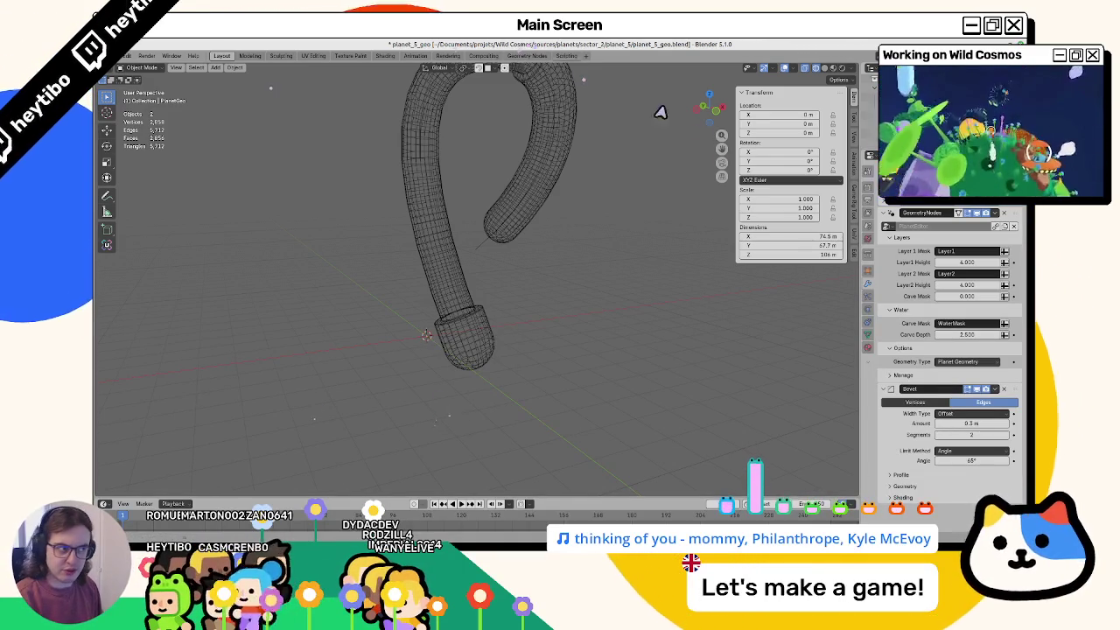
left_click(525, 184)
Step: Add a Subdivision Surface modifier (viewport 1, render 2) after the Bevel and check the smoothed tube
left_click(915, 239)
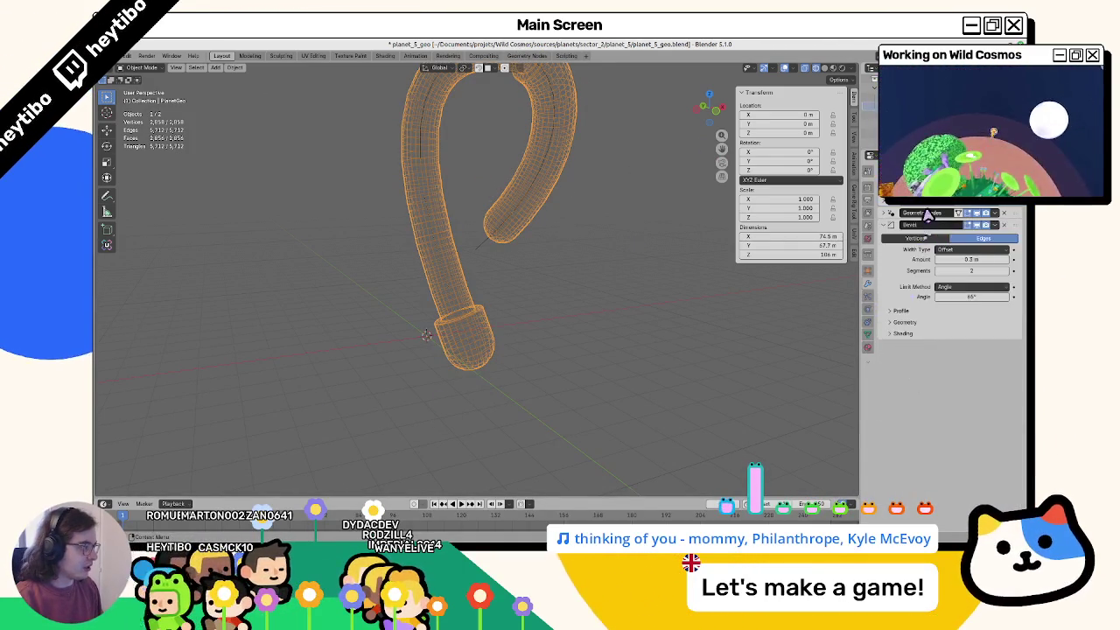
left_click(901, 206)
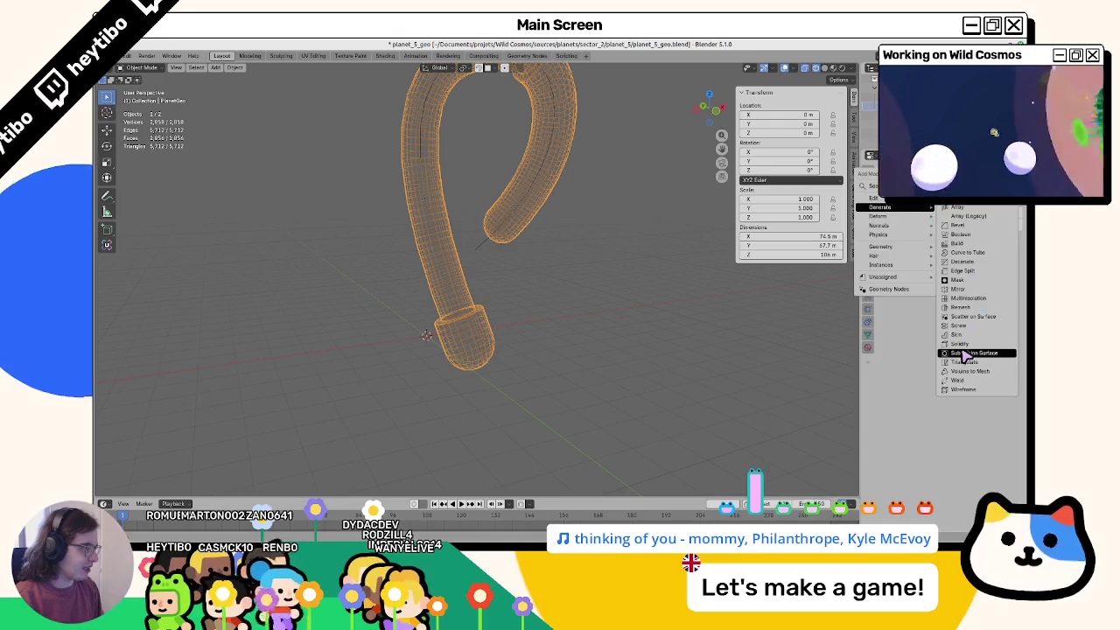
left_click(967, 355)
left_click(535, 304)
key("shift+z")
scroll(619, 321, "up", 4)
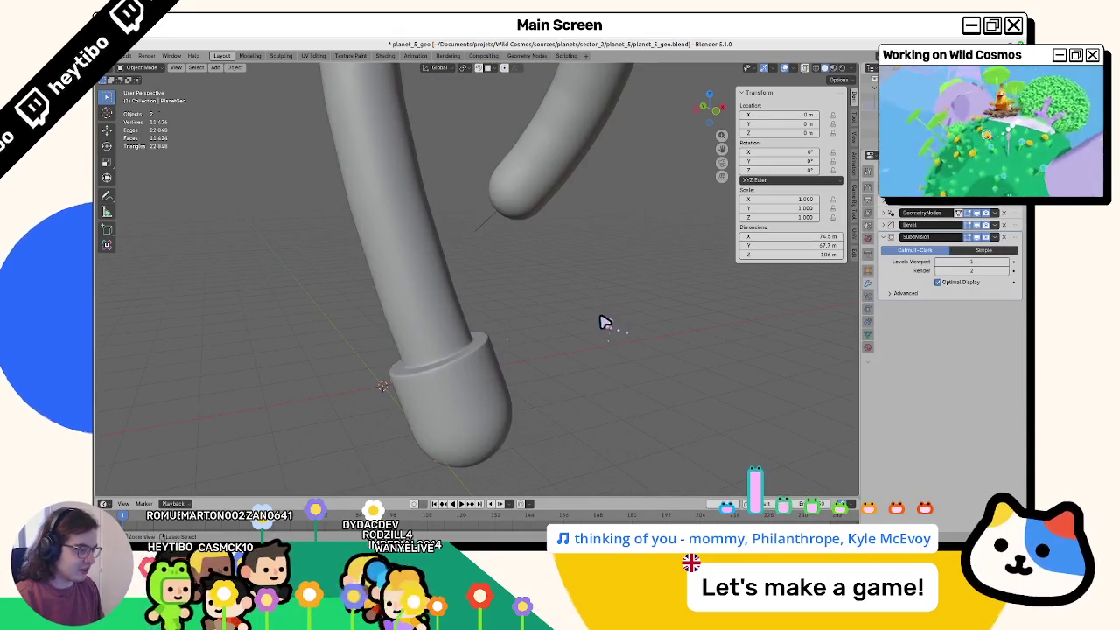
key("ctrl+z")
key("ctrl+z")
key("ctrl+z")
mouse_move(592, 325)
middle_mouse_down()
mouse_move(554, 296)
mouse_move(525, 294)
mouse_move(532, 350)
middle_mouse_up()
key("ctrl+shift+z")
key("ctrl+shift+z")
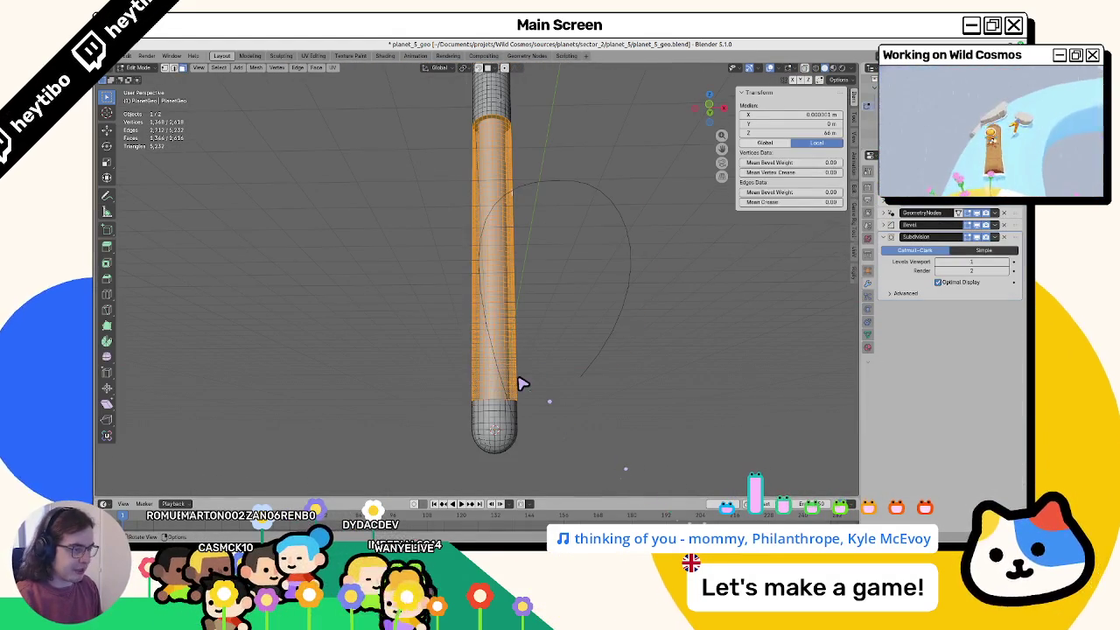
key("Tab")
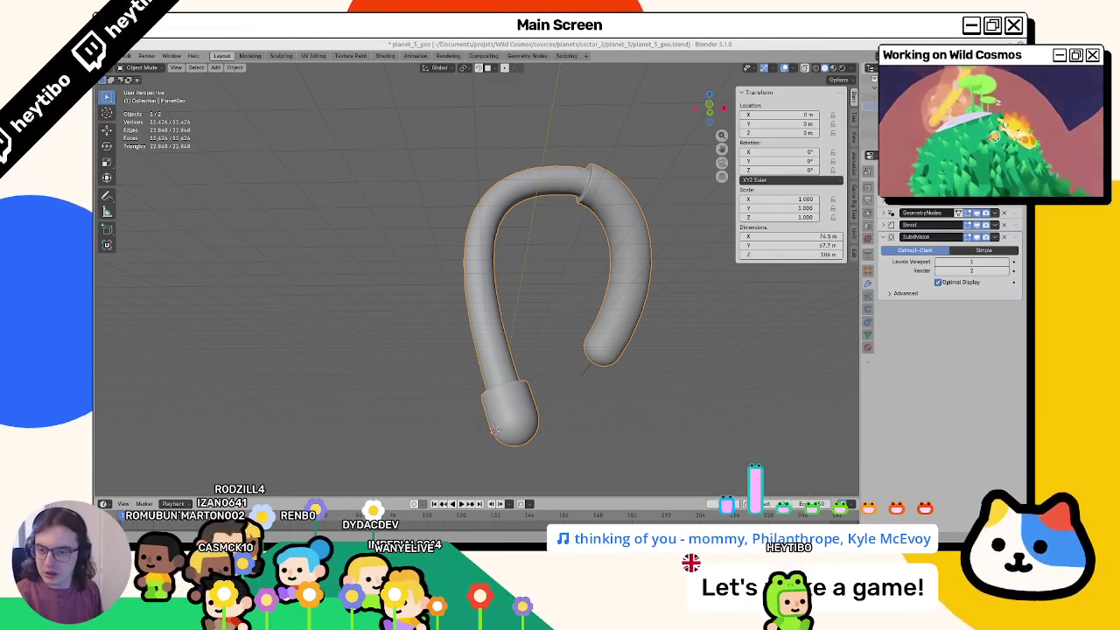
key("alt+Tab")
scroll(545, 337, "down", 5)
scroll(545, 338, "up", 3)
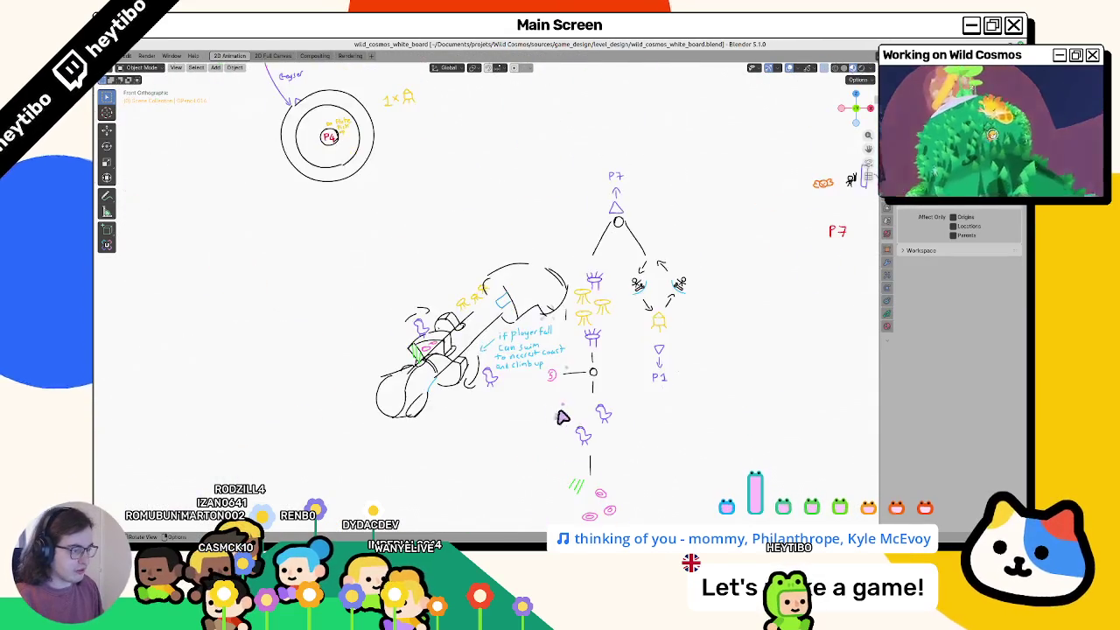
scroll(556, 288, "up", 2)
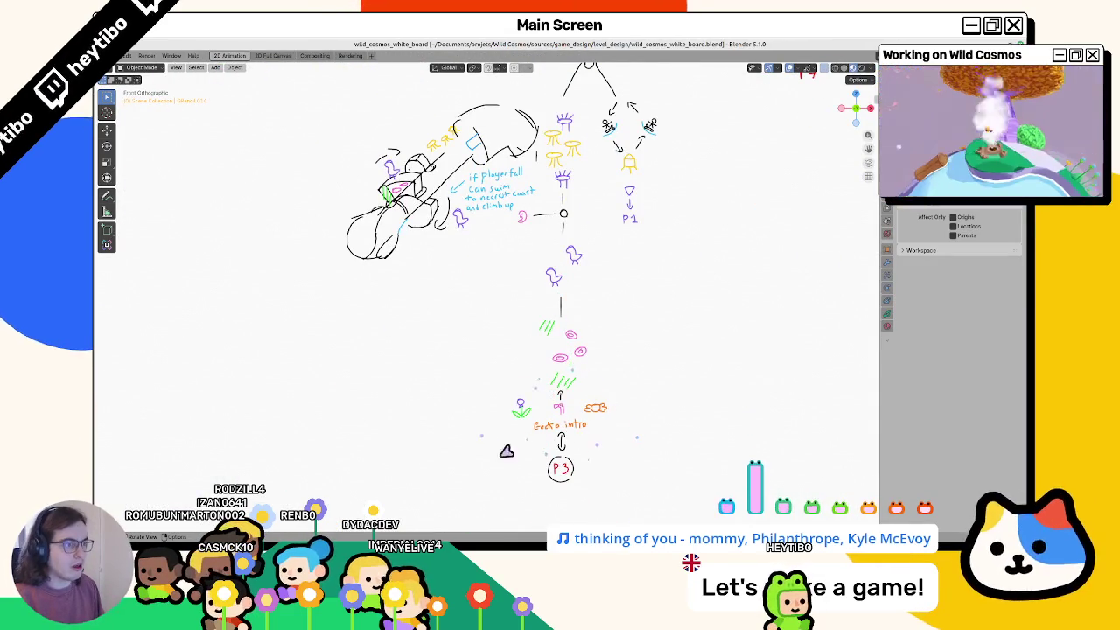
scroll(628, 393, "down", 3)
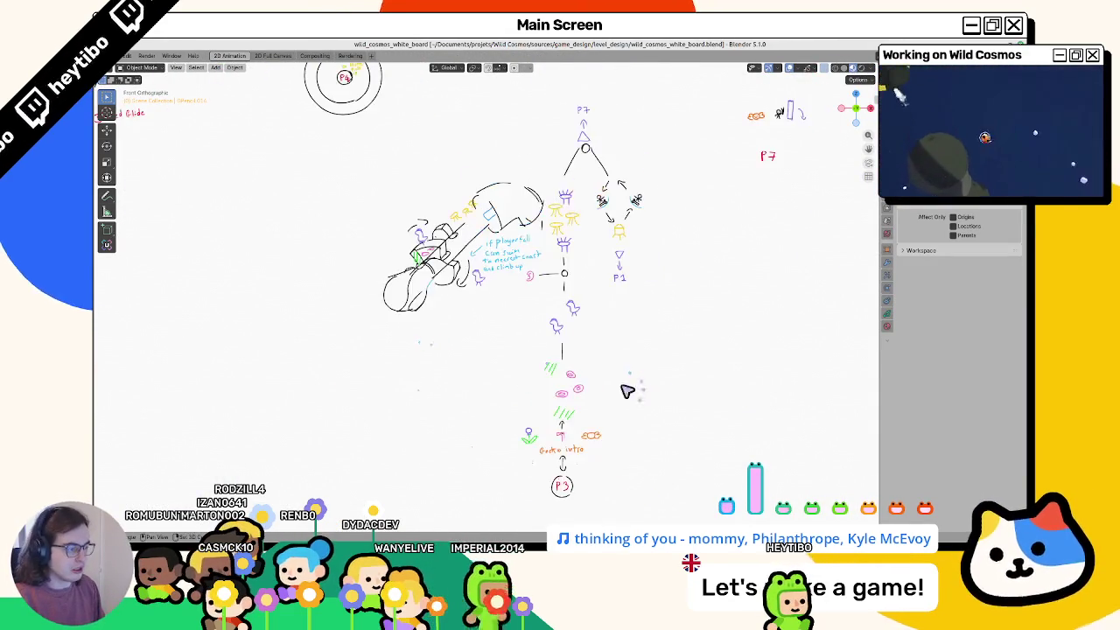
scroll(522, 332, "up", 3)
scroll(333, 298, "up", 2)
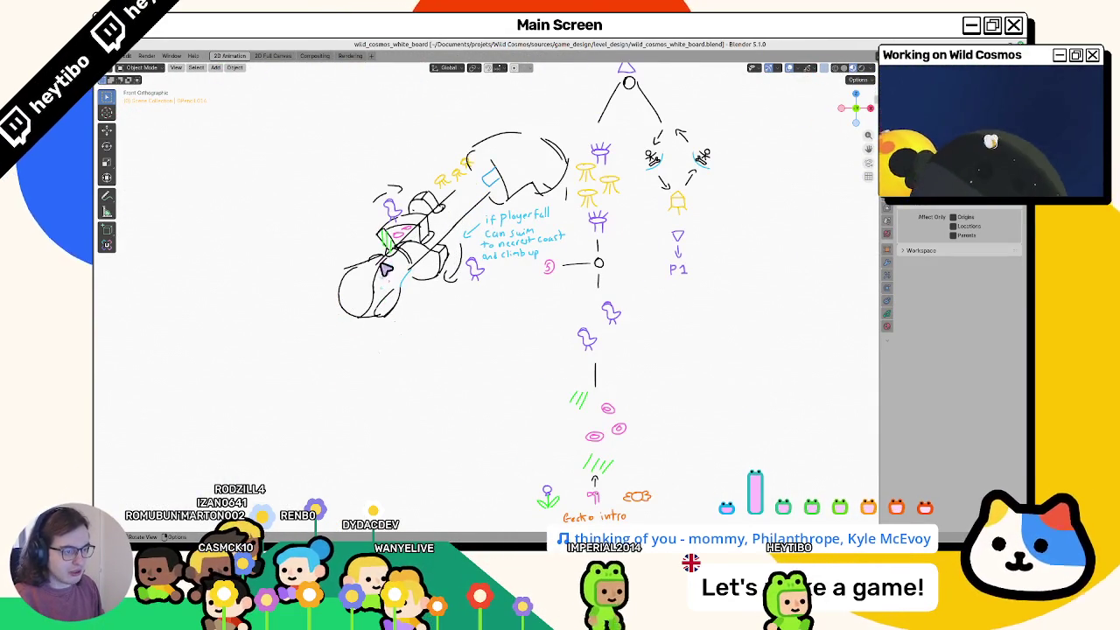
scroll(385, 267, "down", 3)
scroll(420, 297, "down", 3)
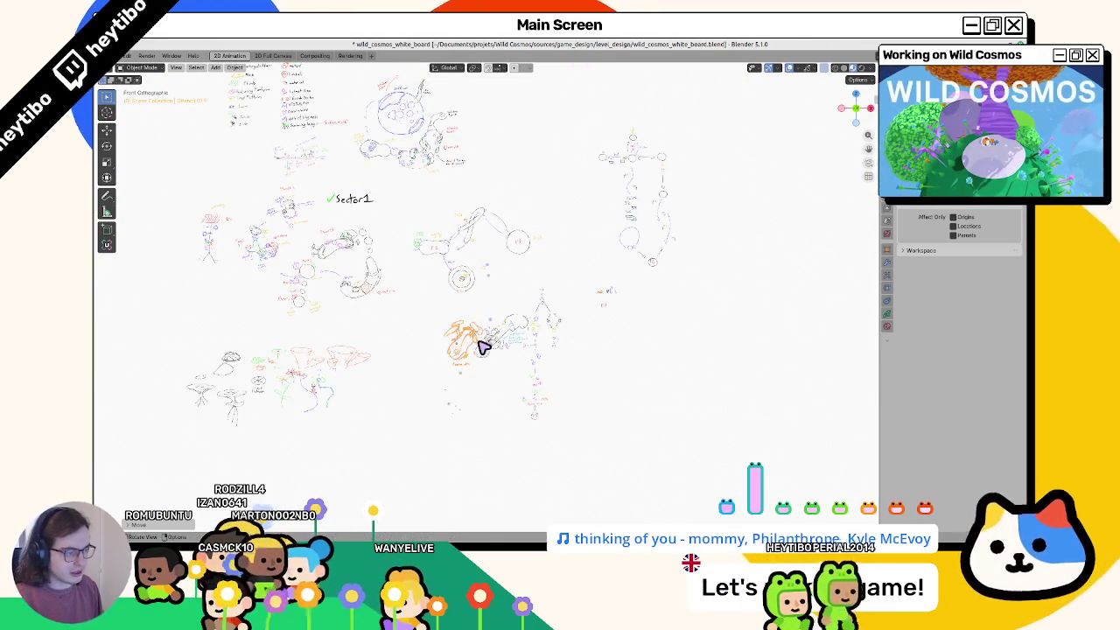
scroll(485, 343, "up", 5)
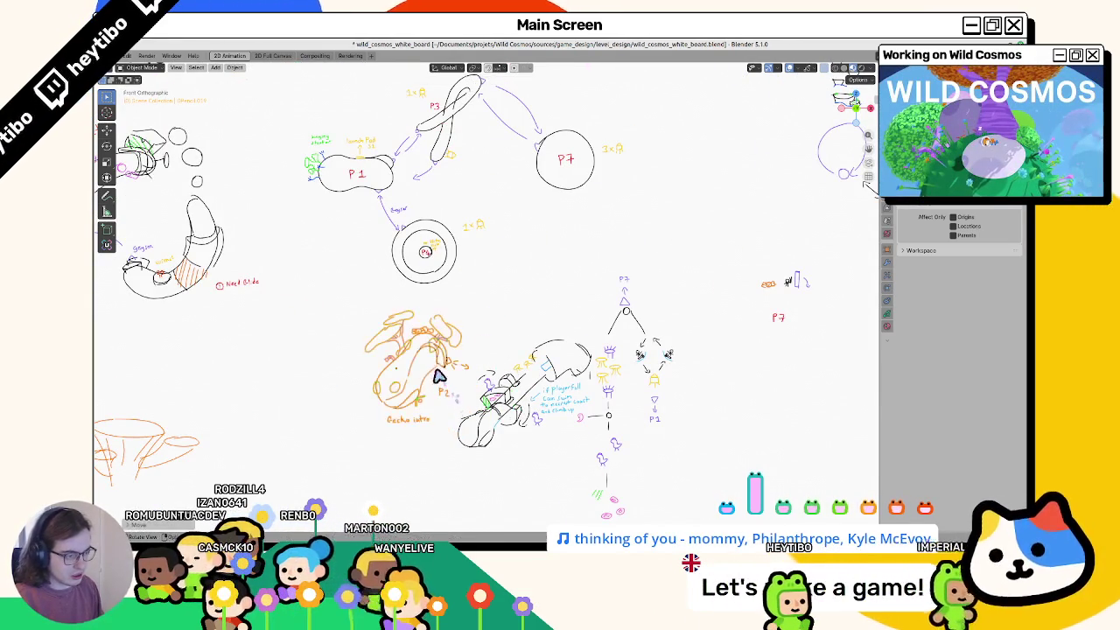
key("ctrl+s")
middle_click_drag(494, 408, 481, 363, "shift")
scroll(479, 361, "up", 2)
scroll(455, 341, "up", 2)
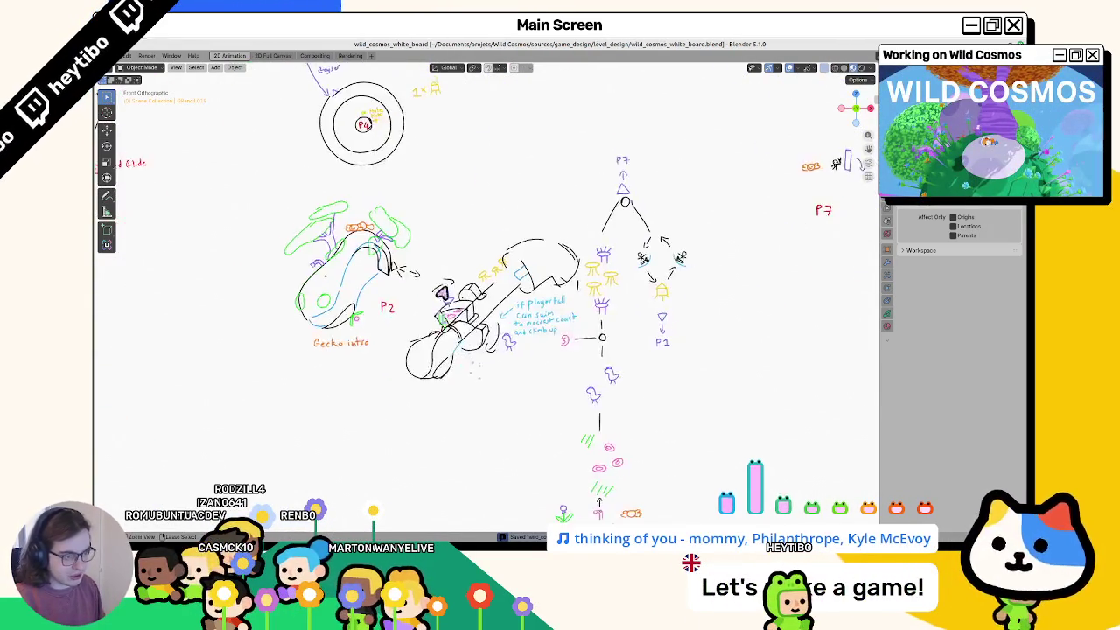
scroll(438, 328, "up", 1)
key("alt+Tab")
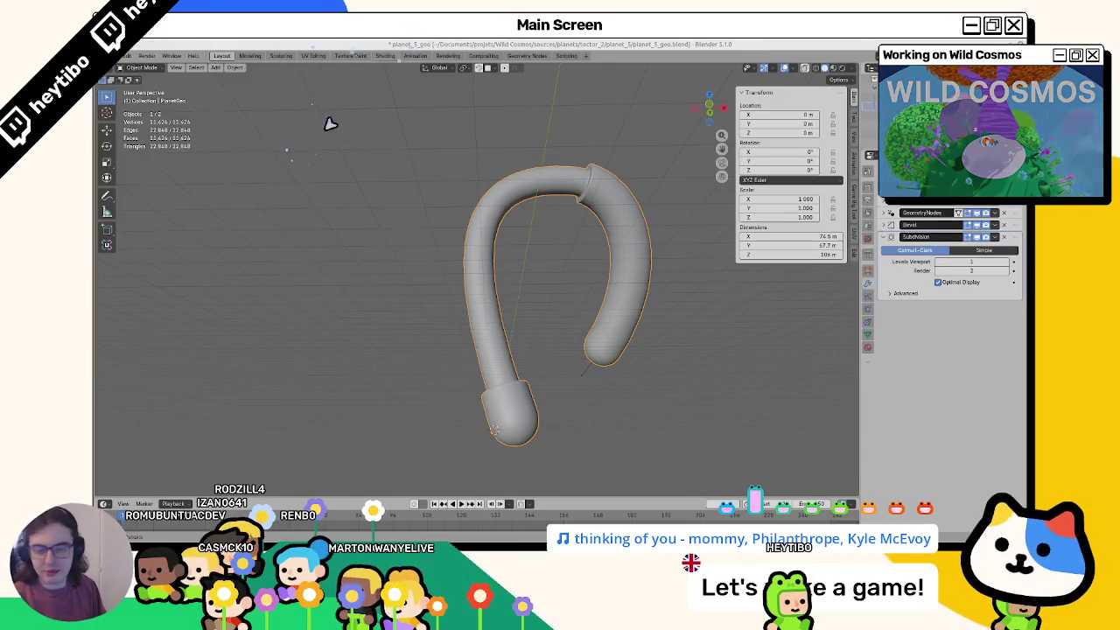
Step: In front view with X-ray on, box-select the tube's whole bottom end cap
mouse_move(481, 215)
middle_mouse_down()
mouse_move(465, 282)
mouse_move(435, 292)
middle_mouse_up()
key("Tab")
scroll(480, 352, "up", 5)
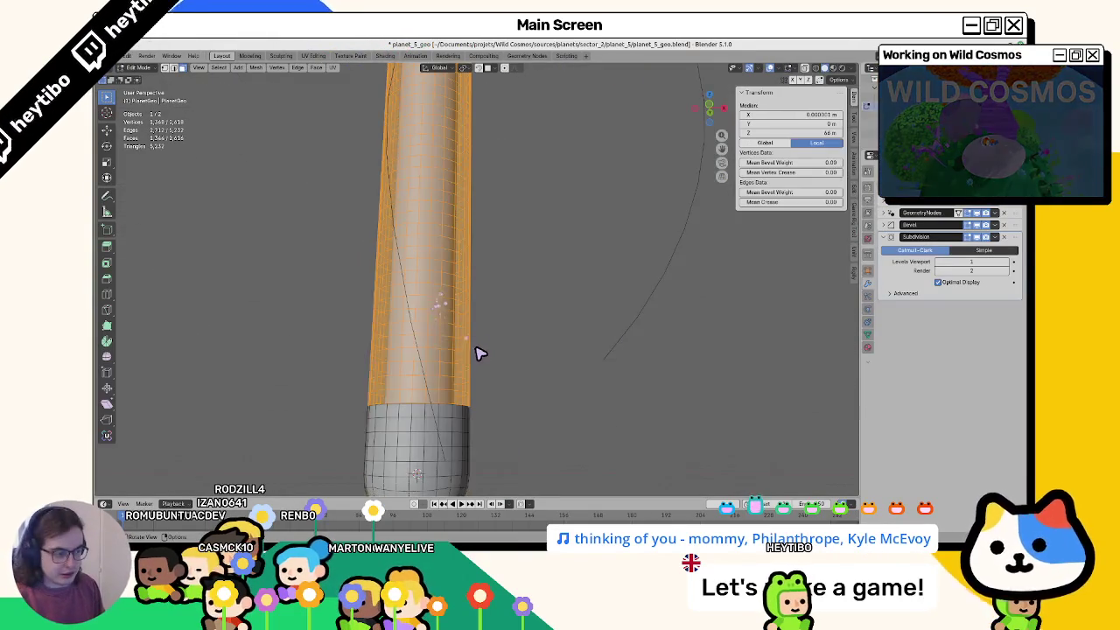
key("Tab")
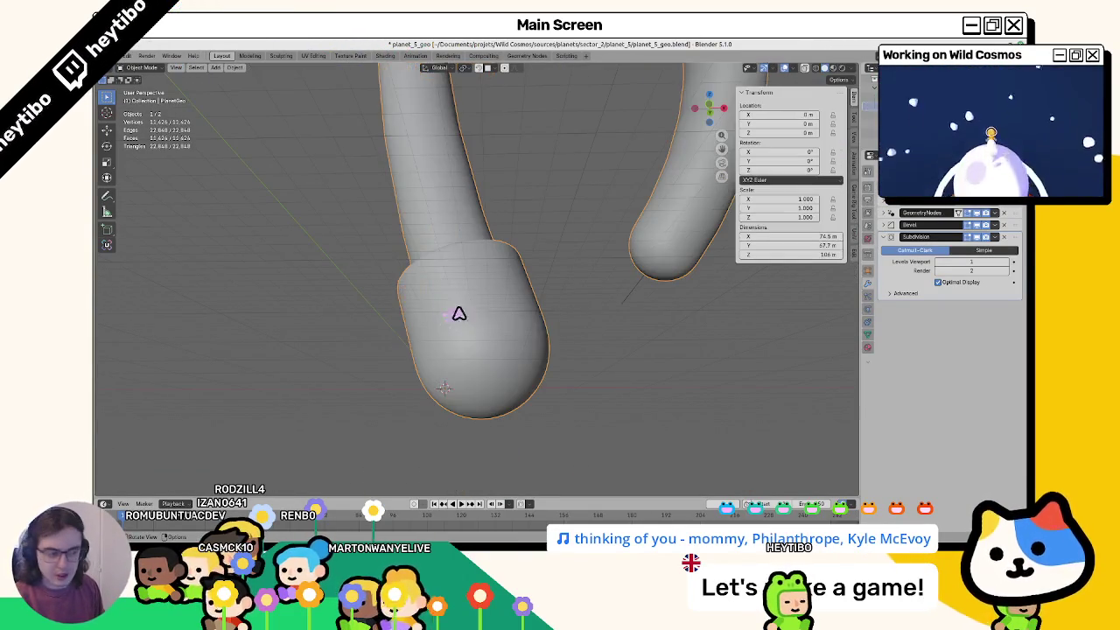
key("KP_1")
key("Tab")
key("alt+z")
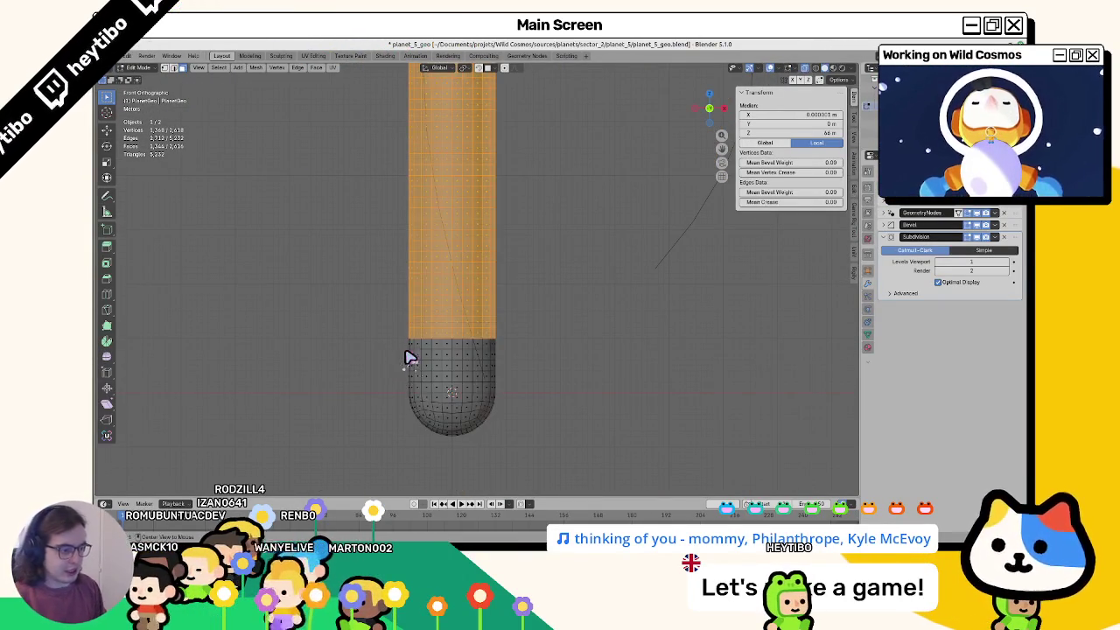
middle_click_drag(453, 411, 476, 272, "shift")
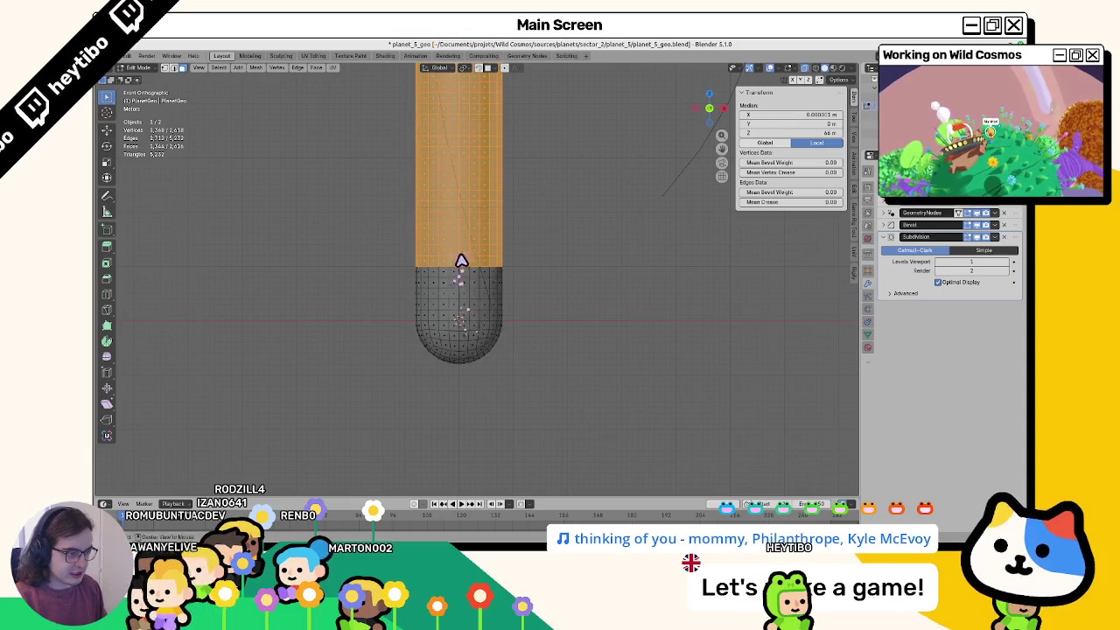
left_click_drag(457, 252, 571, 405)
Step: Fill the selected end cap with vertex colour in Vertex Paint, then return to Object Mode
key("ctrl+Tab")
left_click(551, 259)
key("shift+k")
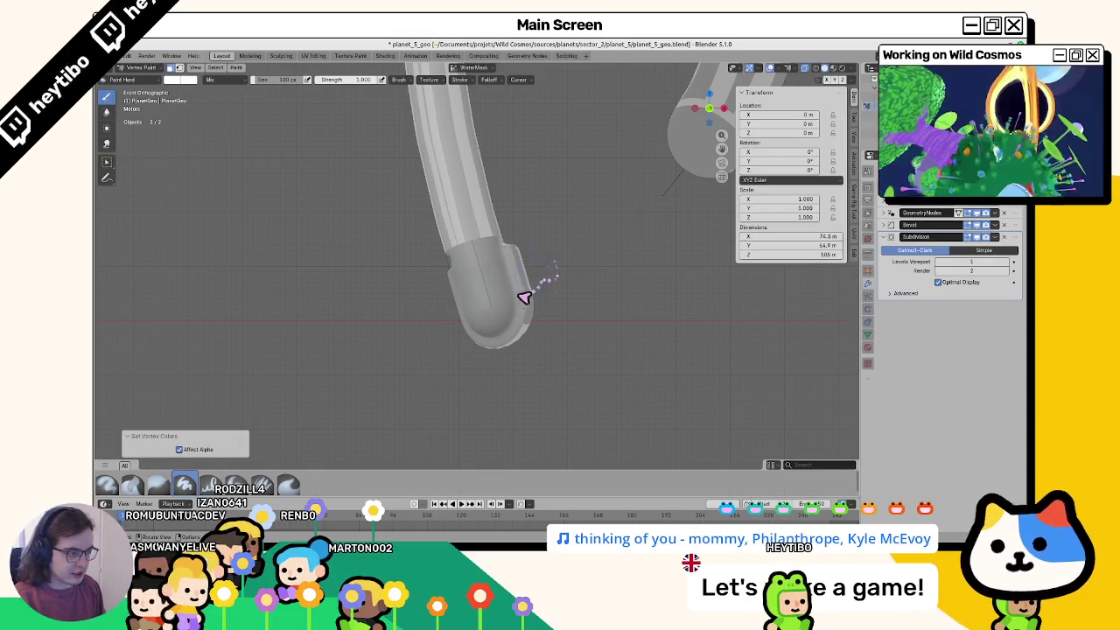
key("ctrl+Tab")
left_click(370, 325)
mouse_move(376, 327)
middle_mouse_down()
mouse_move(527, 323)
mouse_move(548, 288)
middle_mouse_up()
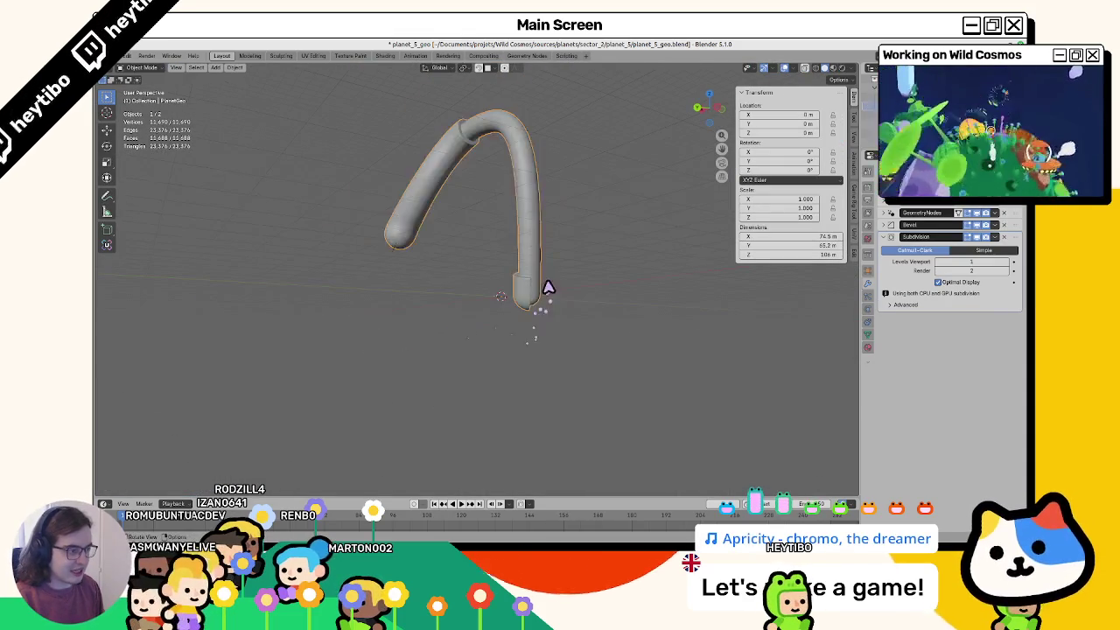
Step: Inspect the bezier curve's control points, then reselect PlanetGeo with the cap still selected
key("Tab")
key("KP_1")
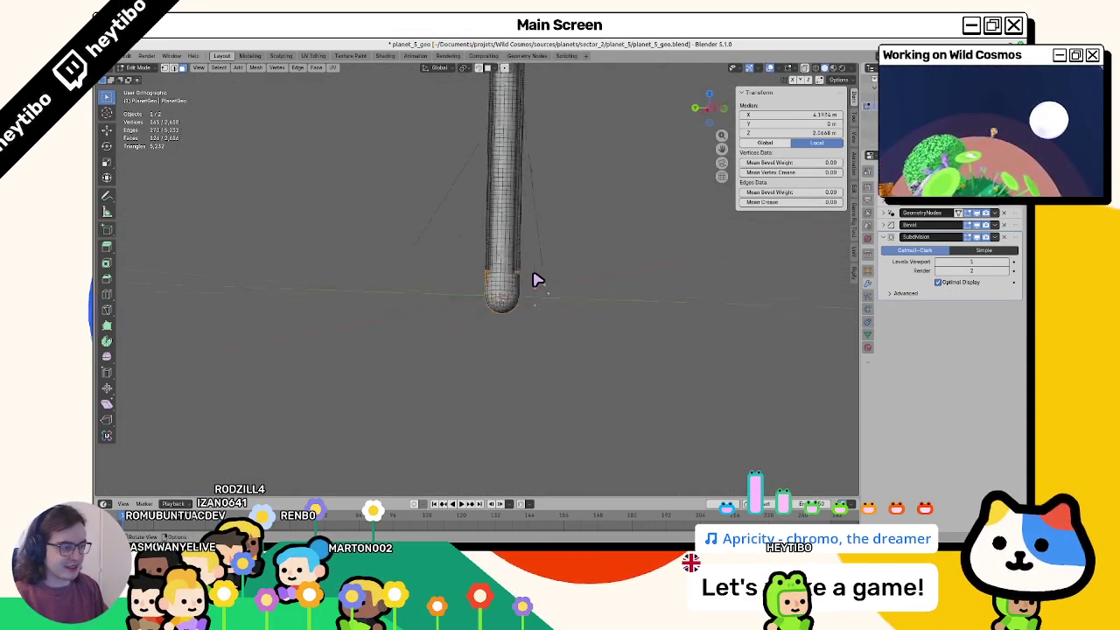
key("Tab")
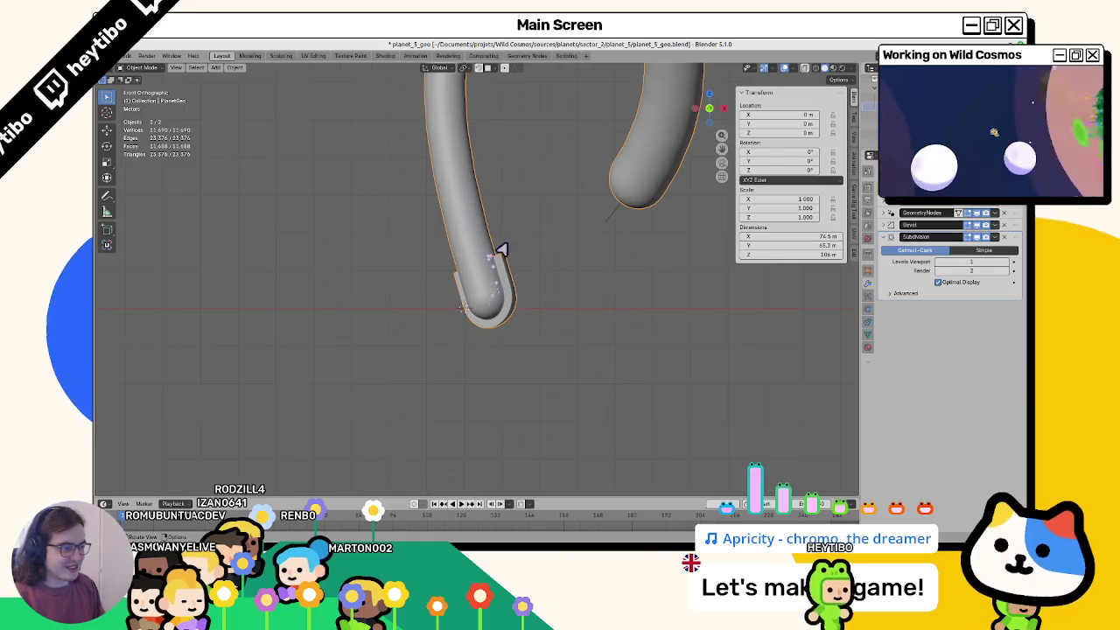
left_click(607, 225)
key("Tab")
key("Tab")
left_click(501, 272)
key("Tab")
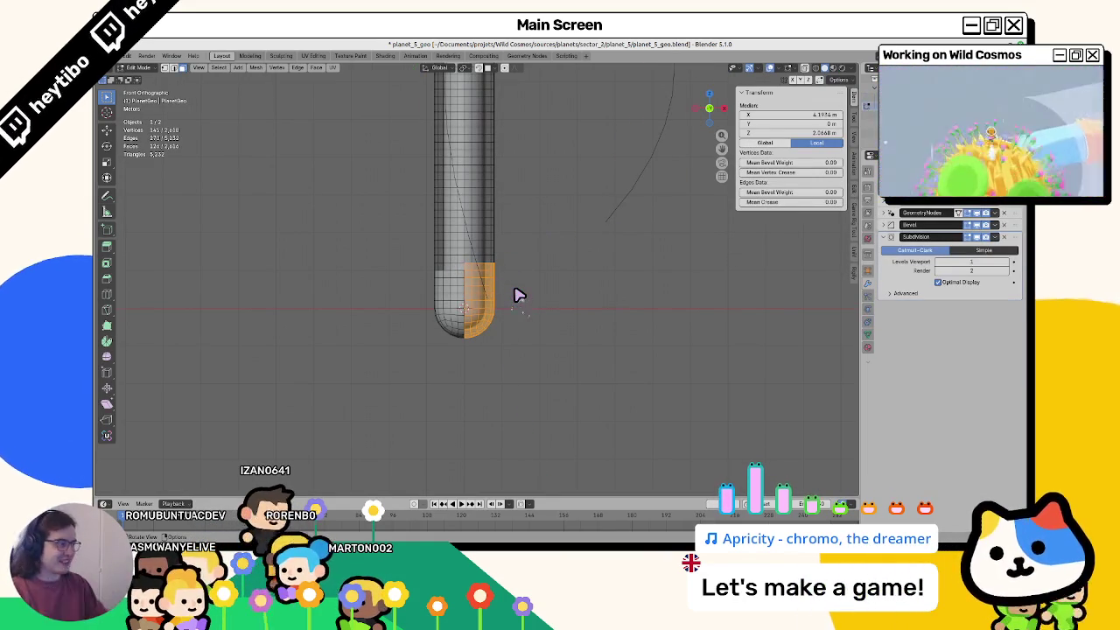
key("Tab")
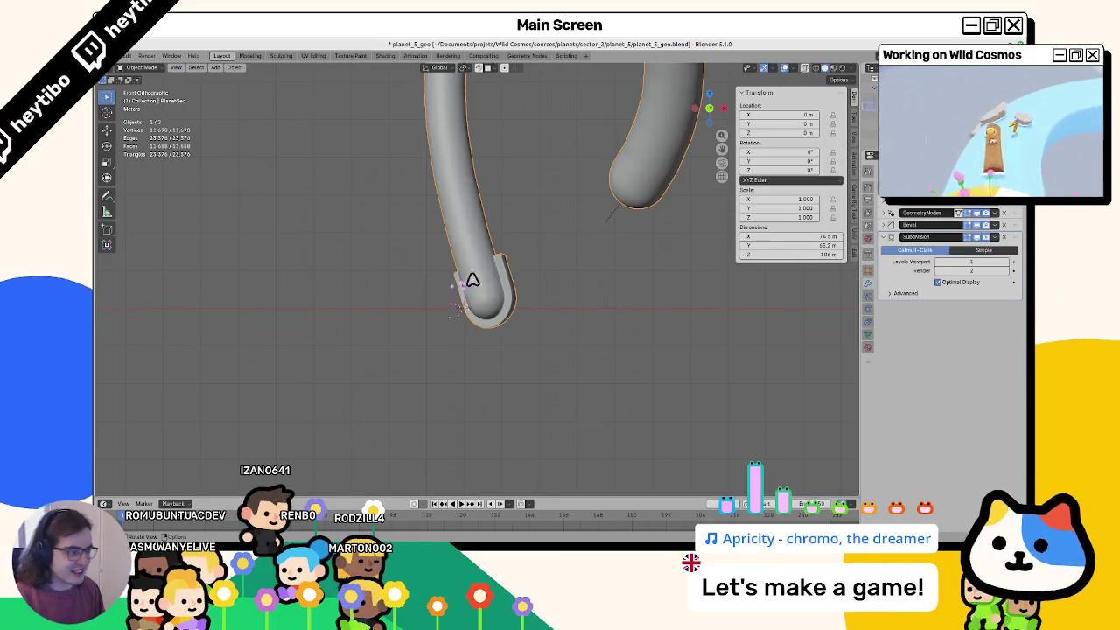
Step: Hide the GeometryNodes tubes in the viewport and re-check the PlanetGeo mesh in Edit Mode
left_click(985, 213)
key("Tab")
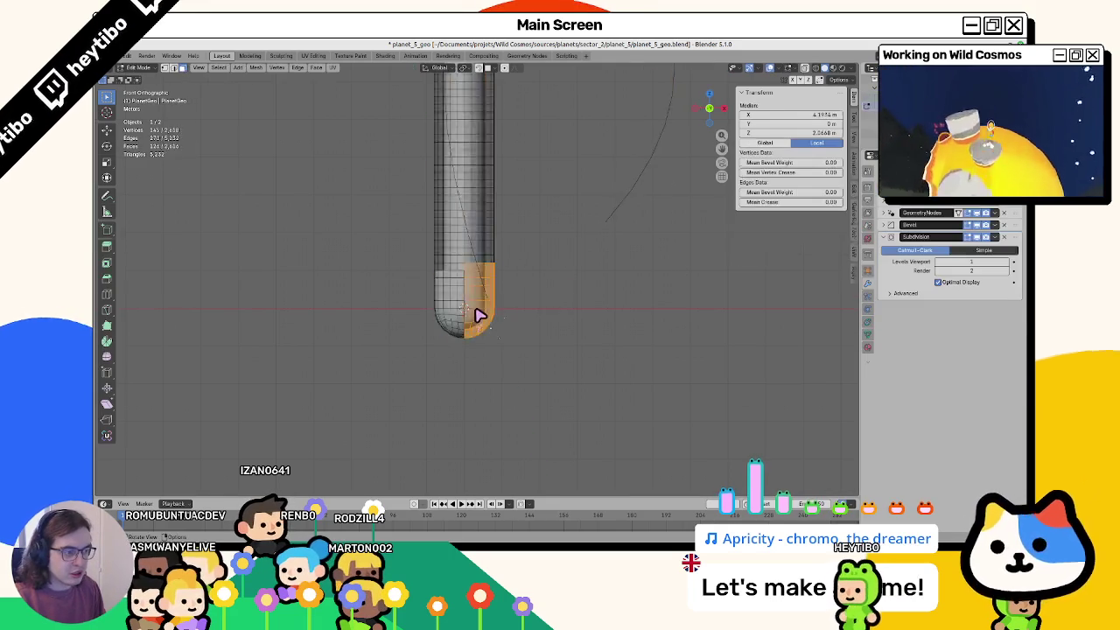
scroll(481, 315, "up", 4)
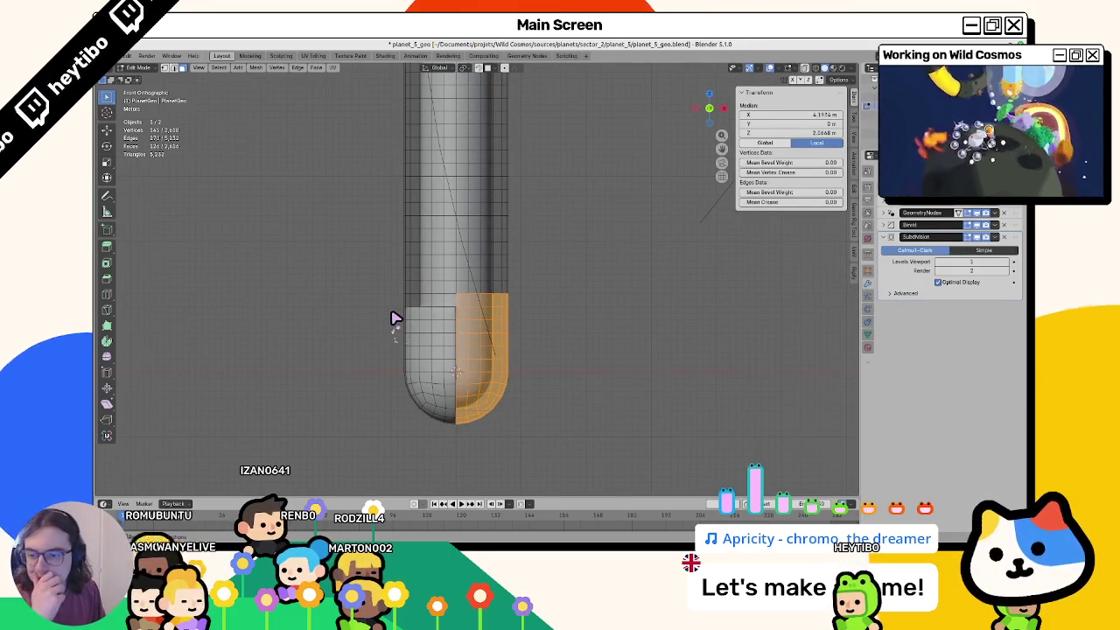
key("1")
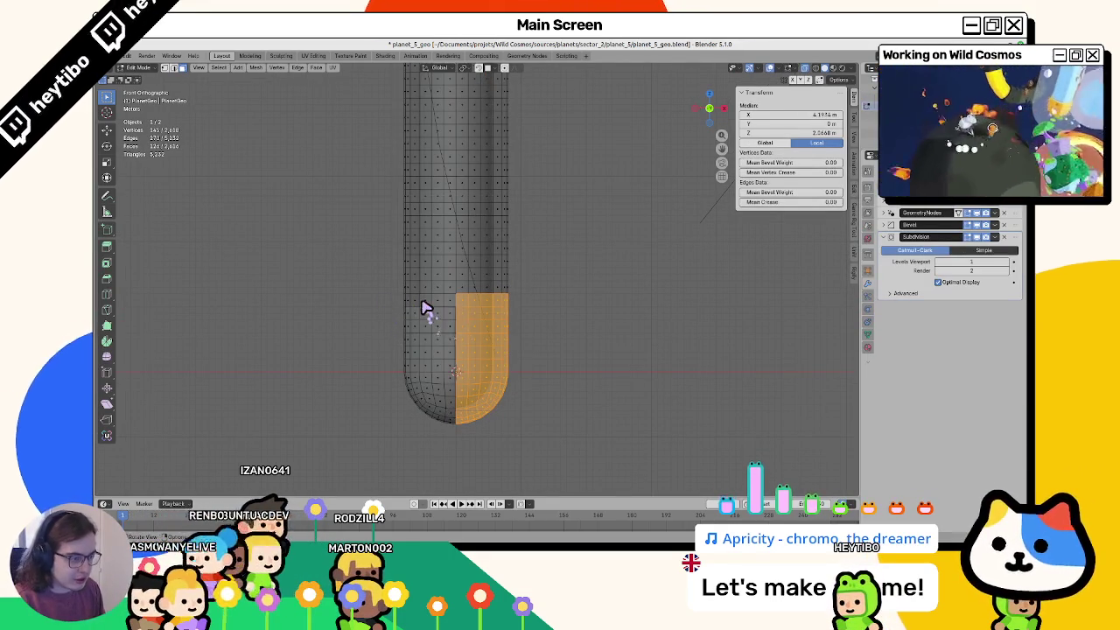
key("Tab")
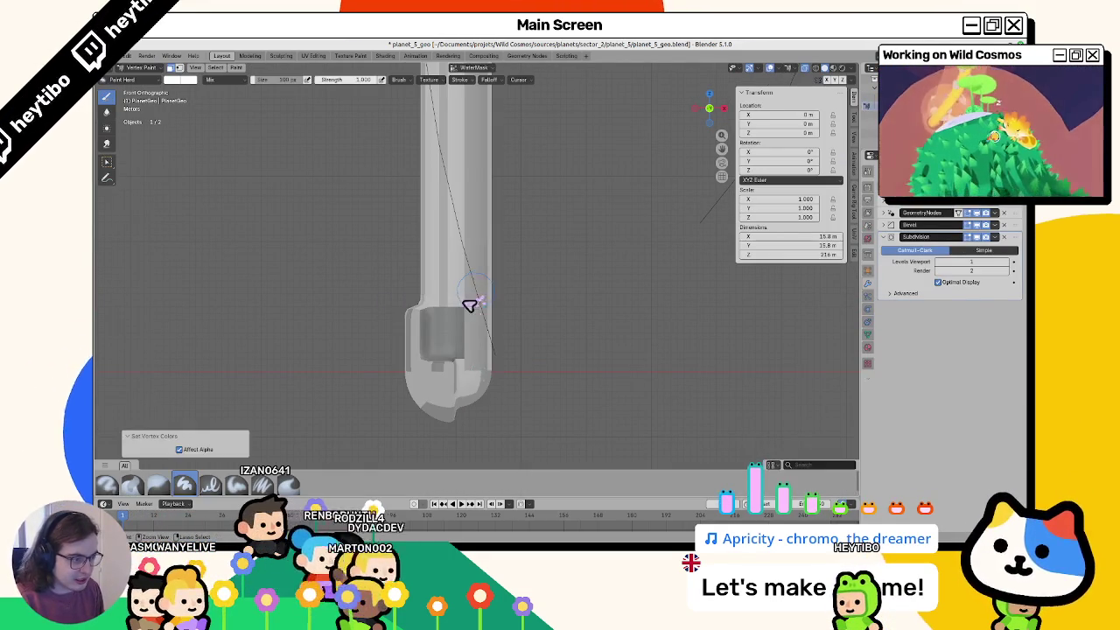
Step: Select a single face on the tube, fill it in Vertex Paint, and set the paint colour to black
mouse_move(467, 302)
middle_mouse_down()
mouse_move(309, 328)
mouse_move(455, 338)
mouse_move(415, 318)
mouse_move(410, 327)
middle_mouse_up()
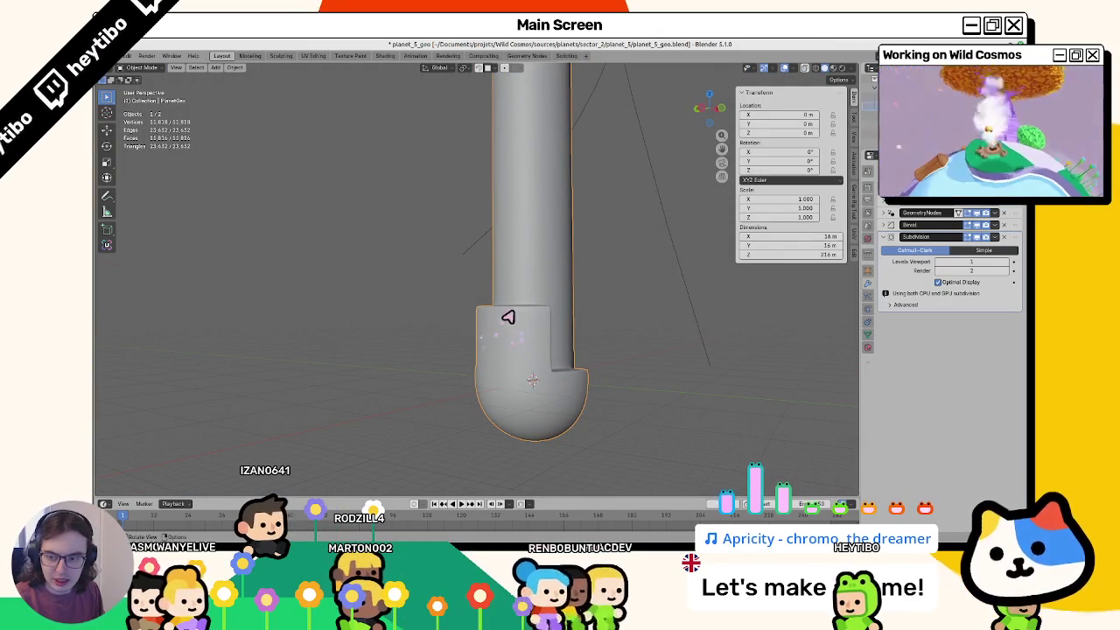
key("Tab")
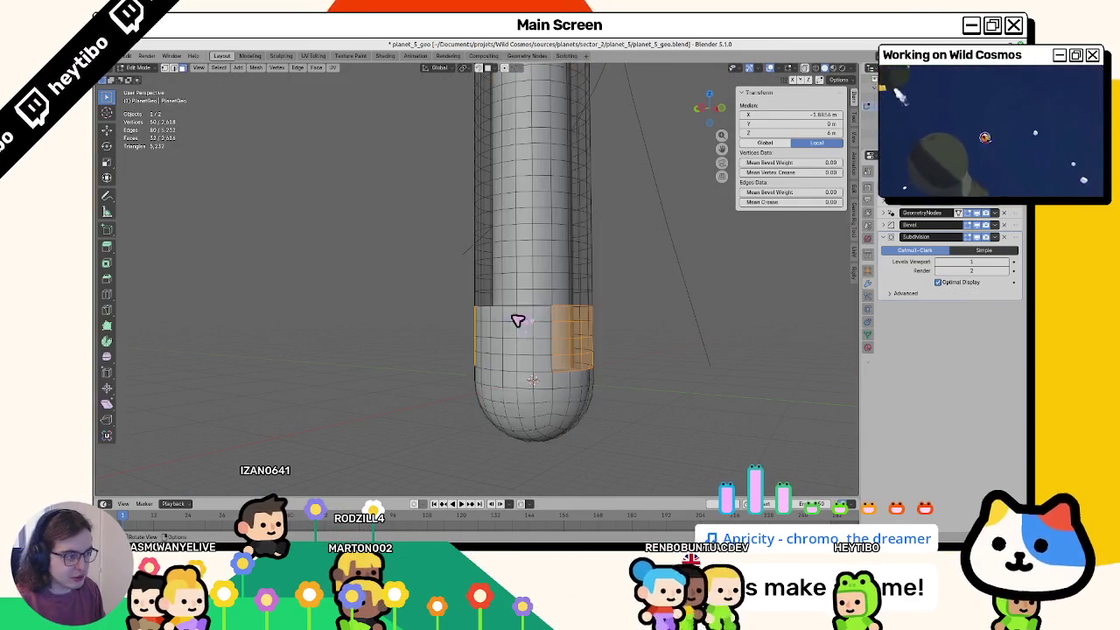
mouse_move(517, 320)
middle_mouse_down()
mouse_move(537, 320)
mouse_move(525, 307)
middle_mouse_up()
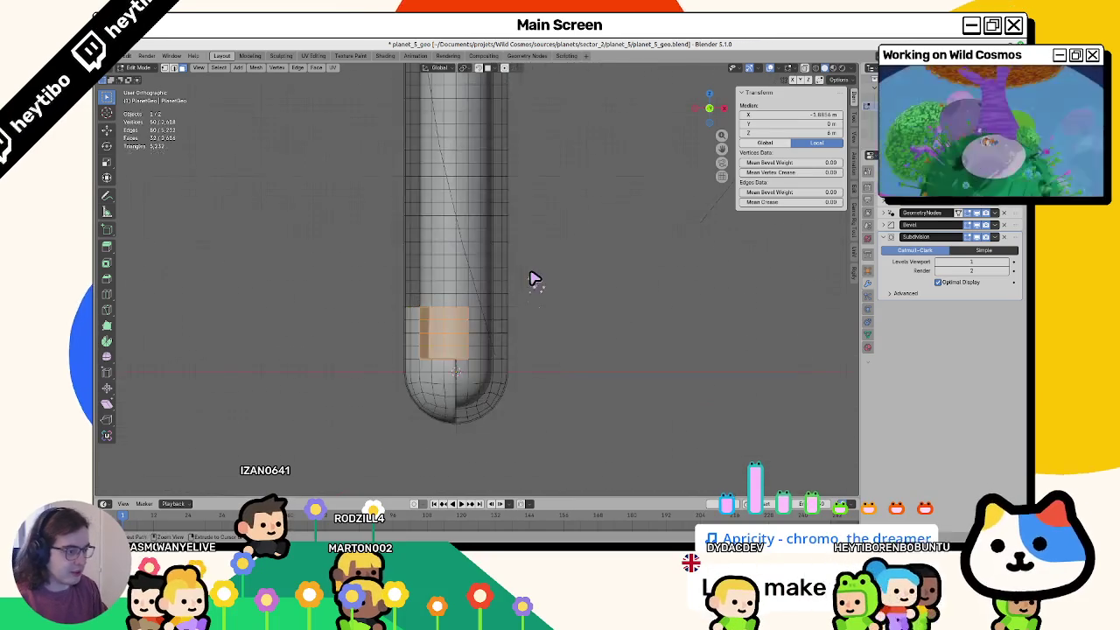
middle_click_drag(535, 278, 535, 278, "alt")
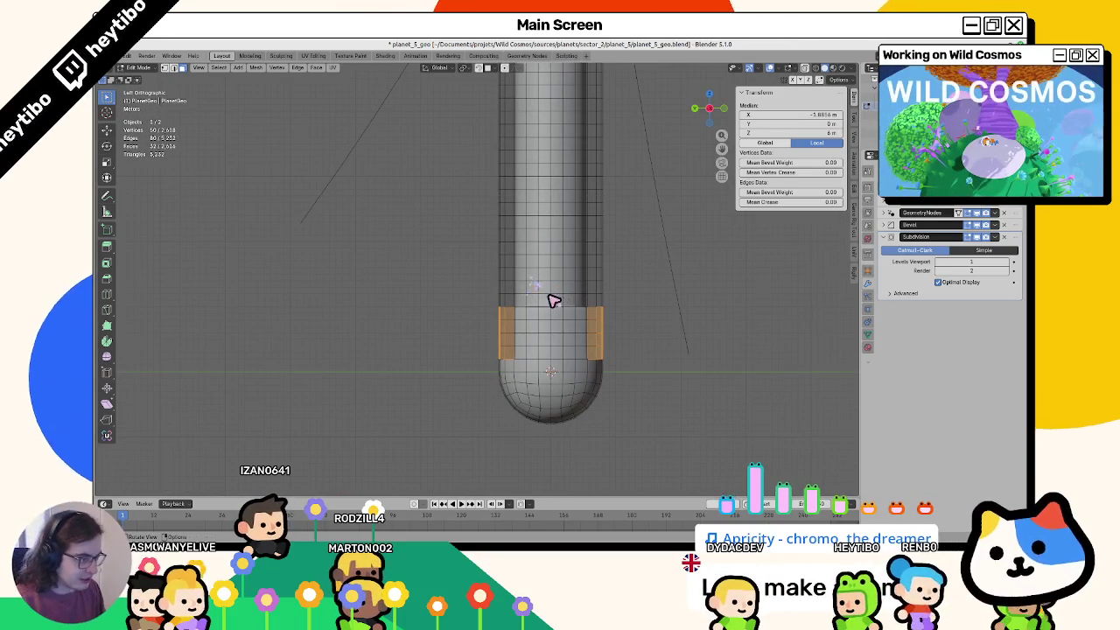
left_click(560, 289)
key("ctrl+Tab")
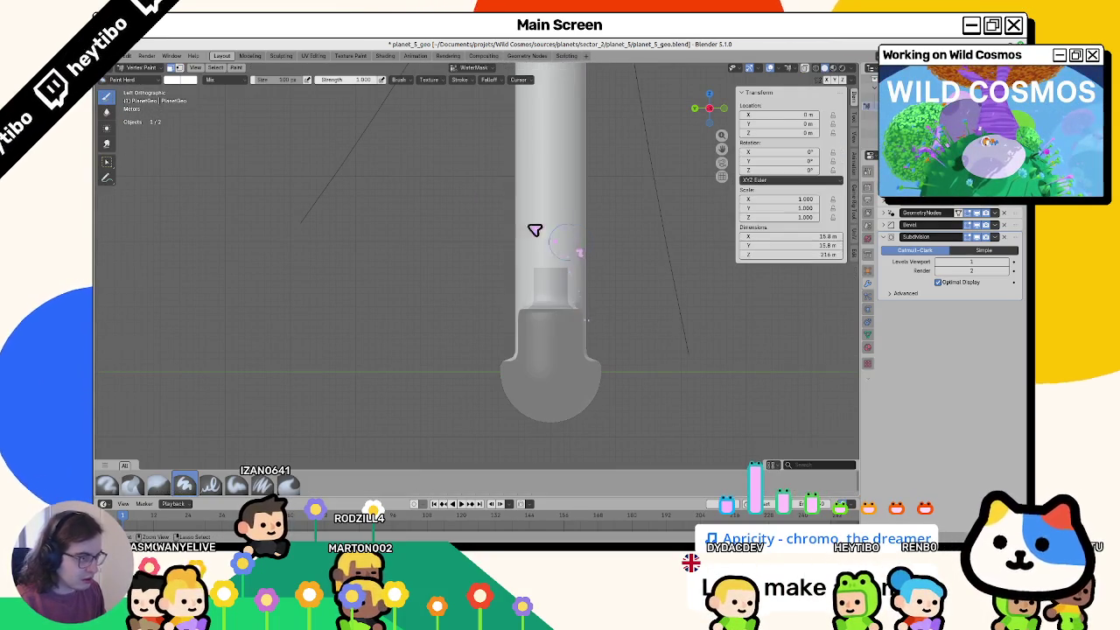
left_click(184, 80)
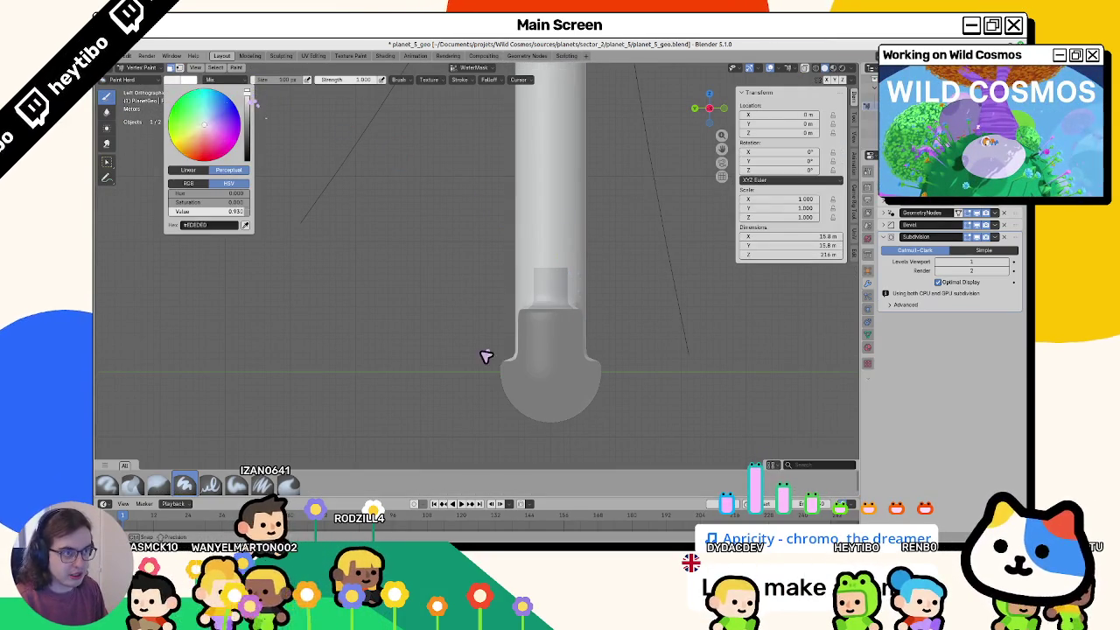
key("shift+k")
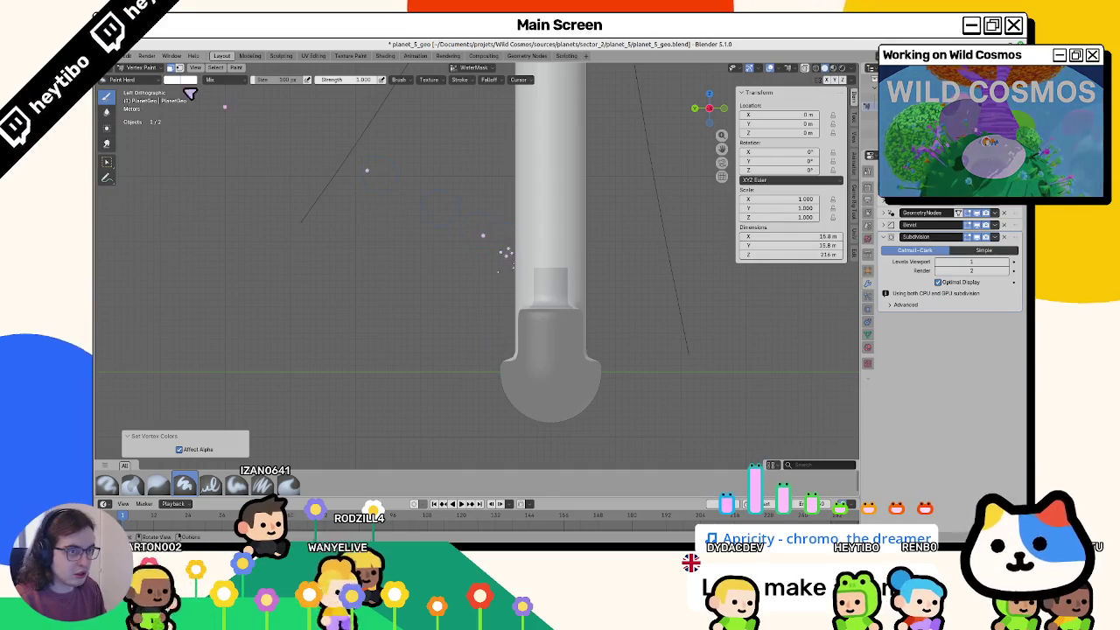
left_click(181, 80)
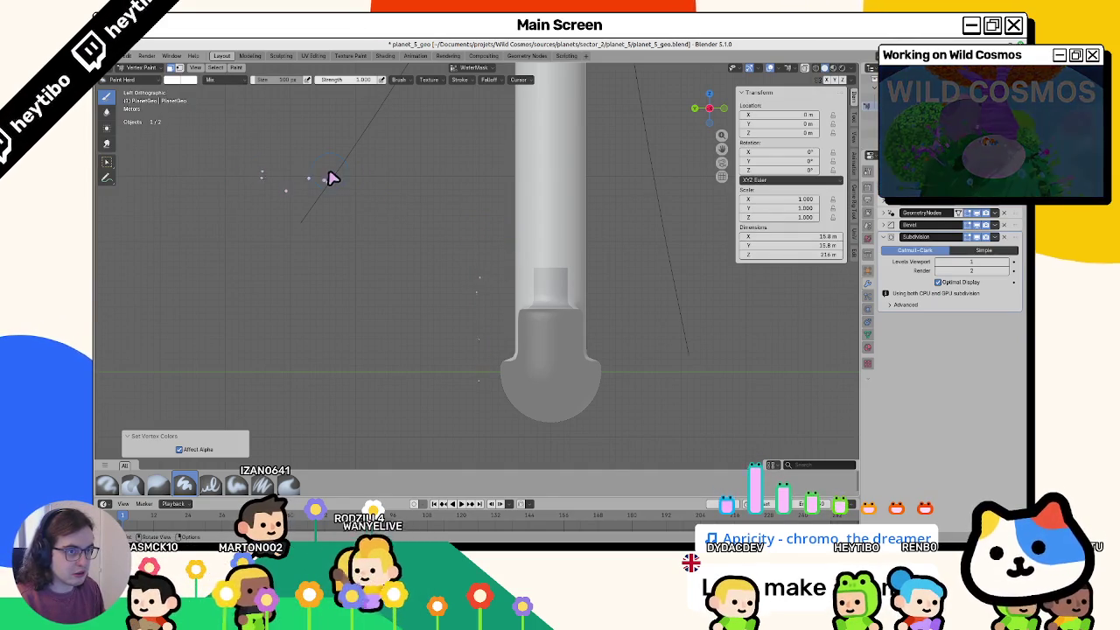
left_click(178, 80)
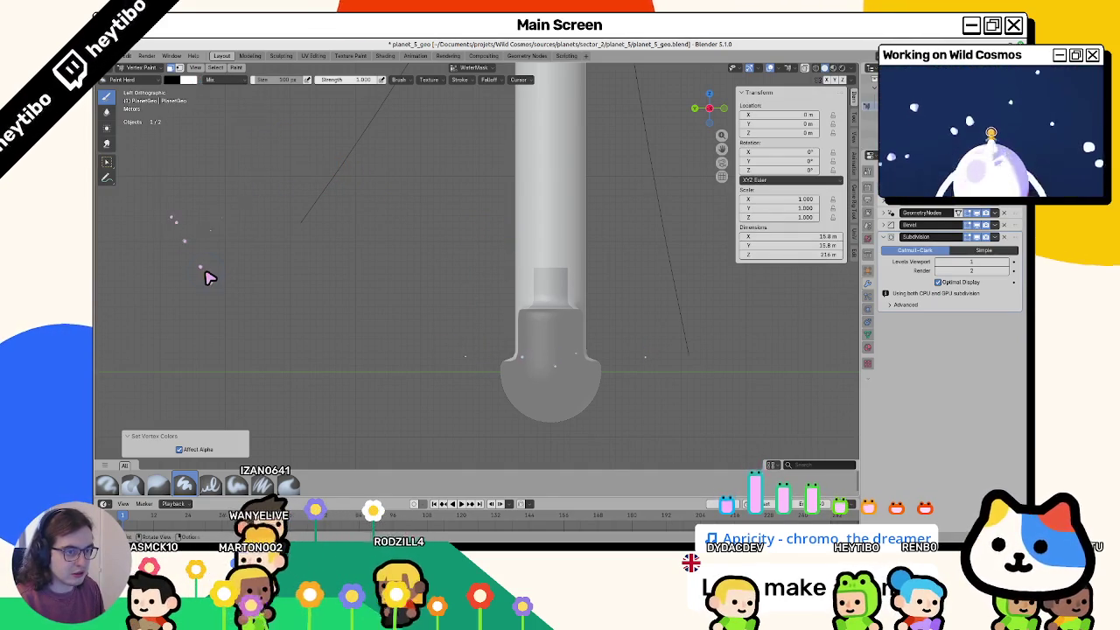
Step: Select a rectangular block of faces just above the darker band near the rounded end
key("Tab")
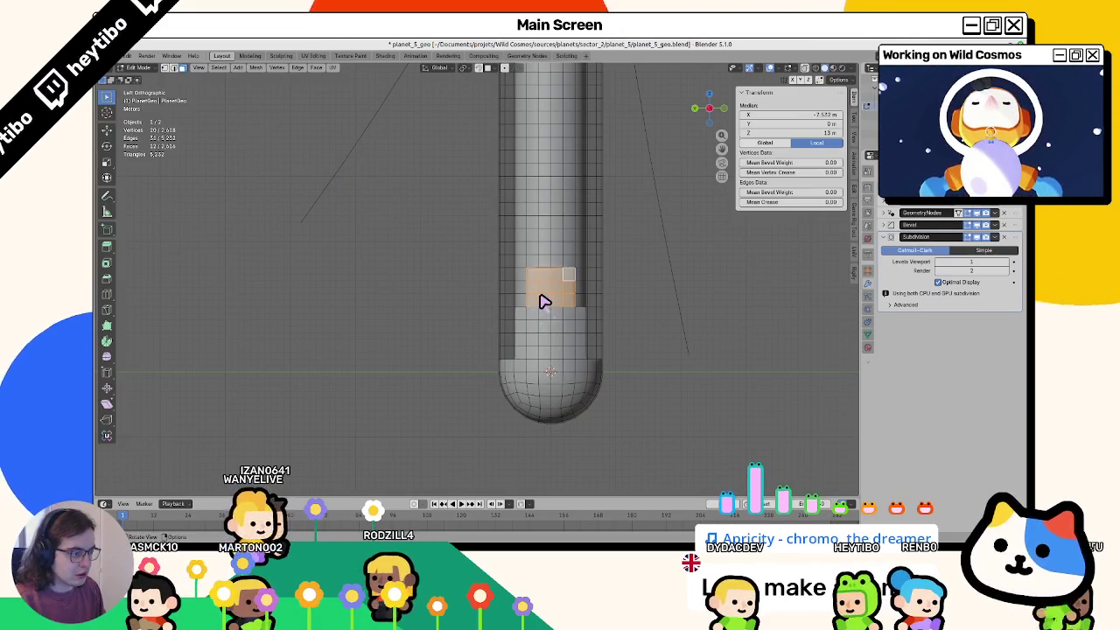
key("Tab")
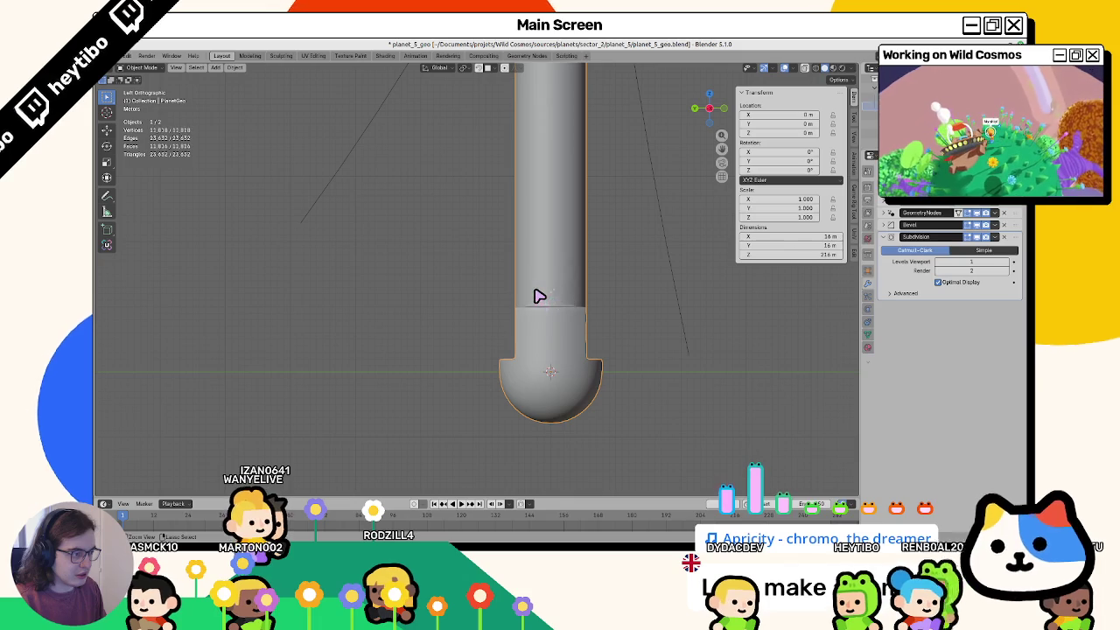
key("Tab")
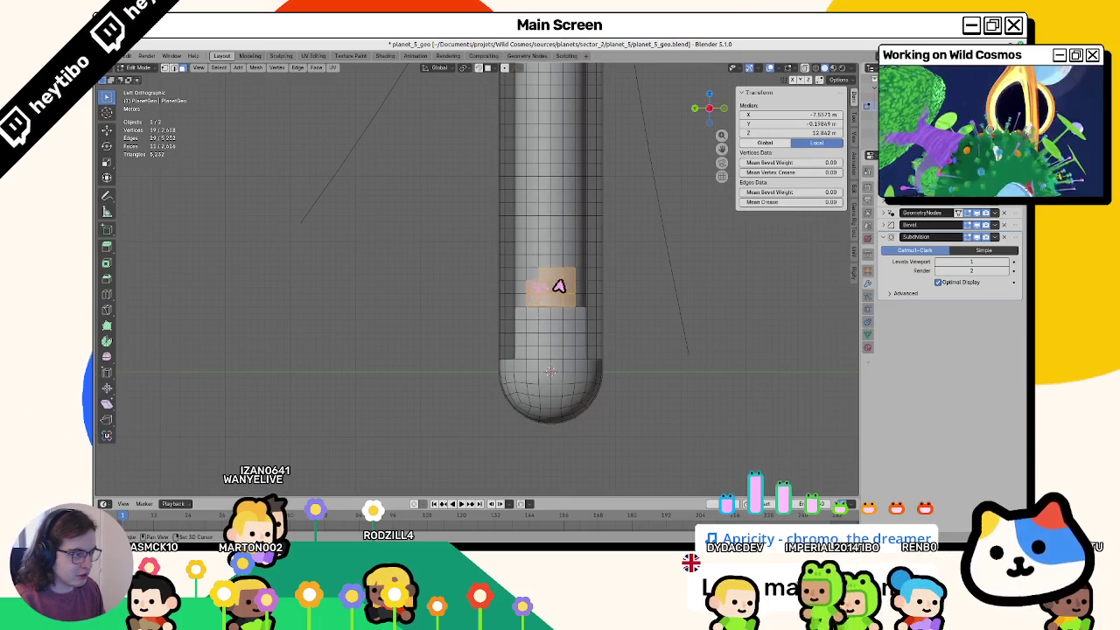
key("Tab")
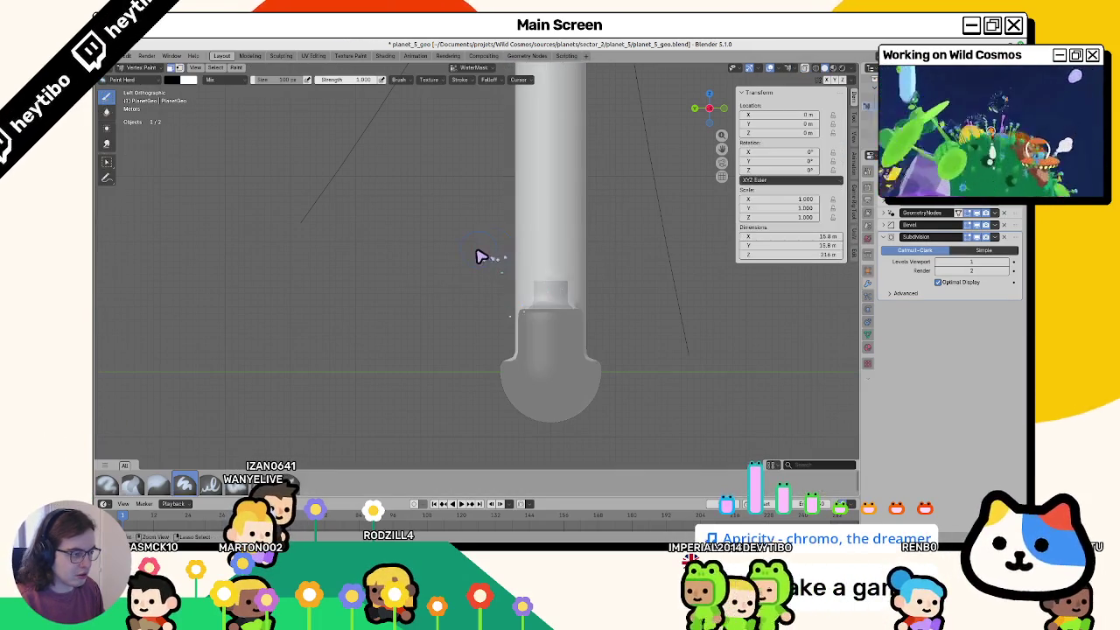
key("Tab")
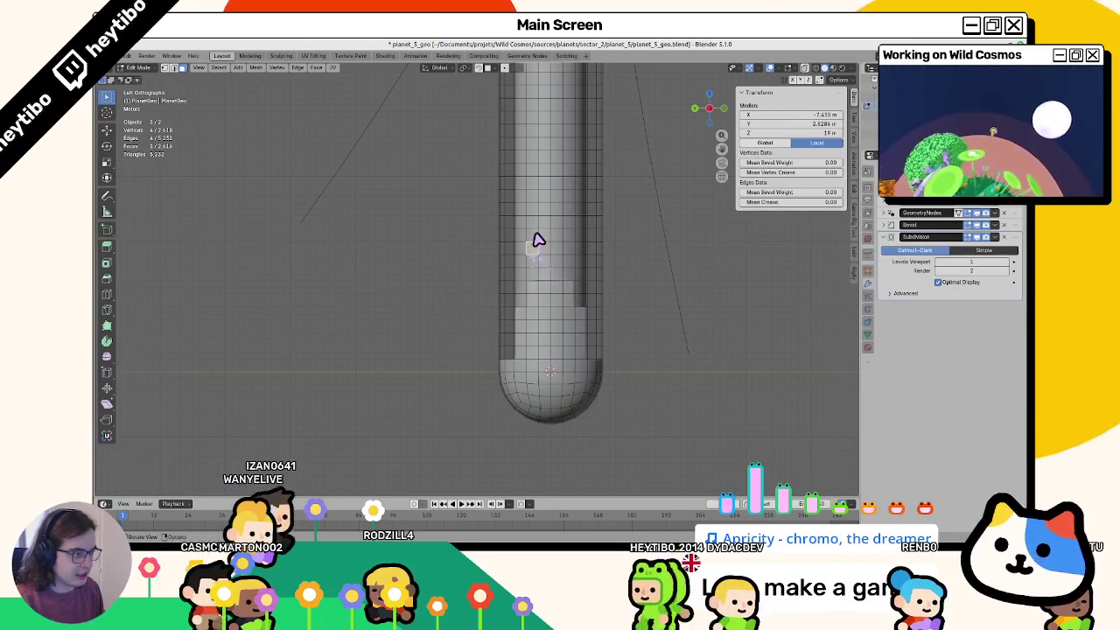
left_click(573, 210, "ctrl+shift")
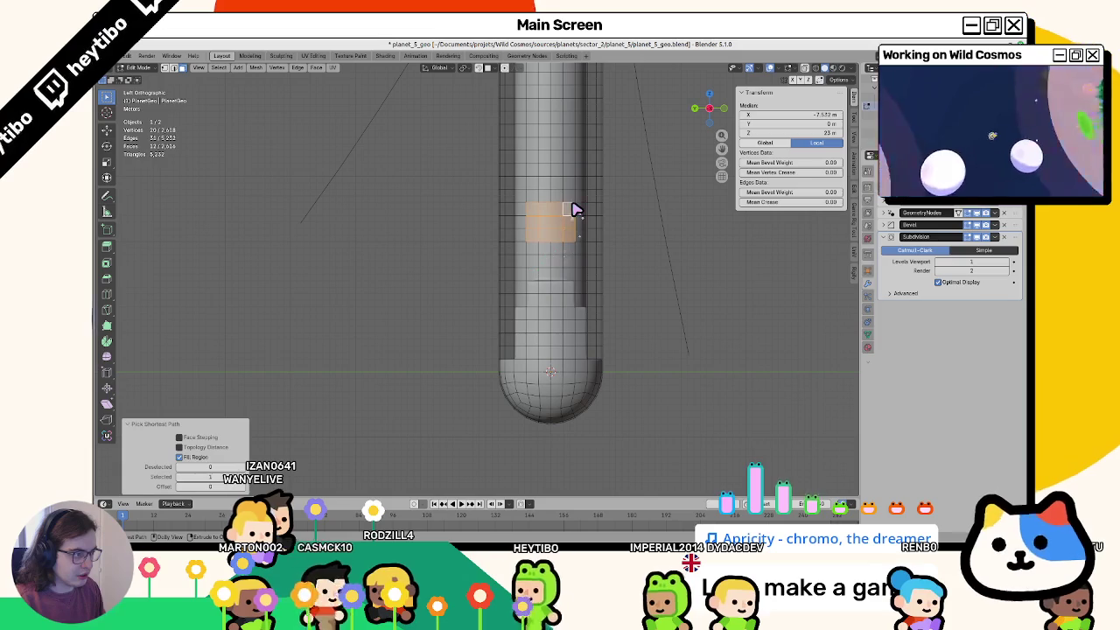
left_click(533, 188, "ctrl+shift")
Step: In Vertex Paint, fill the selected rectangle white, then refill it black
key("Tab")
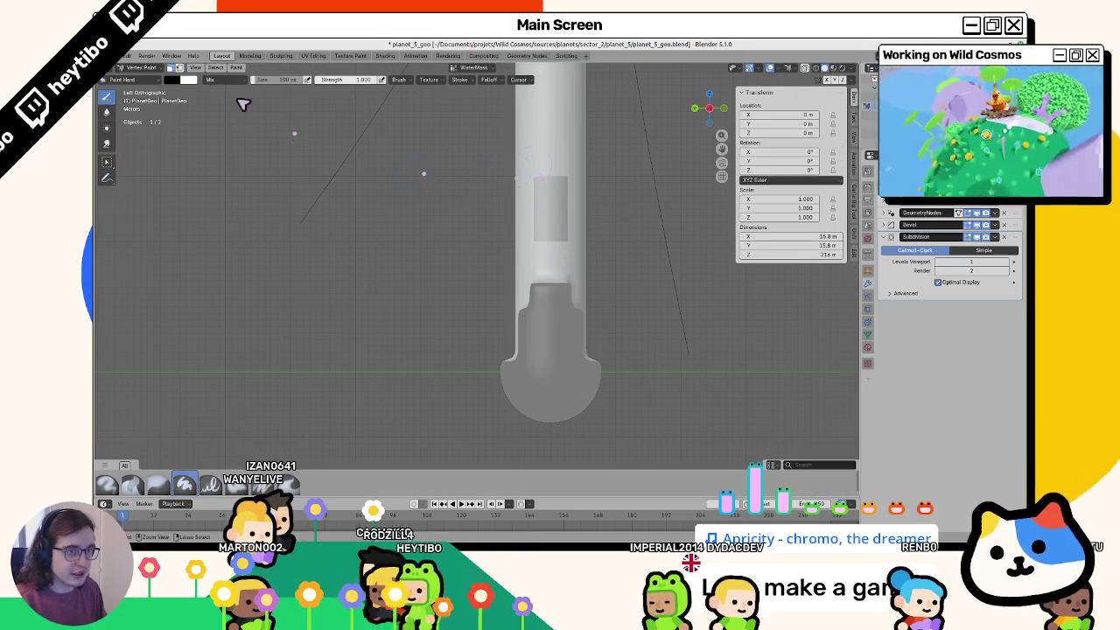
left_click(172, 80)
left_click_drag(251, 149, 250, 91)
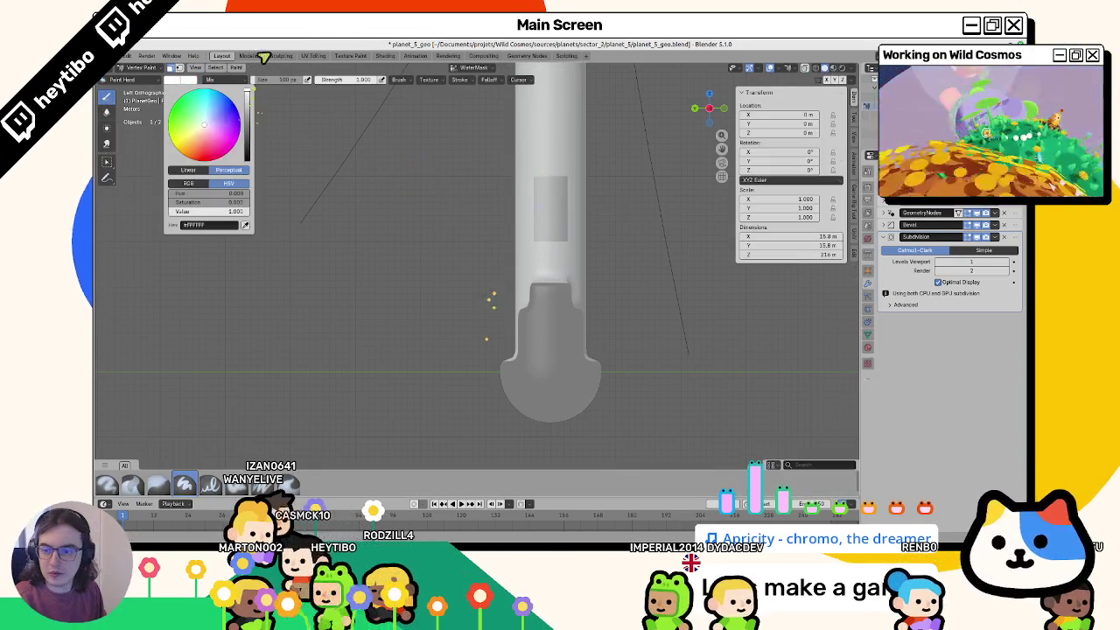
right_click(501, 204)
key("shift+k")
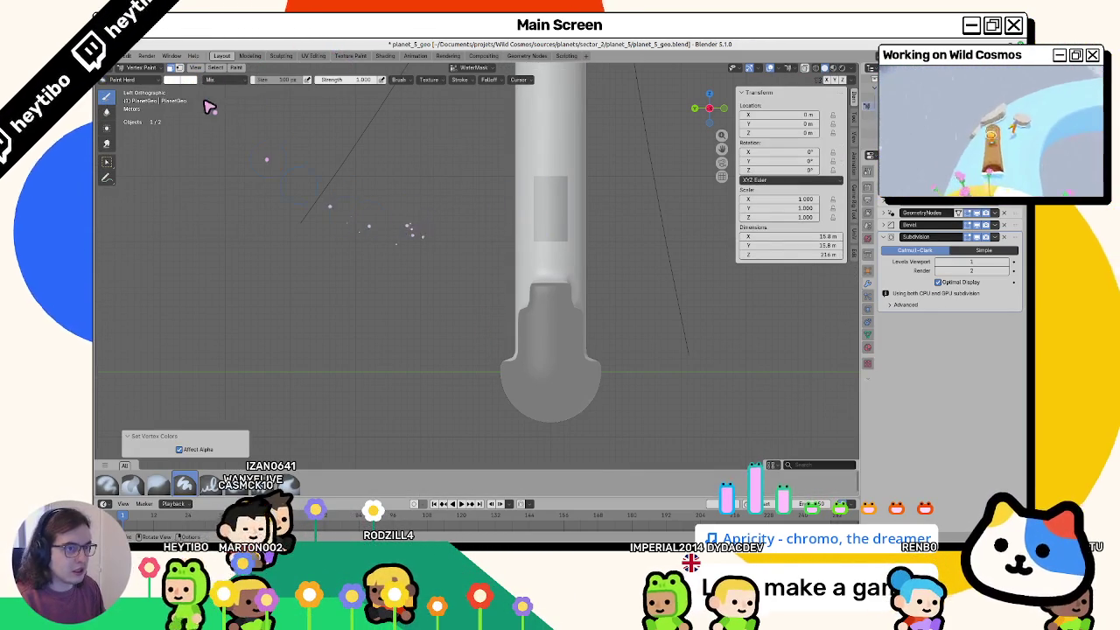
left_click(182, 80)
left_click_drag(251, 105, 249, 166)
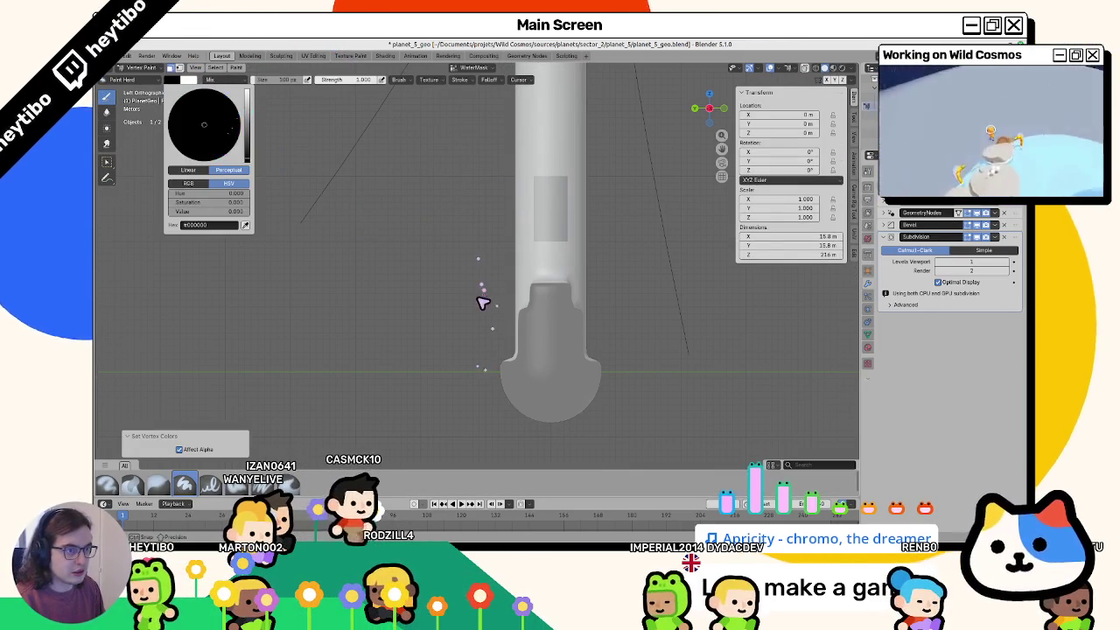
key("shift+k")
key("Tab")
mouse_move(418, 202)
middle_mouse_down()
mouse_move(357, 210)
mouse_move(365, 218)
middle_mouse_up()
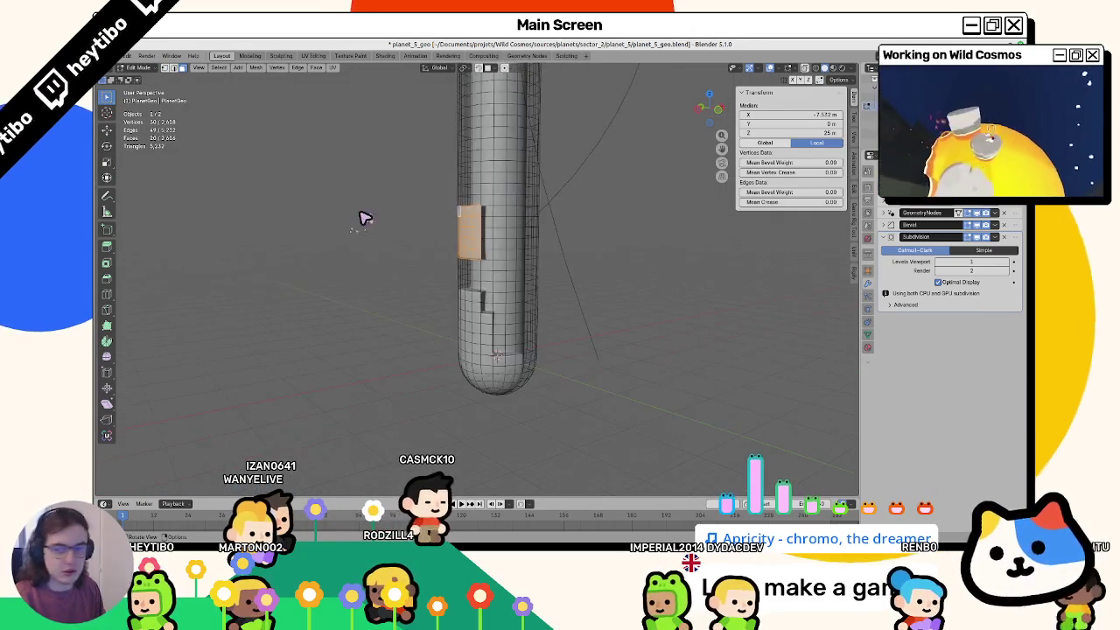
Step: From the left orthographic view, loop-select the horizontal ring of faces around the tube's middle
scroll(362, 212, "up", 2)
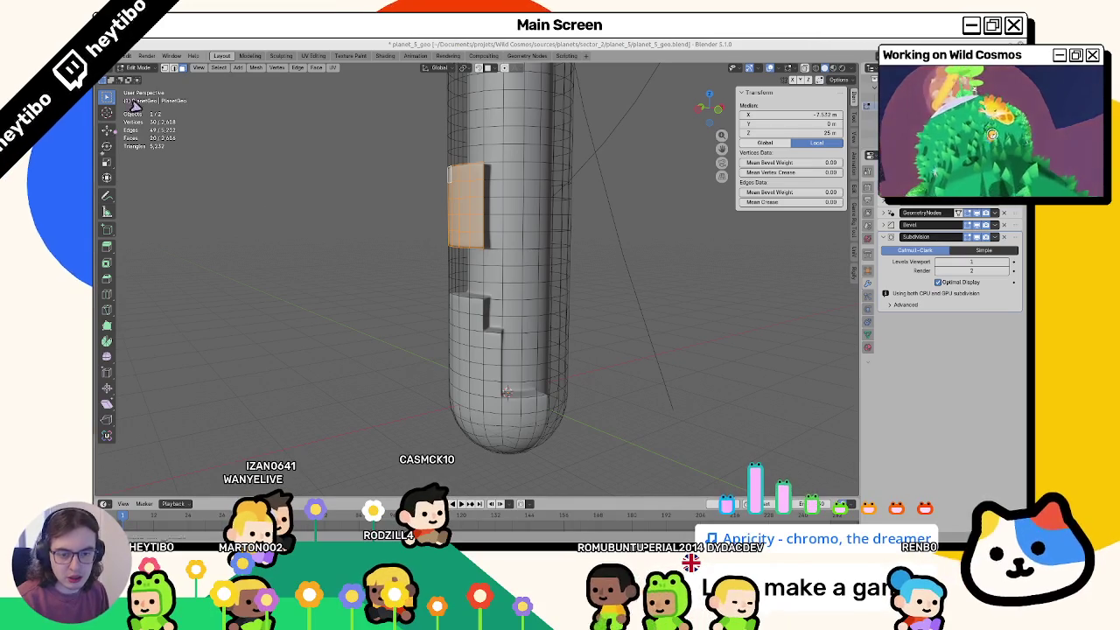
middle_click_drag(420, 245, 418, 293)
key("KP_1")
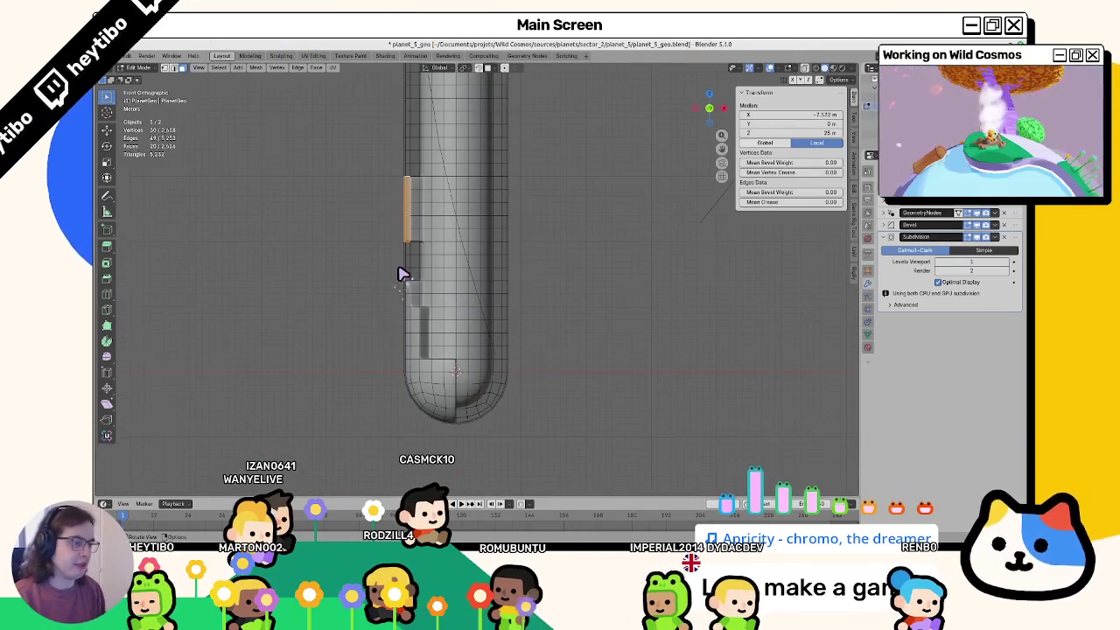
key("ctrl+KP_3")
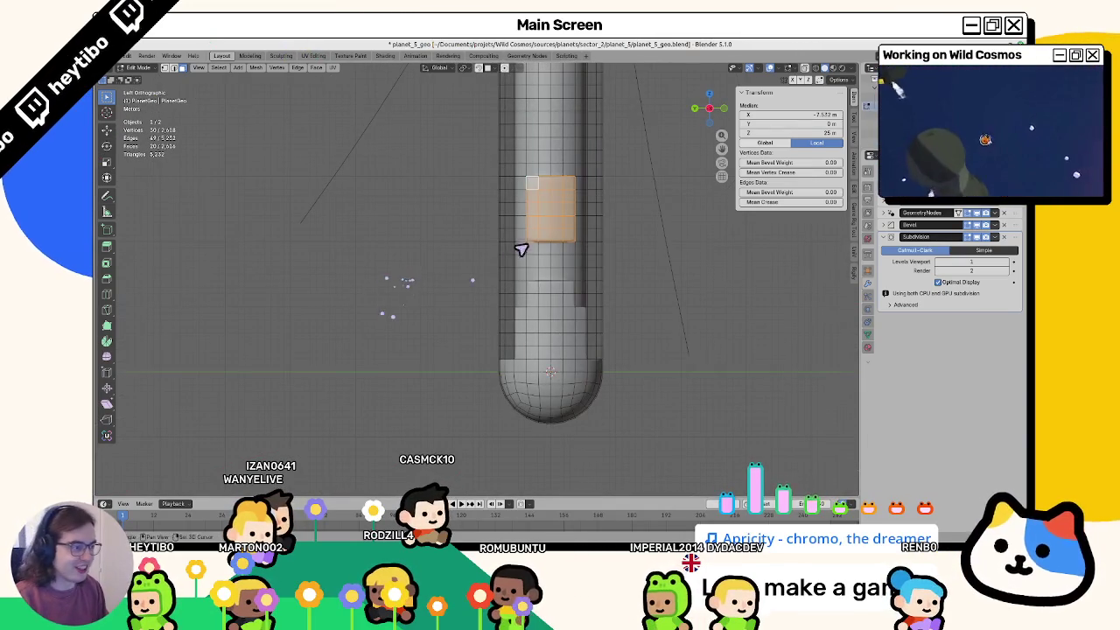
middle_click_drag(521, 249, 482, 257, "shift")
left_click(482, 259, "alt")
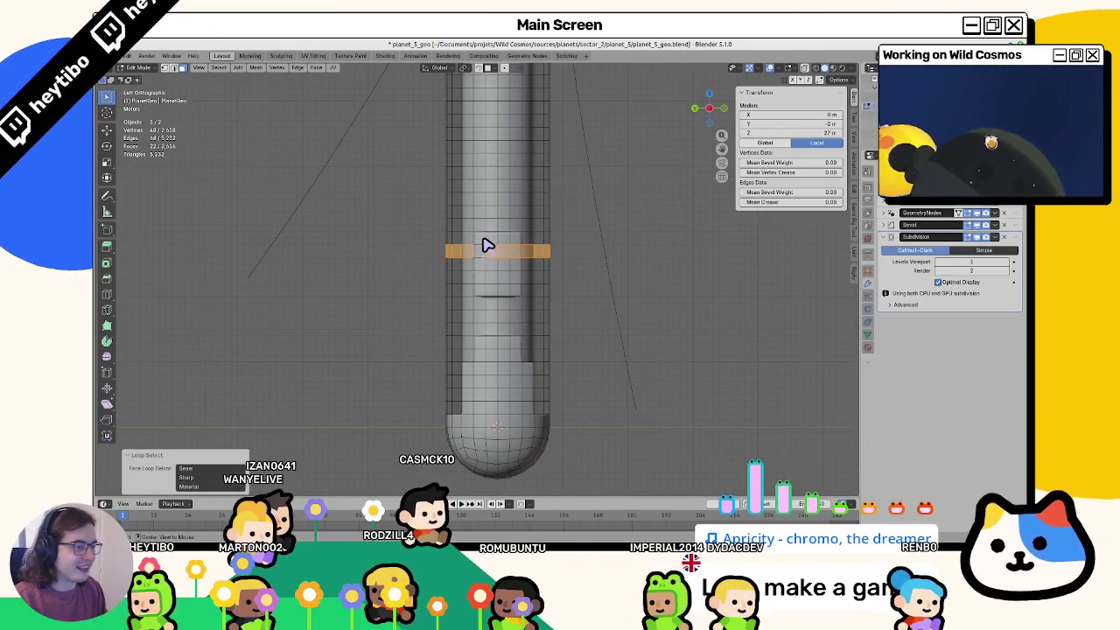
Step: Switch to vertex select mode and orbit the tube to inspect the selected ring and the notch
left_click(173, 68)
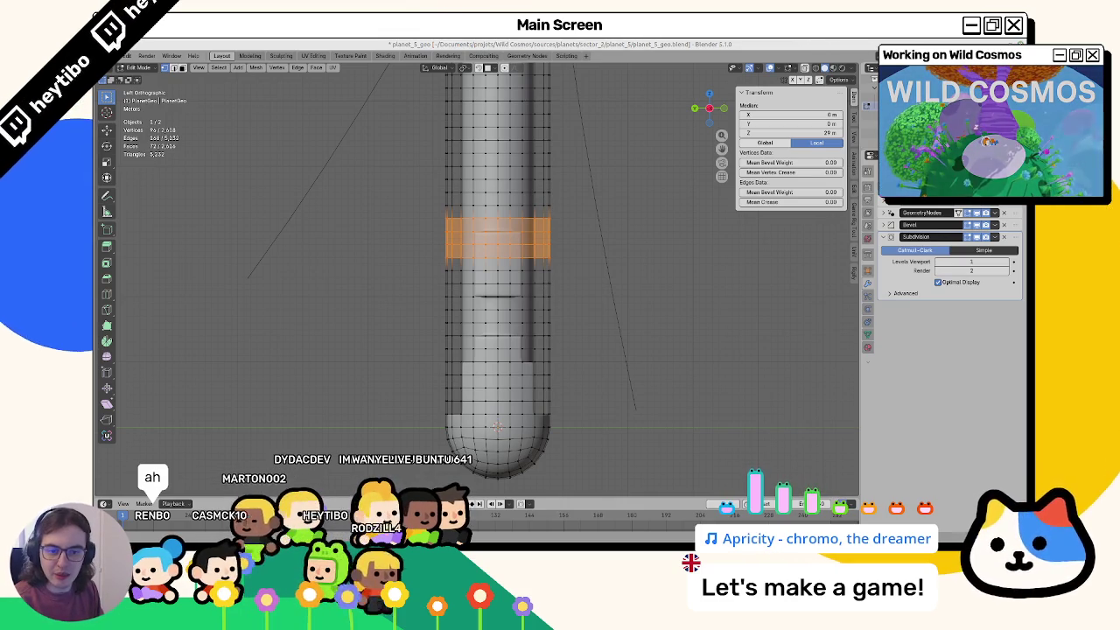
middle_click_drag(522, 362, 442, 351)
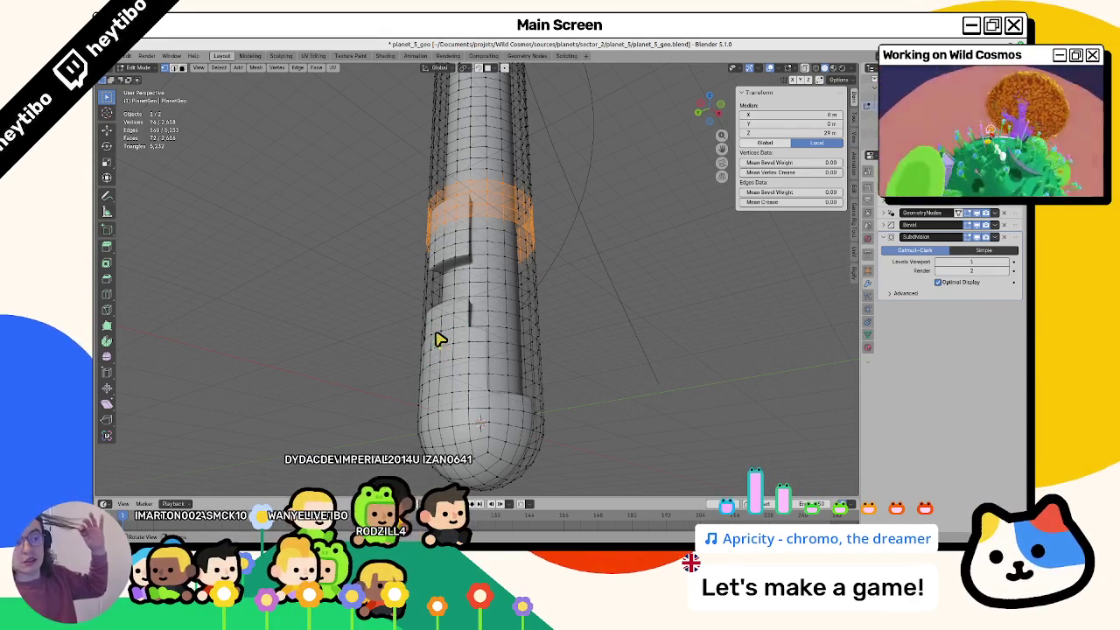
mouse_move(443, 345)
middle_mouse_down()
mouse_move(469, 257)
mouse_move(477, 302)
middle_mouse_up()
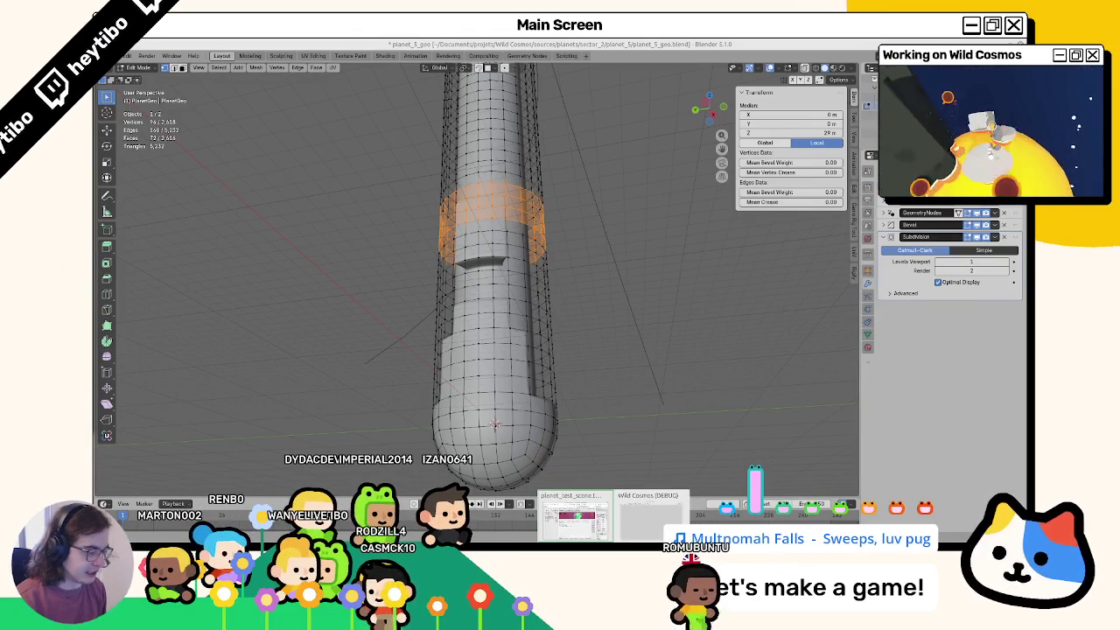
left_click(647, 462)
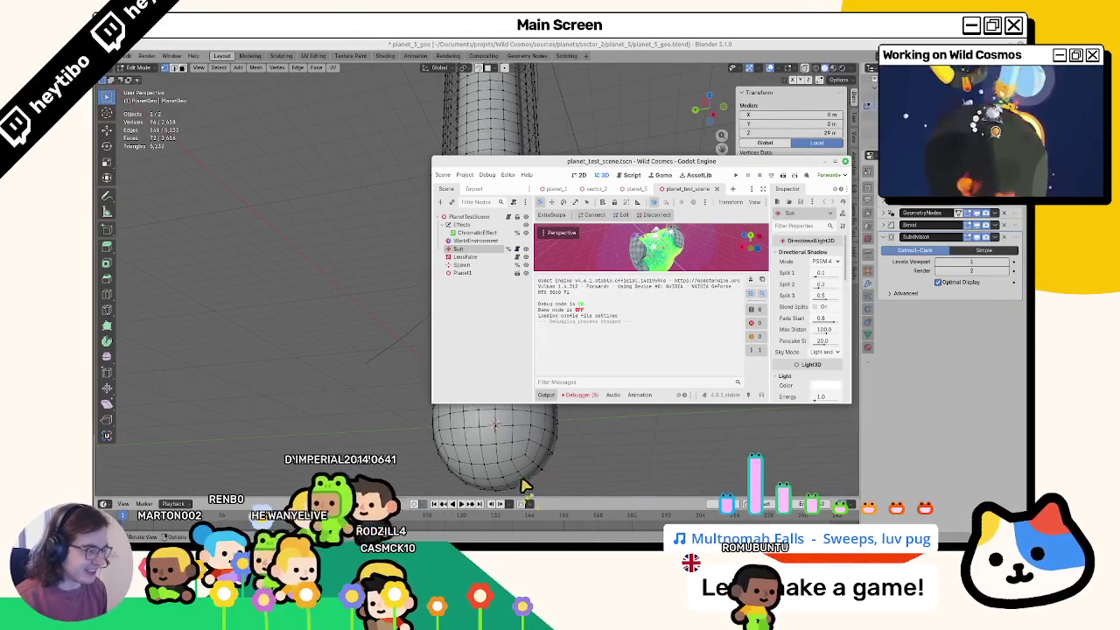
left_click_drag(828, 175, 699, 45)
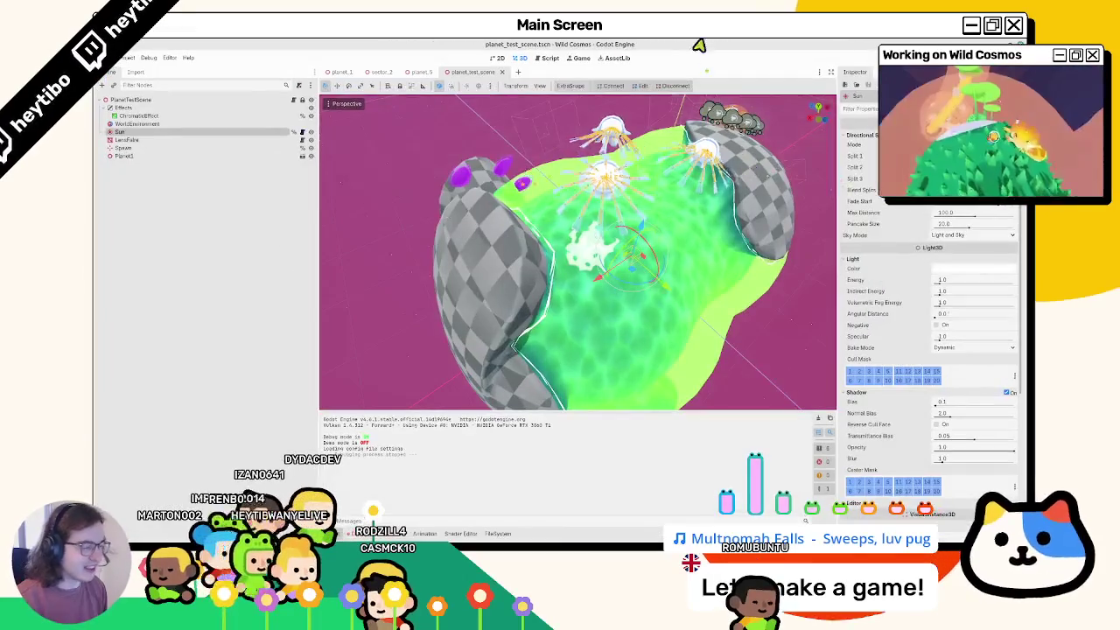
key("alt+Tab")
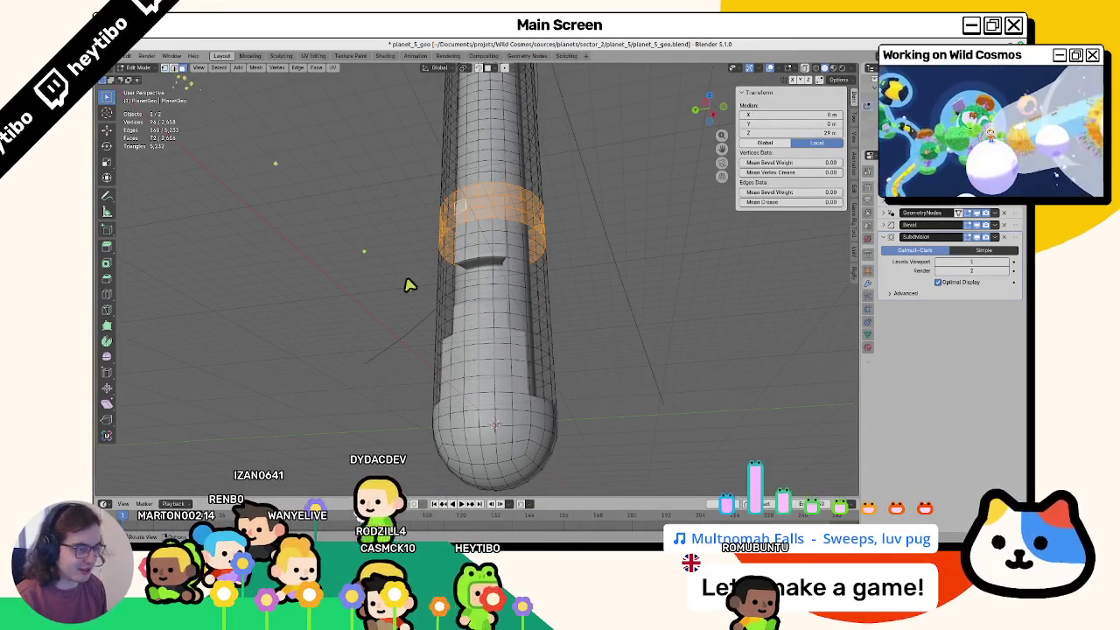
Step: From the left side view, fill-select a first run of faces across the tube
key("KP_1")
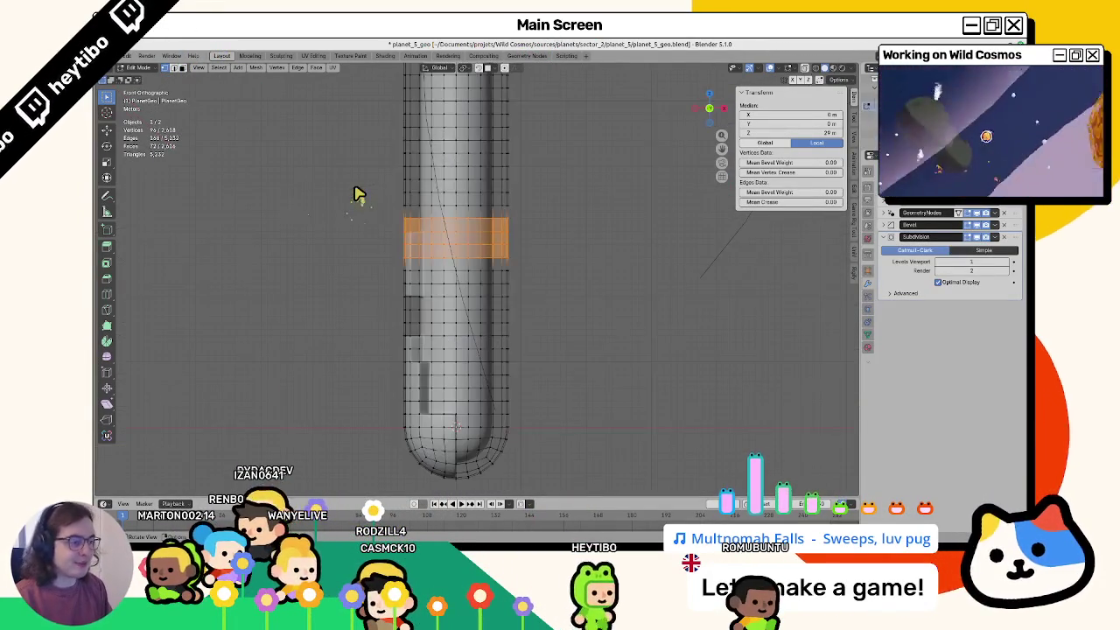
key("KP_8")
key("ctrl+KP_3")
scroll(499, 300, "up", 5)
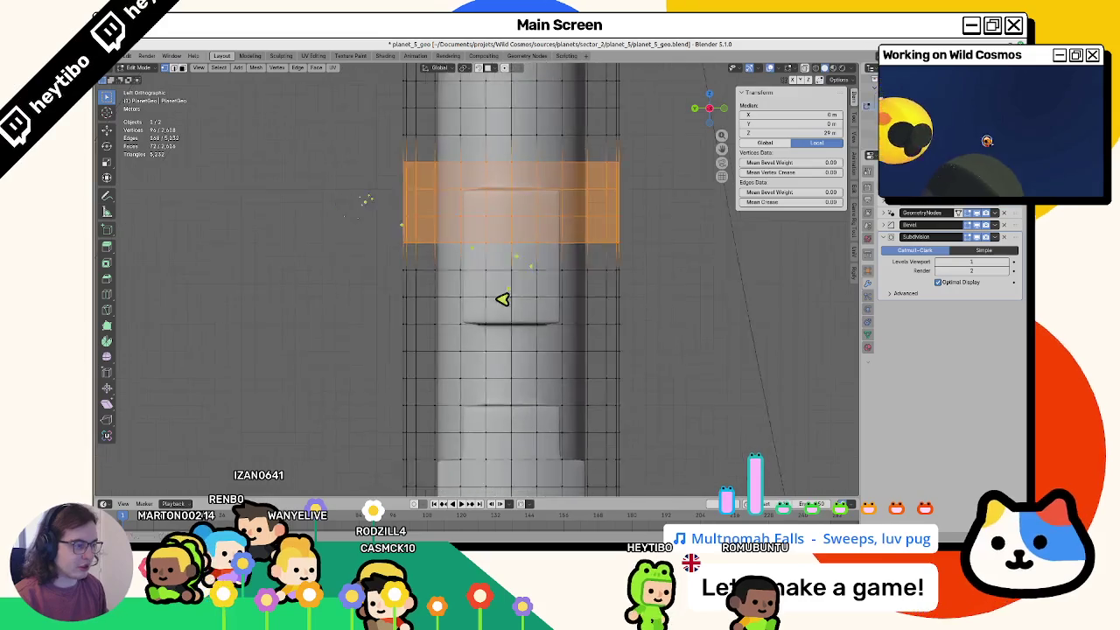
scroll(495, 310, "down", 4)
scroll(477, 246, "up", 3)
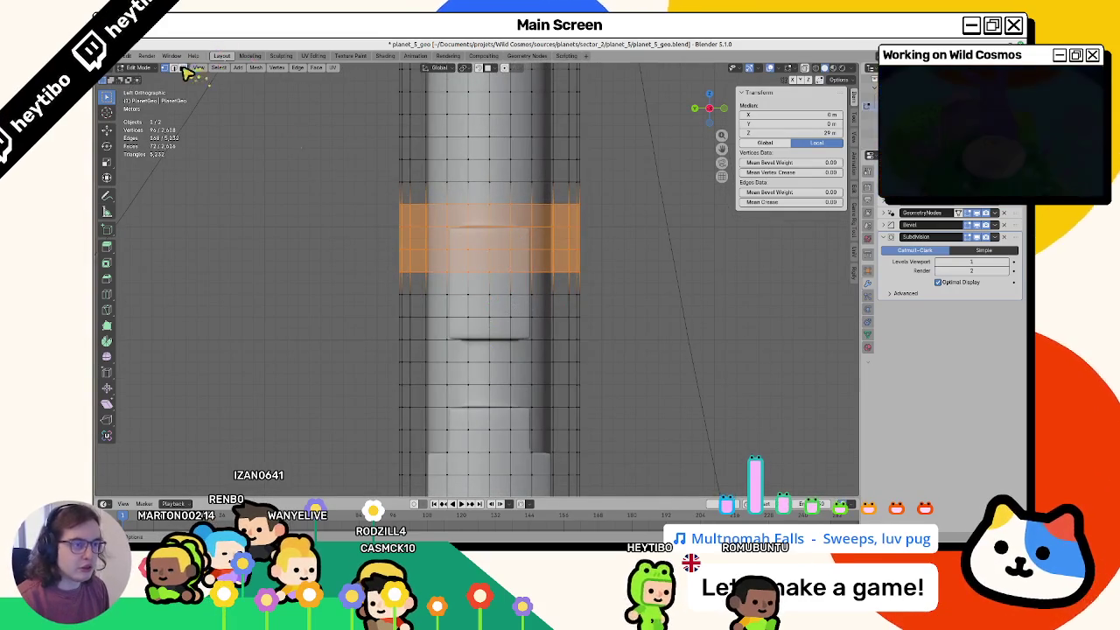
left_click(457, 224)
left_click(566, 265, "ctrl+shift")
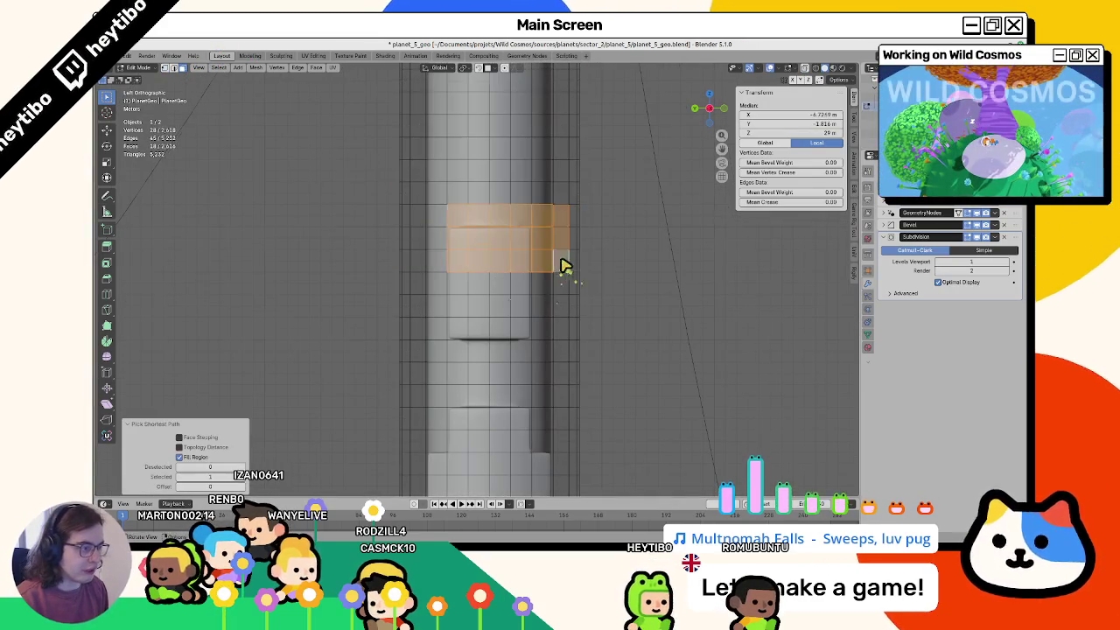
Step: Extend and trim the fill selection into a stepped band wrapping around the tube
middle_click_drag(566, 264, 446, 276)
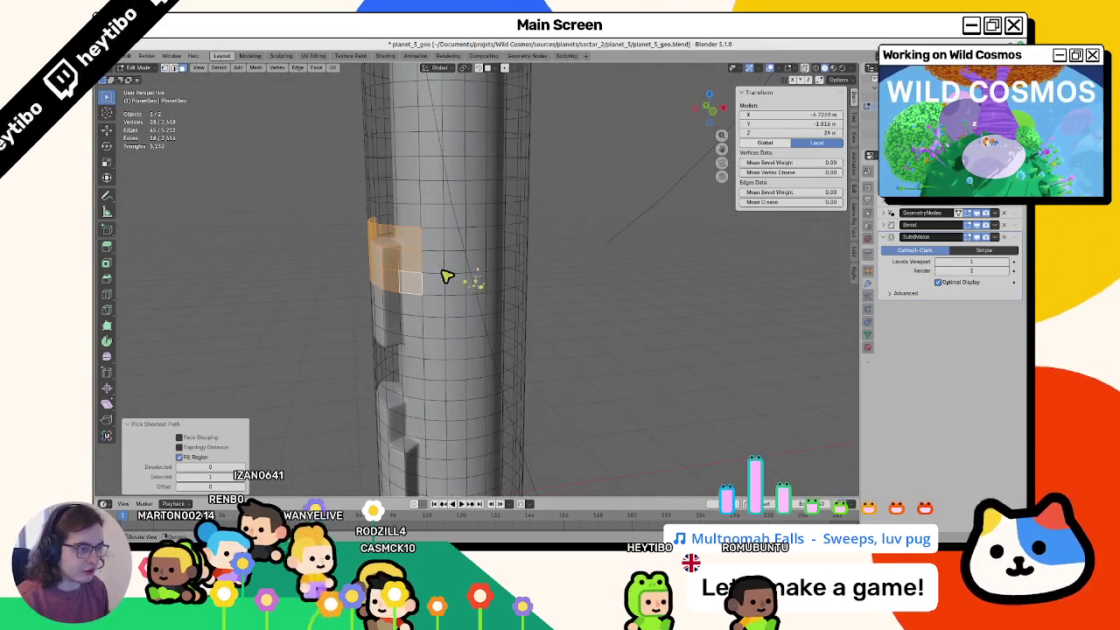
left_click(501, 203, "ctrl+shift")
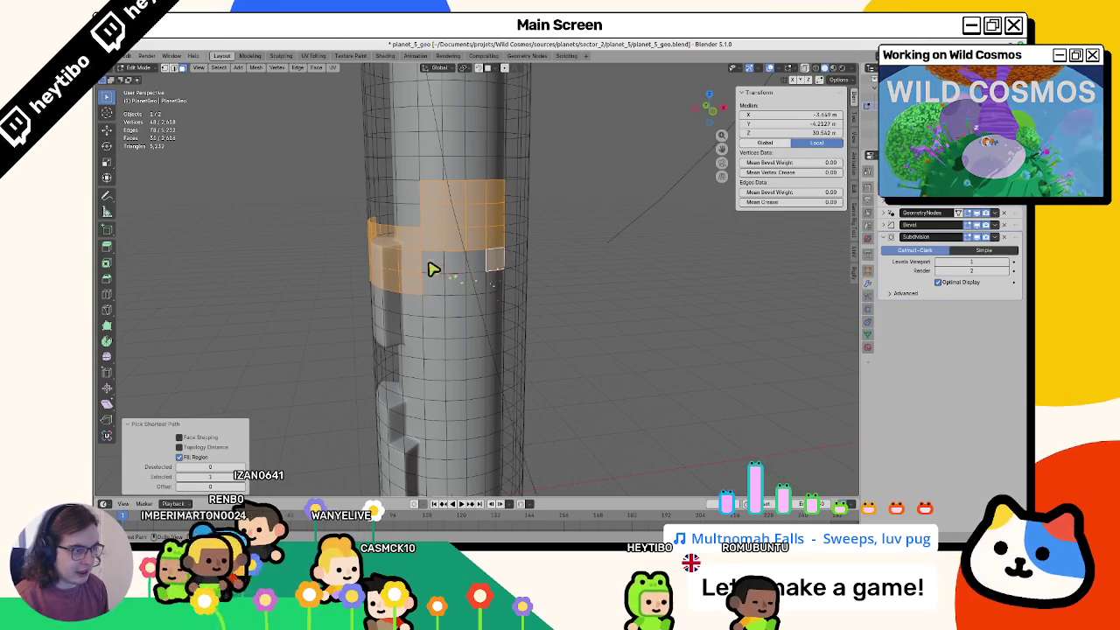
key("ctrl+z")
left_click(495, 200, "ctrl+shift")
left_click(462, 200, "shift")
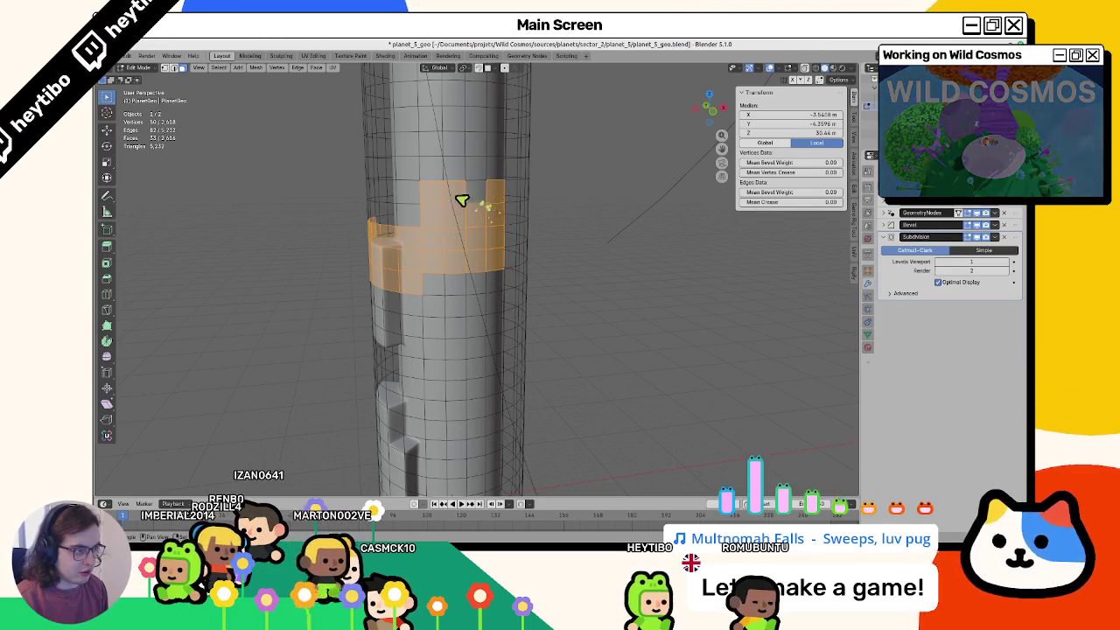
mouse_move(465, 228)
middle_mouse_down()
mouse_move(517, 219)
mouse_move(400, 230)
mouse_move(439, 220)
mouse_move(498, 233)
mouse_move(435, 260)
middle_mouse_up()
left_click(498, 237, "ctrl+shift")
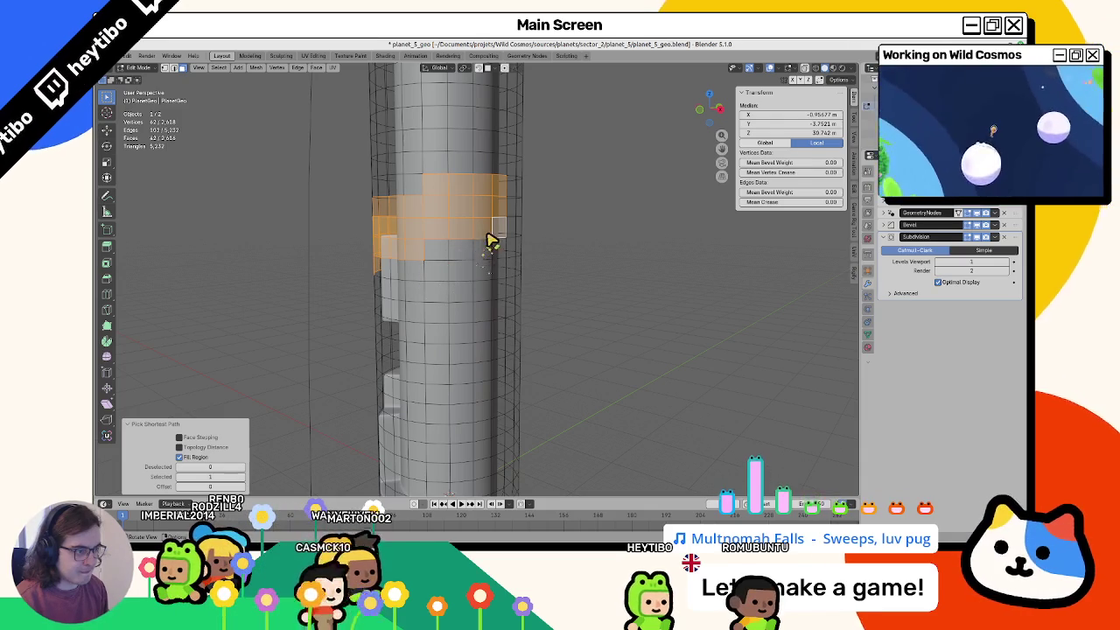
mouse_move(490, 240)
middle_mouse_down()
mouse_move(398, 272)
mouse_move(435, 265)
middle_mouse_up()
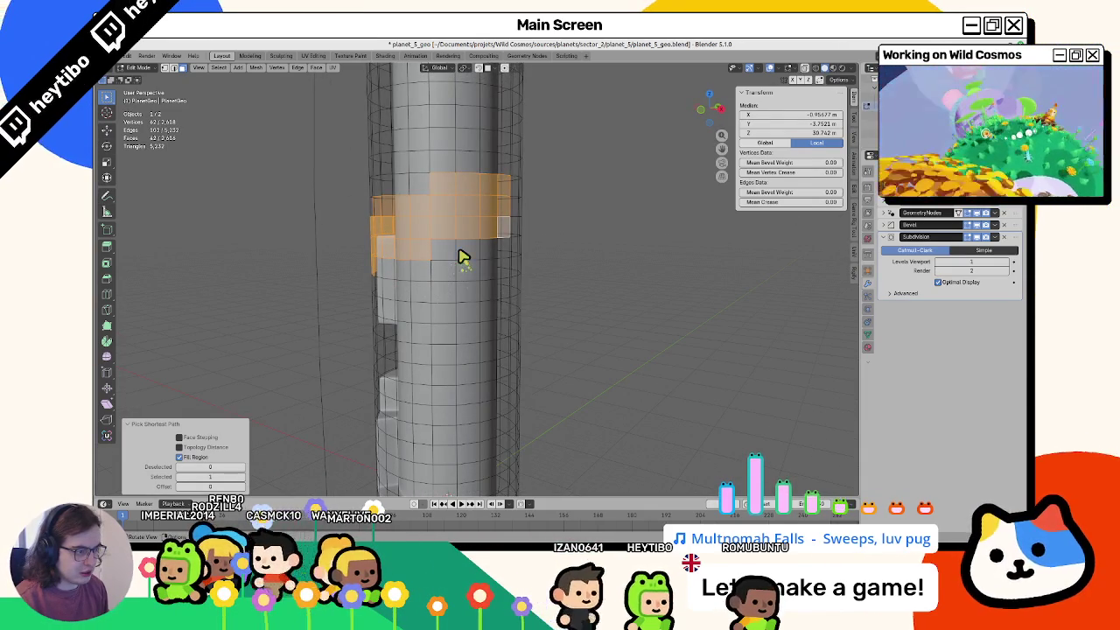
mouse_move(487, 245)
middle_mouse_down()
mouse_move(480, 272)
mouse_move(495, 282)
mouse_move(433, 295)
mouse_move(462, 286)
mouse_move(365, 285)
mouse_move(467, 277)
mouse_move(432, 285)
mouse_move(490, 289)
mouse_move(399, 300)
middle_mouse_up()
Step: Fill the selected band black with Set Vertex Colors, then return to Edit Mode face select
key("ctrl+Tab")
key("shift+k")
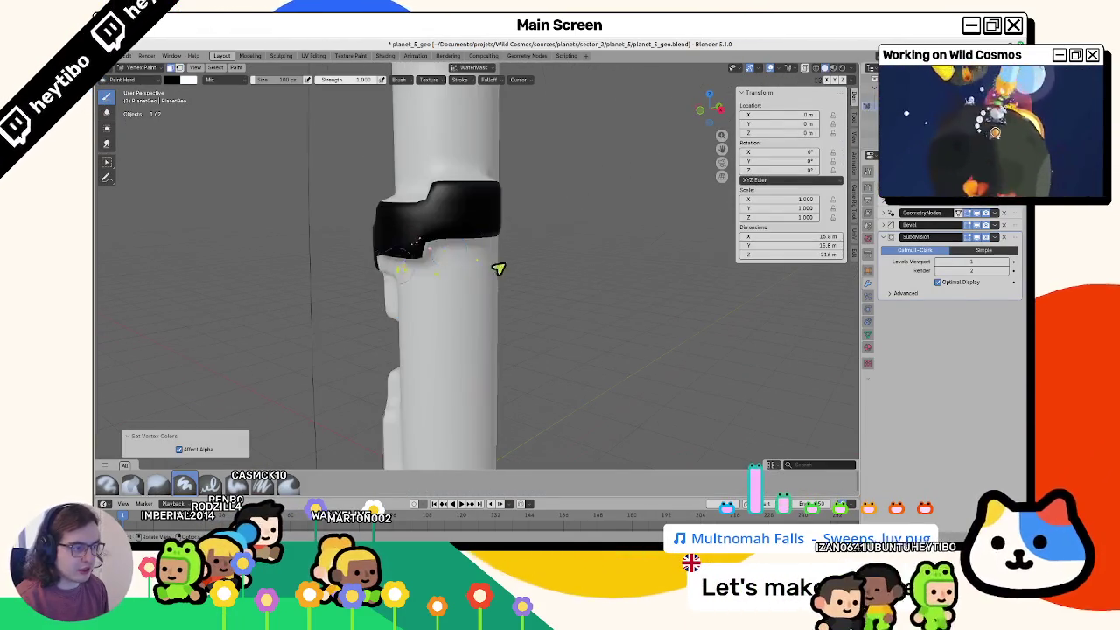
key("Tab")
left_click(172, 68)
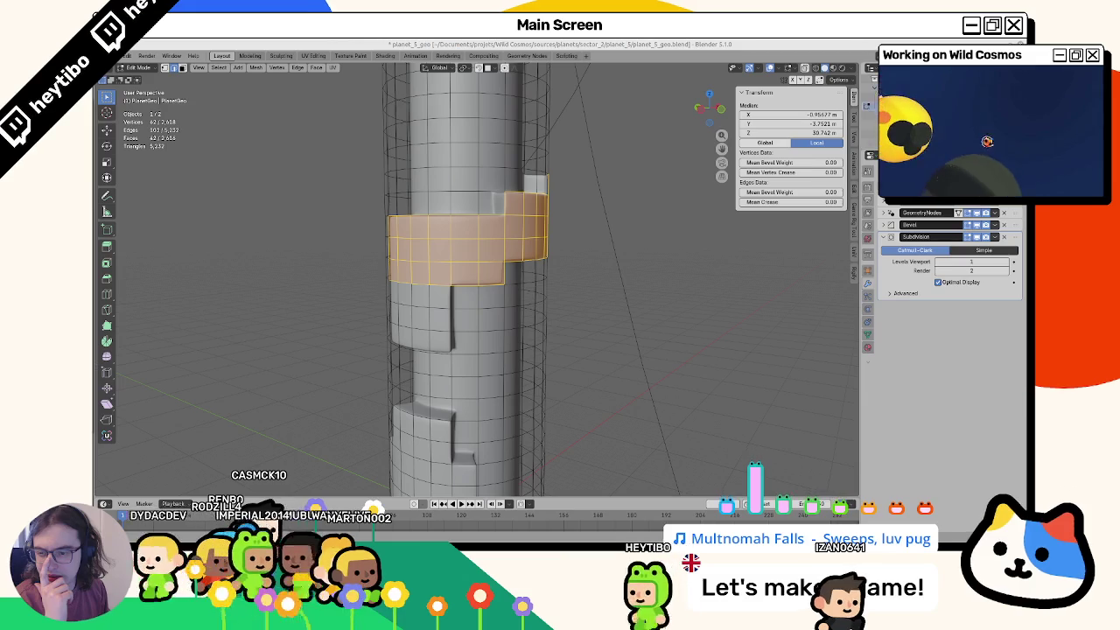
Step: In vertex mode, pick the small triangular face near the band's step
middle_click_drag(363, 241, 442, 253)
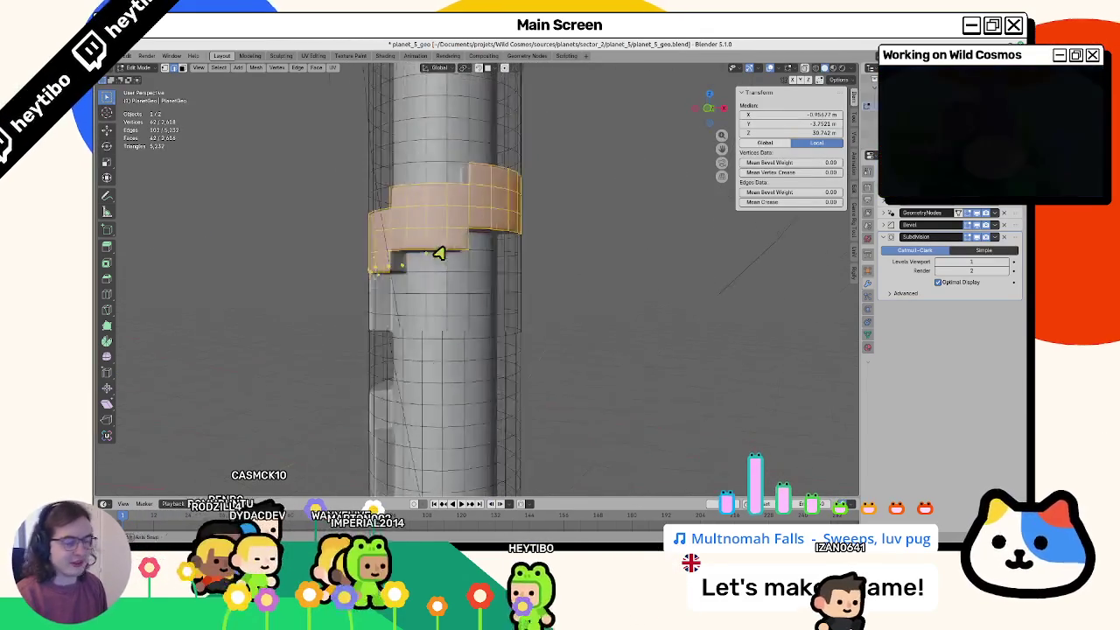
middle_click_drag(362, 210, 344, 182)
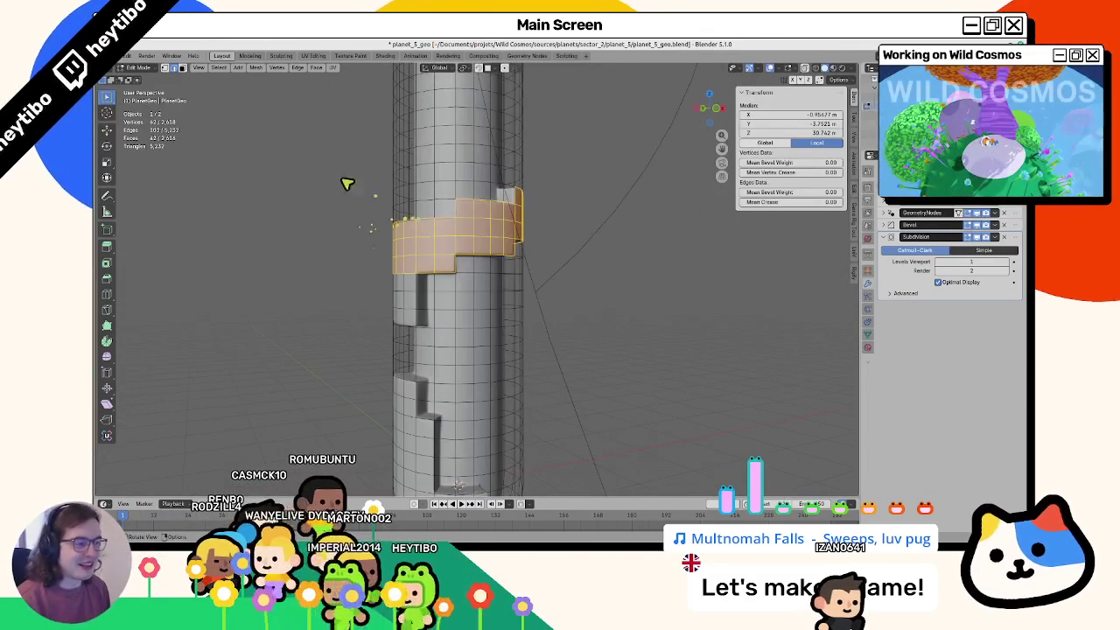
key("1")
left_click(456, 268)
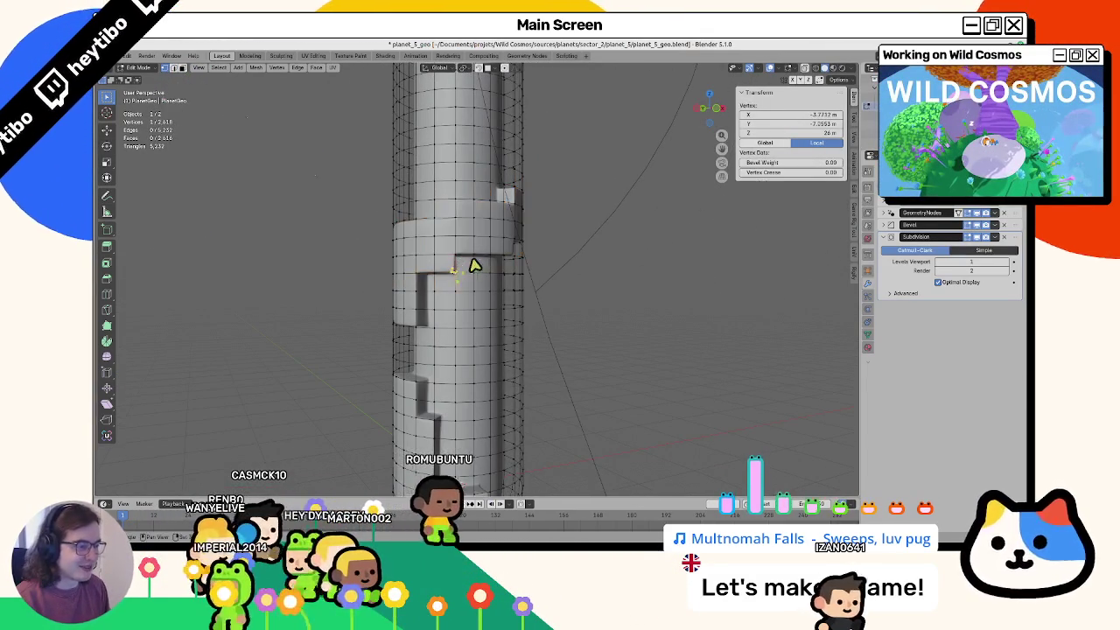
left_click(438, 221)
mouse_move(505, 233)
middle_mouse_down()
mouse_move(455, 217)
mouse_move(455, 257)
mouse_move(517, 242)
mouse_move(430, 232)
middle_mouse_up()
key("alt+a")
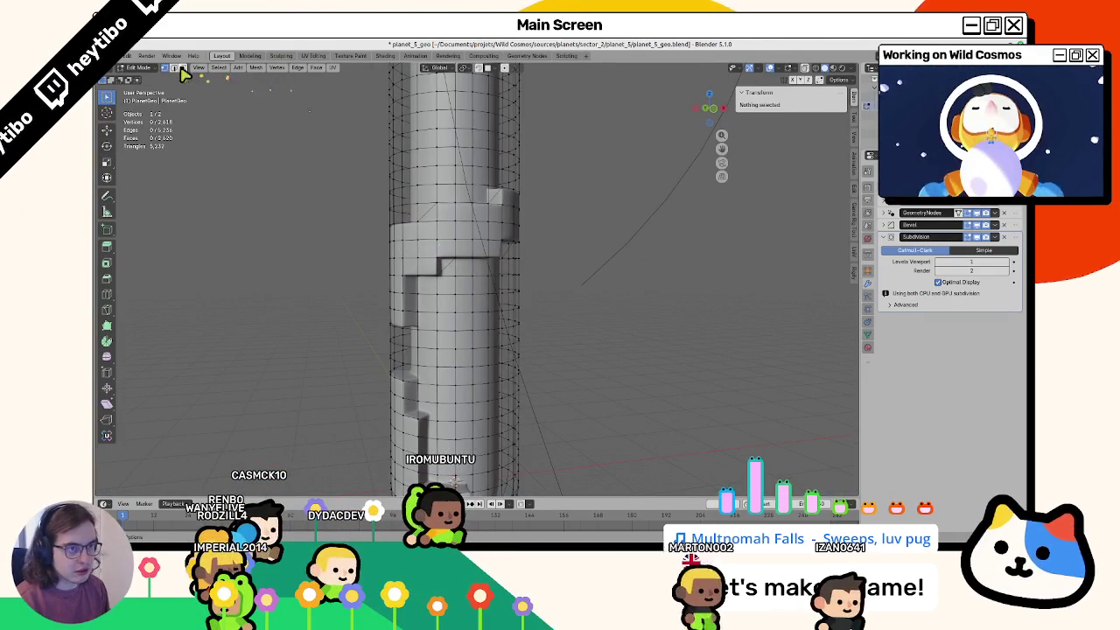
left_click(437, 219)
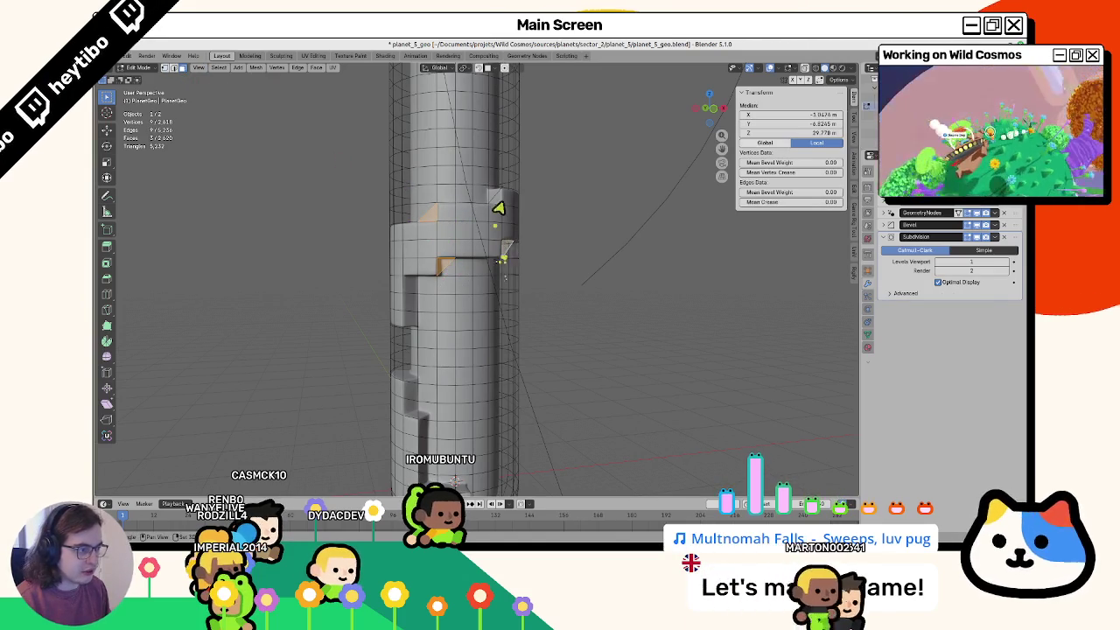
Step: Preview the smoothed column, then join two vertices beside the raised block with a new edge
key("Tab")
mouse_move(350, 260)
middle_mouse_down()
mouse_move(385, 242)
mouse_move(347, 221)
mouse_move(350, 357)
mouse_move(350, 315)
middle_mouse_up()
key("Tab")
middle_click_drag(415, 283, 469, 318)
left_click(490, 312)
left_click(490, 291)
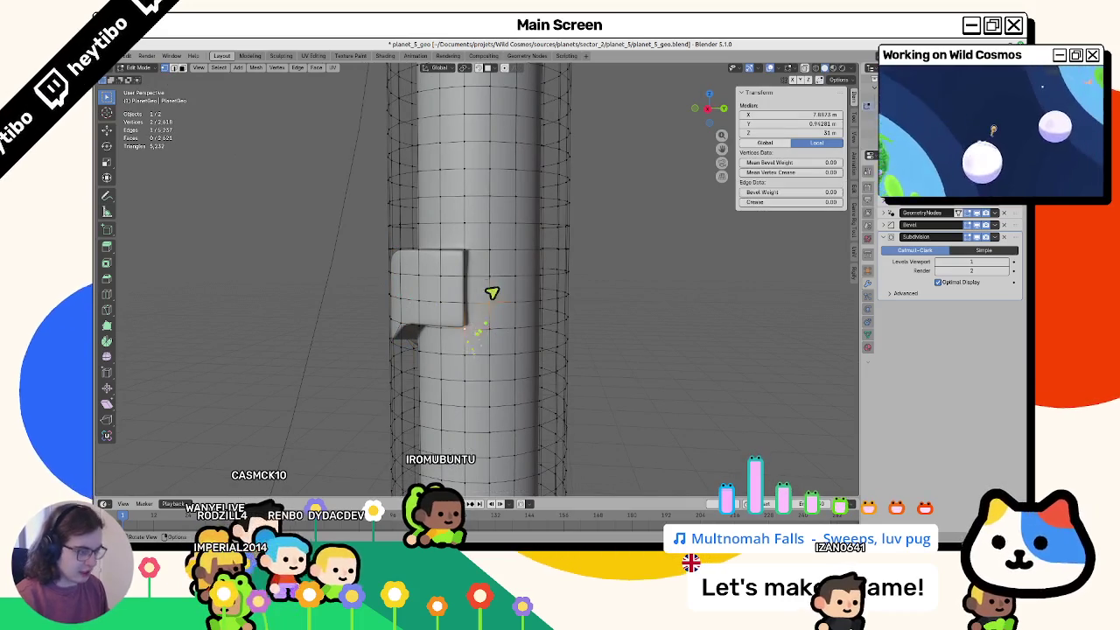
key("f")
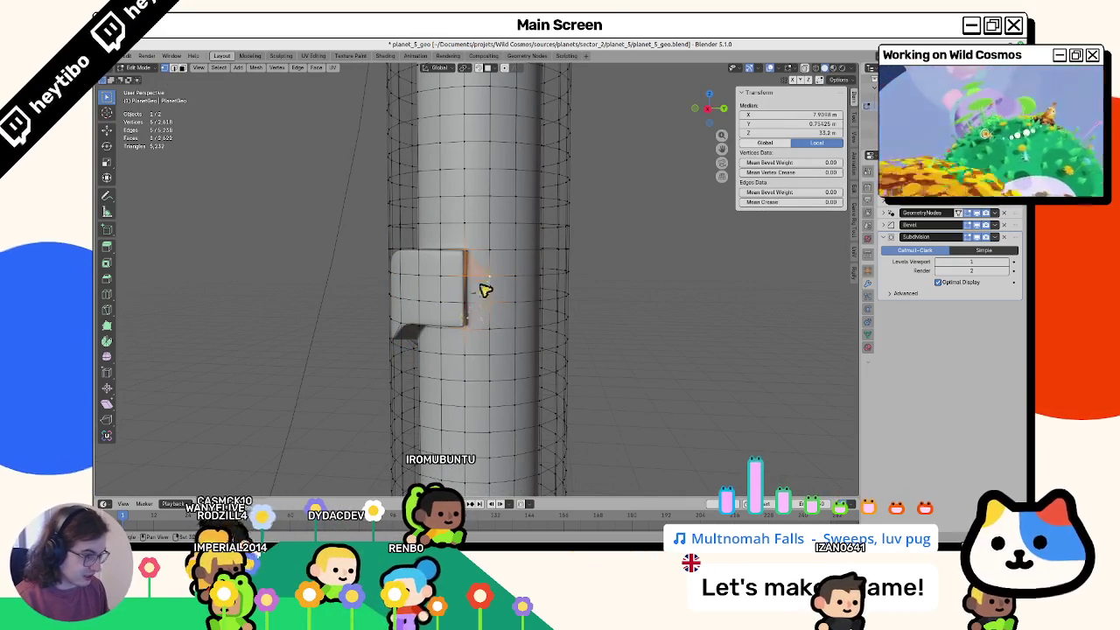
Step: Check the smoothed result, then fill-select a patch of faces on the raised block
key("Tab")
mouse_move(502, 223)
middle_mouse_down()
mouse_move(387, 307)
mouse_move(457, 227)
mouse_move(393, 303)
middle_mouse_up()
key("Tab")
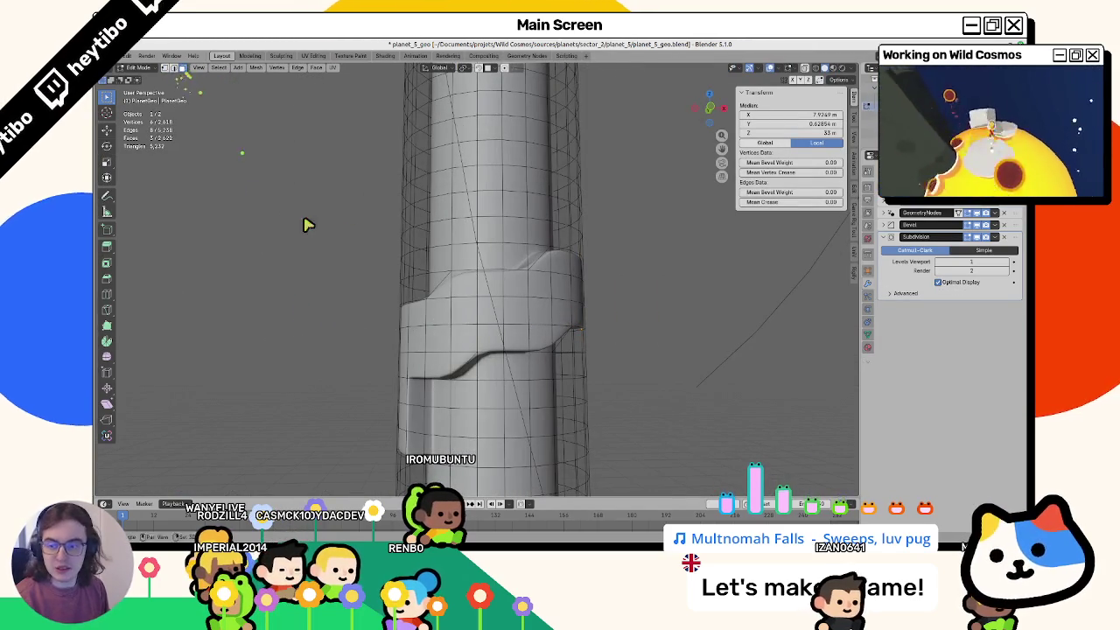
mouse_move(306, 225)
middle_mouse_down()
mouse_move(510, 220)
mouse_move(402, 283)
mouse_move(416, 298)
mouse_move(405, 311)
middle_mouse_up()
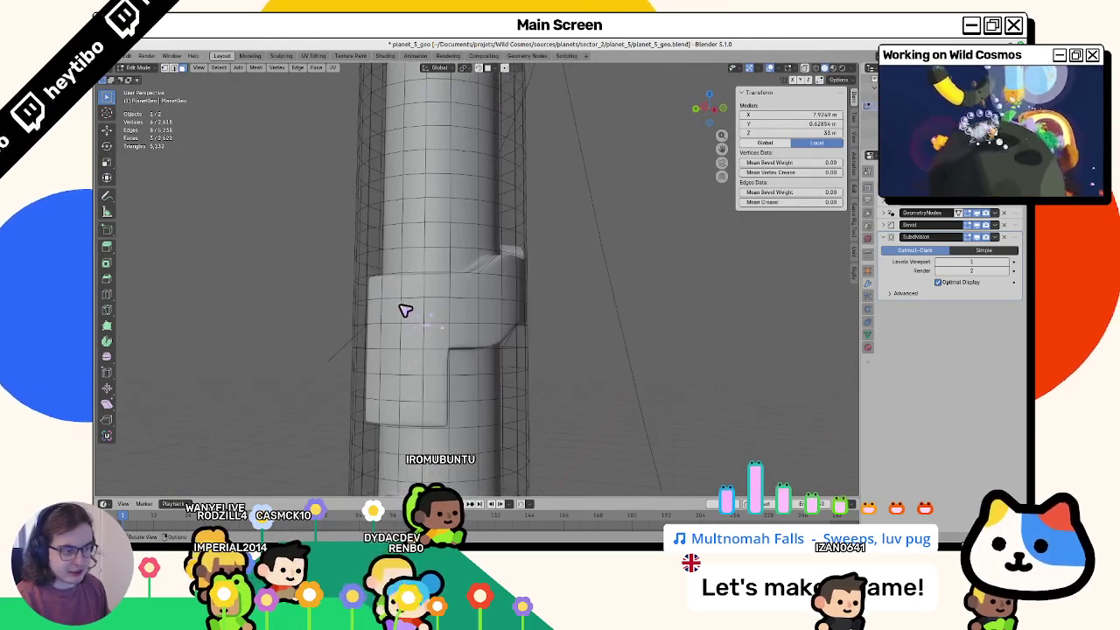
left_click(487, 348, "ctrl+shift")
mouse_move(488, 343)
middle_mouse_down()
mouse_move(527, 312)
mouse_move(464, 332)
mouse_move(445, 324)
middle_mouse_up()
left_click(561, 306, "shift")
left_click(536, 322, "shift")
left_click(537, 322, "ctrl+shift")
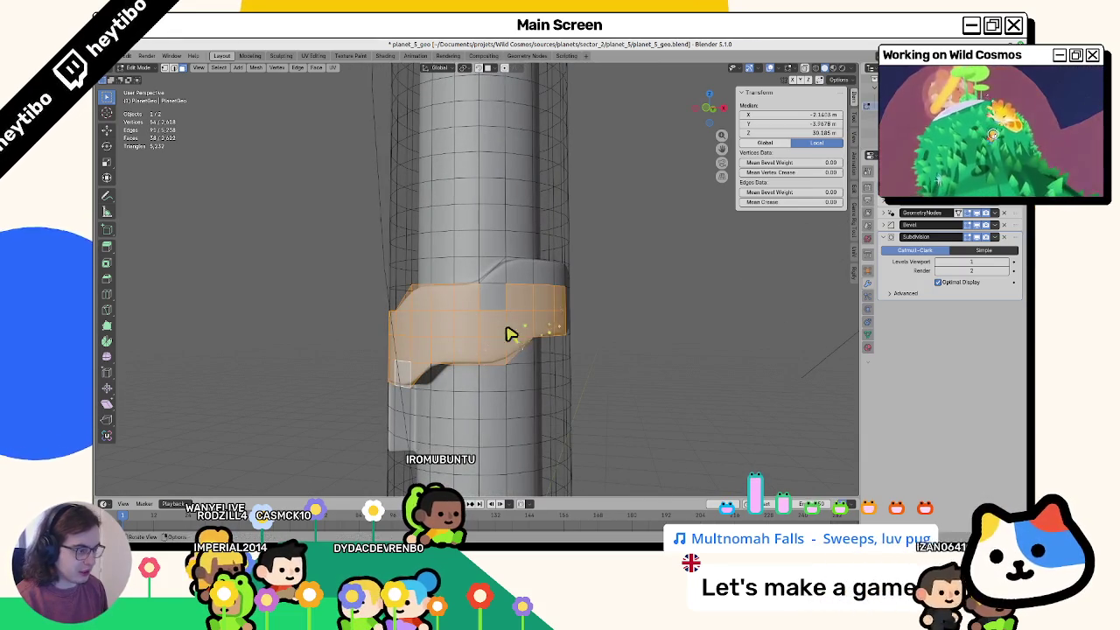
left_click(561, 292, "ctrl+shift")
middle_click_drag(560, 292, 531, 311)
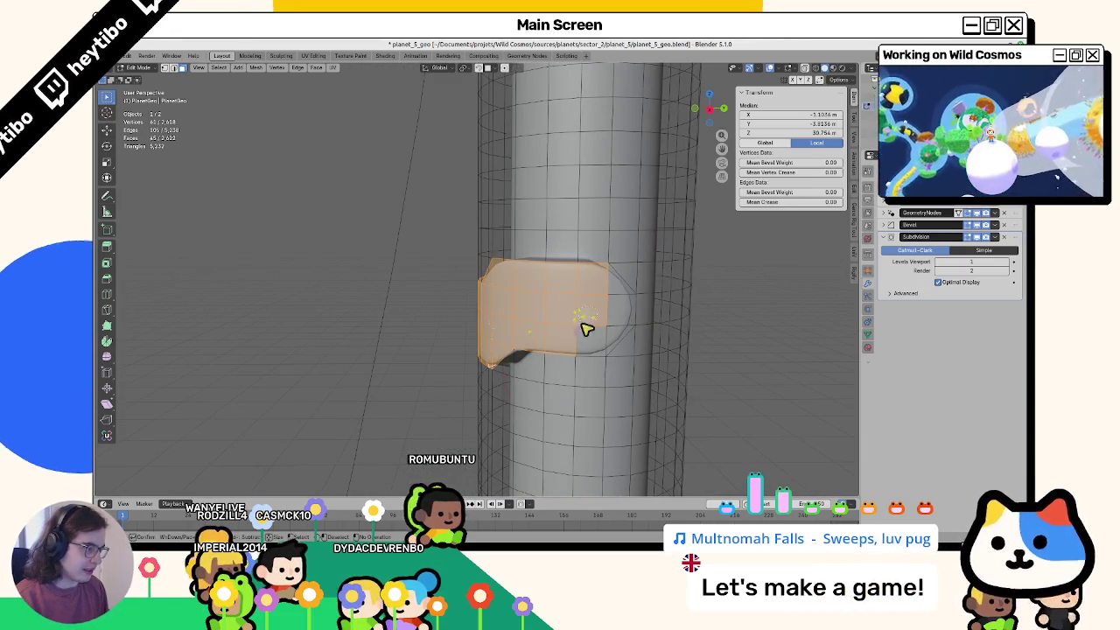
mouse_move(610, 325)
middle_mouse_down()
mouse_move(574, 270)
mouse_move(601, 306)
mouse_move(475, 324)
middle_mouse_up()
Step: In Vertex Paint, fill the band white on Layer1, then make Layer2 the active layer
key("ctrl+Tab")
left_click(455, 269)
left_click(474, 67)
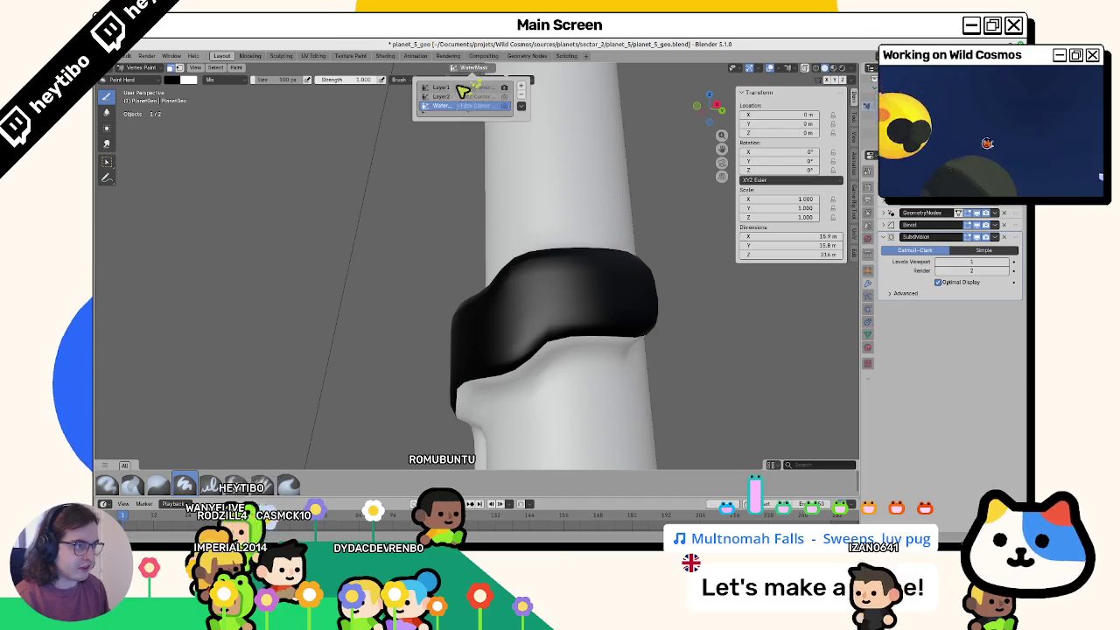
left_click(464, 91)
left_click(171, 80)
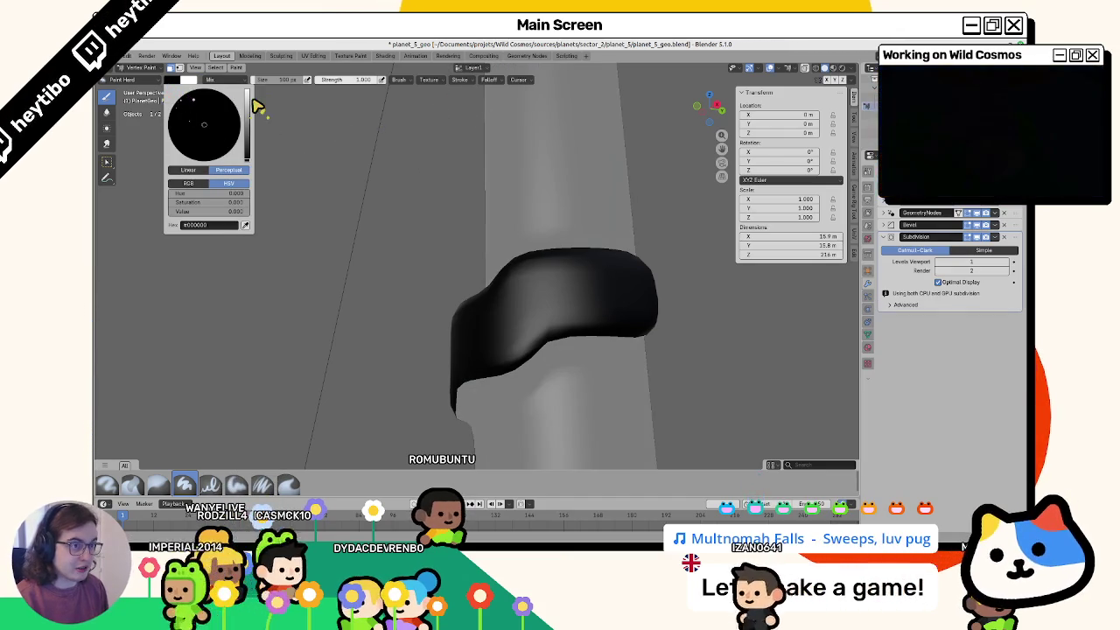
left_click_drag(257, 108, 257, 87)
key("shift+k")
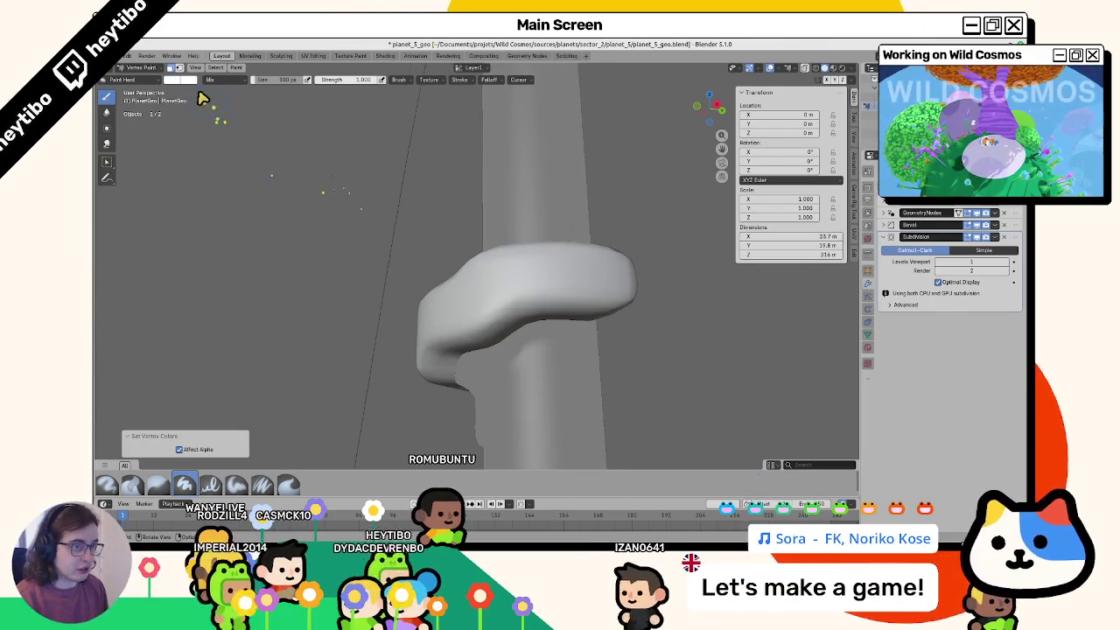
left_click(473, 67)
left_click(470, 97)
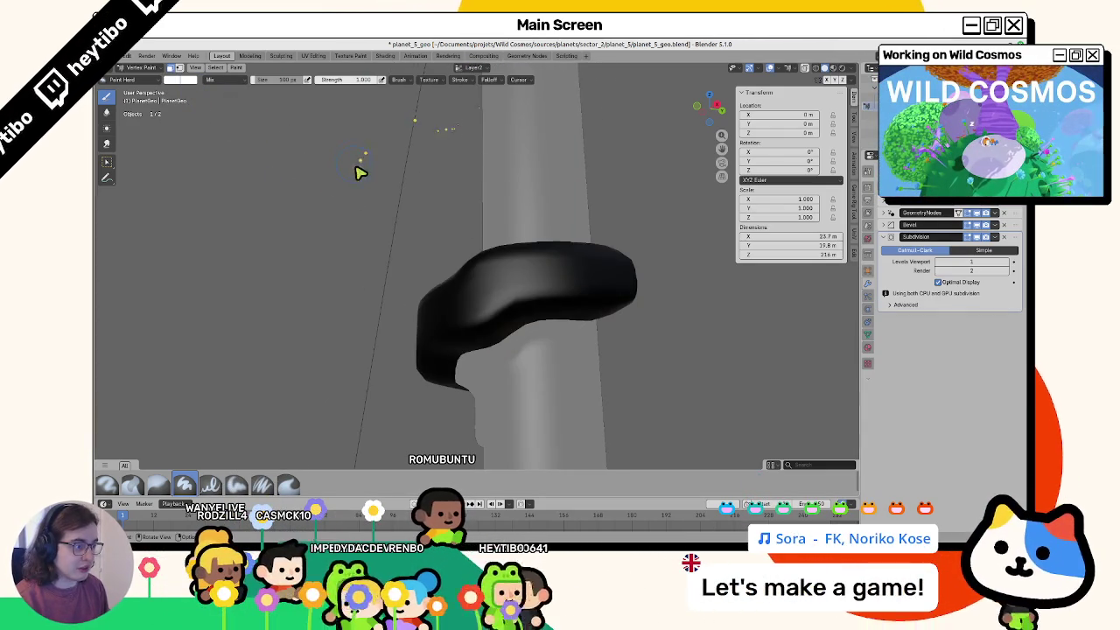
Step: In Edit Mode, fill the gap where the band meets the tube using two vertices
key("ctrl+Tab")
mouse_move(452, 237)
middle_mouse_down()
mouse_move(318, 315)
mouse_move(457, 320)
mouse_move(569, 360)
mouse_move(551, 352)
mouse_move(507, 374)
mouse_move(392, 338)
mouse_move(415, 332)
mouse_move(220, 146)
middle_mouse_up()
key("Tab")
scroll(551, 352, "up", 3)
mouse_move(443, 298)
middle_mouse_down()
mouse_move(430, 295)
mouse_move(452, 323)
middle_mouse_up()
left_click(417, 325)
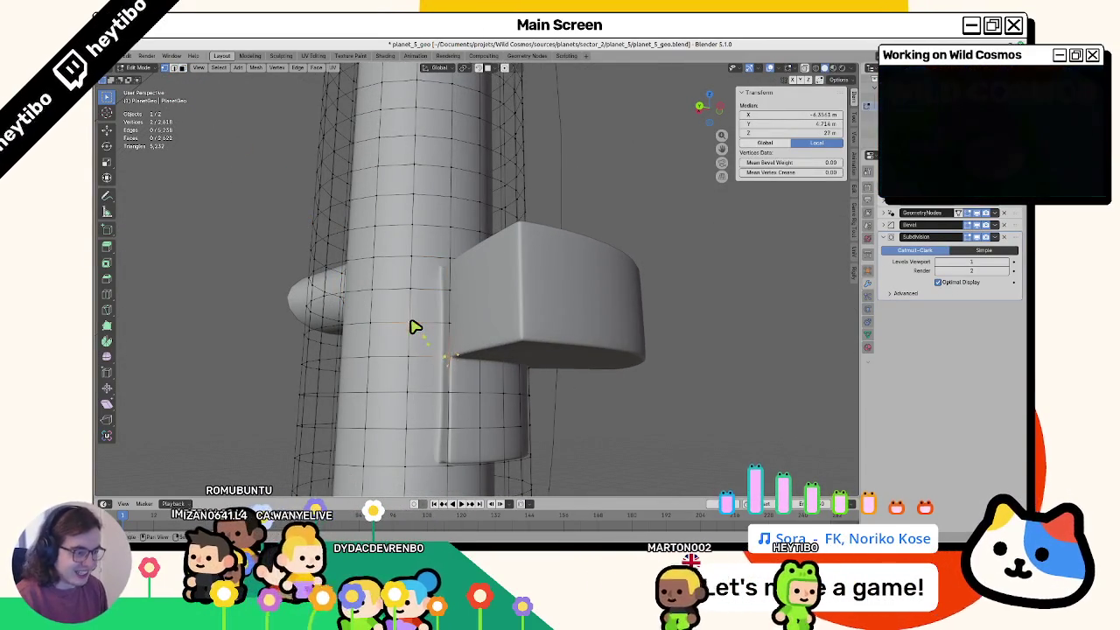
left_click(449, 268, "shift")
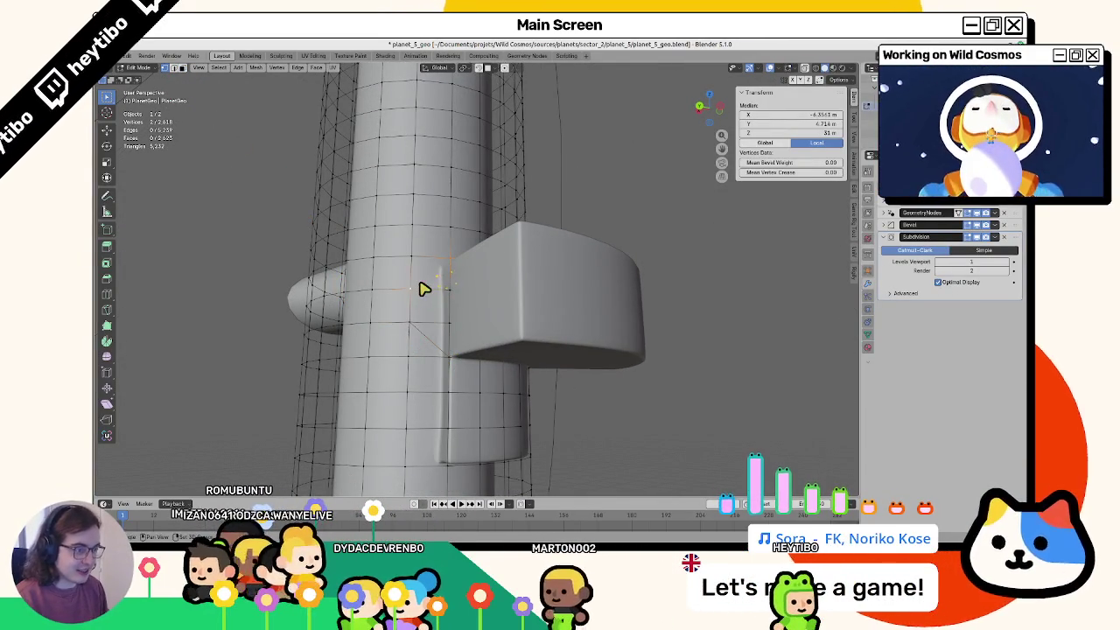
key("j")
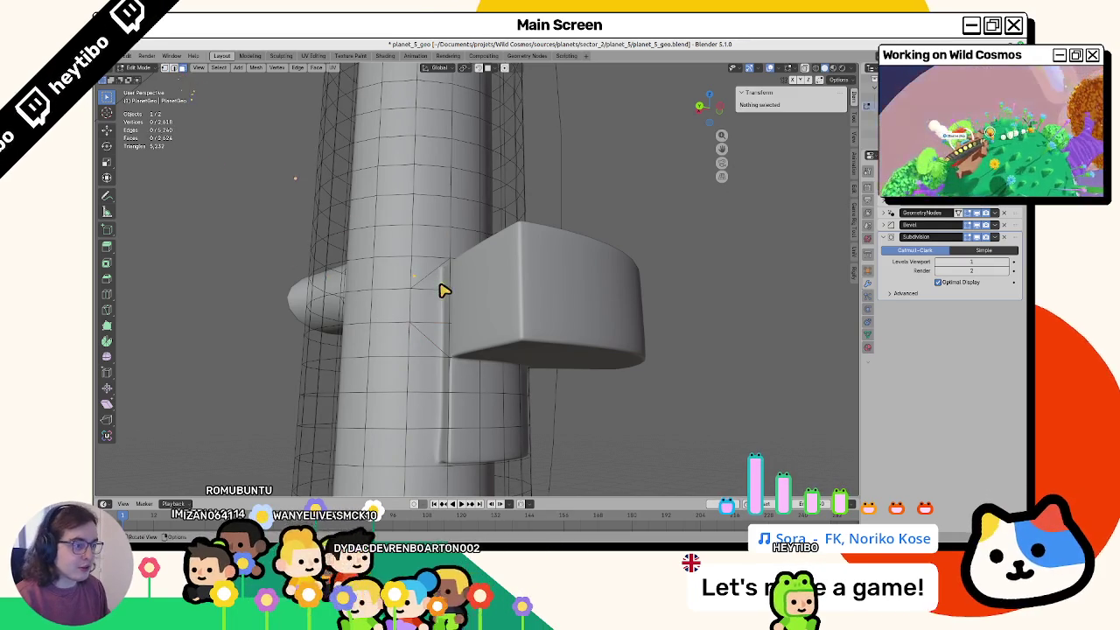
left_click(446, 332, "ctrl")
Step: Paint the new face black on the WaterMask layer
left_click(426, 253)
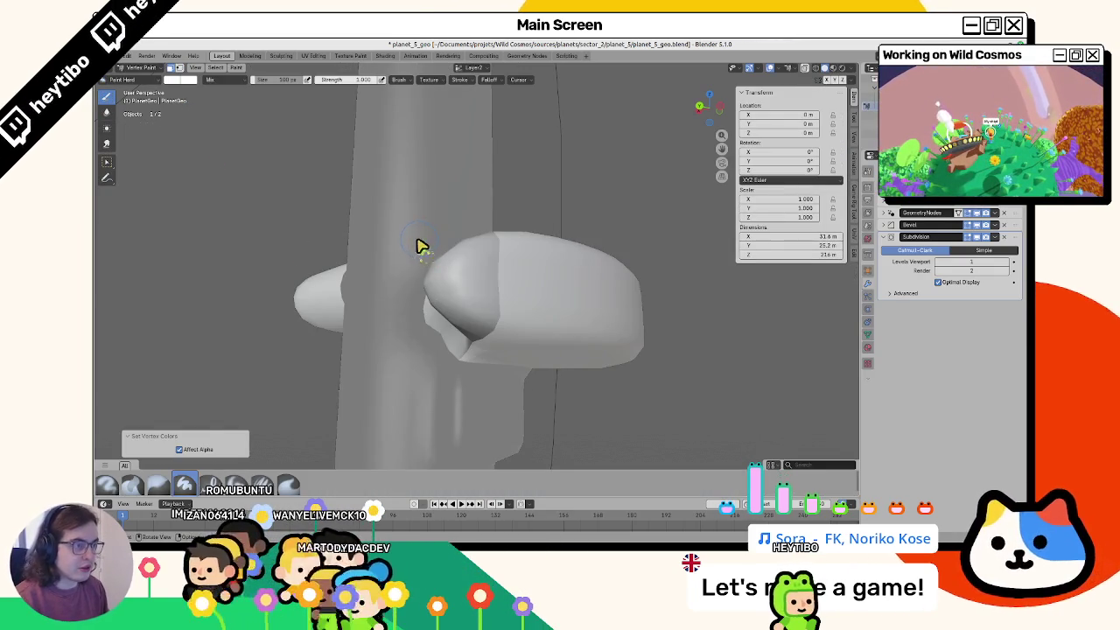
left_click(420, 246)
left_click(472, 68)
left_click(440, 105)
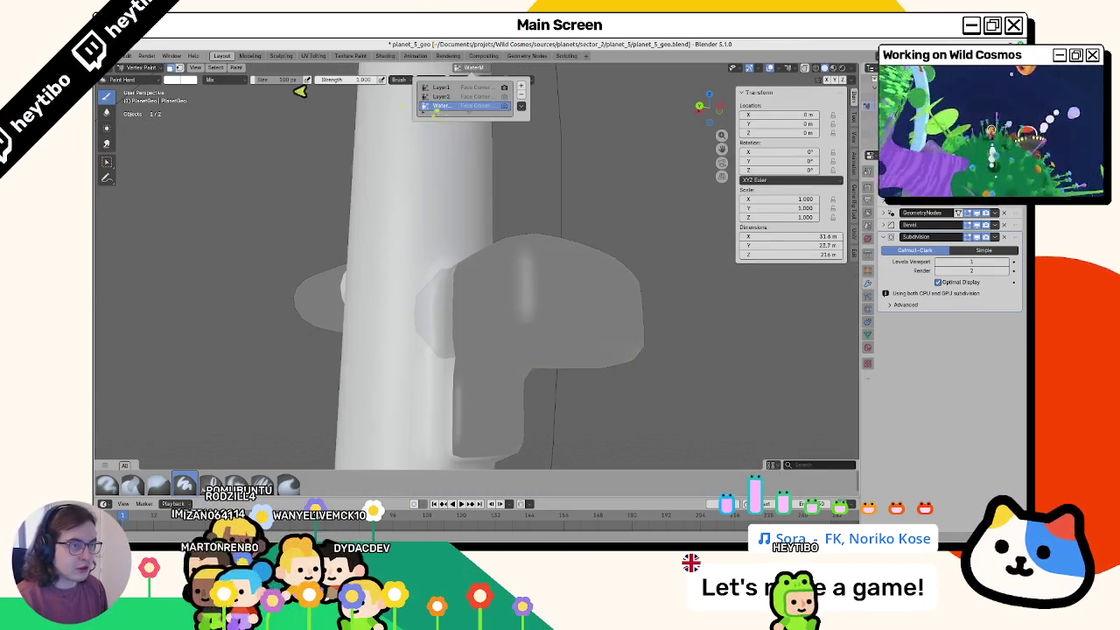
left_click(184, 80)
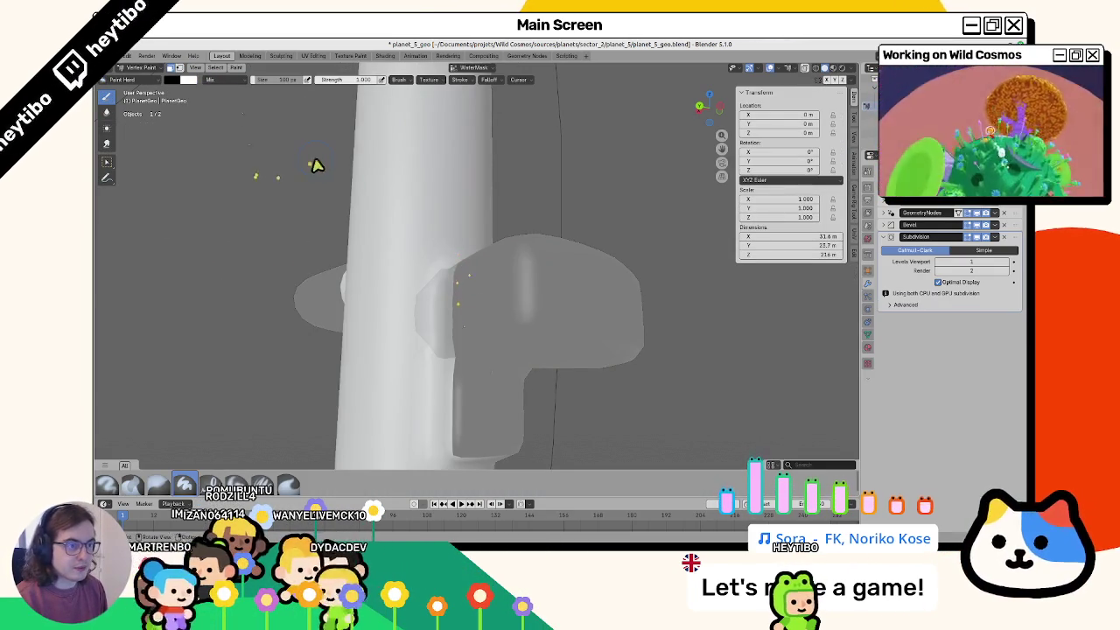
key("shift+k")
Step: Paint the new face white on Layer1 and return to Object Mode
left_click(472, 69)
left_click(442, 88)
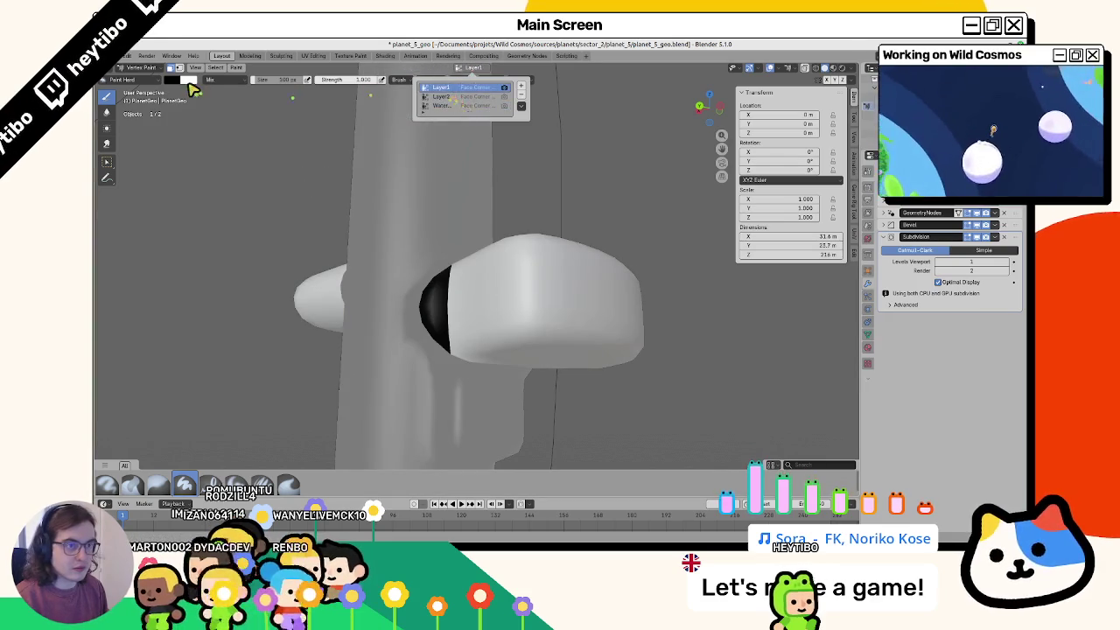
left_click(184, 80)
key("x")
key("shift+k")
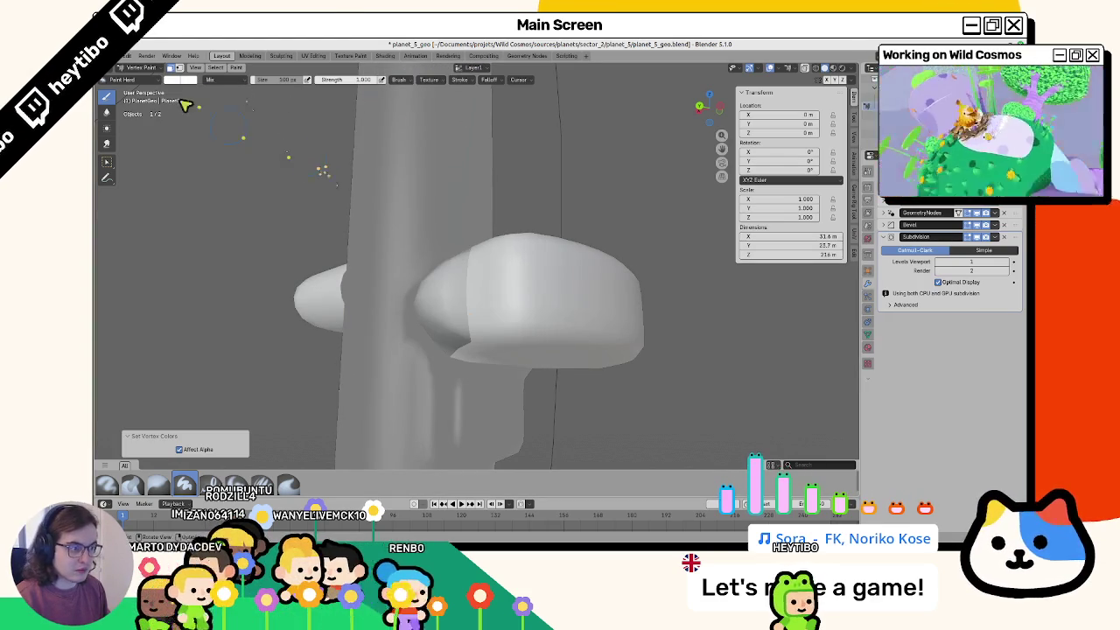
left_click(440, 68)
left_click(464, 101)
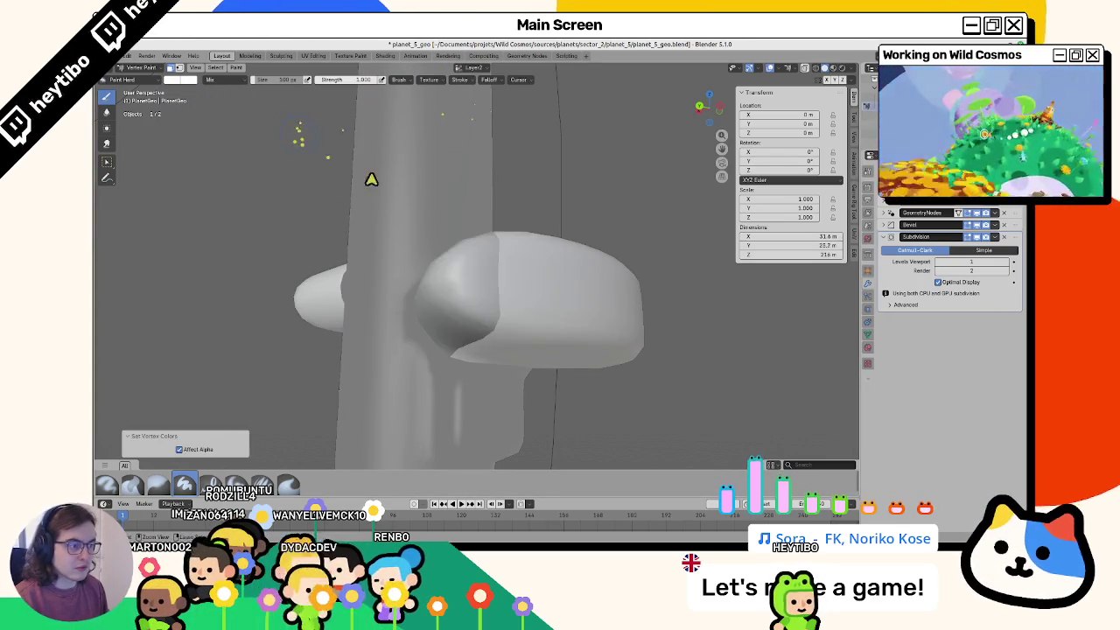
key("ctrl+Tab")
Step: Toggle the Geometry Nodes result and inspect the bent tube and band from several angles
mouse_move(396, 239)
middle_mouse_down()
mouse_move(388, 187)
mouse_move(225, 187)
mouse_move(224, 251)
mouse_move(263, 270)
mouse_move(320, 230)
mouse_move(320, 218)
mouse_move(293, 233)
mouse_move(353, 274)
mouse_move(352, 216)
mouse_move(394, 292)
mouse_move(370, 257)
mouse_move(380, 275)
mouse_move(437, 301)
mouse_move(403, 289)
middle_mouse_up()
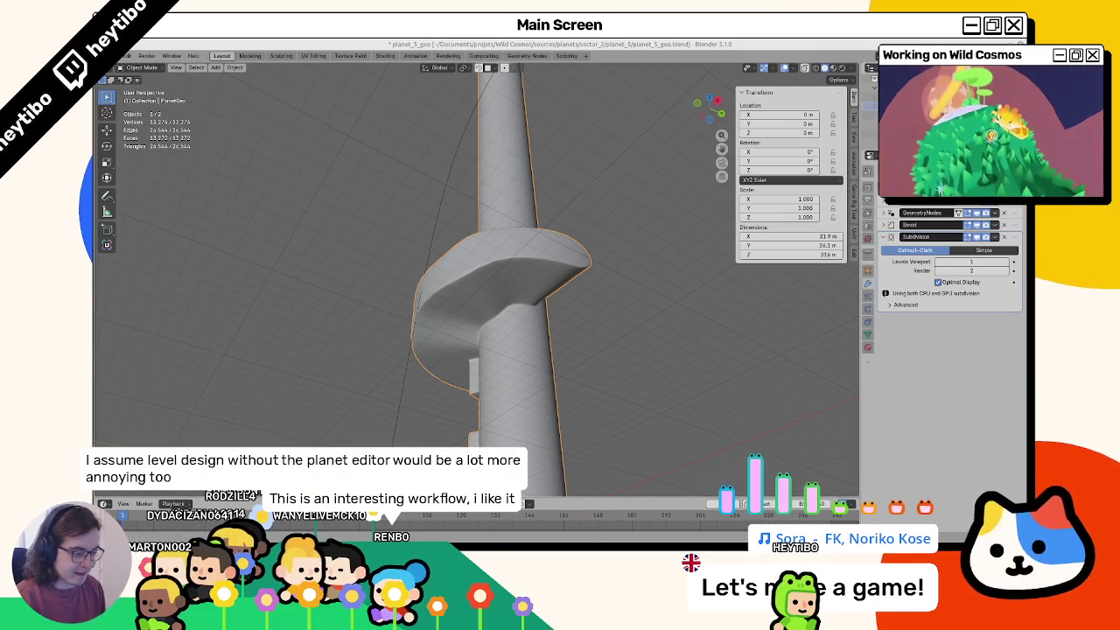
left_click(977, 213)
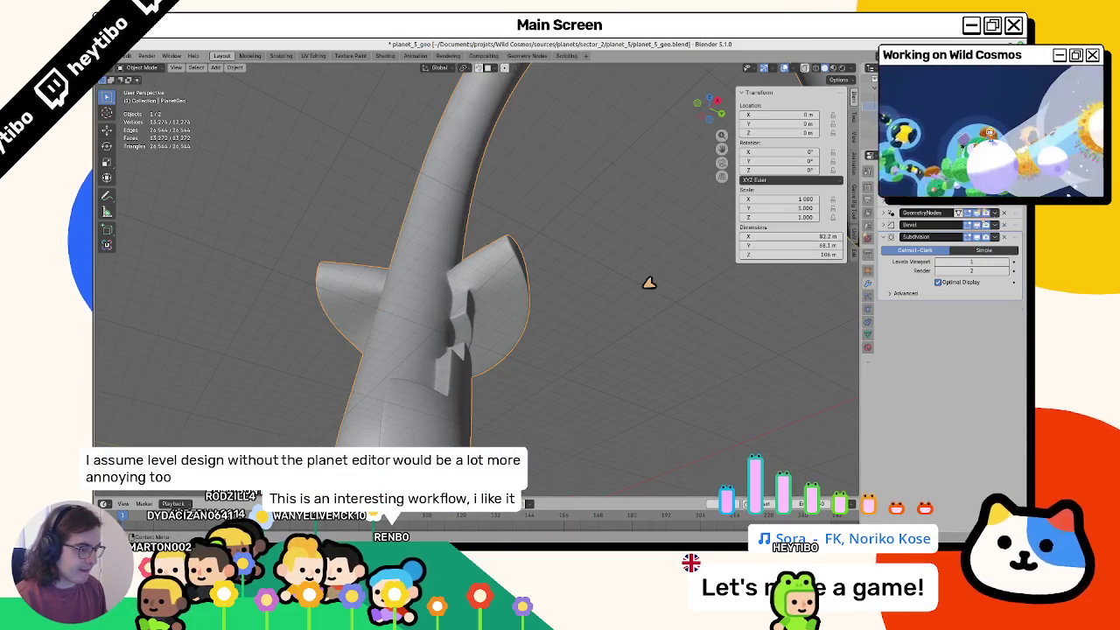
mouse_move(649, 283)
middle_mouse_down()
mouse_move(495, 367)
mouse_move(627, 362)
mouse_move(354, 356)
middle_mouse_up()
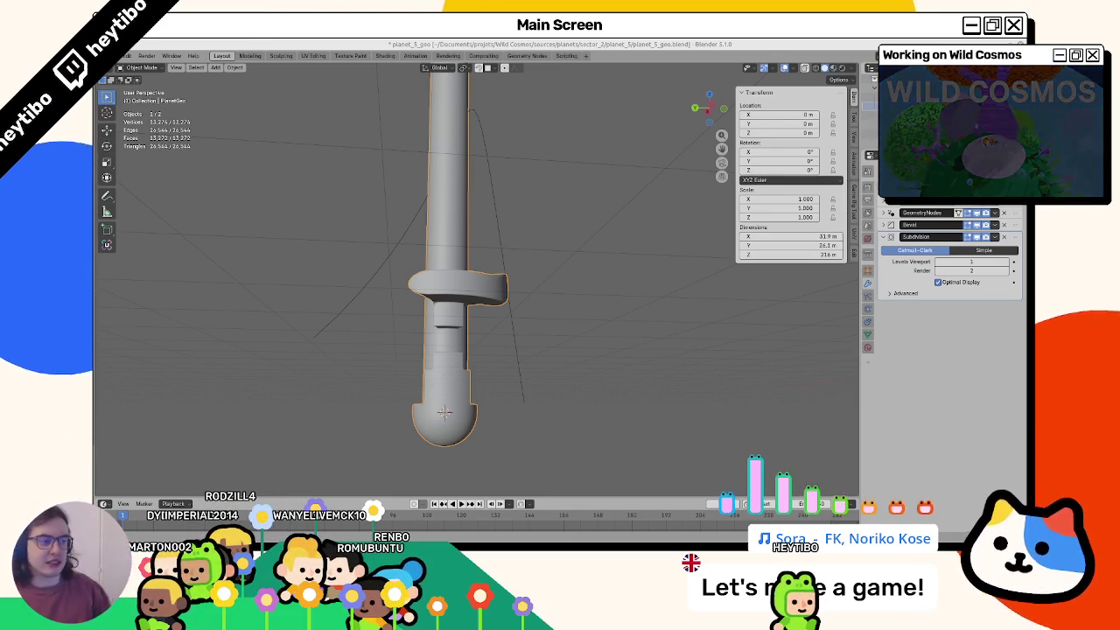
scroll(607, 220, "up", 5)
mouse_move(607, 219)
middle_mouse_down()
mouse_move(400, 263)
mouse_move(462, 300)
mouse_move(467, 275)
middle_mouse_up()
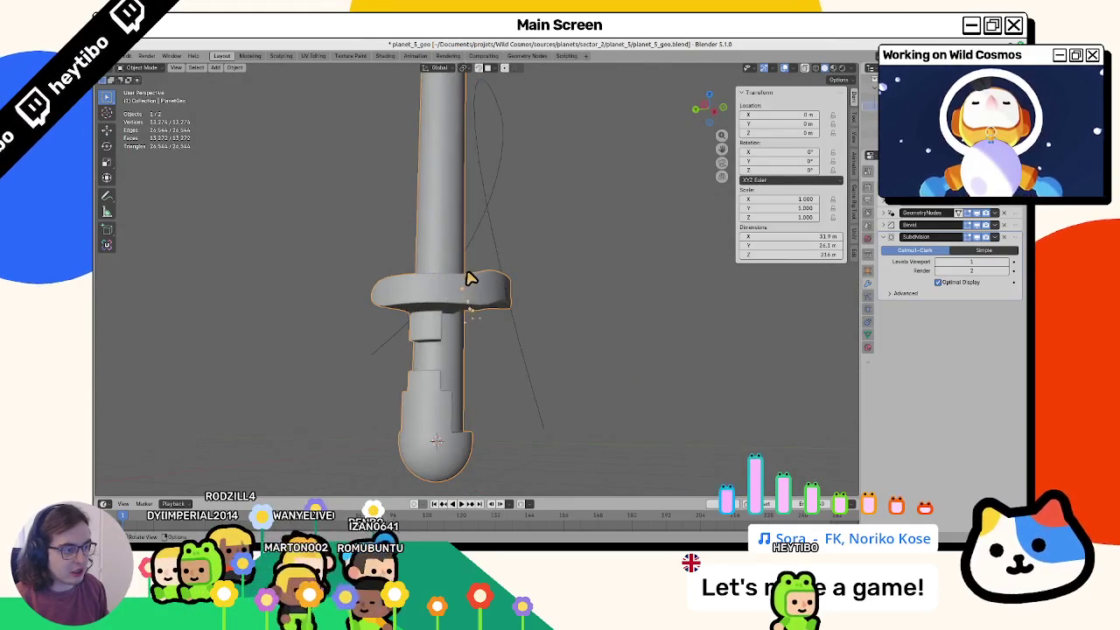
scroll(473, 288, "down", 2)
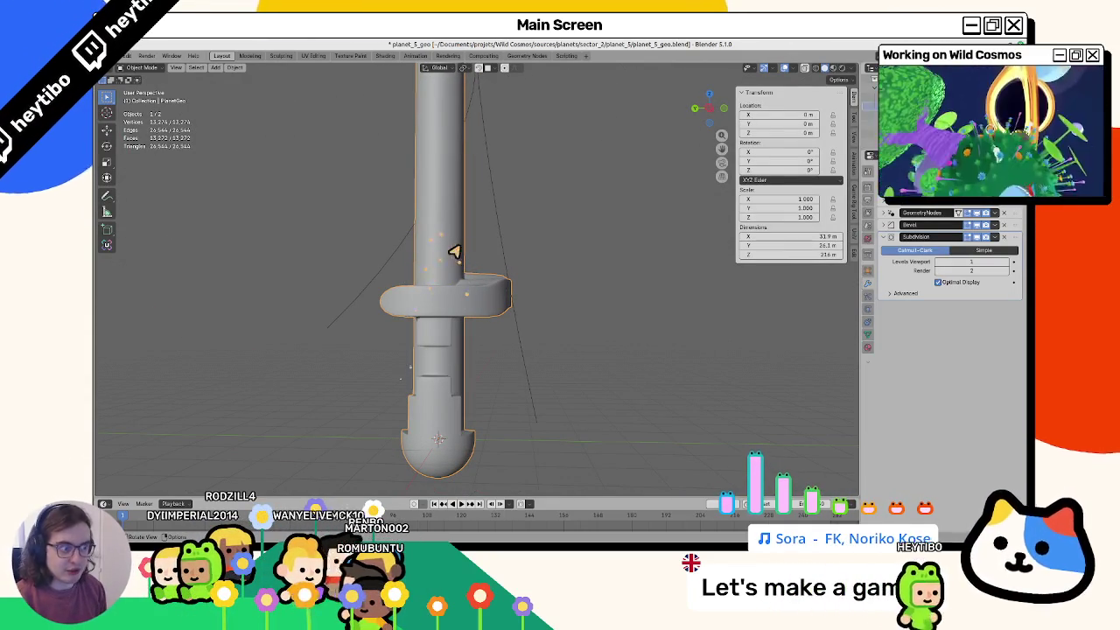
mouse_move(455, 250)
middle_mouse_down()
mouse_move(431, 247)
mouse_move(440, 282)
middle_mouse_up()
scroll(426, 294, "up", 2)
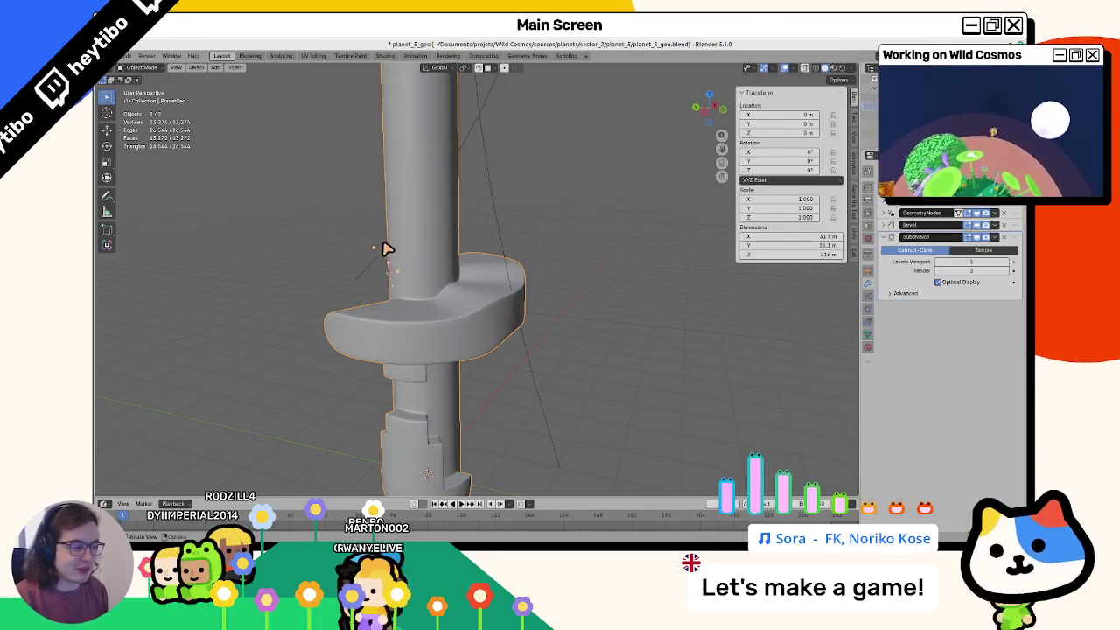
key("Tab")
middle_click_drag(400, 305, 388, 270)
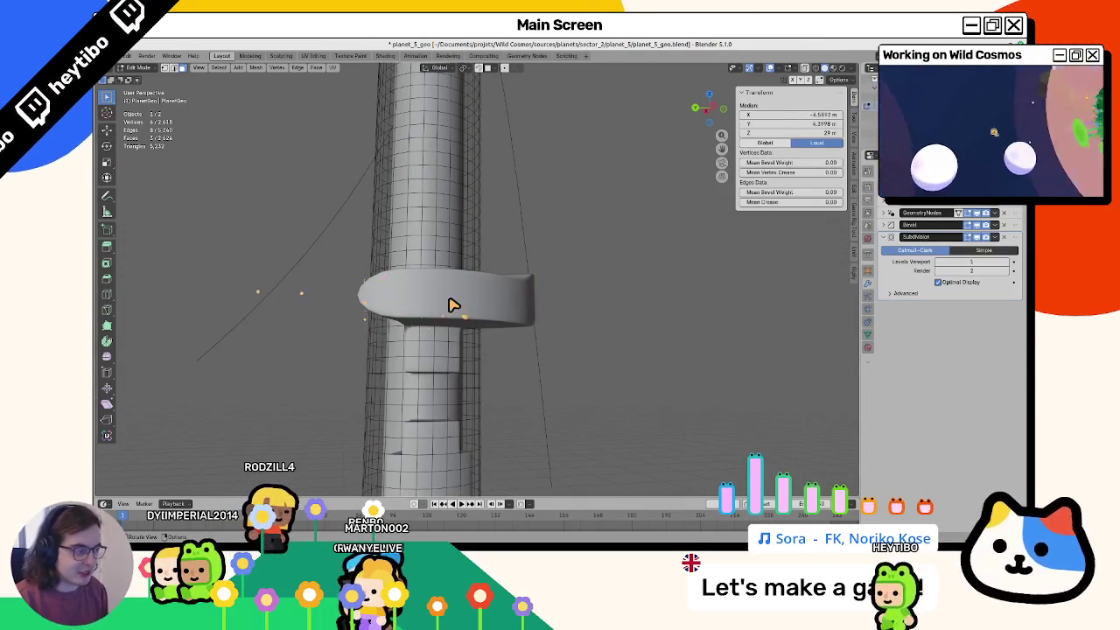
key("Tab")
scroll(453, 305, "down", 3)
Step: Duplicate the planet mesh in place and delete the copy's Subdivision and Bevel modifiers
key("shift+d")
key("Escape")
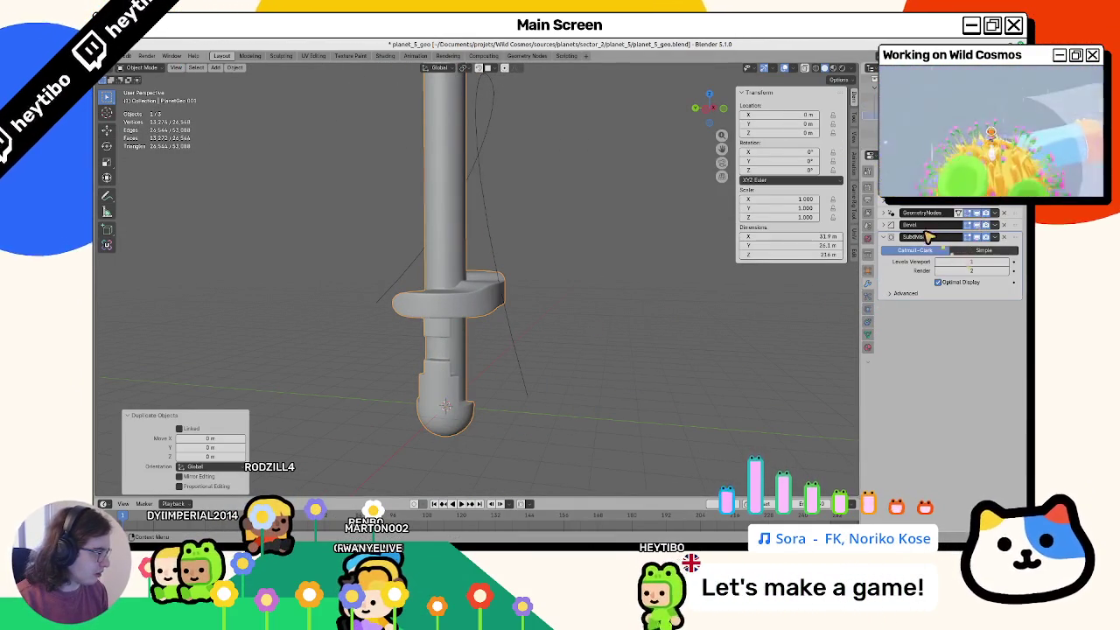
left_click(1003, 237)
key("ctrl+z")
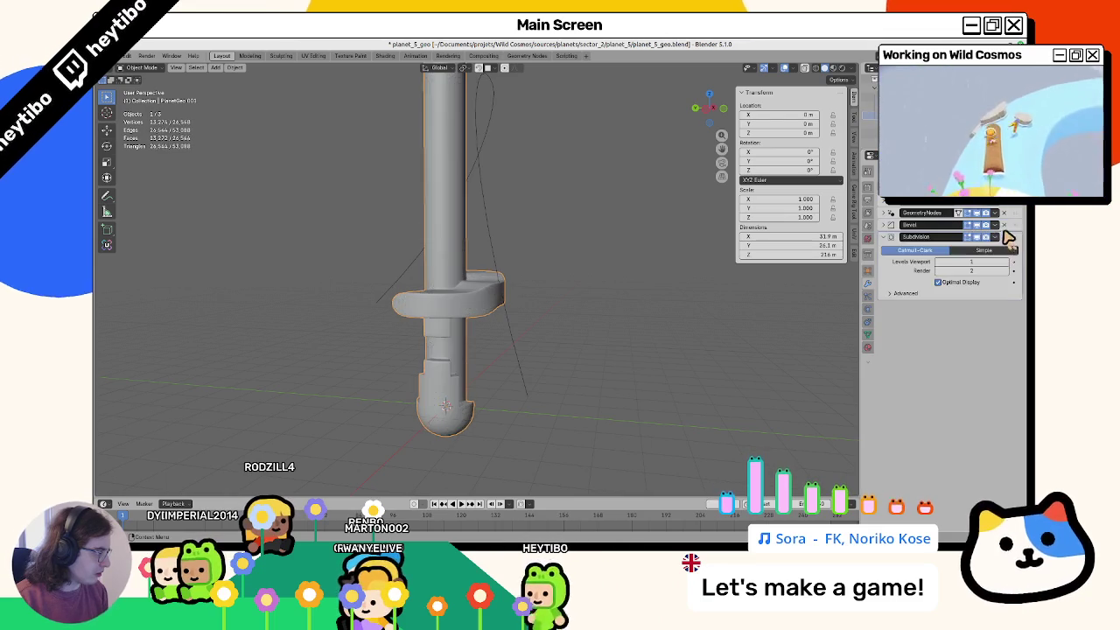
left_click(1004, 237)
left_click(1004, 224)
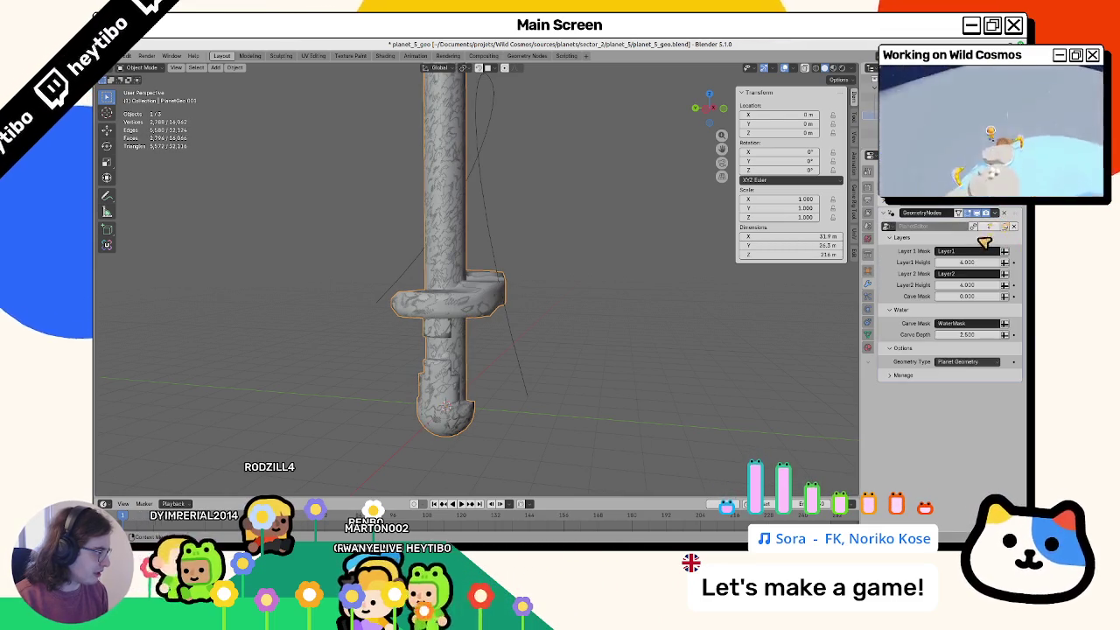
Step: Set the copy's Geometry Type to Water Geometry with a Surface Depth of 1
left_click(963, 362)
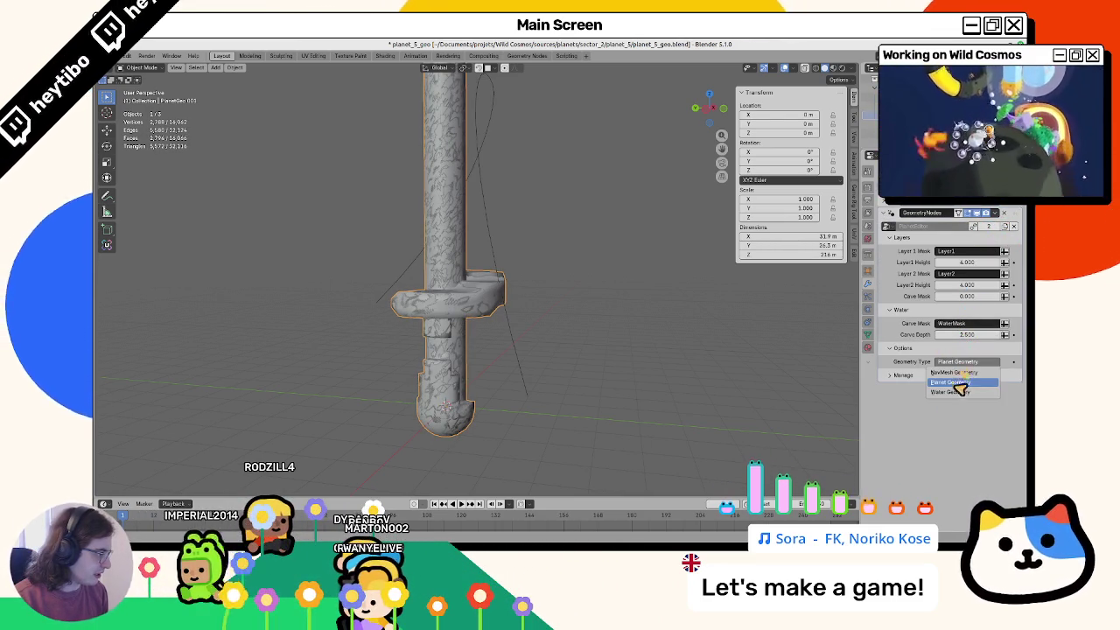
left_click(958, 392)
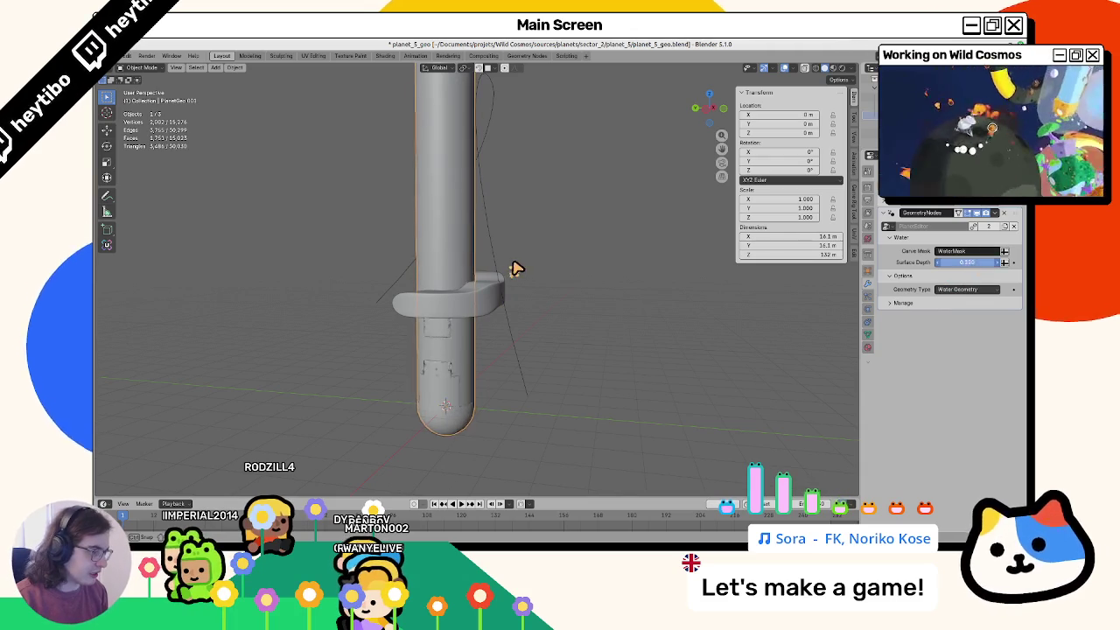
type("1")
key("Return")
scroll(688, 317, "up", 3)
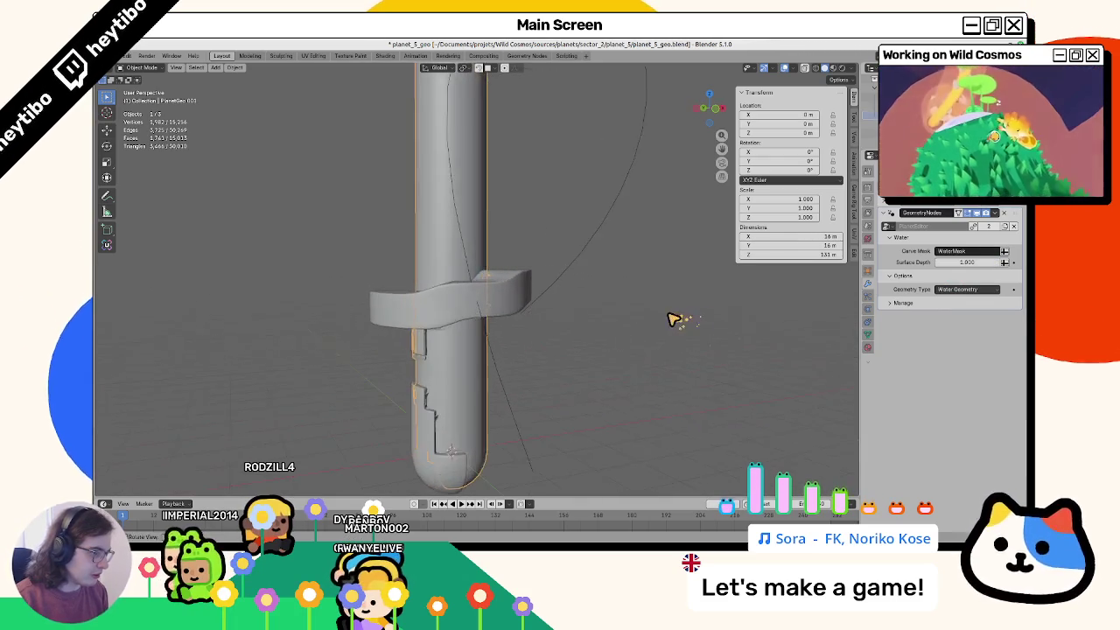
key("Escape")
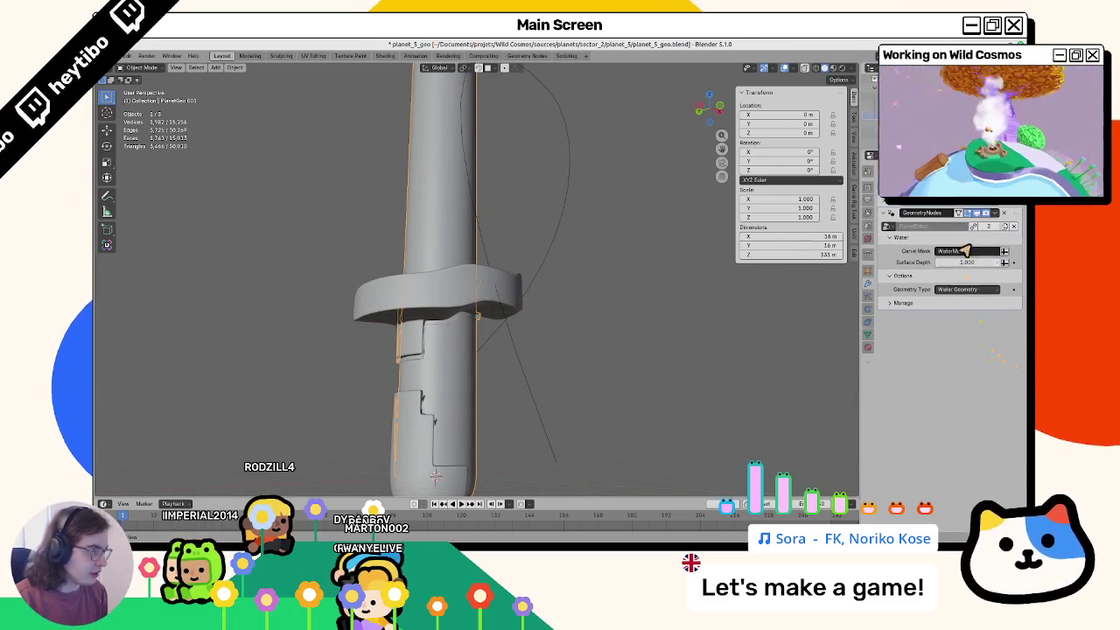
left_click(982, 211)
key("ctrl+z")
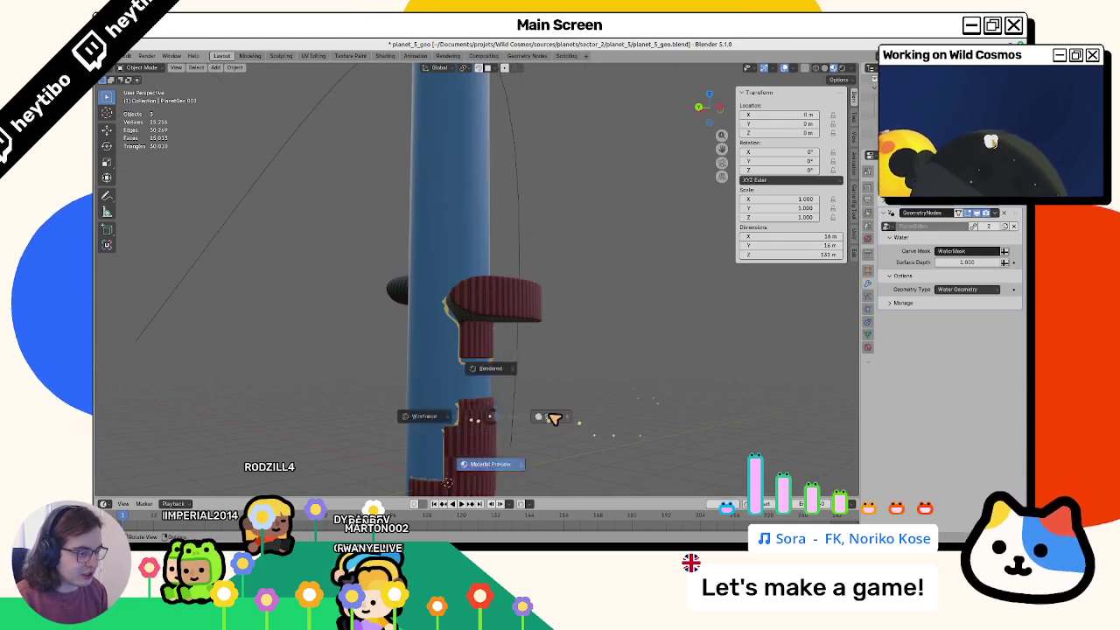
Step: Switch to solid shading, select the original PlanetGeo mesh and enter Edit Mode
left_click(552, 418)
scroll(399, 390, "up", 2)
mouse_move(357, 430)
middle_mouse_down()
mouse_move(448, 289)
mouse_move(412, 280)
mouse_move(452, 262)
mouse_move(350, 303)
mouse_move(353, 352)
mouse_move(420, 344)
mouse_move(470, 265)
mouse_move(490, 270)
middle_mouse_up()
scroll(503, 273, "down", 3)
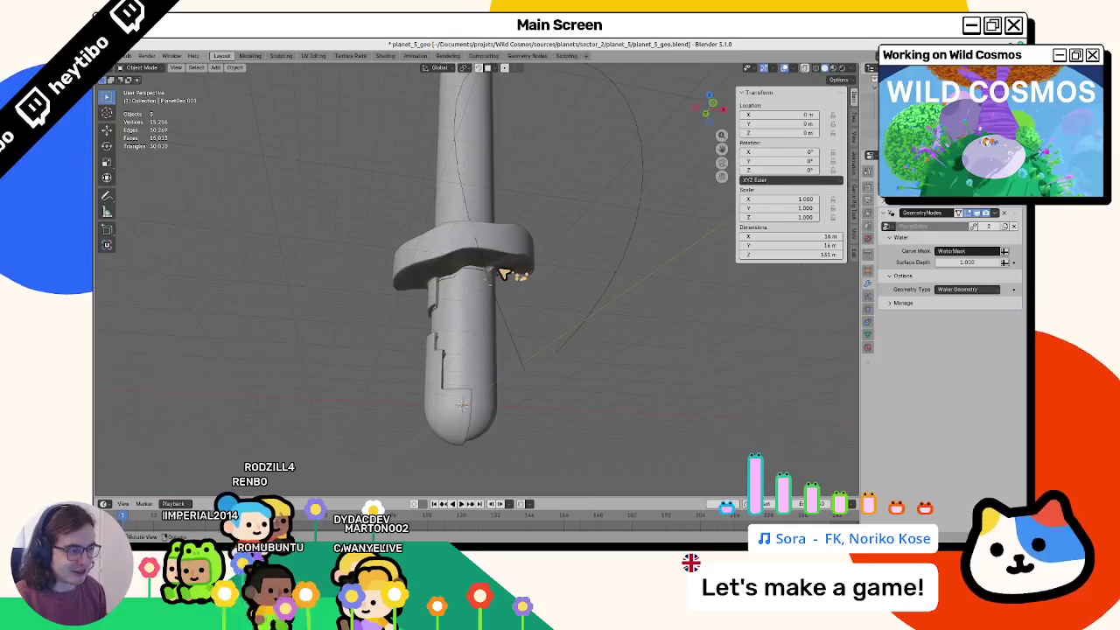
scroll(433, 262, "up", 5)
left_click(455, 230)
mouse_move(455, 230)
middle_mouse_down()
mouse_move(400, 250)
mouse_move(529, 216)
mouse_move(532, 183)
mouse_move(455, 238)
mouse_move(601, 242)
mouse_move(647, 220)
middle_mouse_up()
key("Tab")
Step: Add the tube faces below the band where the arm joins to the selection, then inspect them
mouse_move(445, 290)
middle_mouse_down()
mouse_move(496, 266)
mouse_move(420, 218)
middle_mouse_up()
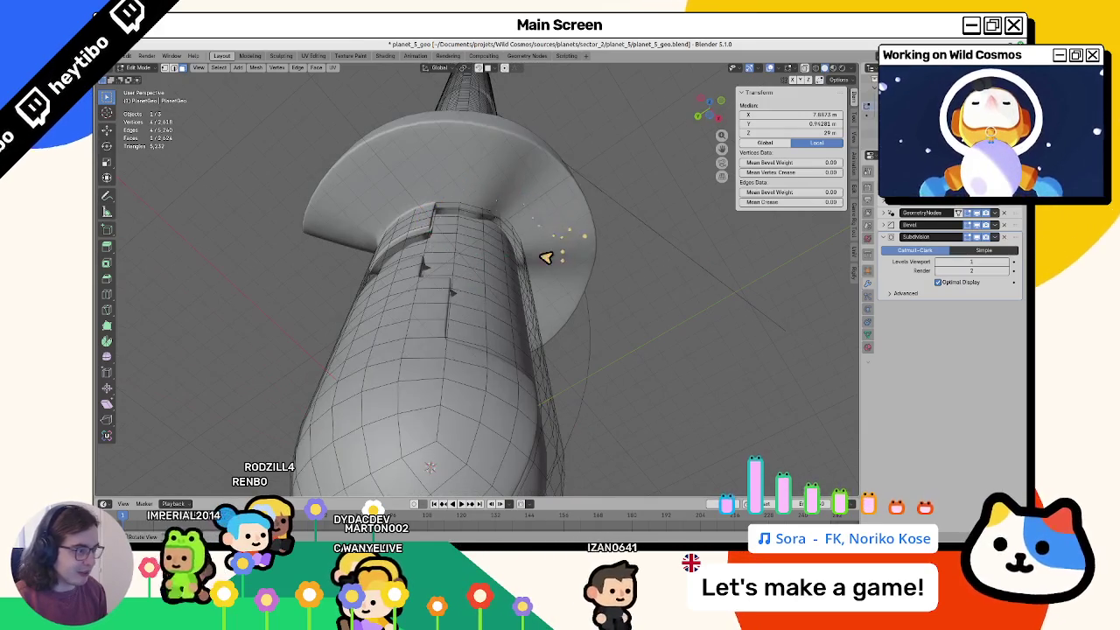
mouse_move(546, 258)
middle_mouse_down()
mouse_move(445, 287)
mouse_move(432, 280)
mouse_move(472, 259)
mouse_move(486, 300)
mouse_move(508, 246)
middle_mouse_up()
left_click(508, 246, "shift")
left_click(470, 307, "shift")
left_click(518, 305, "shift")
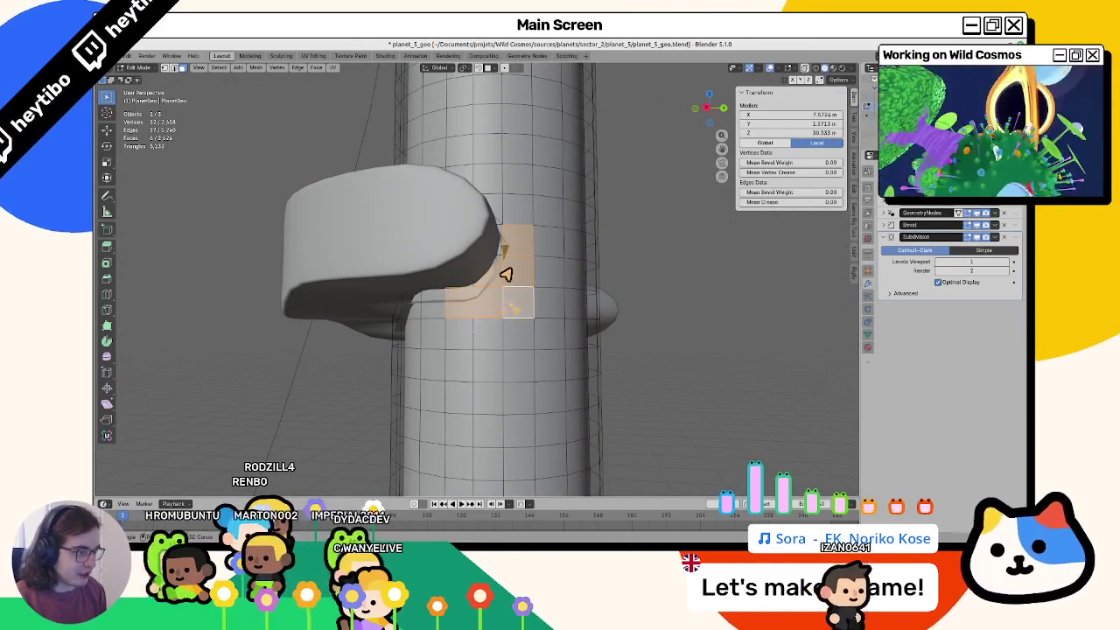
mouse_move(510, 267)
middle_mouse_down()
mouse_move(575, 253)
mouse_move(513, 305)
mouse_move(480, 289)
middle_mouse_up()
mouse_move(531, 258)
middle_mouse_down()
mouse_move(560, 267)
mouse_move(505, 283)
mouse_move(556, 284)
mouse_move(467, 309)
mouse_move(674, 292)
mouse_move(533, 285)
mouse_move(564, 312)
mouse_move(565, 339)
middle_mouse_up()
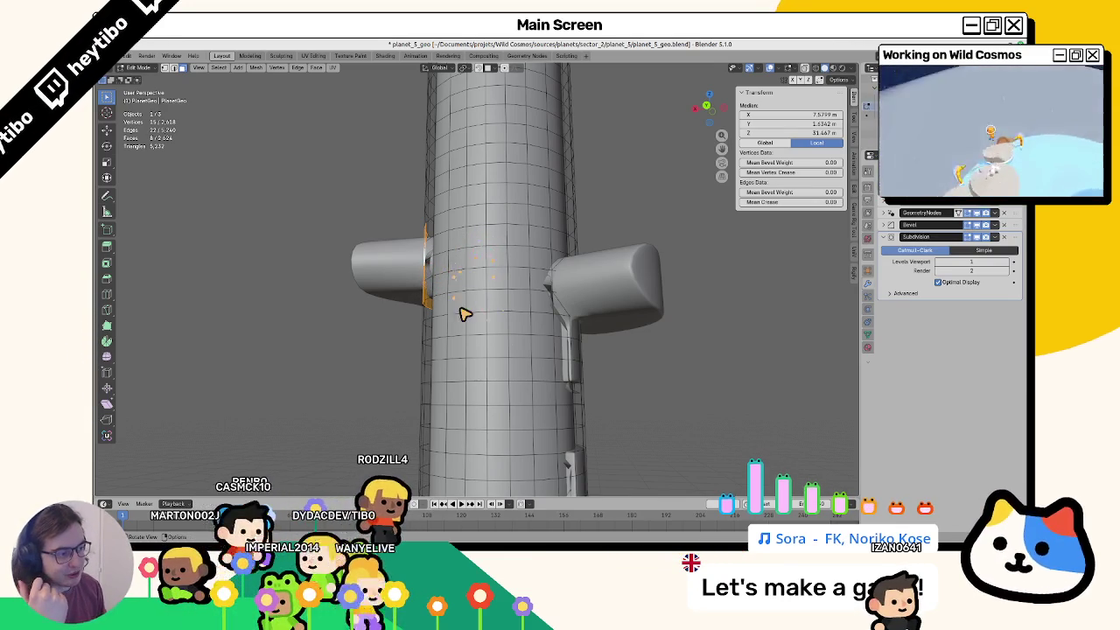
mouse_move(482, 264)
middle_mouse_down()
mouse_move(537, 288)
mouse_move(533, 307)
mouse_move(468, 251)
middle_mouse_up()
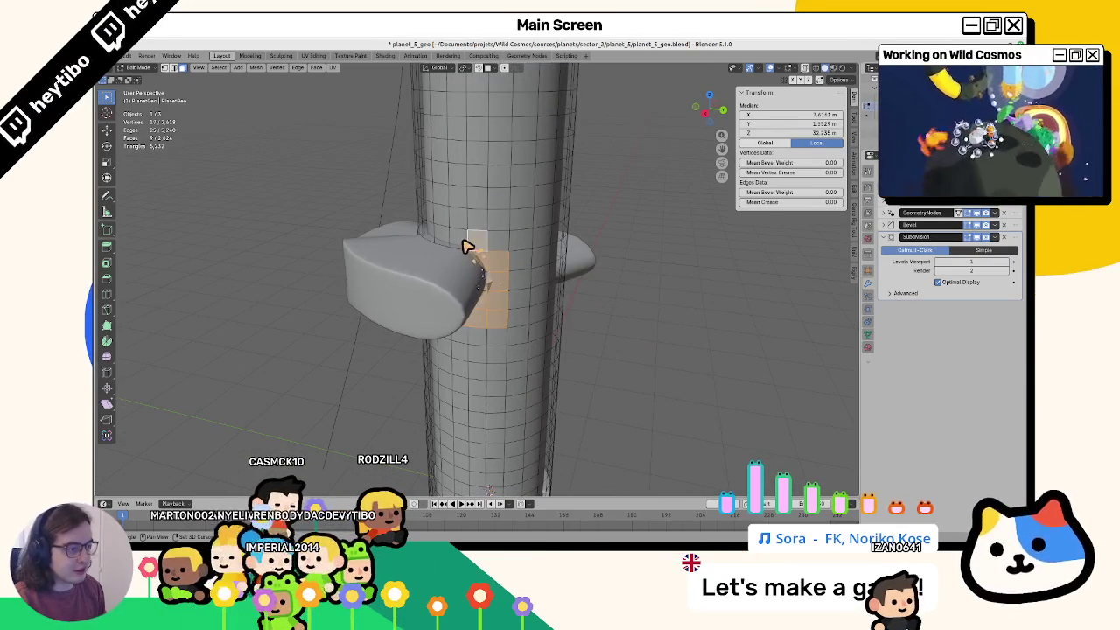
mouse_move(514, 295)
middle_mouse_down()
mouse_move(554, 300)
mouse_move(574, 320)
middle_mouse_up()
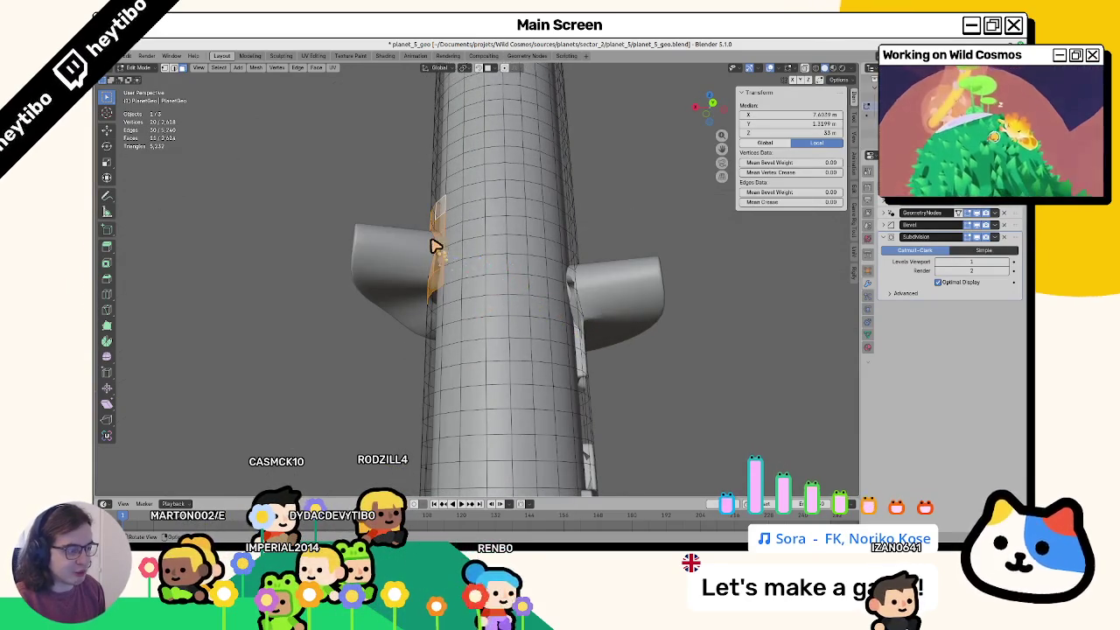
mouse_move(435, 246)
middle_mouse_down()
mouse_move(545, 274)
mouse_move(534, 231)
middle_mouse_up()
mouse_move(530, 289)
middle_mouse_down()
mouse_move(438, 254)
mouse_move(453, 270)
mouse_move(507, 283)
mouse_move(478, 230)
middle_mouse_up()
Step: Fill the selected arm-joint faces with black in the Water colour layer
key("ctrl+Tab")
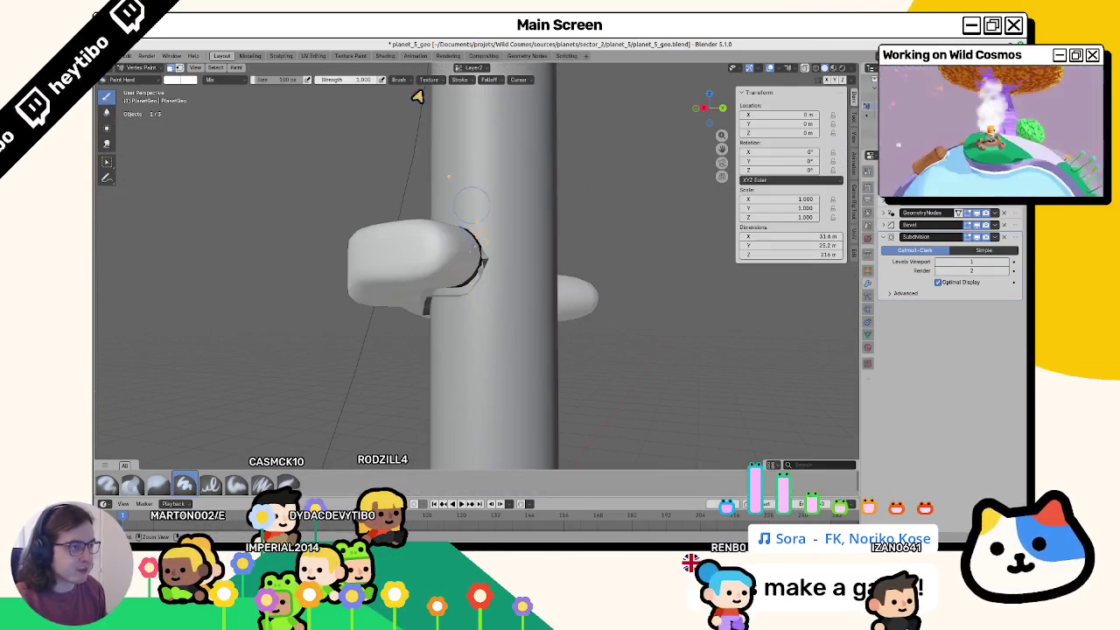
left_click(466, 70)
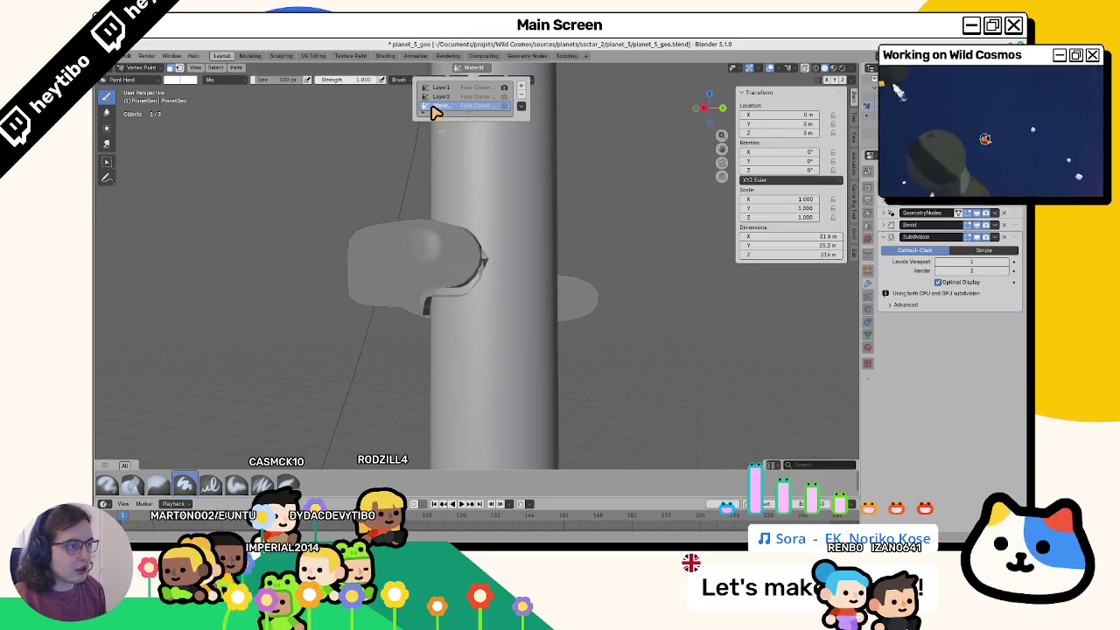
left_click(442, 105)
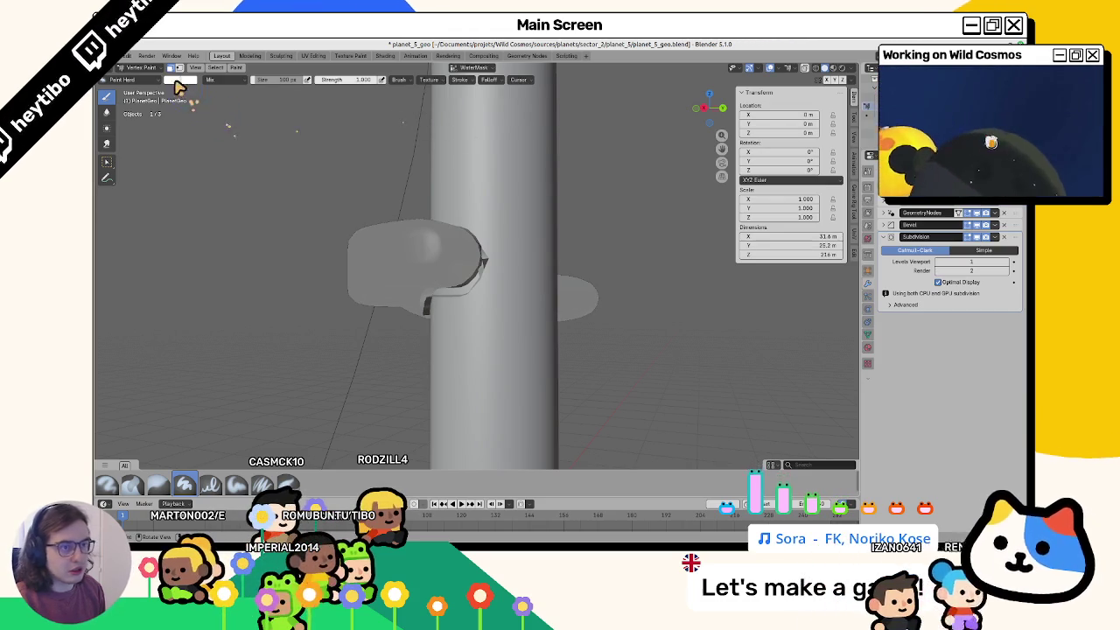
left_click(179, 81)
left_click_drag(230, 211, 170, 210)
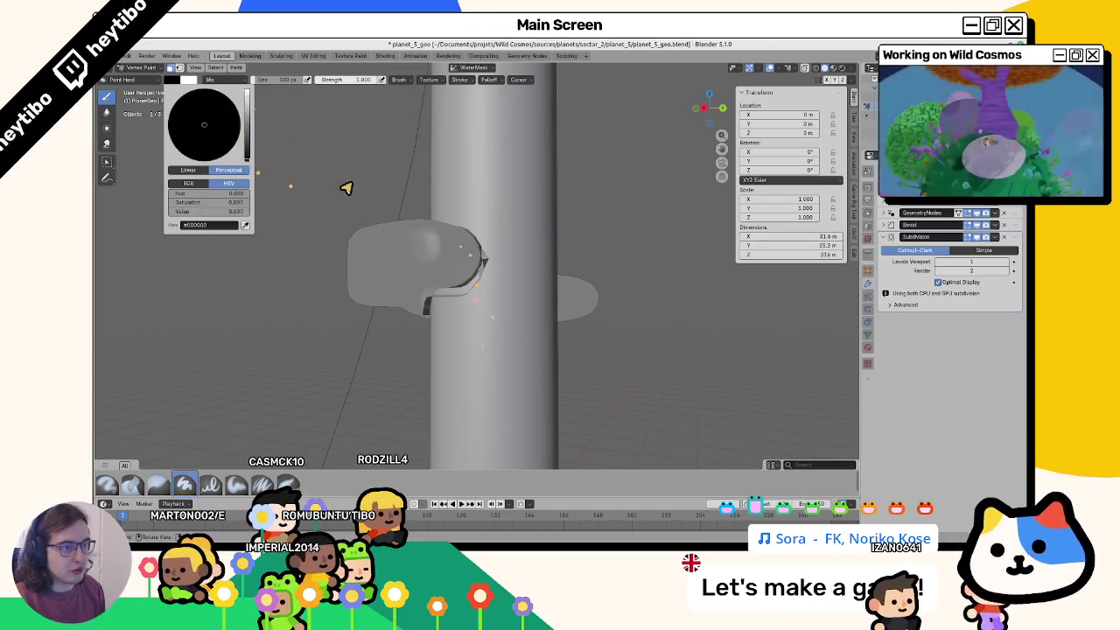
key("shift+k")
Step: Select a small face under the arm, fill it, and switch the paint colour to white
key("Tab")
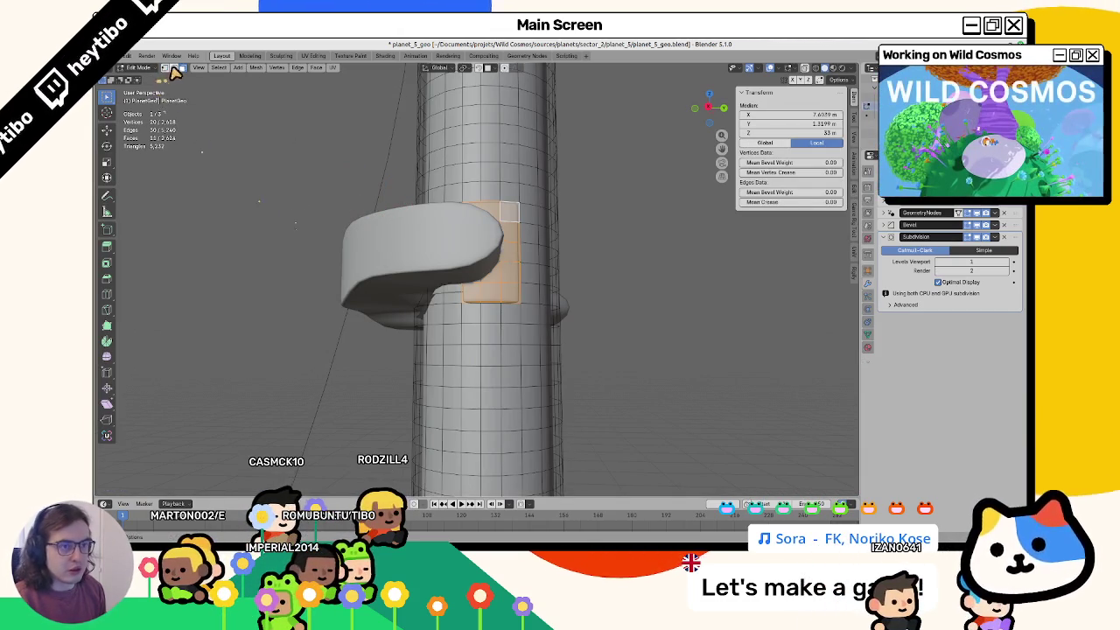
left_click(471, 291)
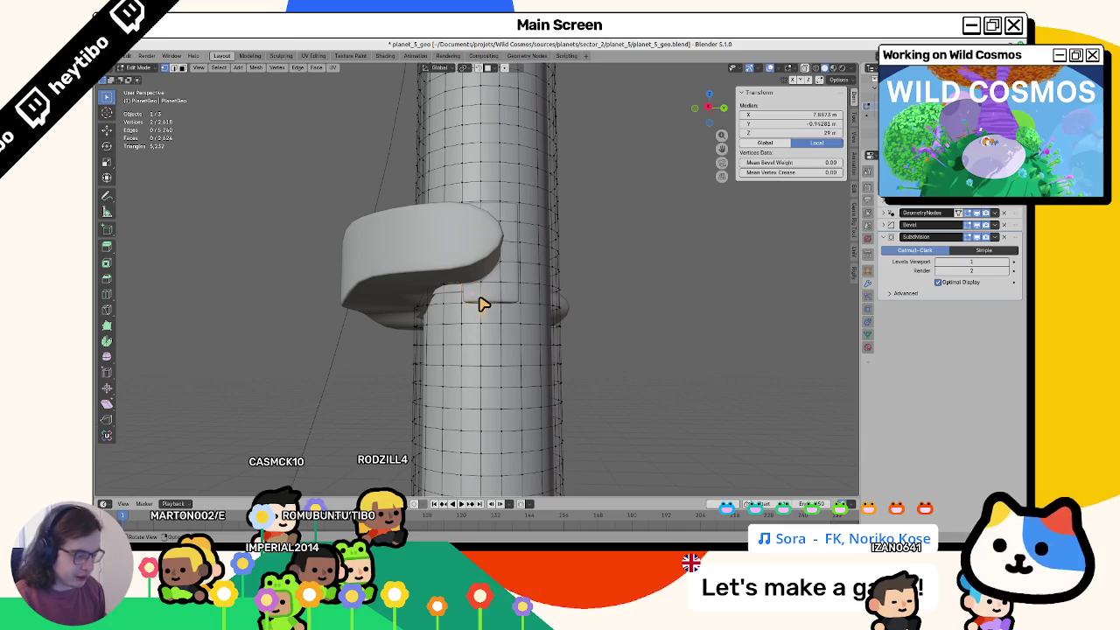
left_click(500, 302)
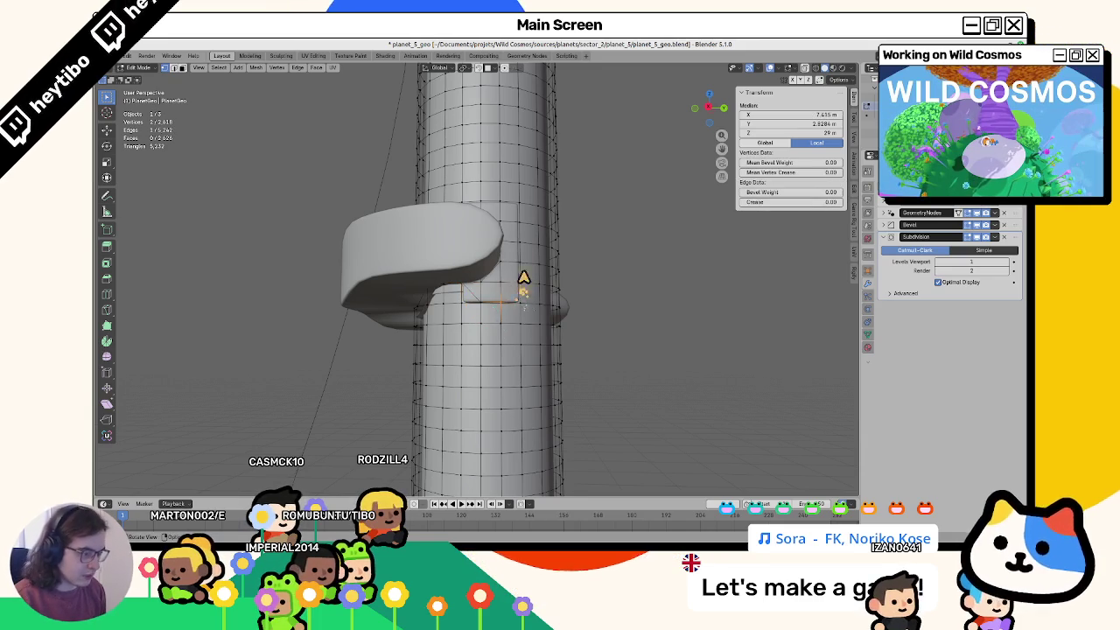
middle_click_drag(523, 278, 506, 280)
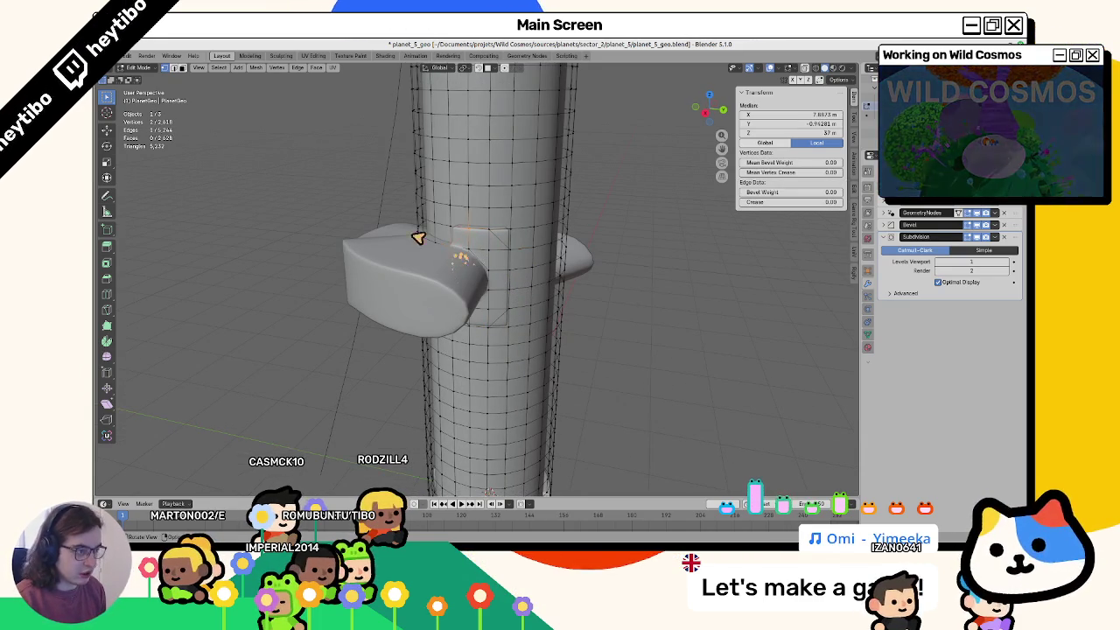
left_click(259, 131)
left_click(500, 243)
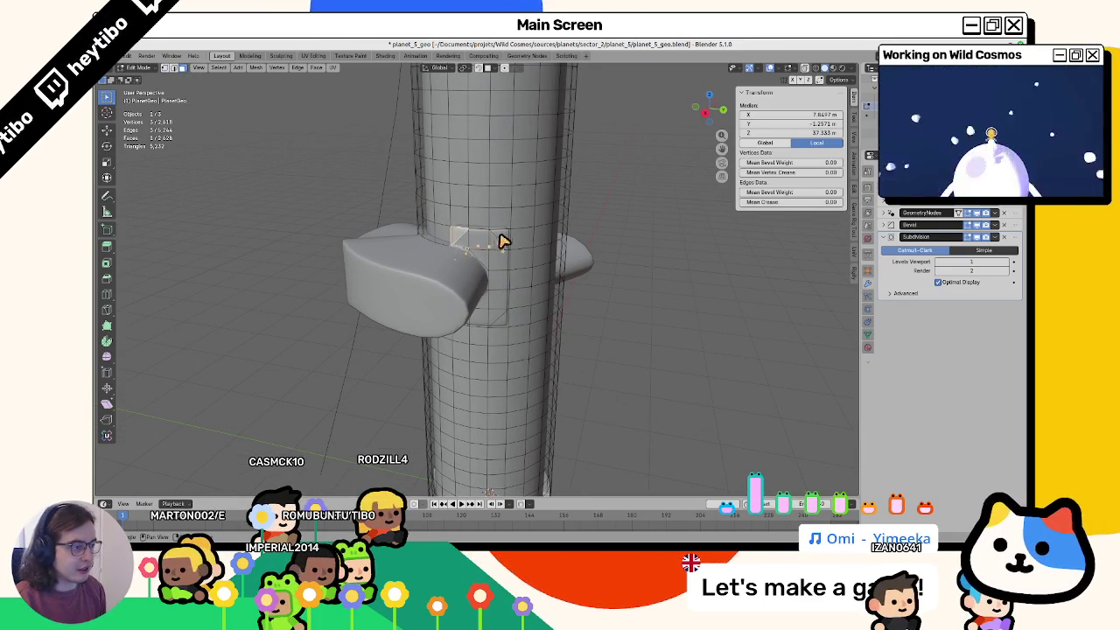
mouse_move(514, 325)
middle_mouse_down()
mouse_move(499, 277)
mouse_move(475, 310)
mouse_move(473, 301)
middle_mouse_up()
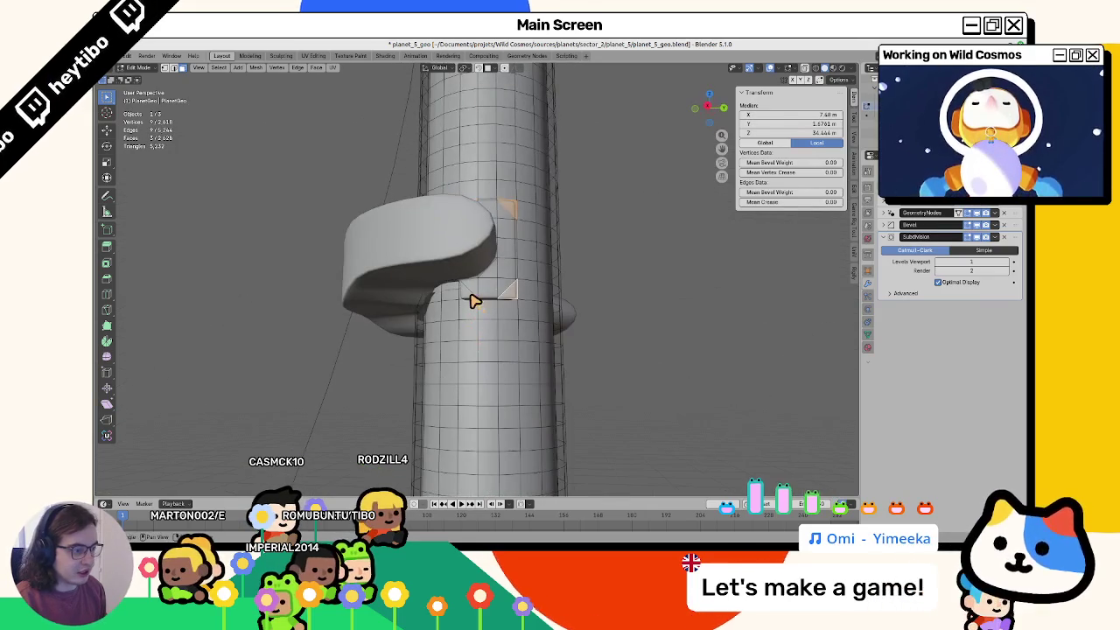
left_click(462, 224)
key("shift+k")
left_click(172, 79)
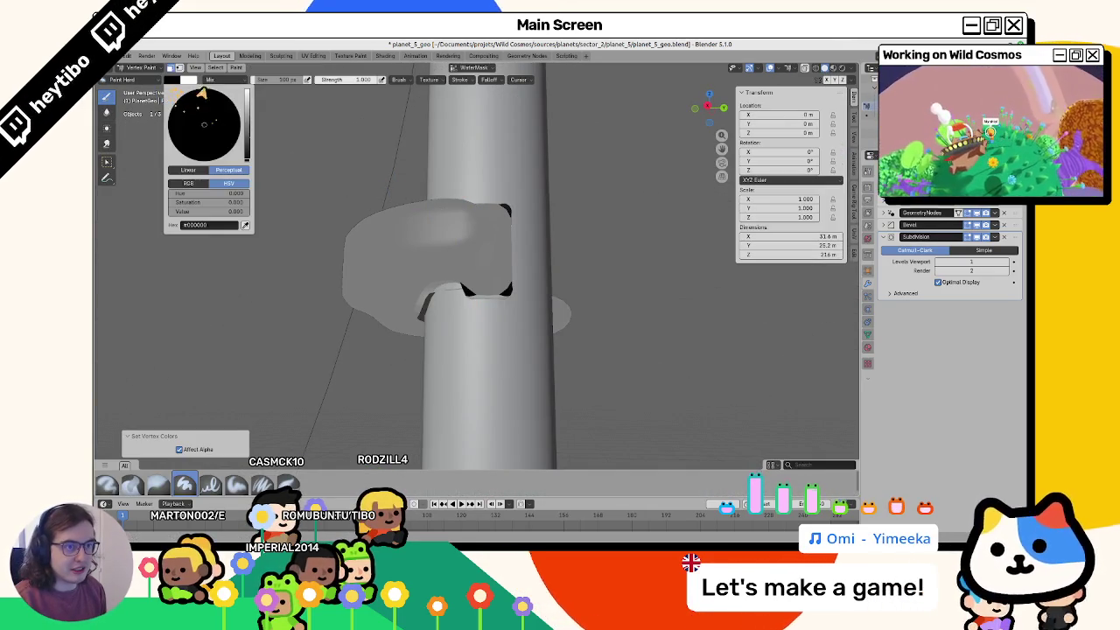
left_click_drag(247, 102, 251, 96)
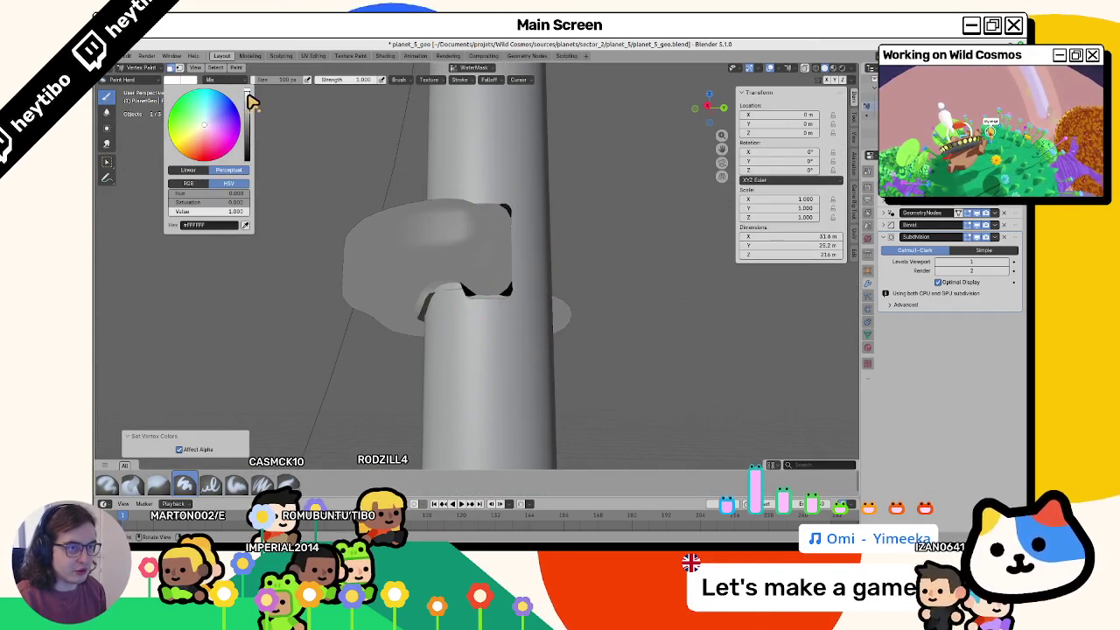
Step: Select the faces along the arm–tube junction and fill them white in Layer1
key("Tab")
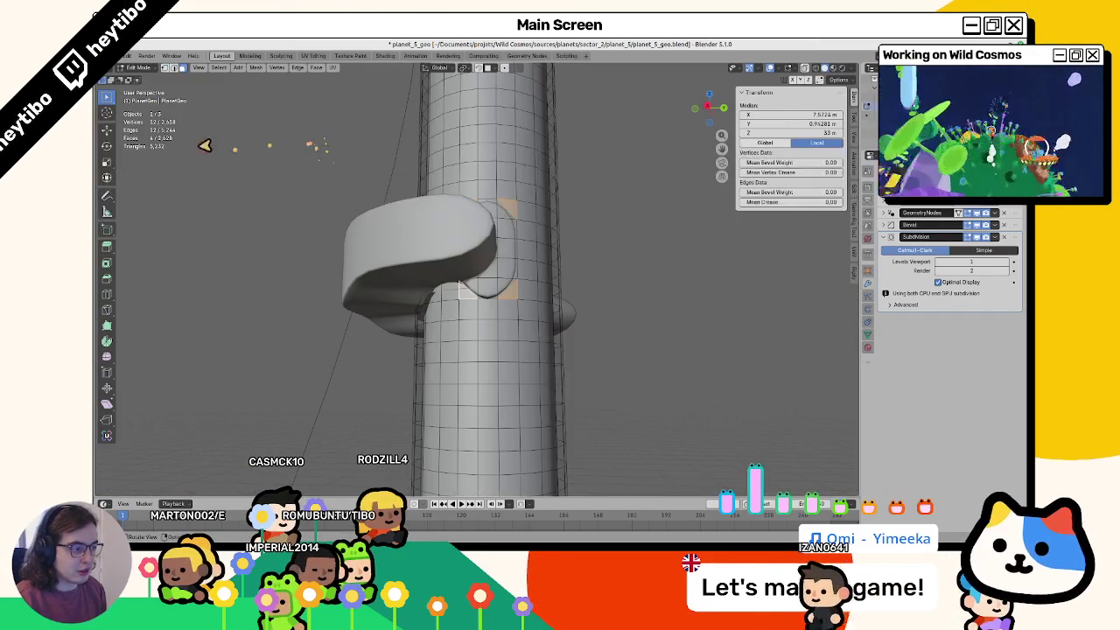
left_click(500, 282, "shift")
left_click(505, 243, "shift")
middle_click_drag(506, 242, 499, 250)
left_click(492, 244, "shift")
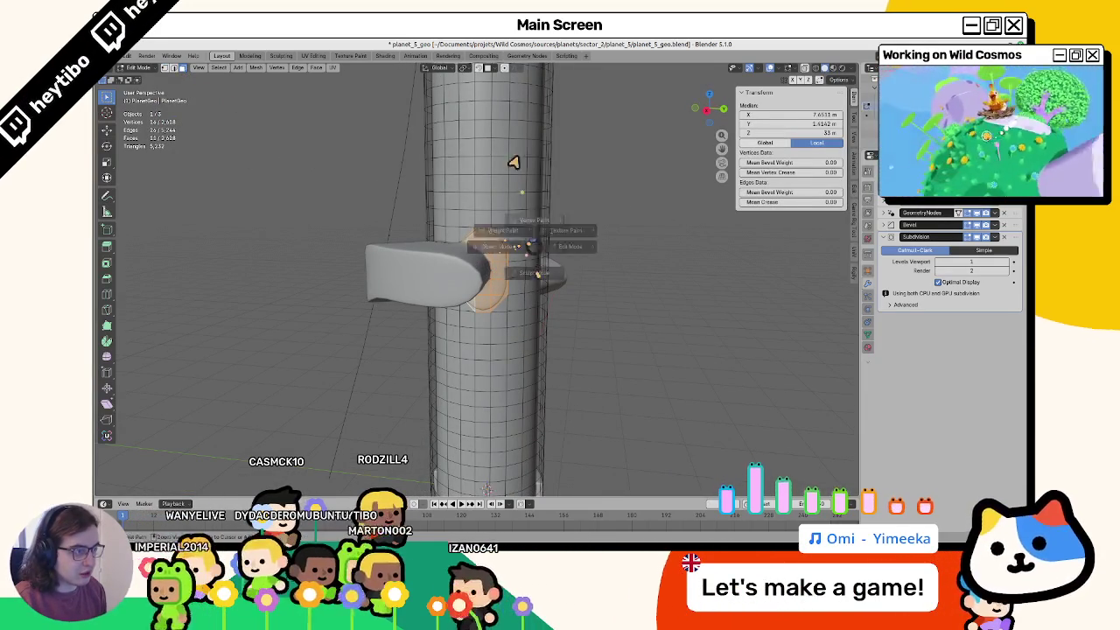
key("Tab")
left_click(468, 72)
left_click(446, 95)
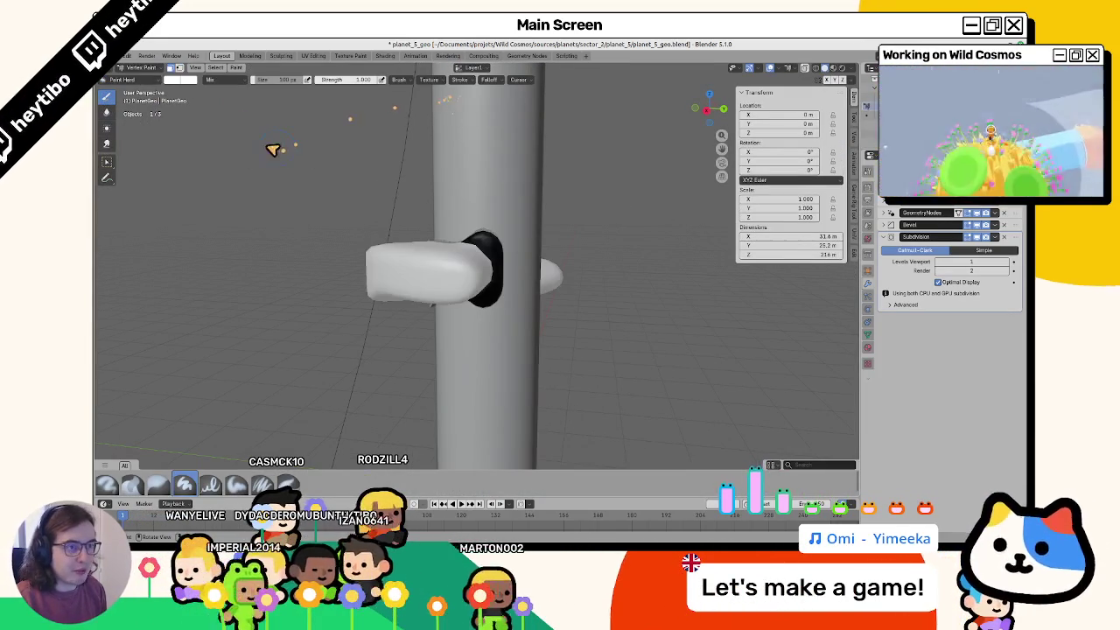
left_click(181, 80)
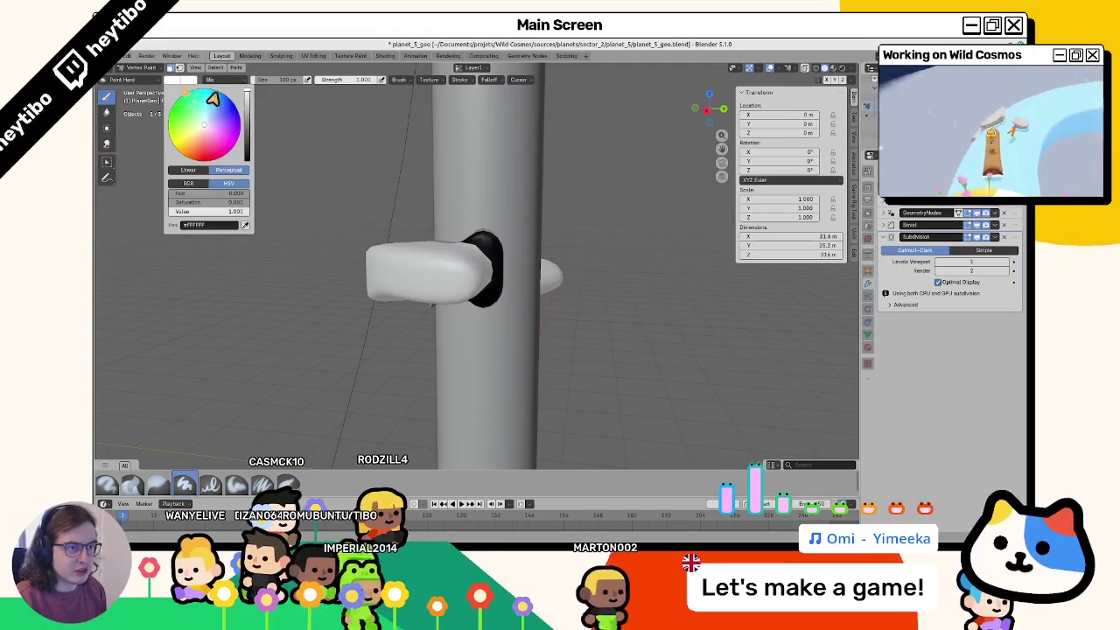
key("shift+k")
Step: Inspect the painted tube from other sides, switching between Object Mode and vertex painting
middle_click_drag(388, 218, 298, 164)
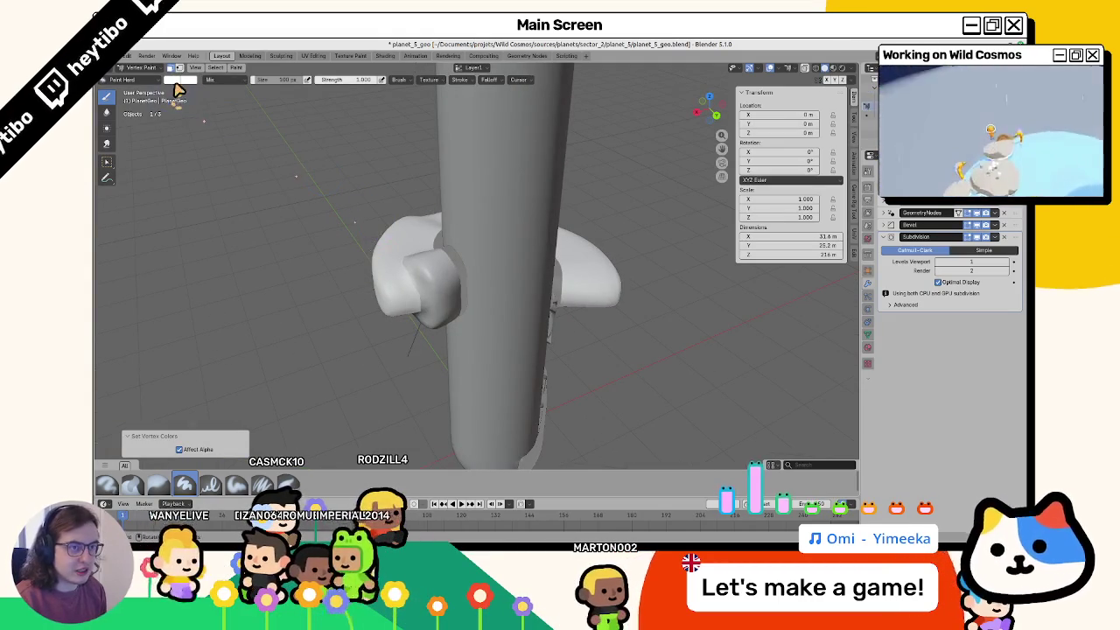
left_click(179, 79)
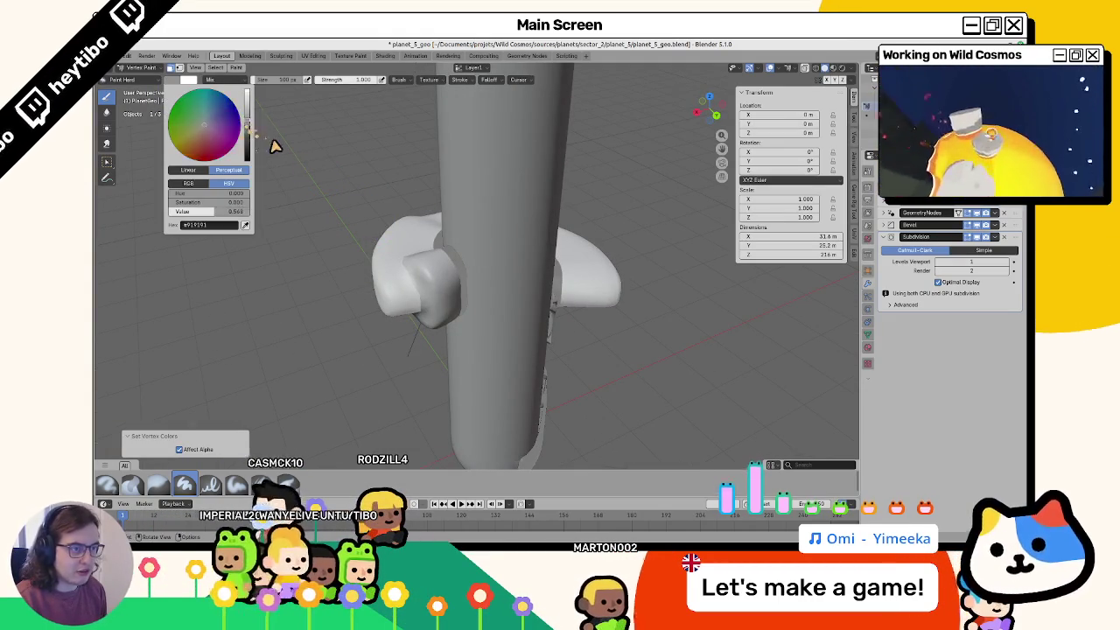
mouse_move(313, 175)
middle_mouse_down()
mouse_move(350, 221)
mouse_move(275, 283)
mouse_move(300, 230)
mouse_move(350, 187)
mouse_move(386, 196)
middle_mouse_up()
key("ctrl+Tab")
key("ctrl+Tab")
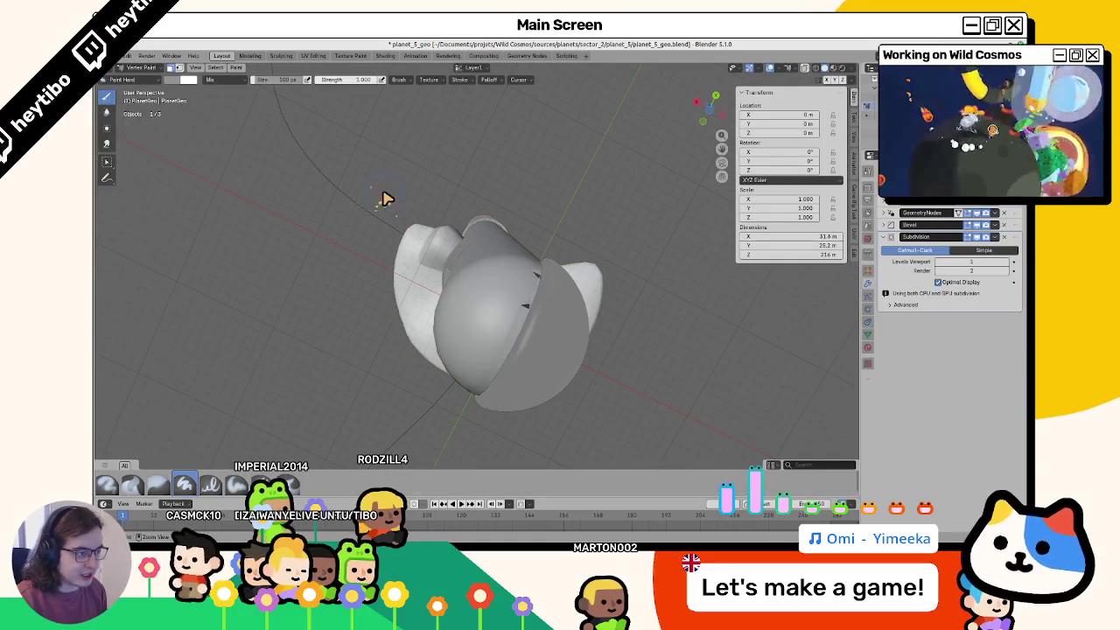
middle_click_drag(325, 284, 370, 280)
key("ctrl+Tab")
scroll(370, 280, "up", 5)
Step: Select the original planet mesh and expand its geometry node layer, water and option settings
left_click(455, 293)
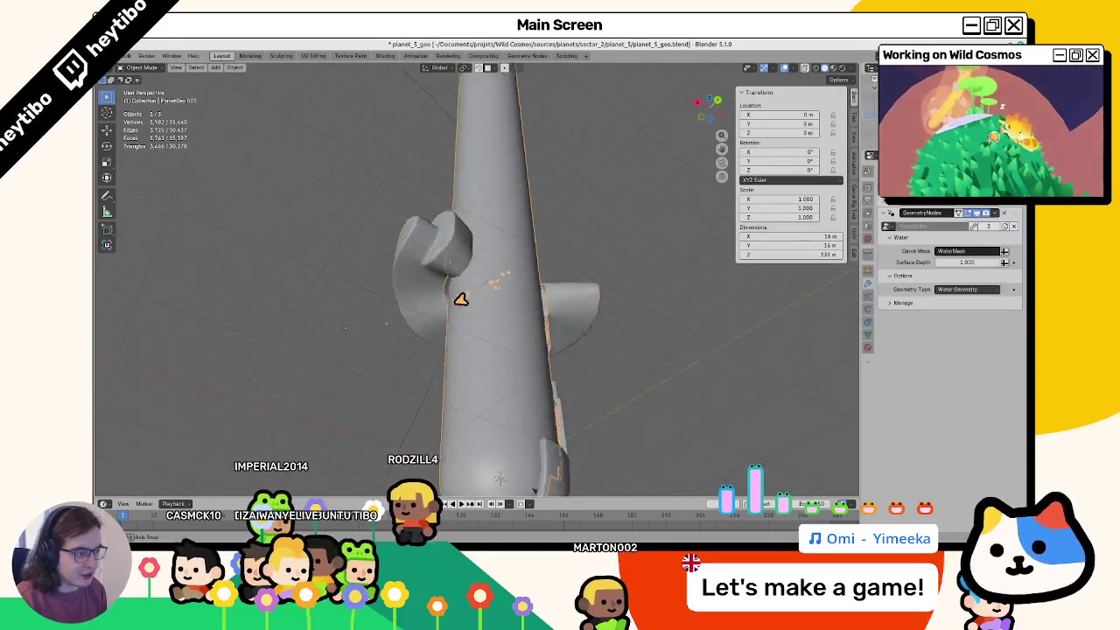
mouse_move(407, 349)
middle_mouse_down()
mouse_move(513, 370)
mouse_move(489, 339)
mouse_move(425, 303)
mouse_move(460, 207)
mouse_move(517, 177)
mouse_move(622, 170)
mouse_move(540, 169)
mouse_move(464, 198)
mouse_move(393, 255)
mouse_move(516, 262)
middle_mouse_up()
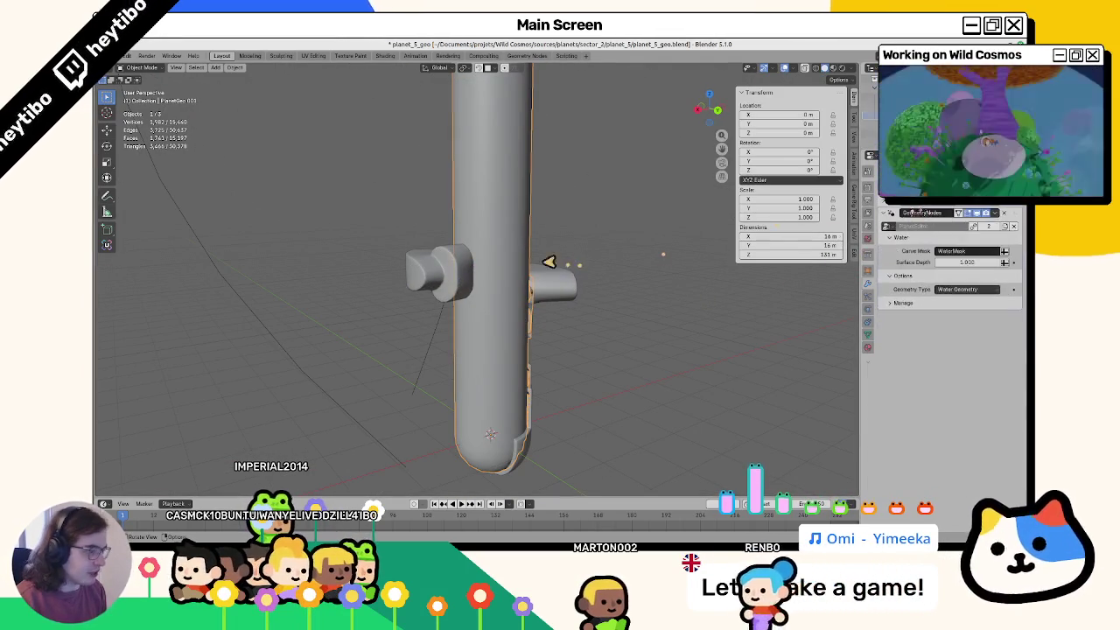
left_click(463, 289)
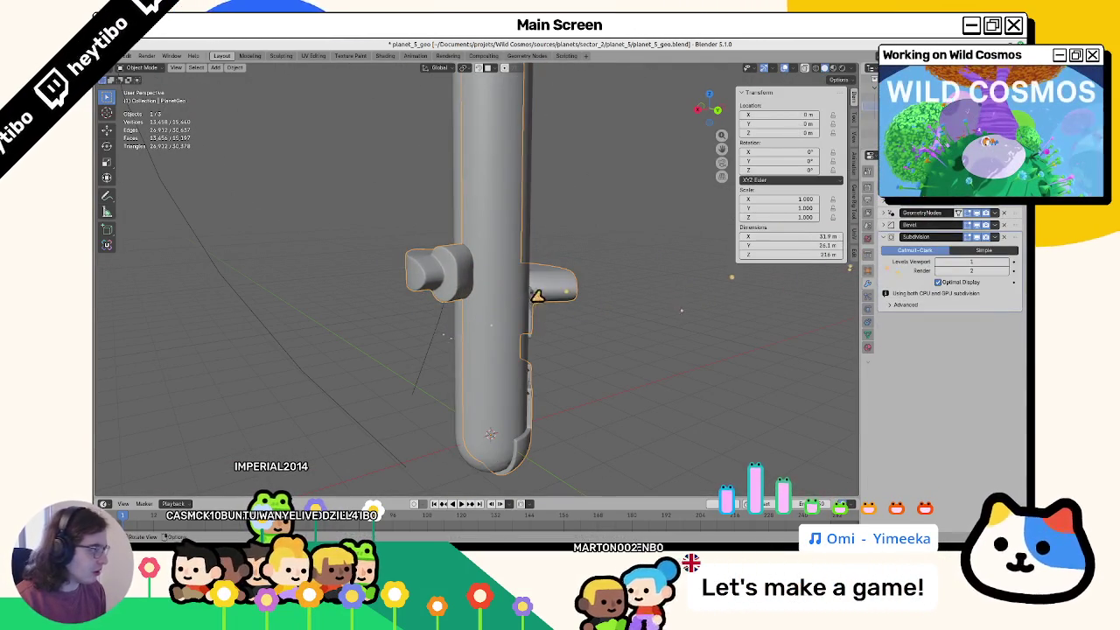
mouse_move(537, 295)
middle_mouse_down()
mouse_move(324, 350)
mouse_move(456, 332)
middle_mouse_up()
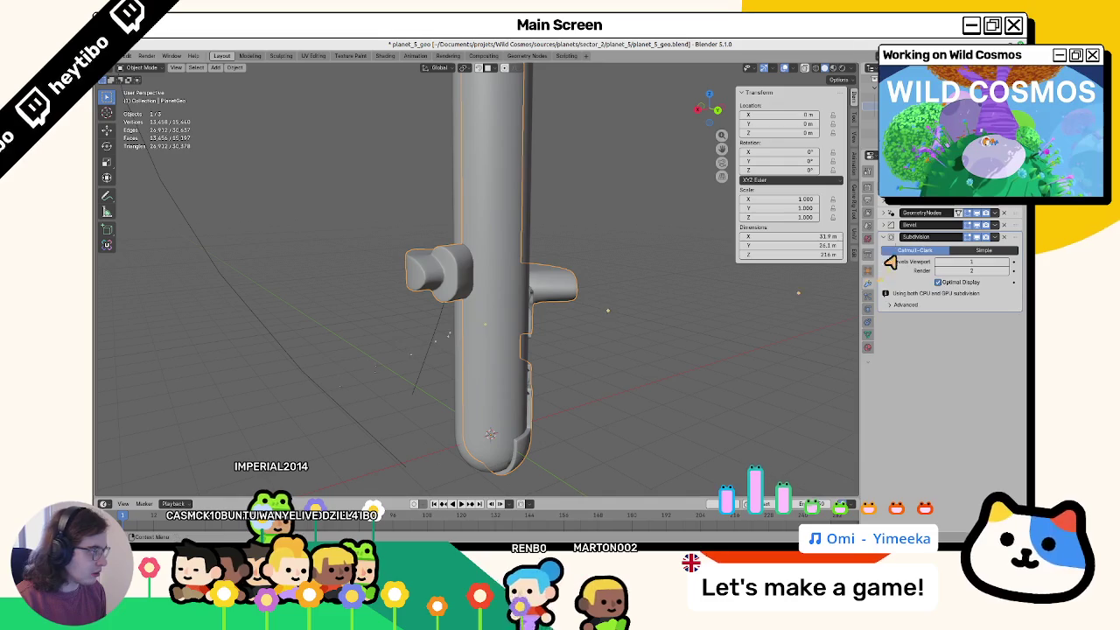
left_click(890, 213)
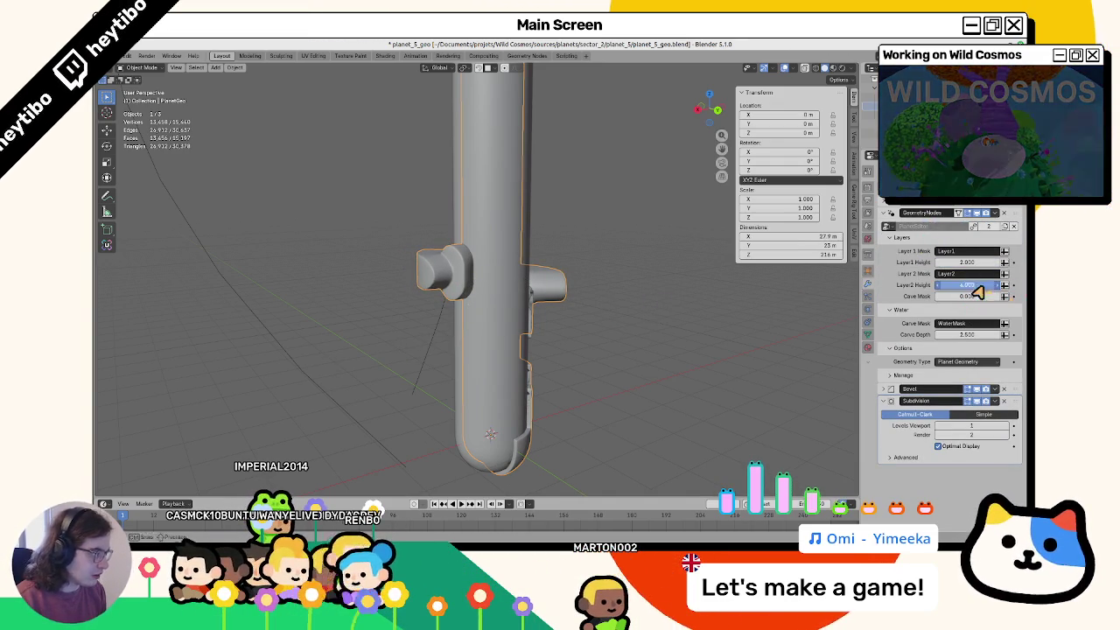
Step: Deselect and view the tube in solid colour shading, blue with dark red bands
mouse_move(700, 280)
middle_mouse_down()
mouse_move(657, 268)
mouse_move(587, 317)
mouse_move(304, 337)
middle_mouse_up()
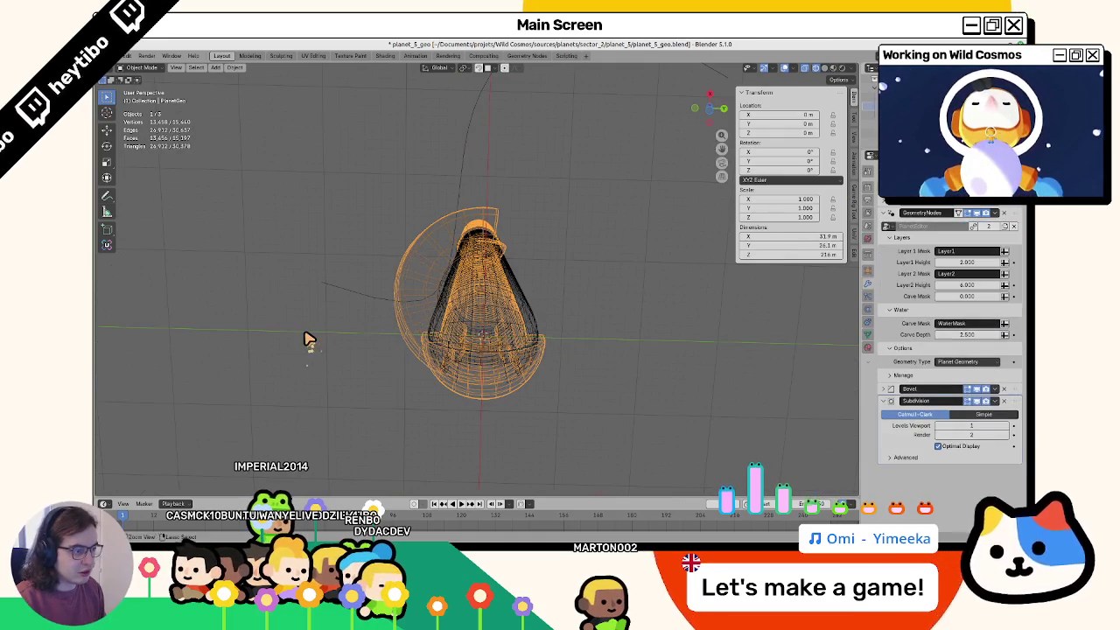
left_click(555, 291)
mouse_move(583, 288)
middle_mouse_down()
mouse_move(520, 315)
mouse_move(505, 406)
mouse_move(644, 400)
mouse_move(725, 420)
mouse_move(607, 375)
mouse_move(492, 381)
mouse_move(650, 375)
mouse_move(412, 395)
mouse_move(436, 401)
mouse_move(426, 331)
middle_mouse_up()
key("shift+z")
Step: In Edit Mode, box-select the faces inside the notch below the ring
key("Tab")
scroll(456, 332, "up", 3)
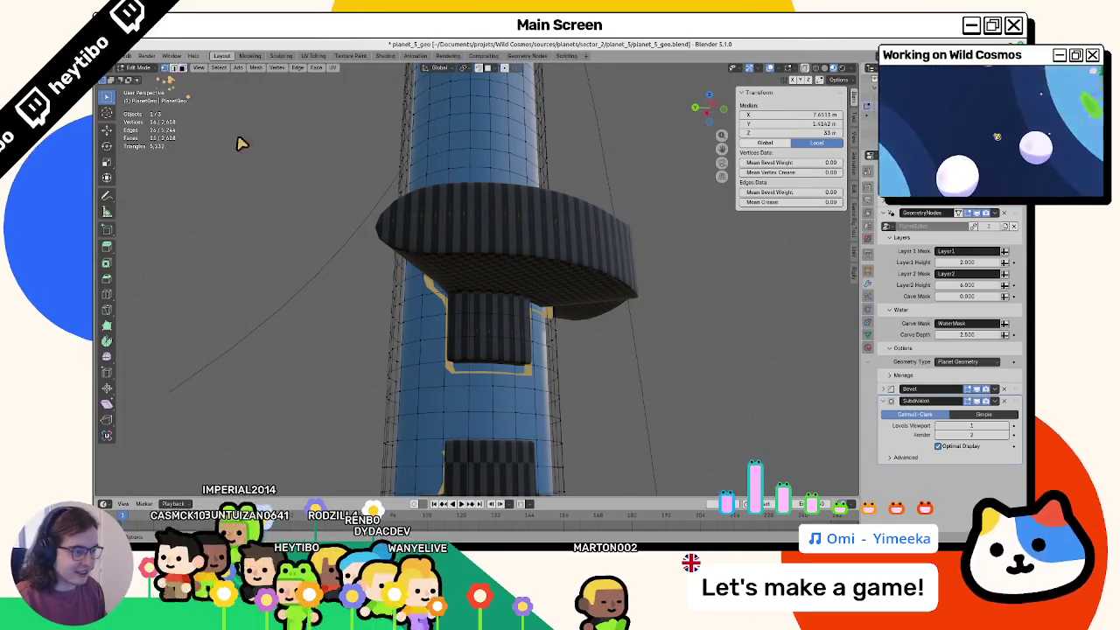
left_click(447, 327)
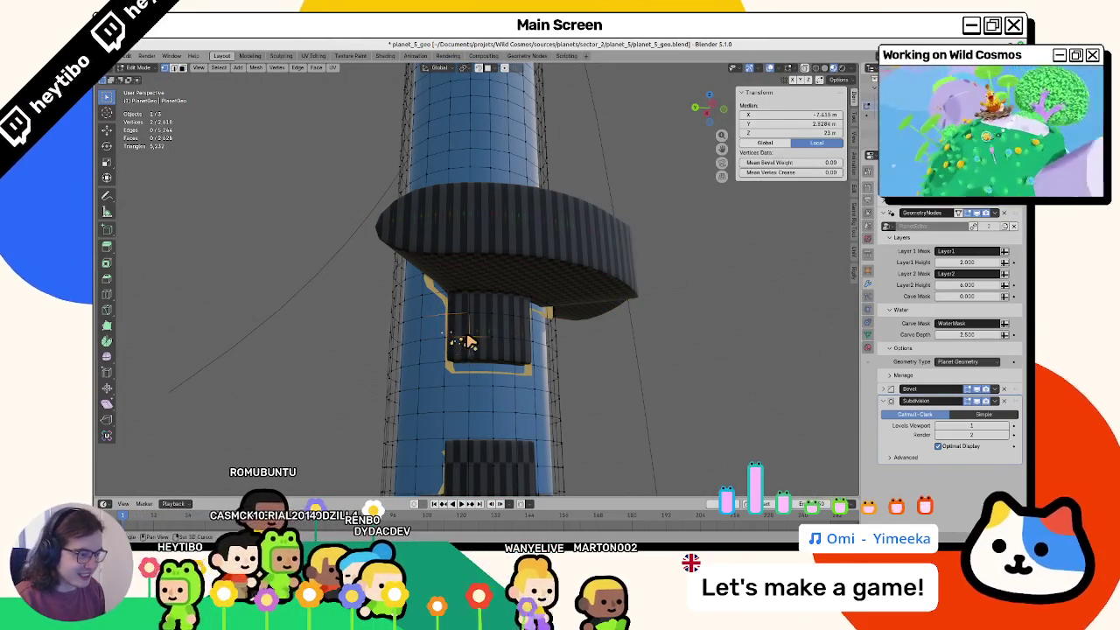
left_click(470, 342, "shift")
left_click(495, 362)
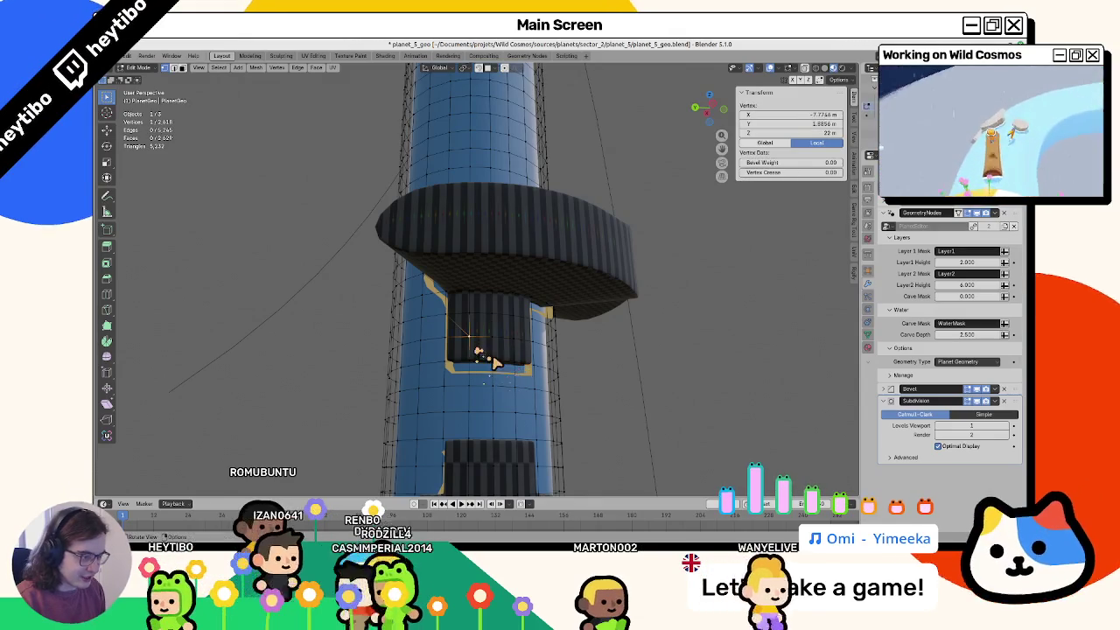
left_click(495, 366, "shift")
left_click(499, 364, "shift")
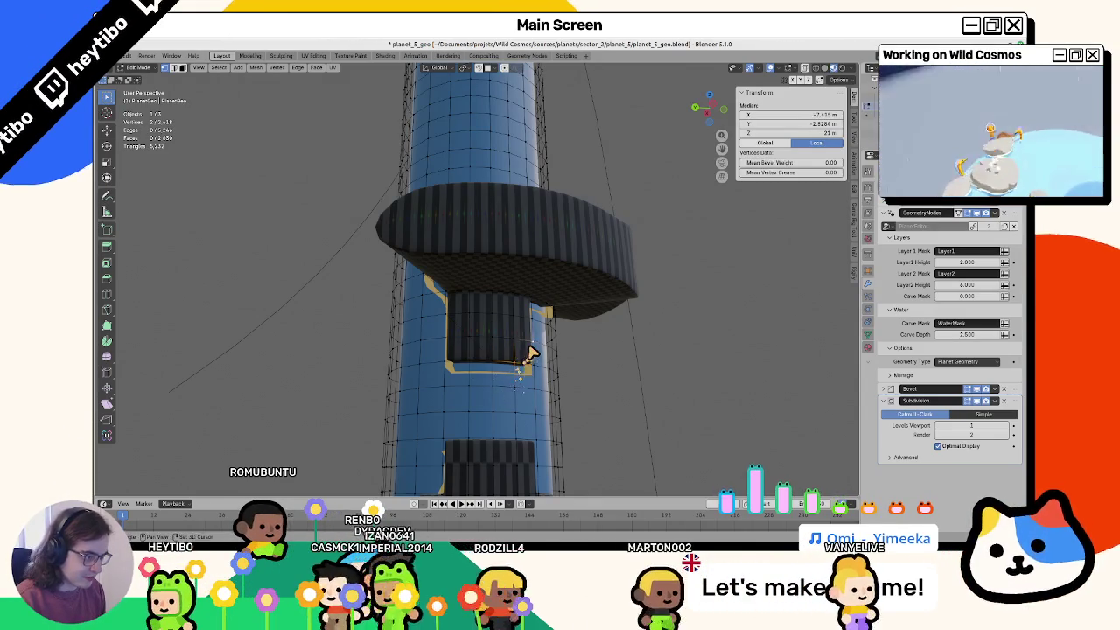
middle_click_drag(530, 350, 520, 350)
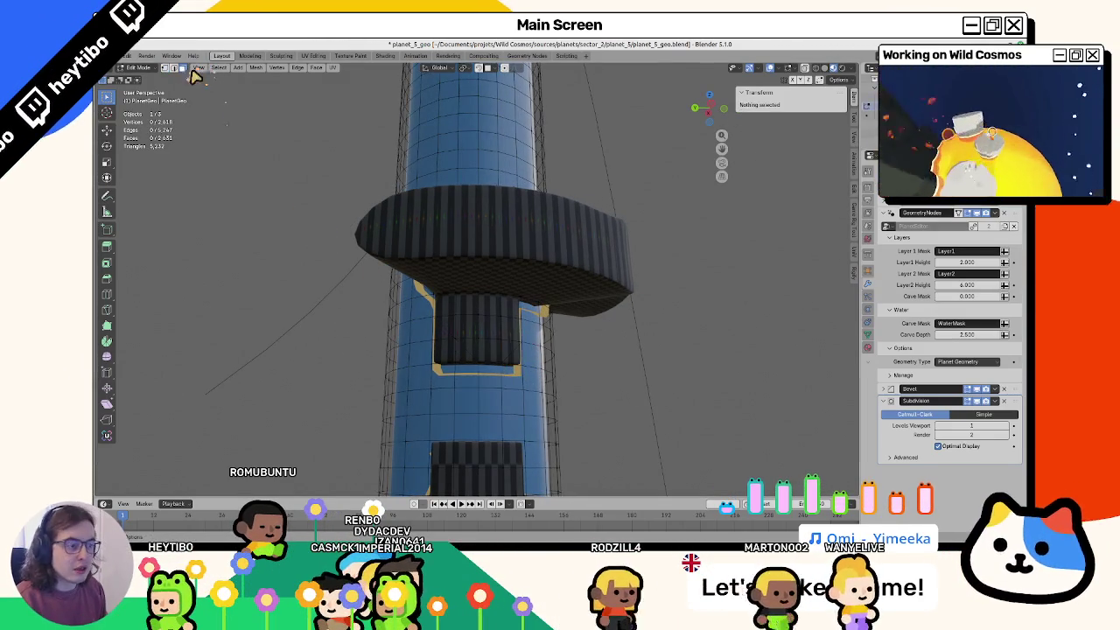
key("alt+a")
left_click_drag(445, 338, 468, 357)
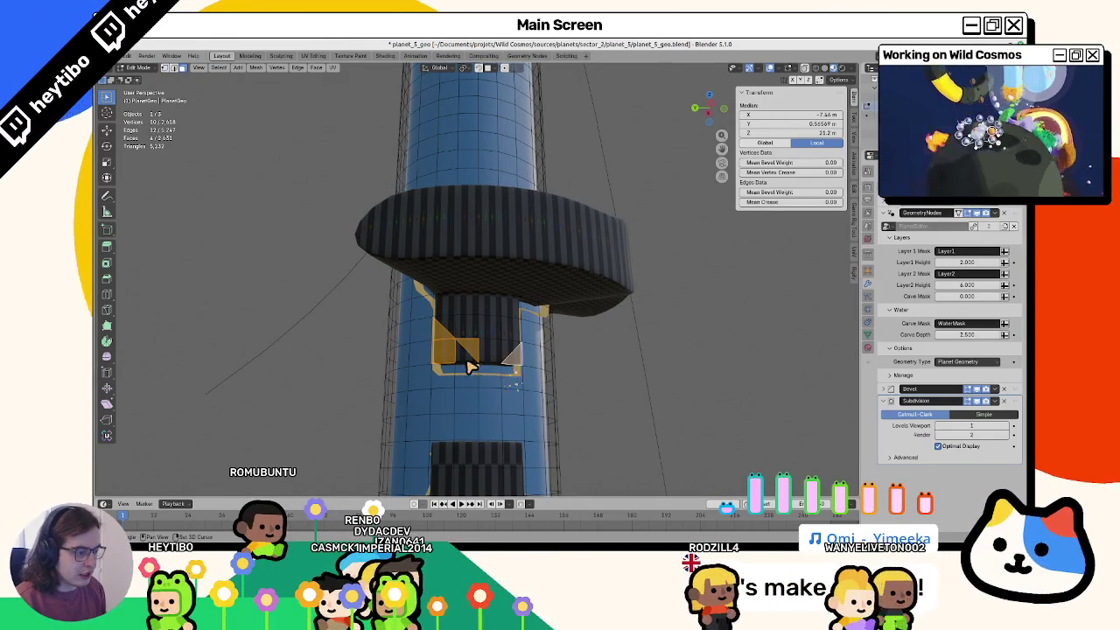
Step: Fill the notch faces with a light colour in the WaterMask layer and return to Object Mode
key("ctrl+Tab")
key("shift+k")
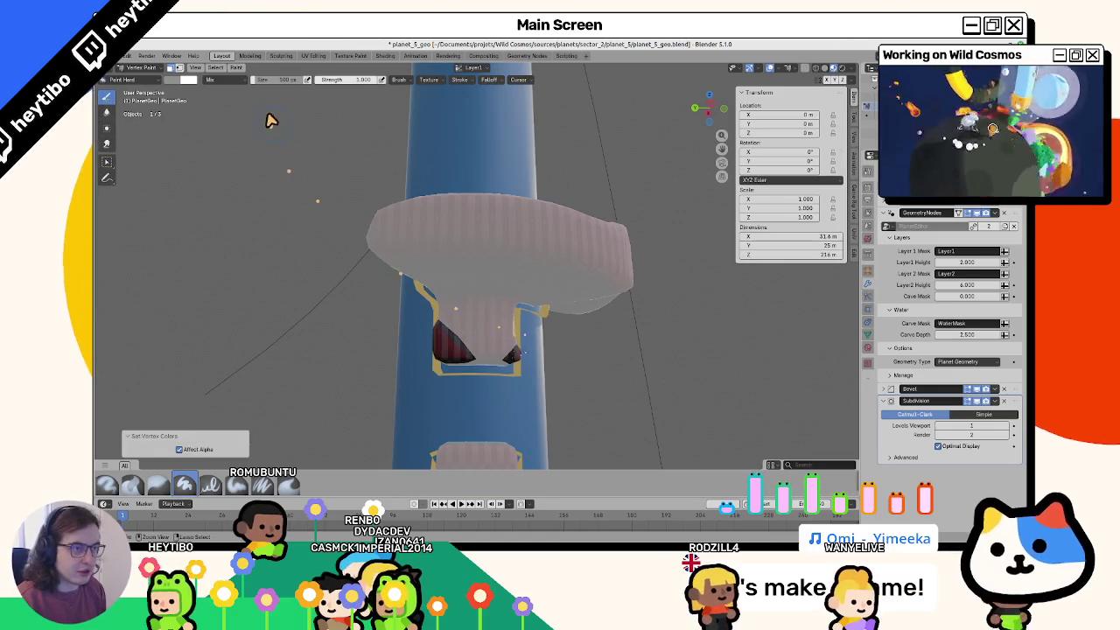
left_click(473, 67)
scroll(260, 153, "up", 1)
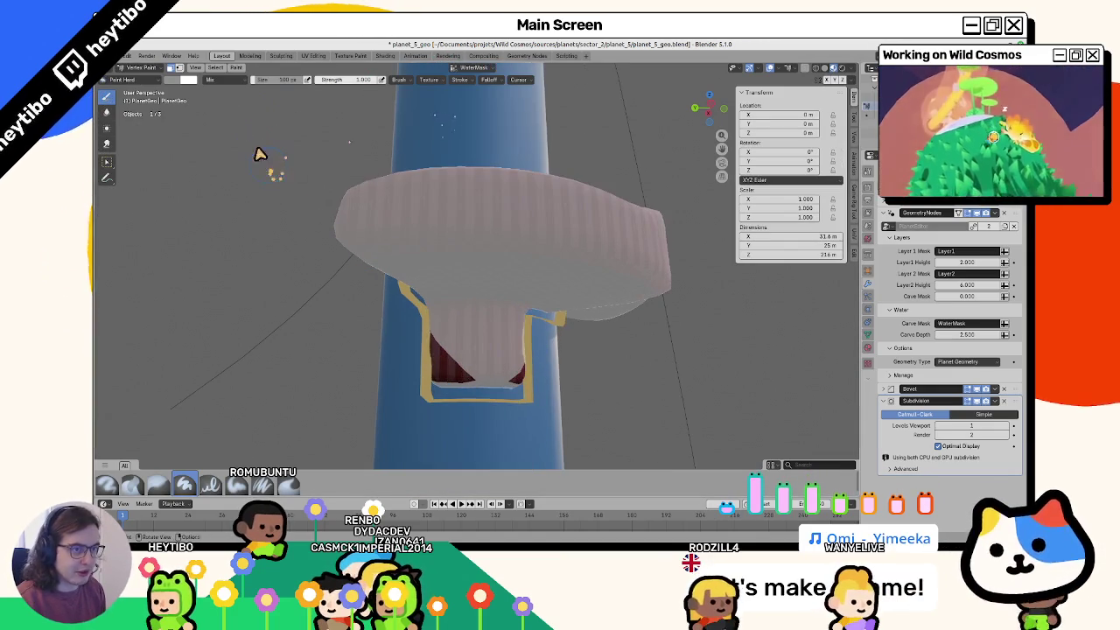
left_click(185, 80)
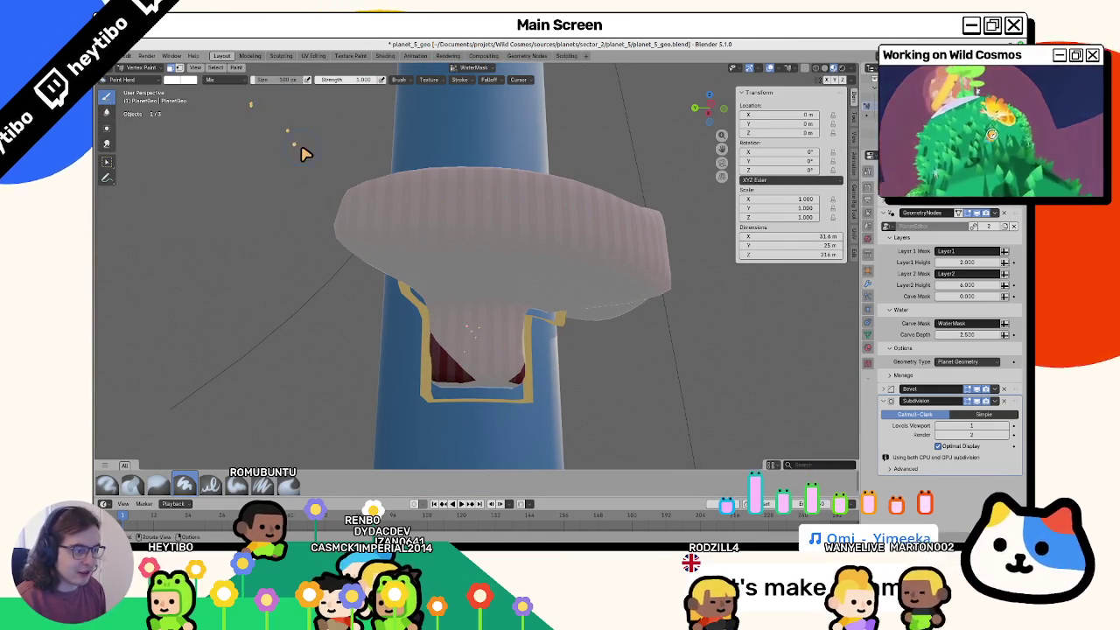
key("shift+k")
key("ctrl+Tab")
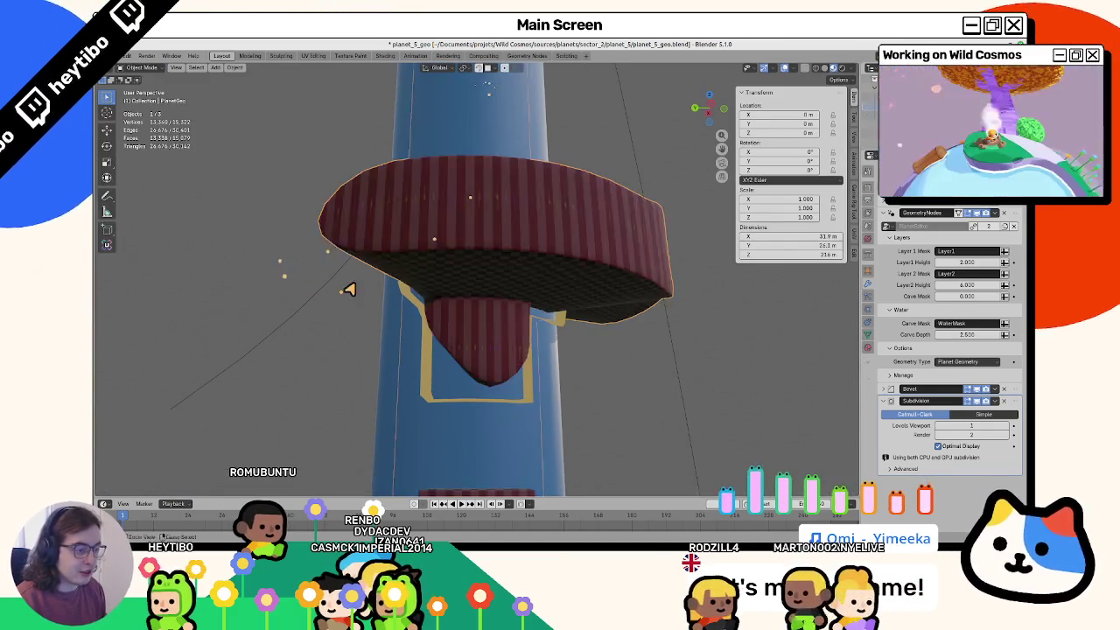
mouse_move(350, 287)
middle_mouse_down()
mouse_move(307, 268)
mouse_move(388, 342)
mouse_move(341, 358)
middle_mouse_up()
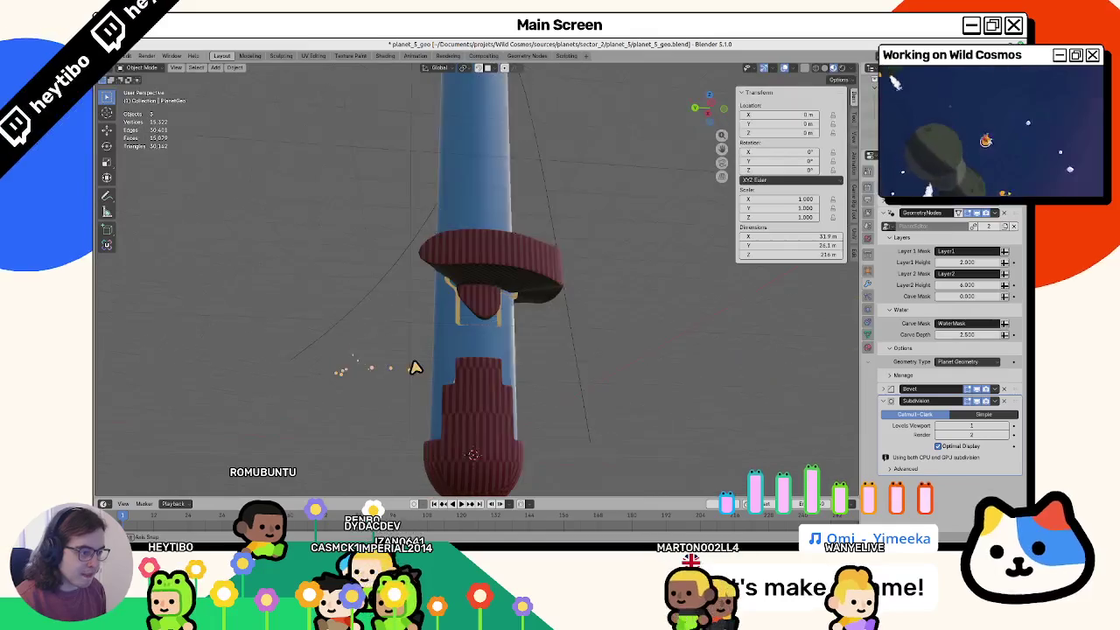
Step: Make a linked duplicate of the planet geometry object, leaving it in place
left_click(458, 350)
key("g")
key("Escape")
left_click(425, 342)
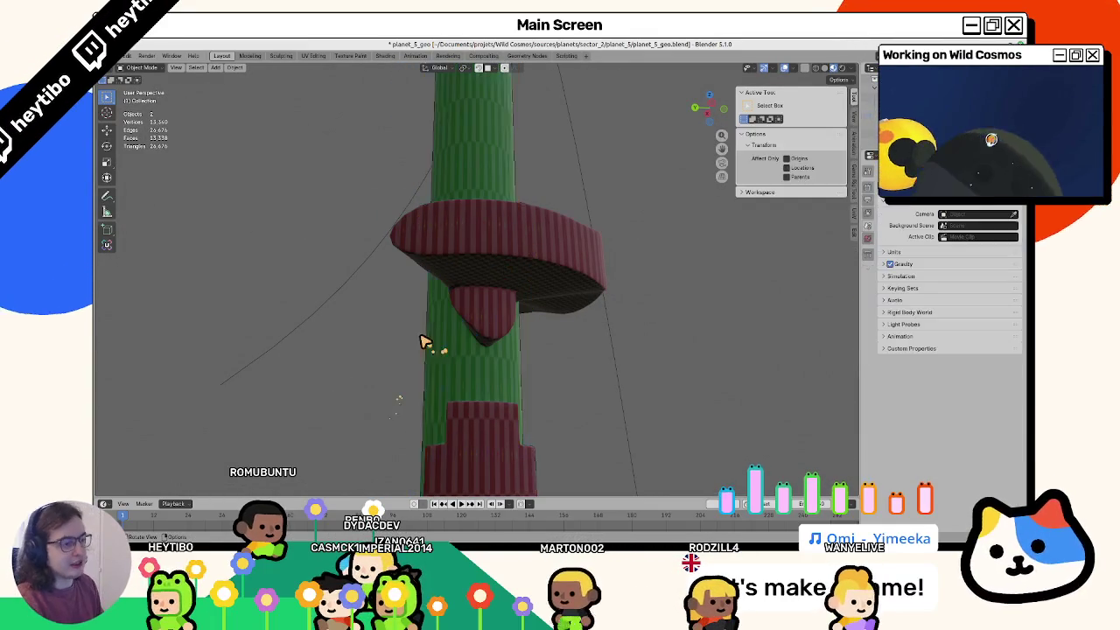
key("g")
key("Escape")
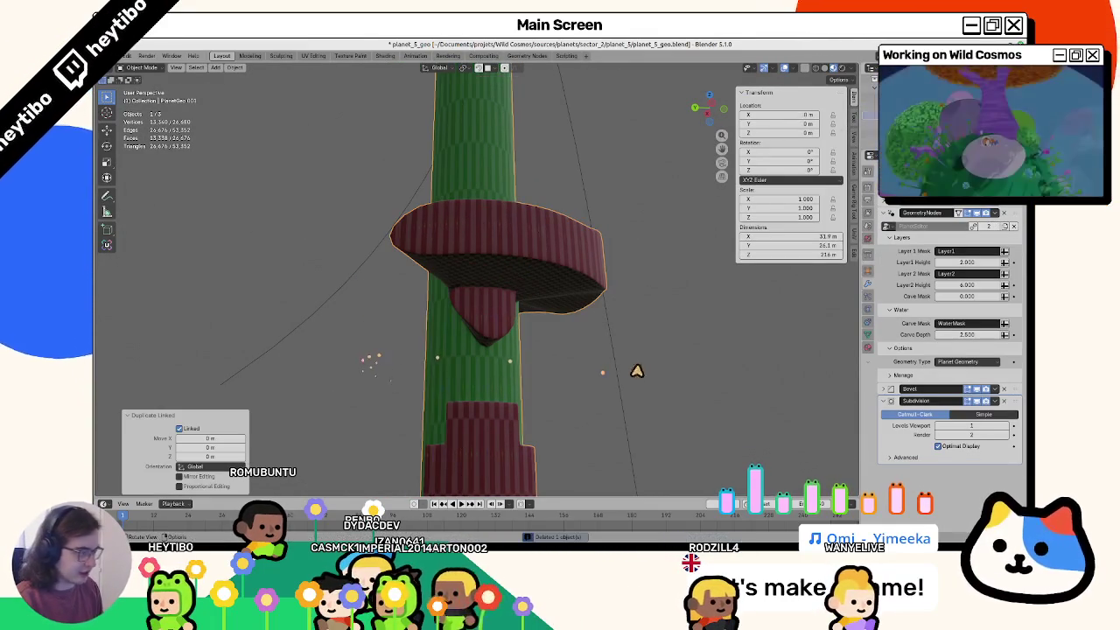
Step: Delete the duplicate's Bevel and Subdivision modifiers and set its Geometry Type to Water Geometry
left_click(1006, 388)
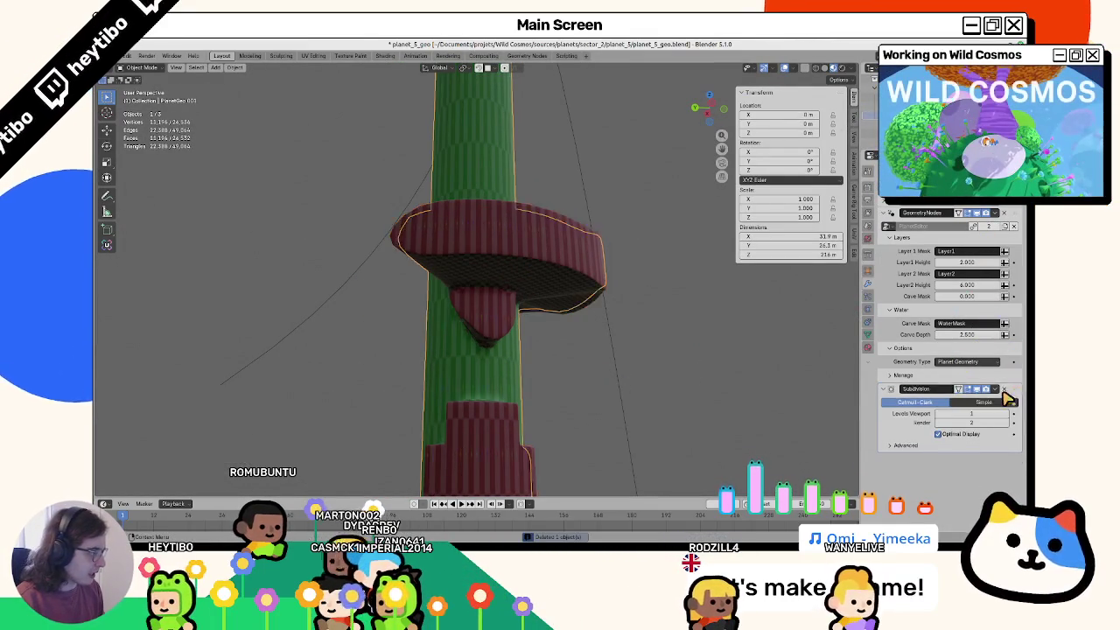
left_click(1006, 388)
left_click_drag(961, 334, 980, 311)
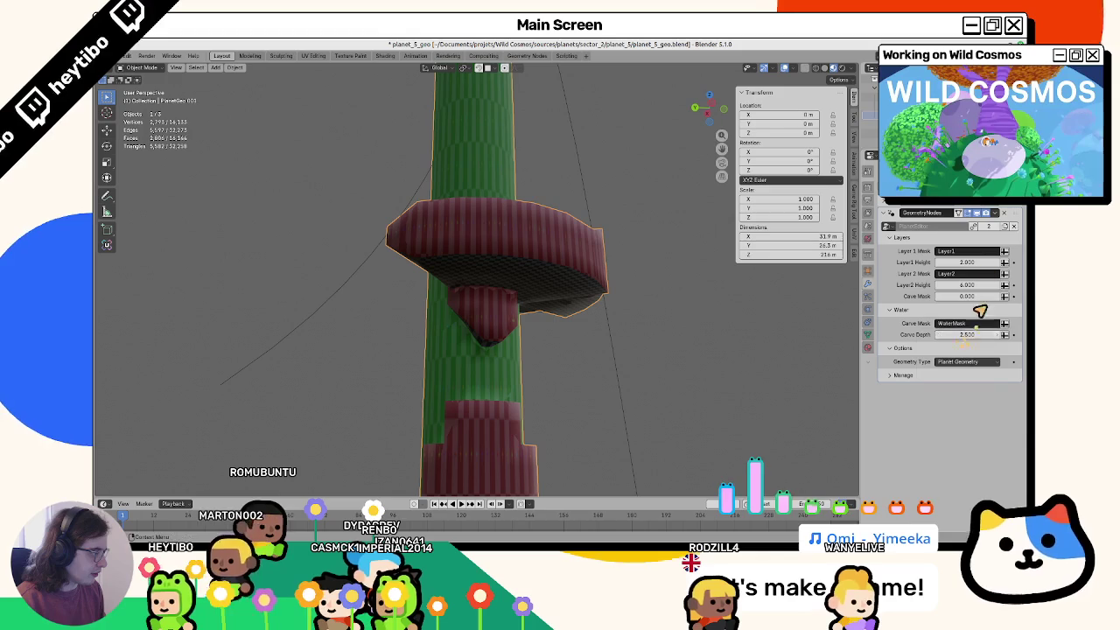
left_click(964, 362)
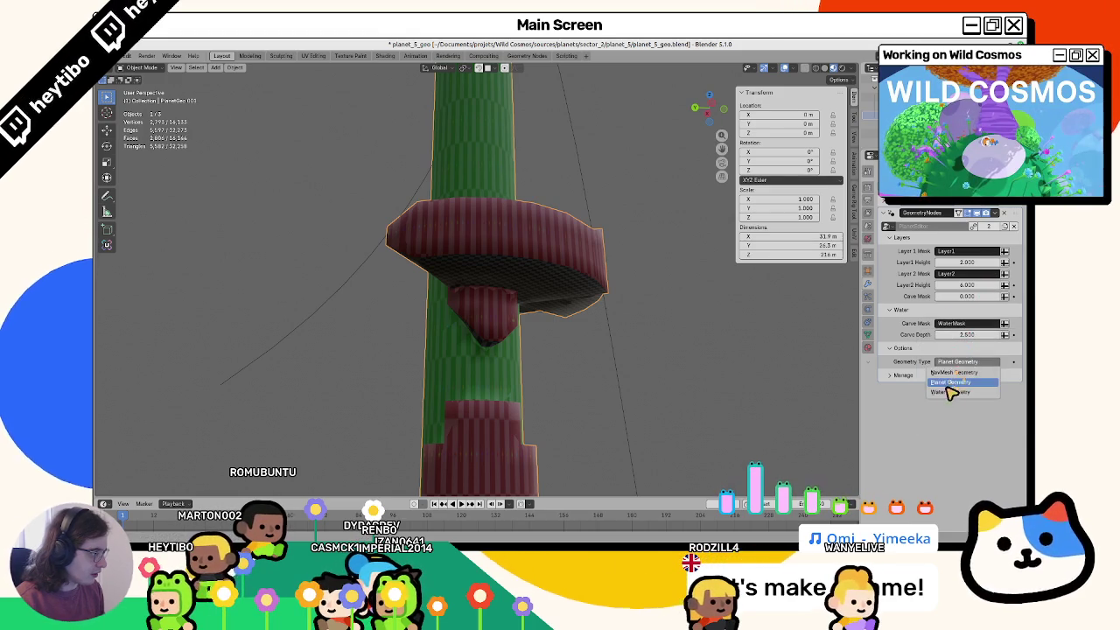
left_click(952, 392)
Step: Set the water duplicate's Surface Depth to 0.500
middle_click_drag(651, 341, 691, 333)
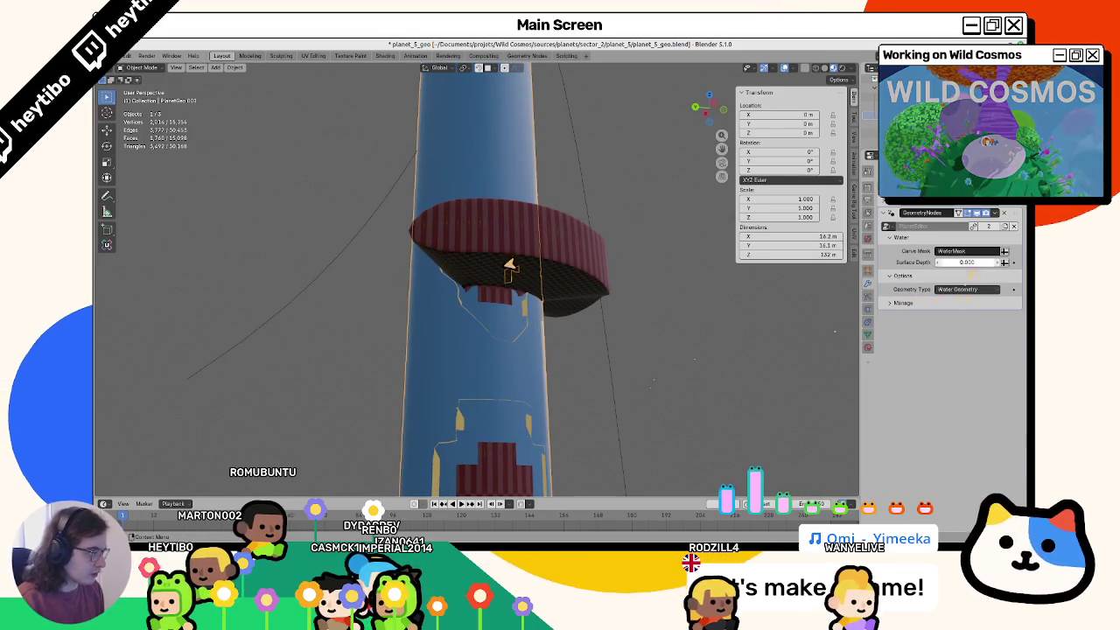
left_click_drag(509, 264, 483, 269)
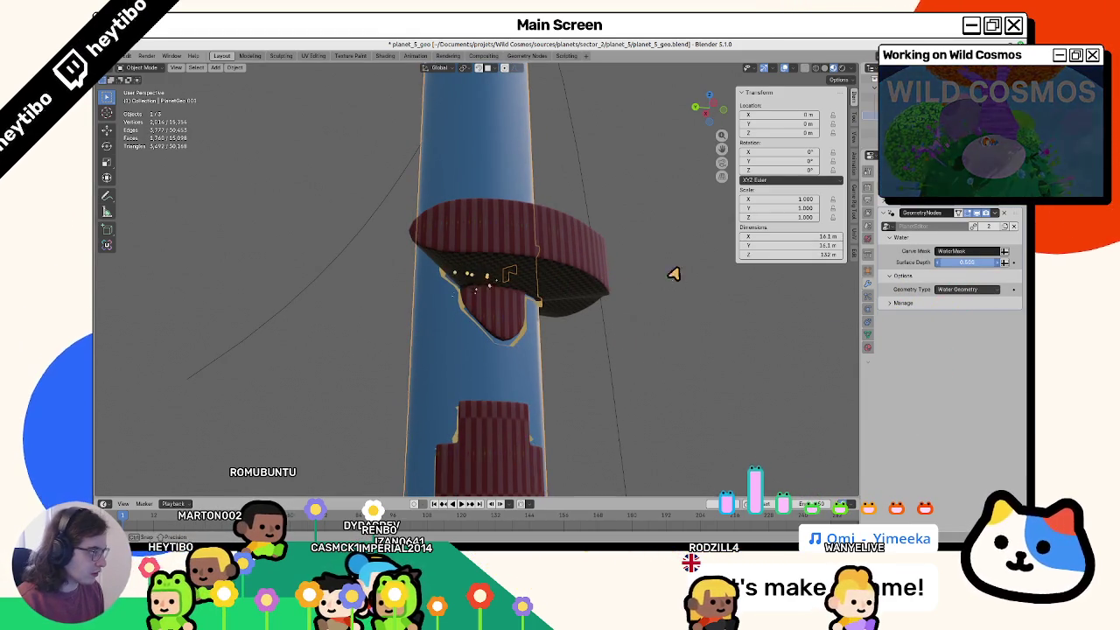
left_click_drag(657, 282, 554, 296)
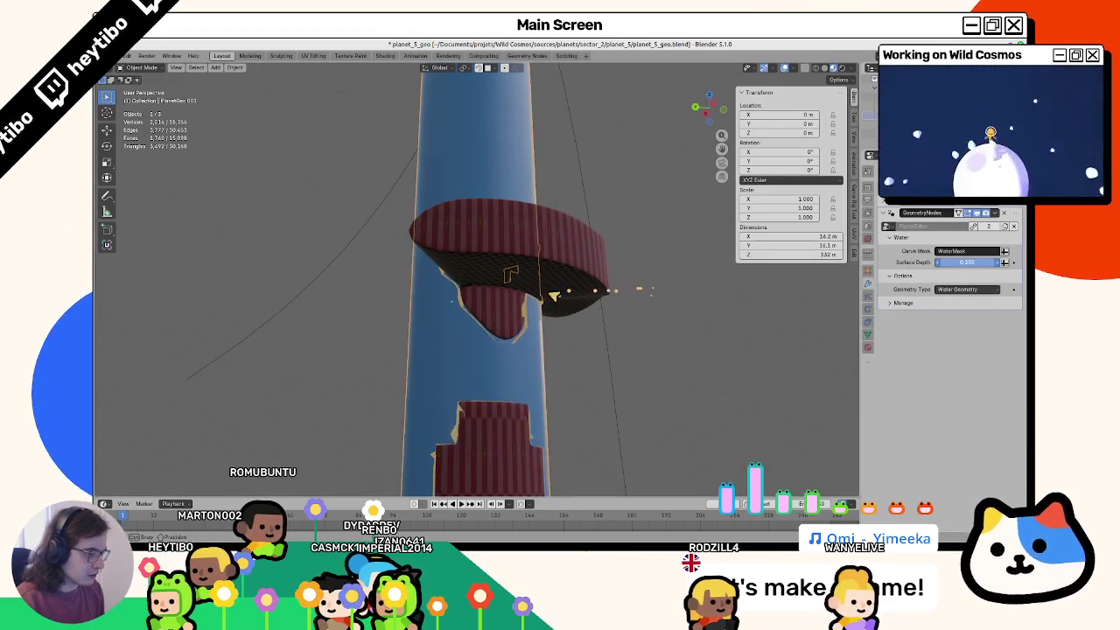
left_click_drag(658, 296, 493, 296)
left_click_drag(674, 302, 537, 292)
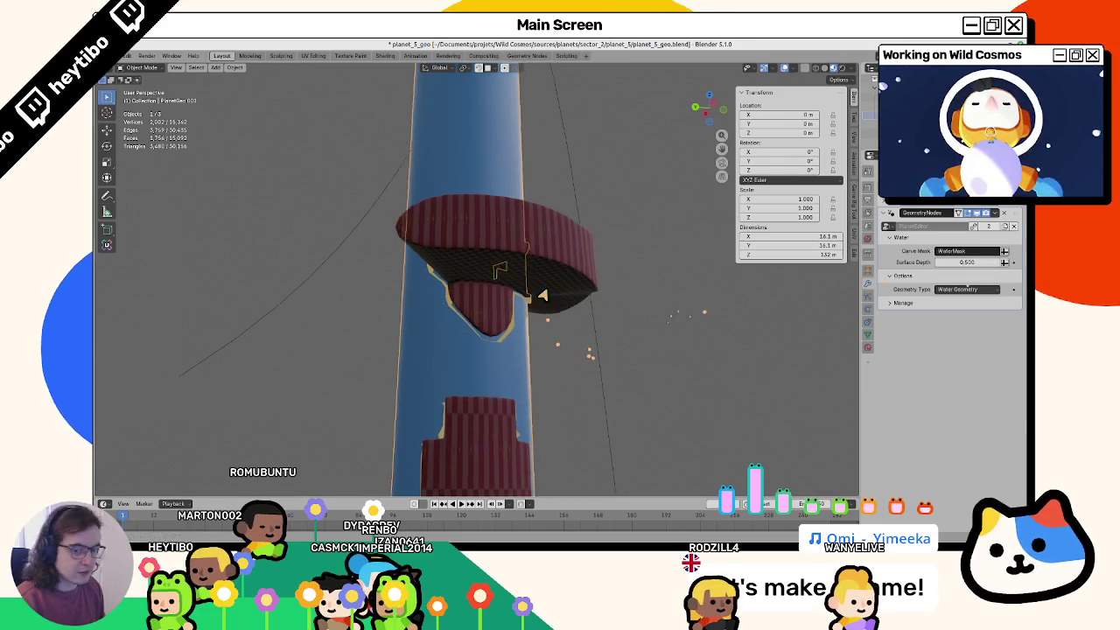
key("Tab")
middle_click_drag(537, 293, 475, 350)
Step: Connect vertex pairs at the column's lower notch with new edges using F
left_click(470, 352)
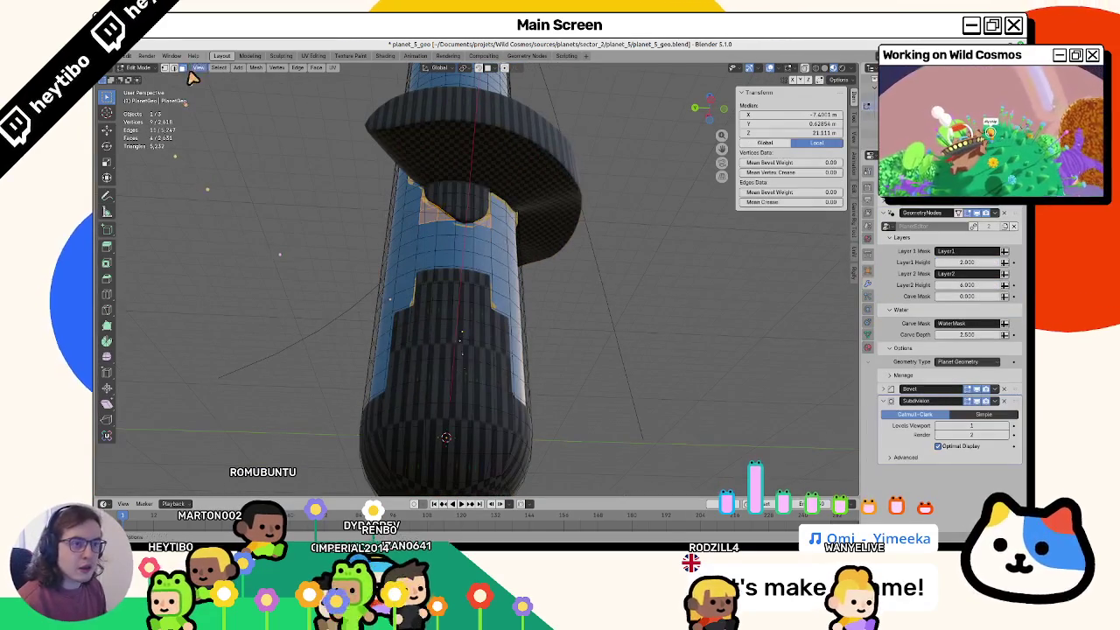
middle_click_drag(413, 280, 457, 320)
scroll(425, 333, "up", 2)
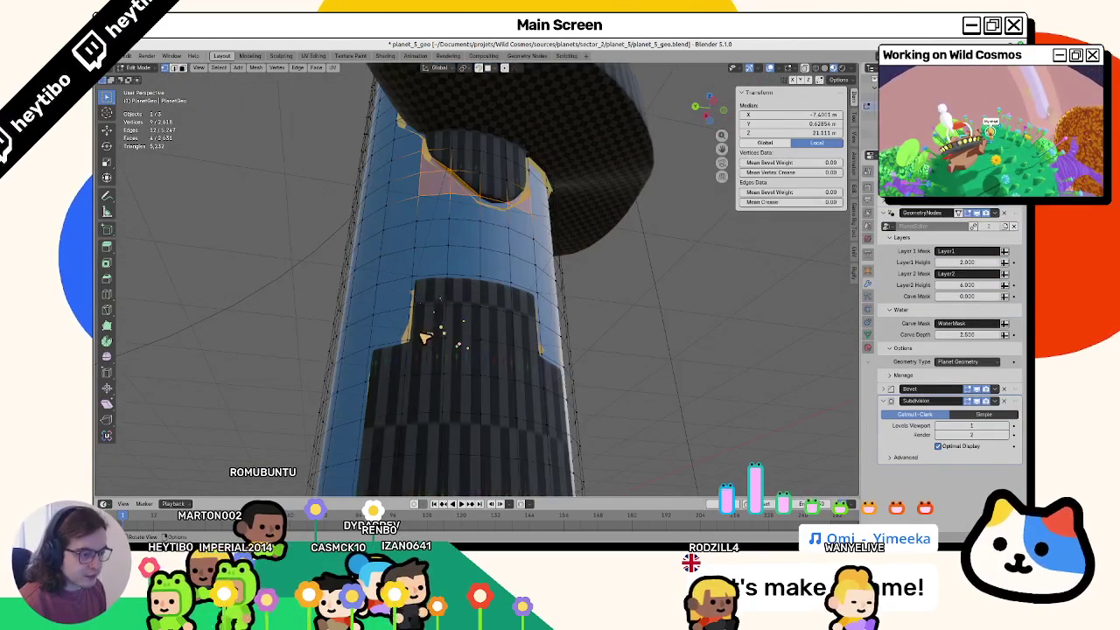
left_click(420, 354)
middle_click_drag(454, 385, 415, 294)
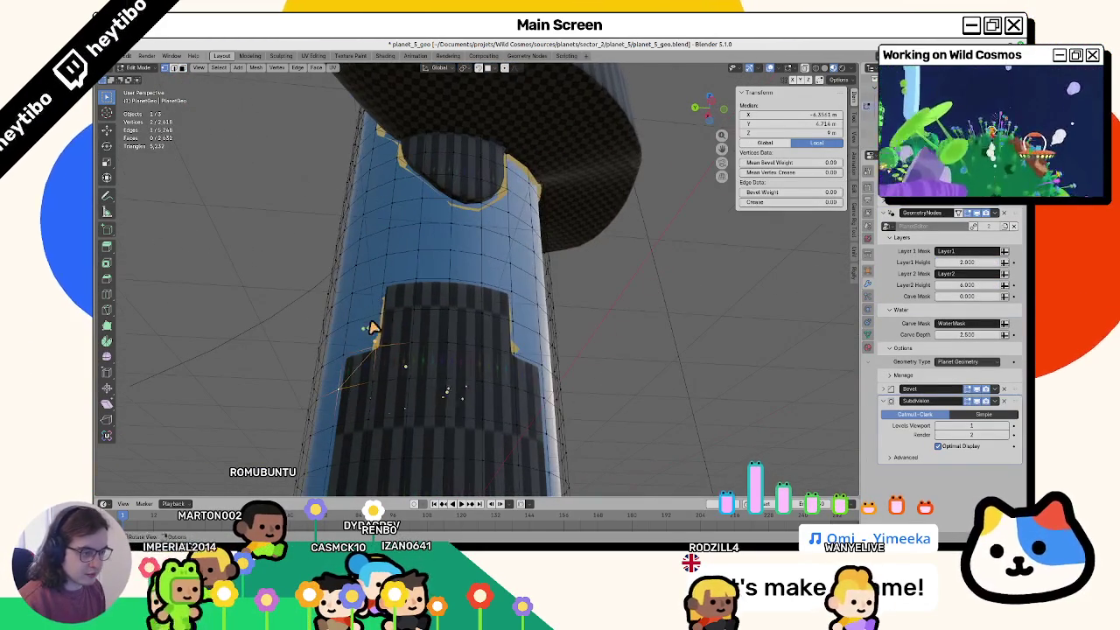
left_click(415, 294)
key("f")
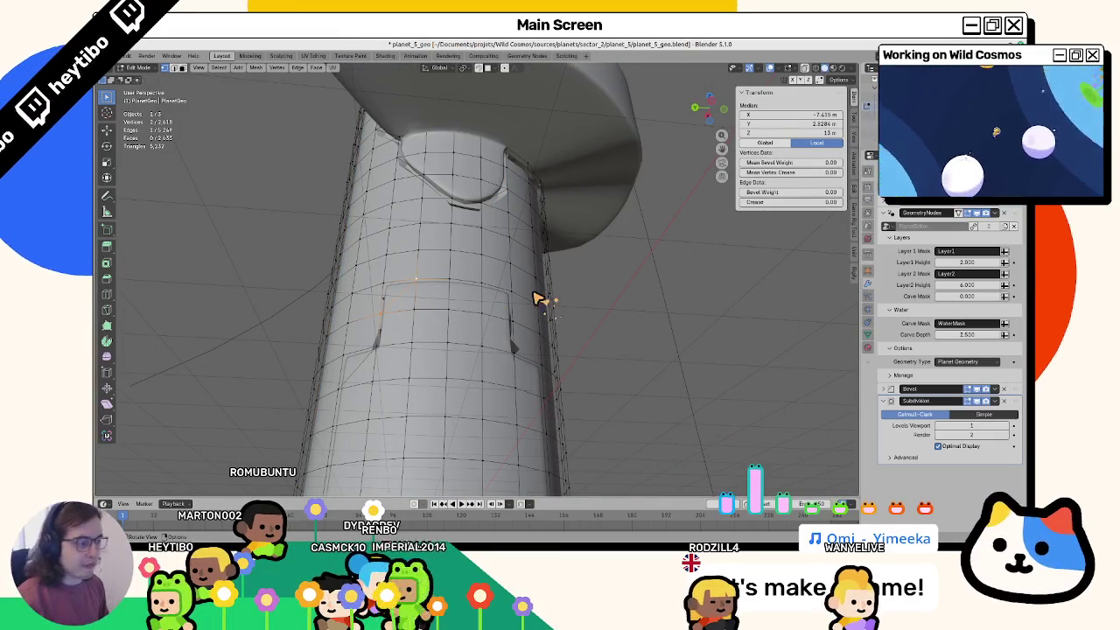
key("ctrl+z")
key("f")
mouse_move(507, 320)
middle_mouse_down()
mouse_move(418, 364)
mouse_move(440, 385)
mouse_move(505, 350)
mouse_move(140, 61)
middle_mouse_up()
key("f")
key("ctrl+z")
key("f")
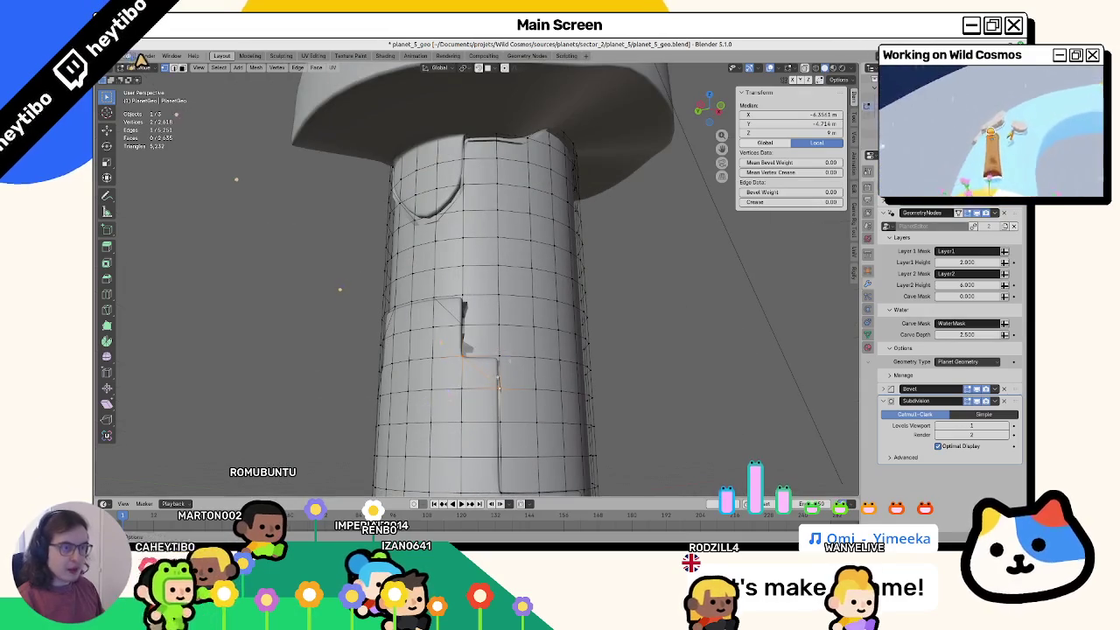
Step: Select the new notch faces and fill them in the WaterMask layer
key("alt+a")
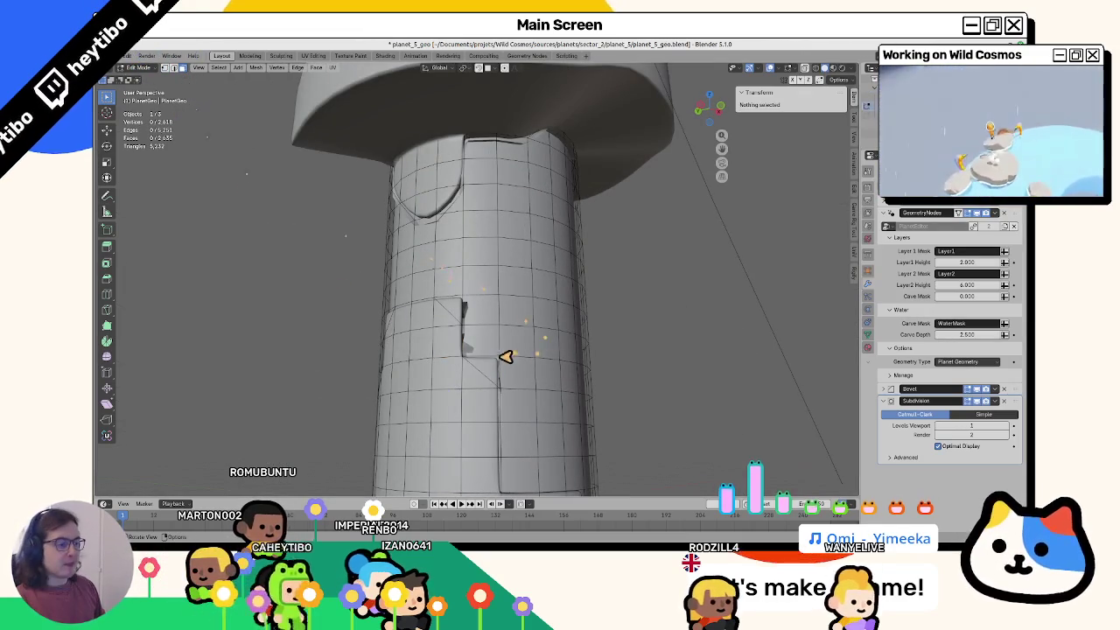
left_click(506, 357)
middle_click_drag(429, 328, 443, 321)
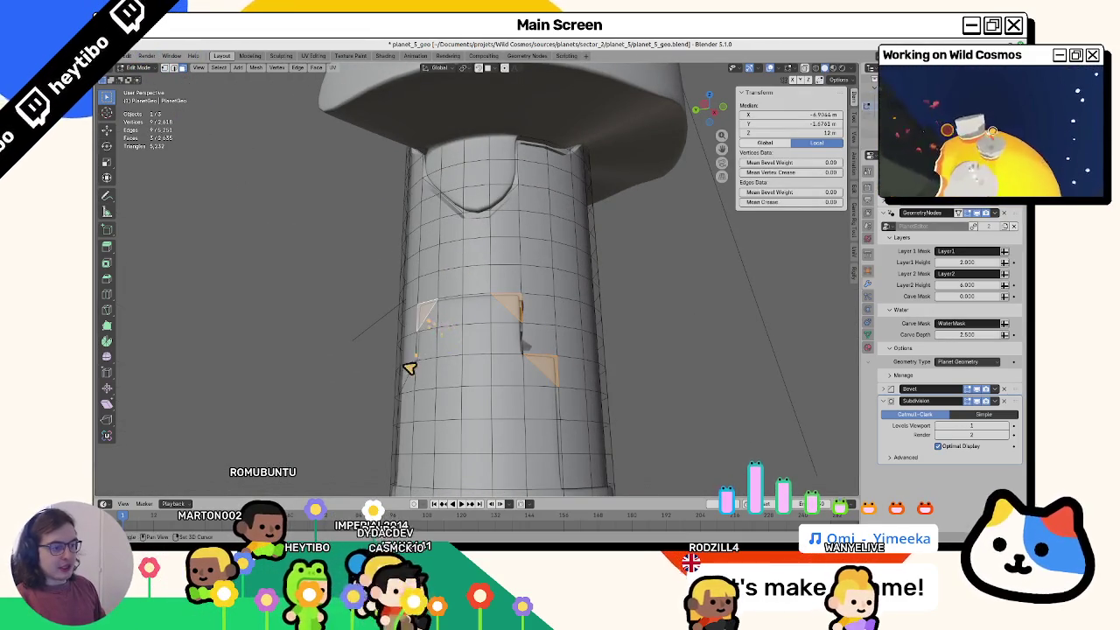
mouse_move(441, 372)
middle_mouse_down()
mouse_move(517, 409)
mouse_move(555, 319)
middle_mouse_up()
key("ctrl+Tab")
scroll(554, 304, "up", 3)
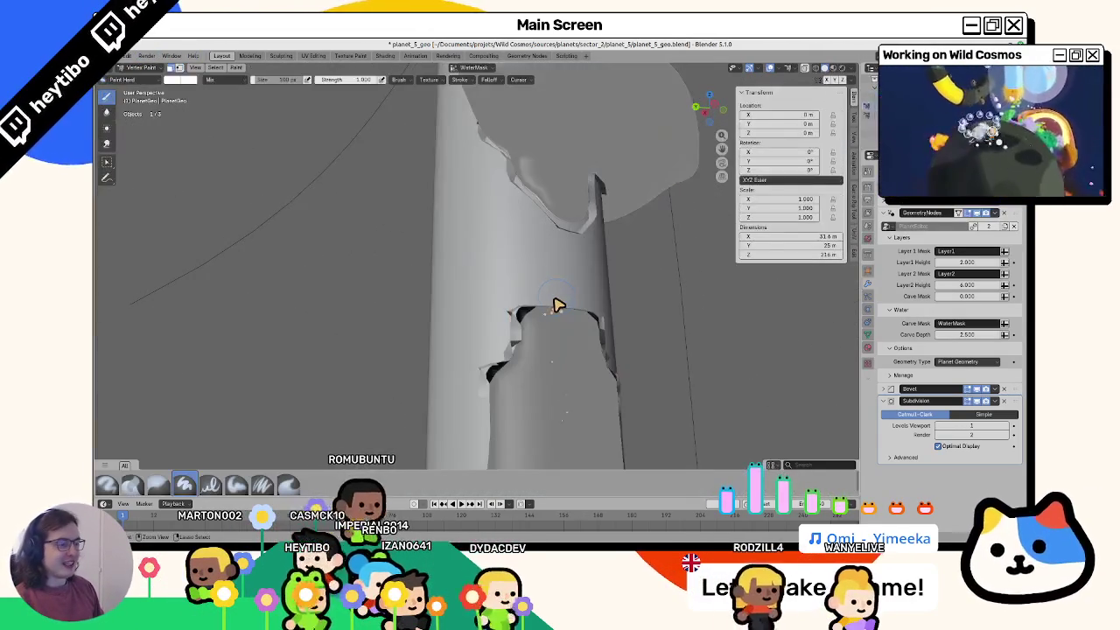
key("shift+k")
middle_click_drag(420, 291, 567, 298)
scroll(594, 325, "down", 3)
Step: Return to Object Mode, frame the whole column, and bring up the Add menu
key("ctrl+Tab")
scroll(370, 344, "down", 2)
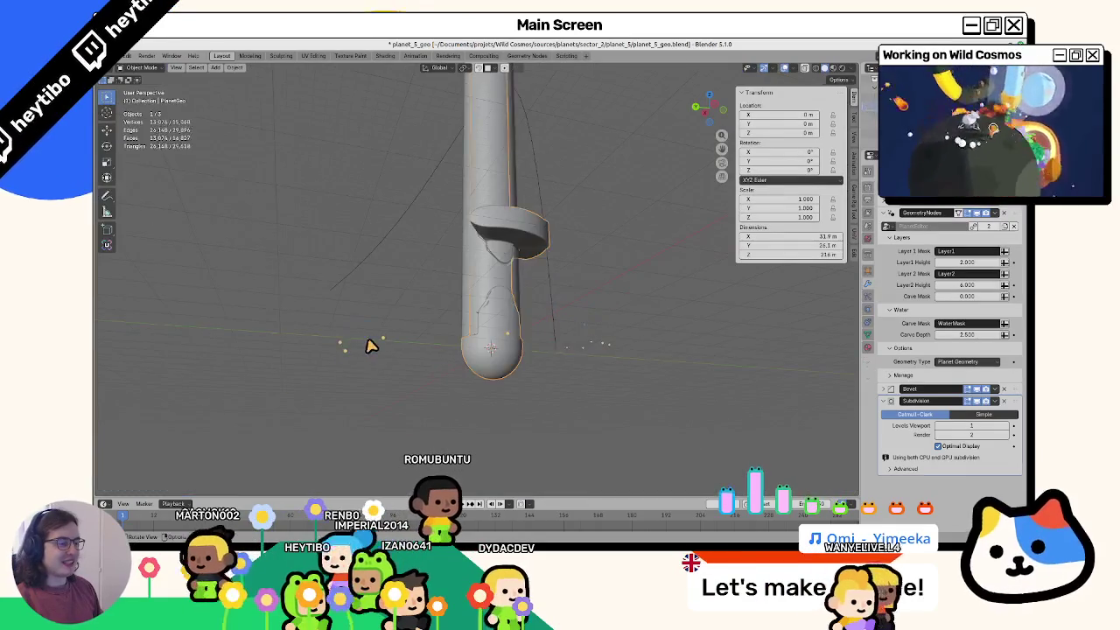
scroll(393, 352, "up", 2)
middle_click_drag(458, 337, 412, 345)
scroll(412, 345, "down", 5)
key("shift+a")
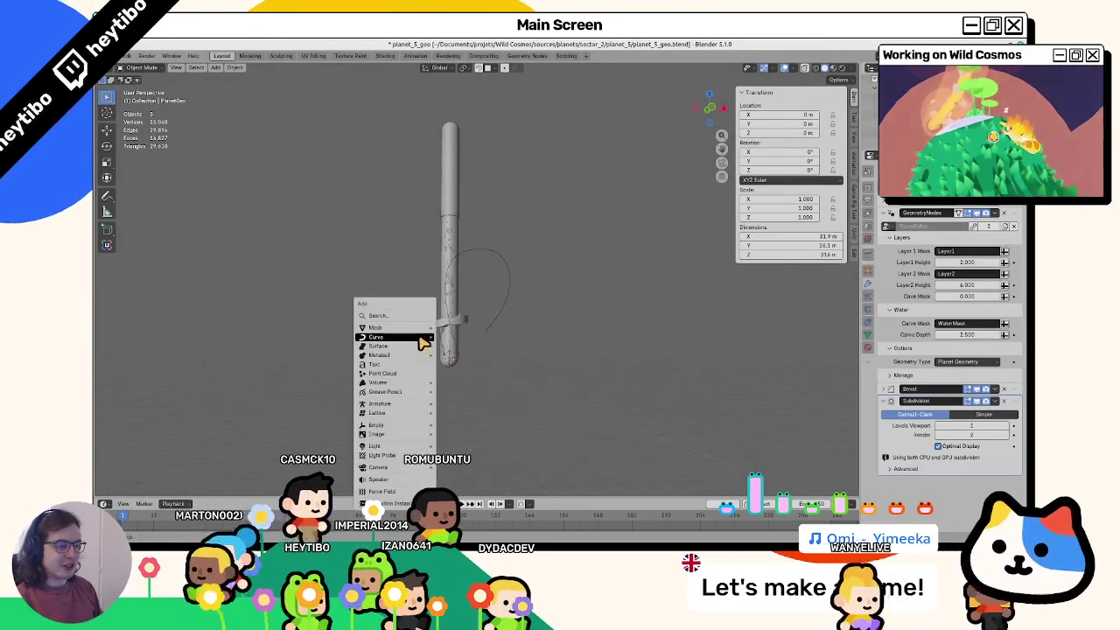
mouse_move(393, 327)
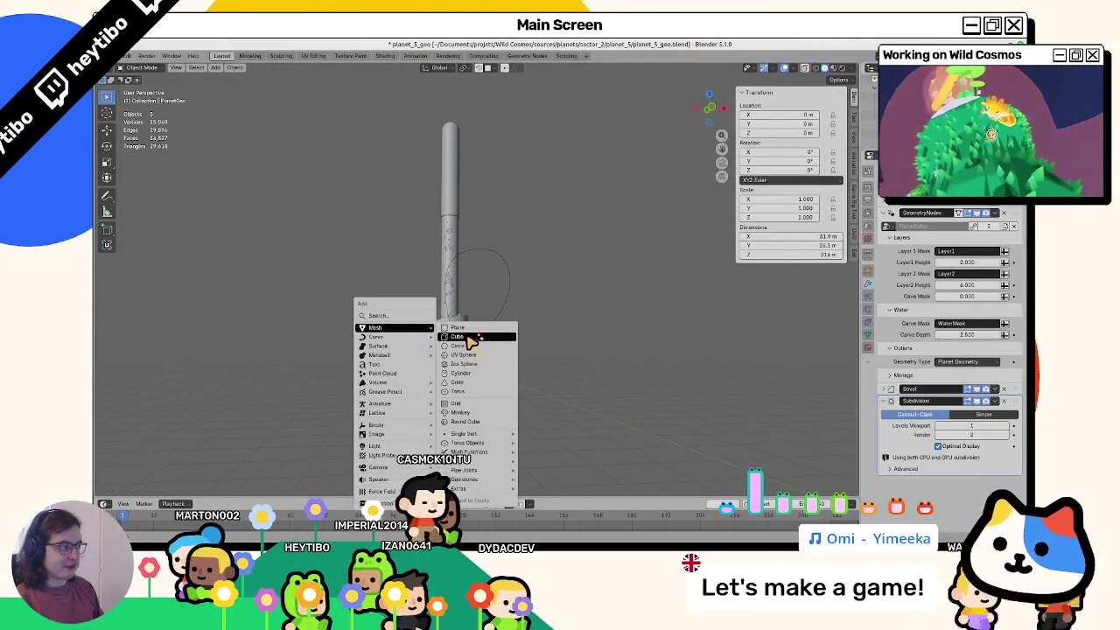
Step: Add a cube and name it PlayerPlaceholder
left_click(480, 333)
middle_click_drag(482, 330, 540, 272, "shift")
key("F2")
type("PlayerPlaceholder")
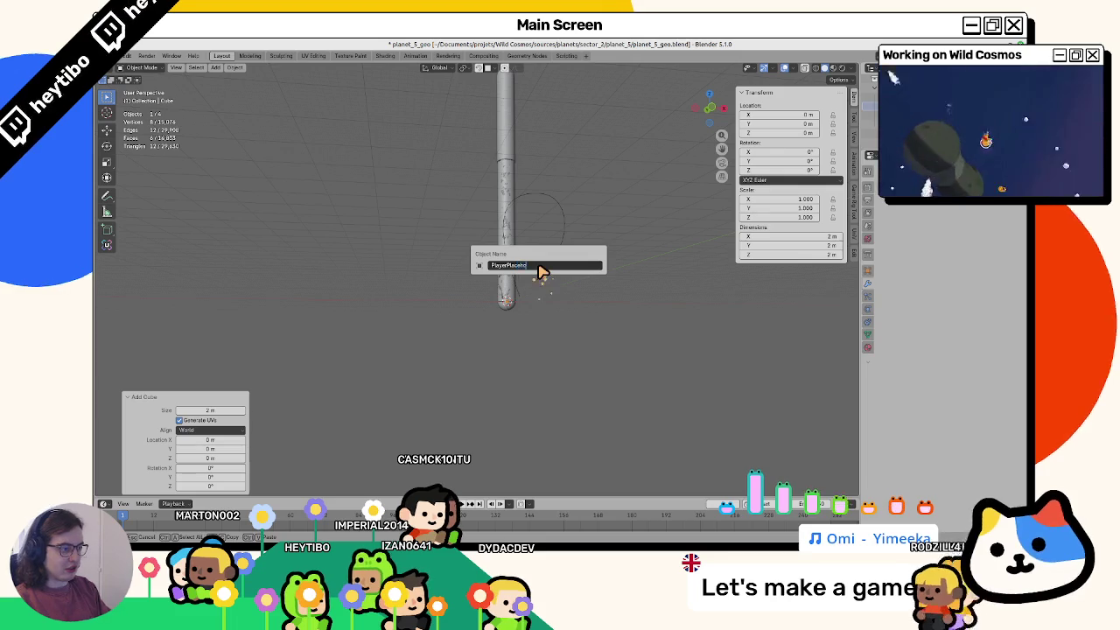
key("Return")
scroll(533, 332, "up", 2)
scroll(554, 358, "up", 4)
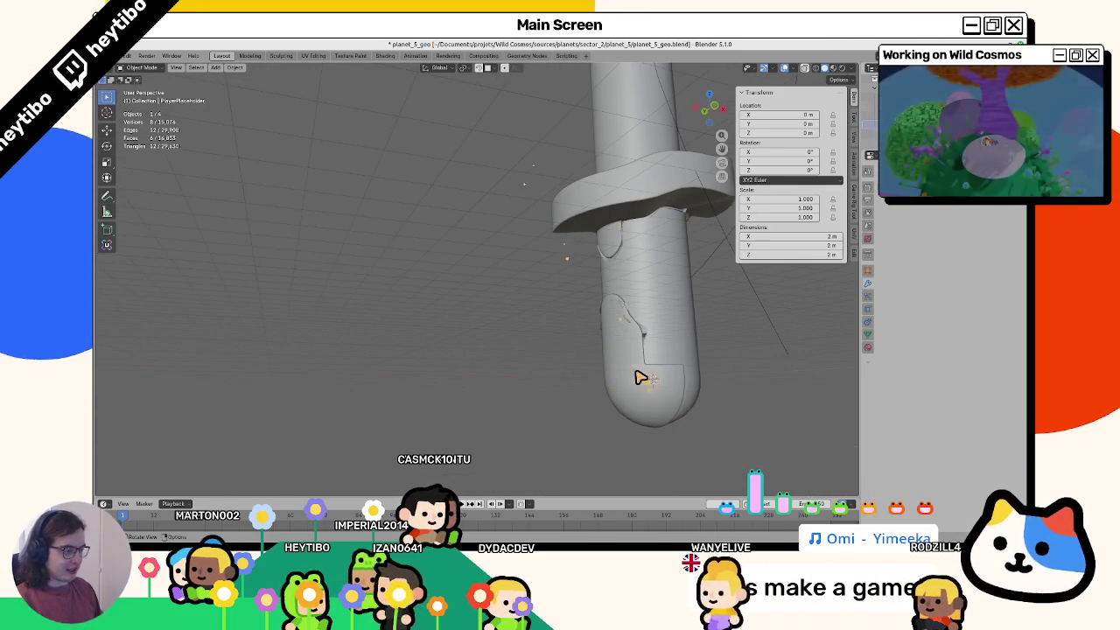
Step: Move the PlayerPlaceholder cube, clear its transforms, and scale it by 0.5
key("g")
left_click(600, 335)
middle_click_drag(600, 335, 572, 390)
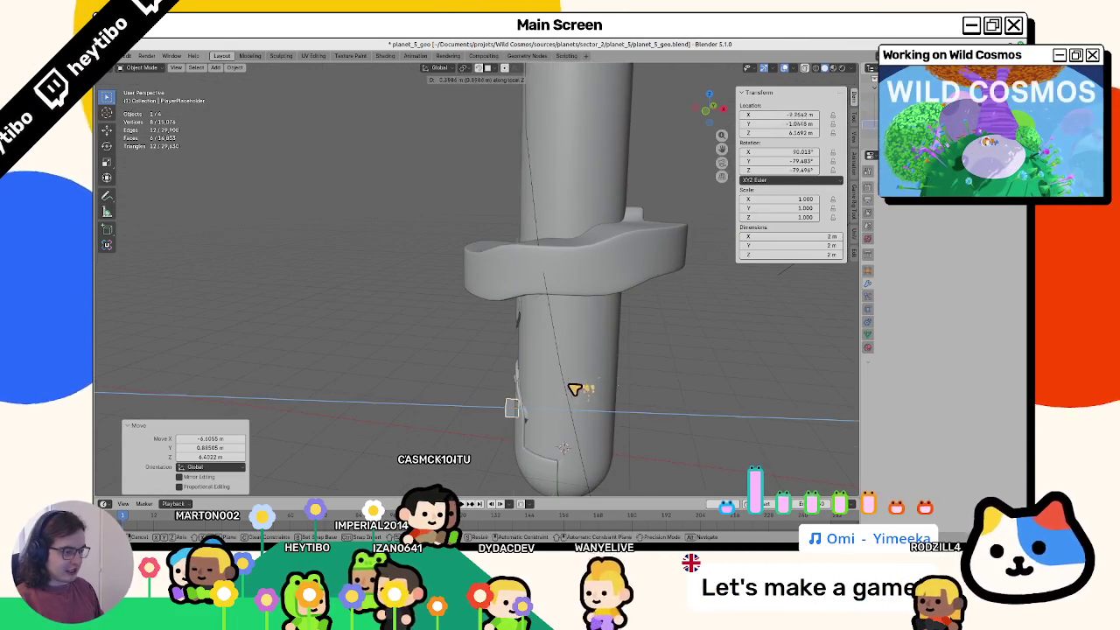
key("alt+r")
key("alt+g")
type("s")
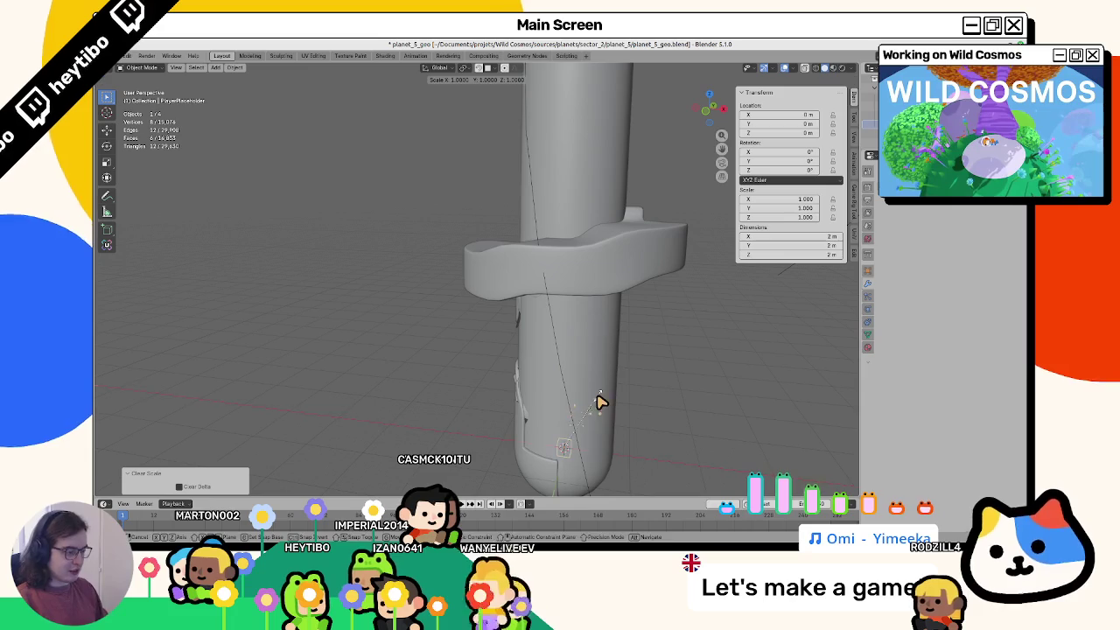
type(".5")
key("Return")
Step: Place the PlayerPlaceholder beside the column base, clear its rotation, and check it from the front
key("g")
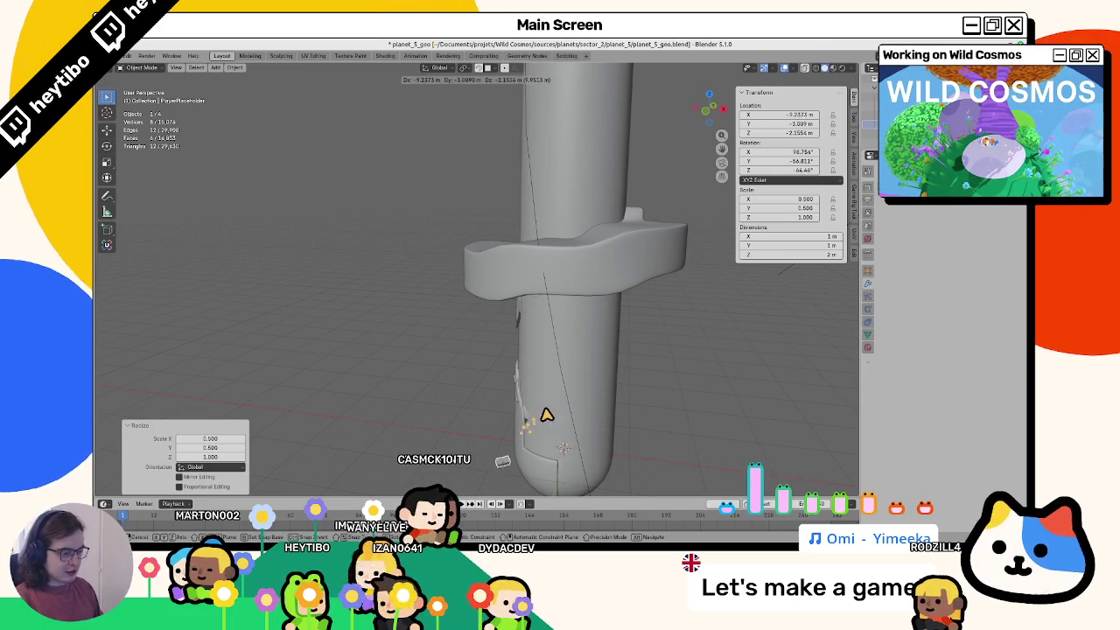
left_click(547, 415)
middle_click_drag(537, 467, 600, 445)
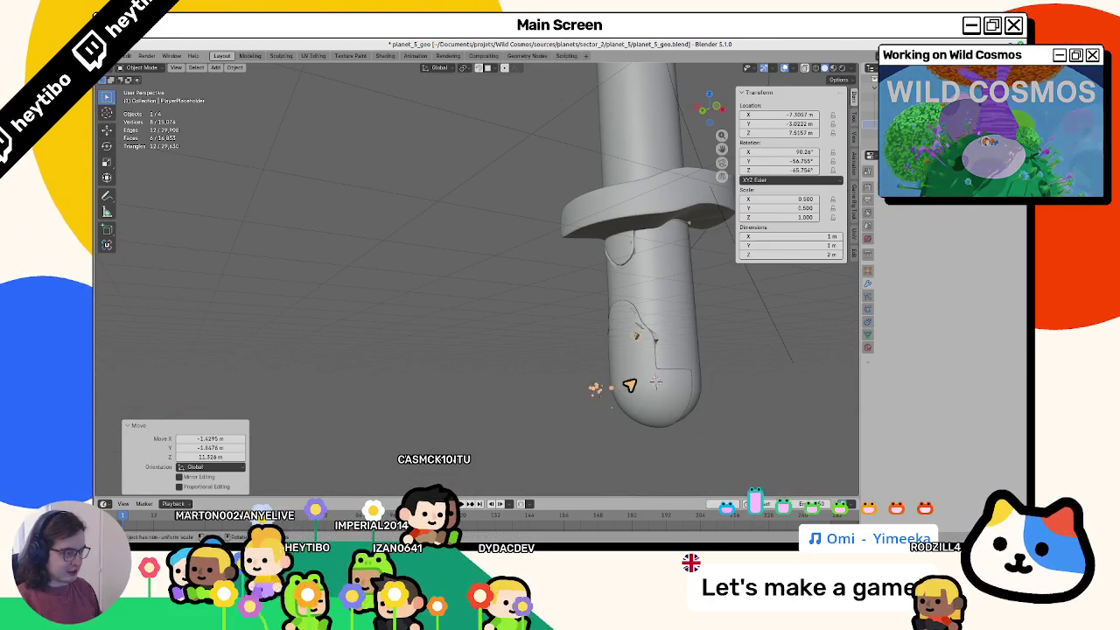
key("alt+r")
key("KP_1")
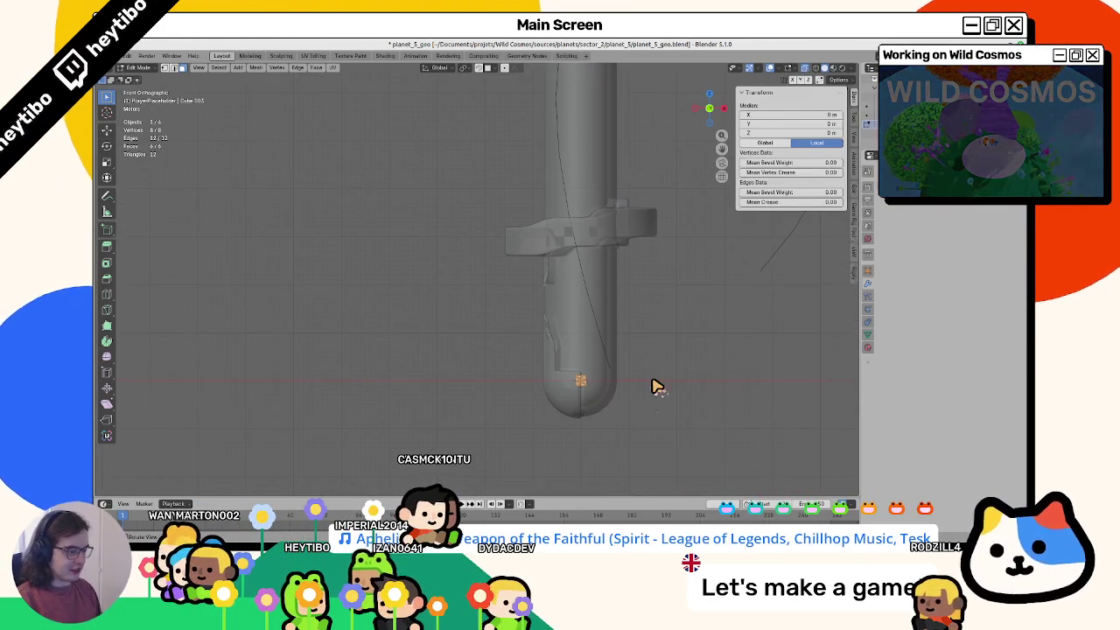
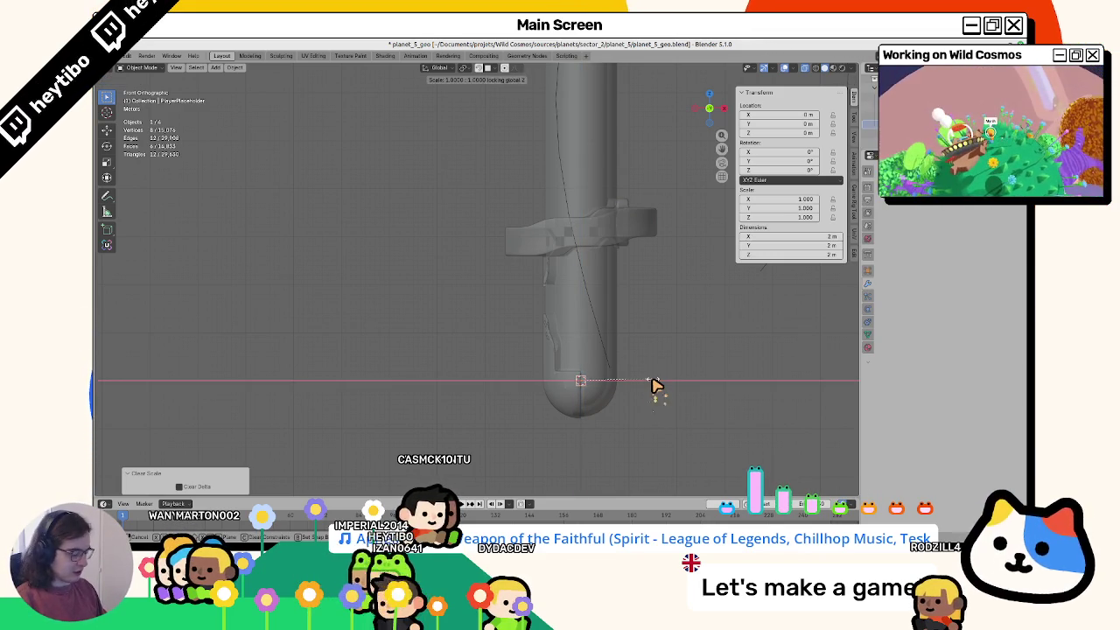
Step: Apply the placeholder's halved X/Y scale and clear its location to the origin
key("Return")
key("ctrl+a")
left_click(624, 398)
key("Tab")
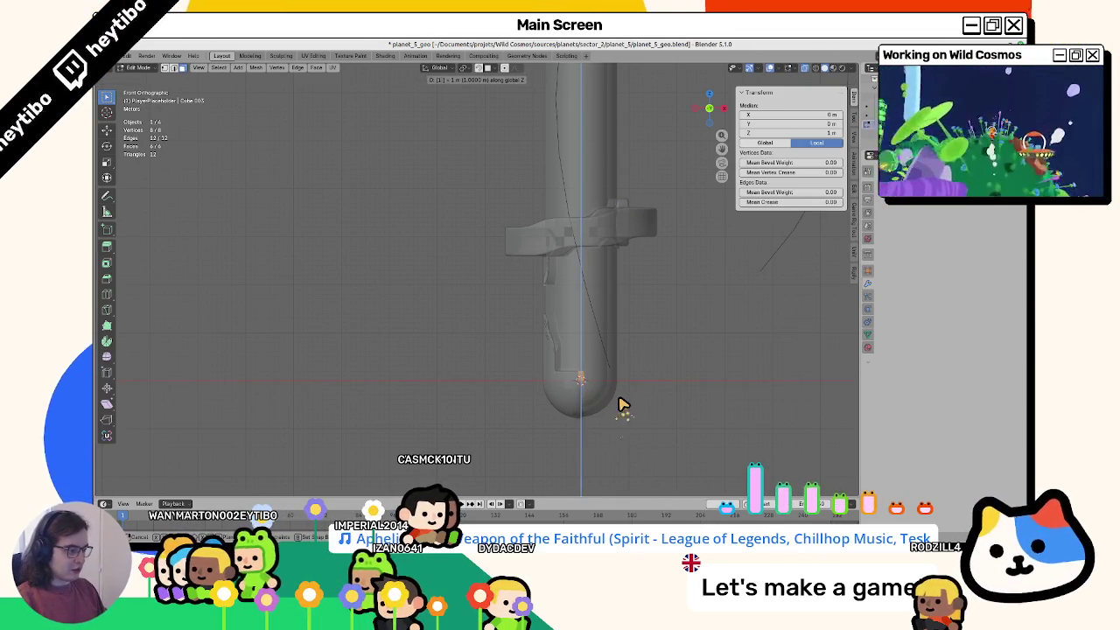
key("Tab")
key("alt+g")
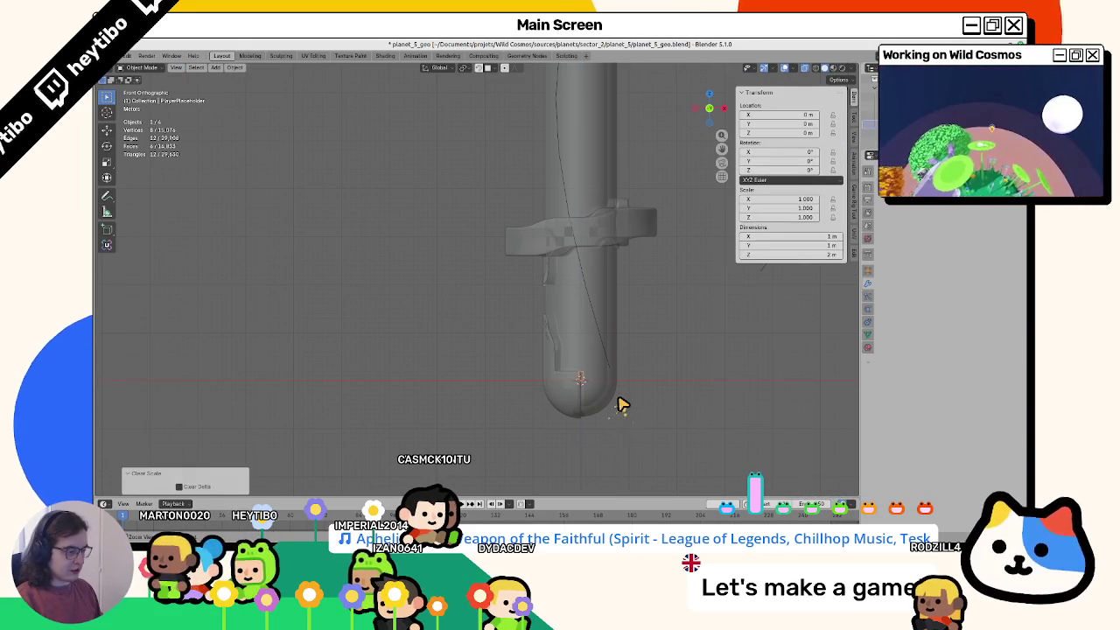
left_click(579, 403)
Step: Deselect everything and frame the column in a perspective view
middle_click_drag(569, 405, 644, 393)
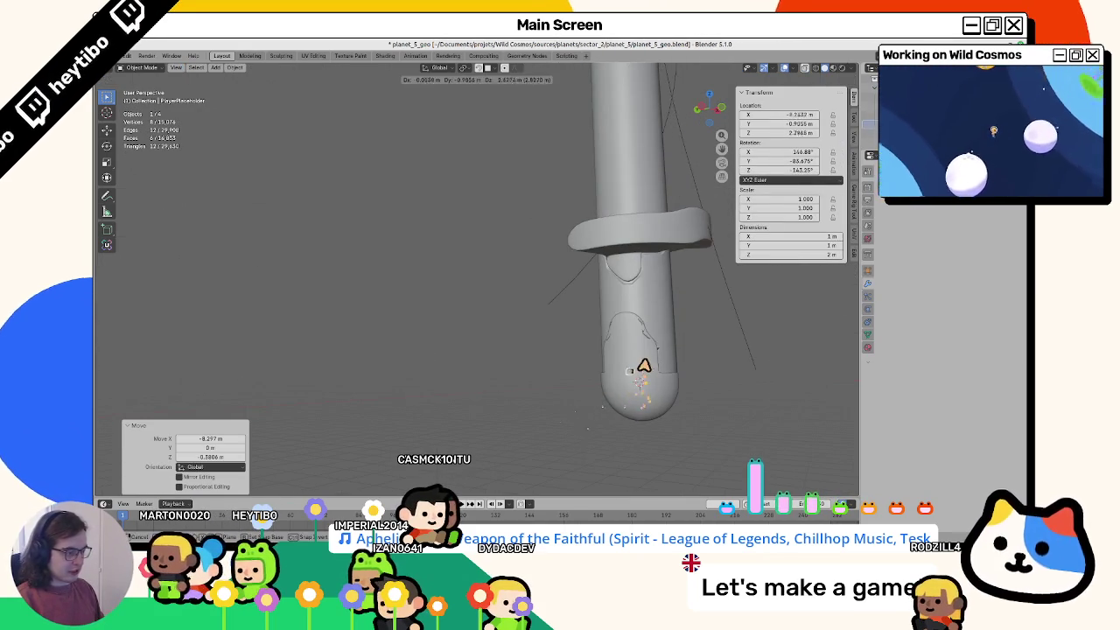
scroll(570, 393, "up", 3)
left_click(545, 392)
scroll(537, 399, "down", 8)
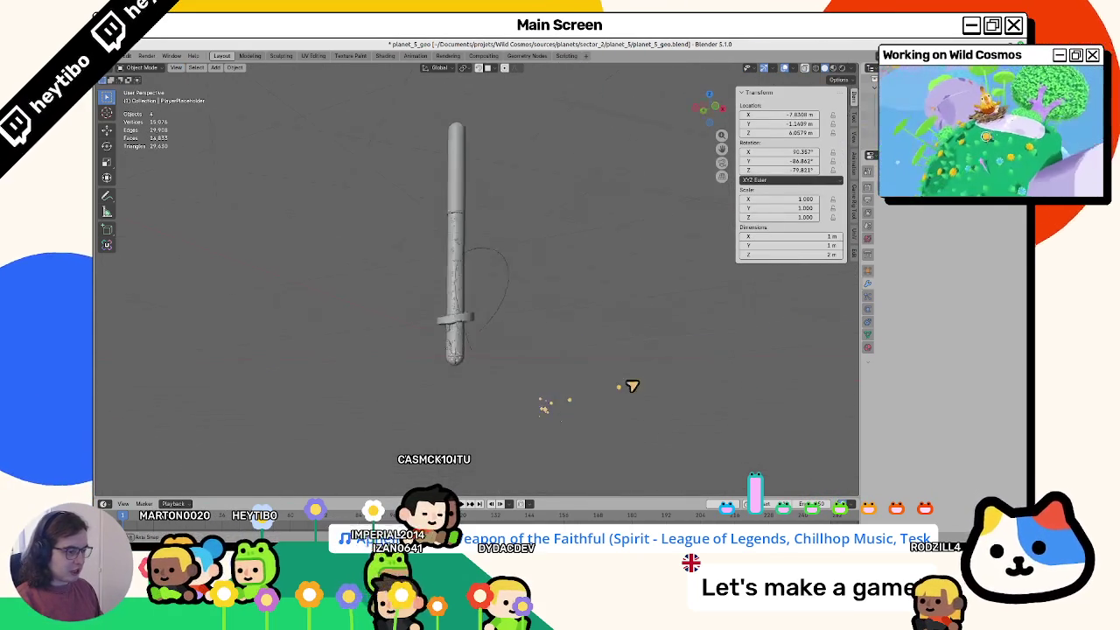
scroll(544, 399, "up", 8)
scroll(544, 399, "down", 3)
scroll(555, 408, "down", 2)
scroll(494, 359, "up", 3)
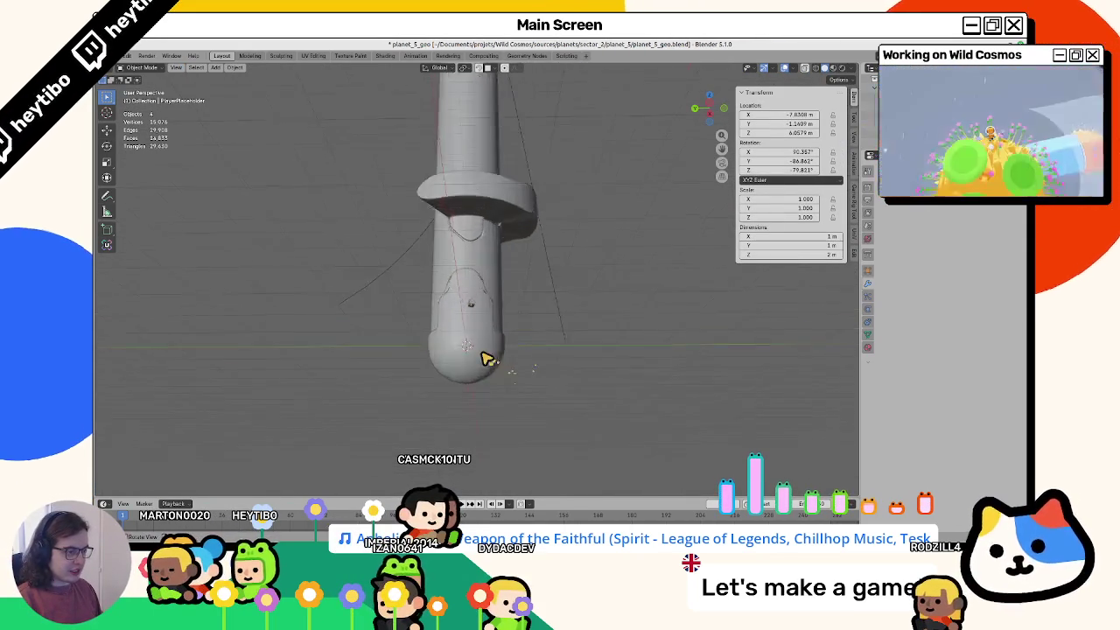
scroll(477, 350, "up", 3)
scroll(455, 298, "up", 2)
Step: Move the small placeholder box into the recess near the column's top, then select the column
left_click(432, 184)
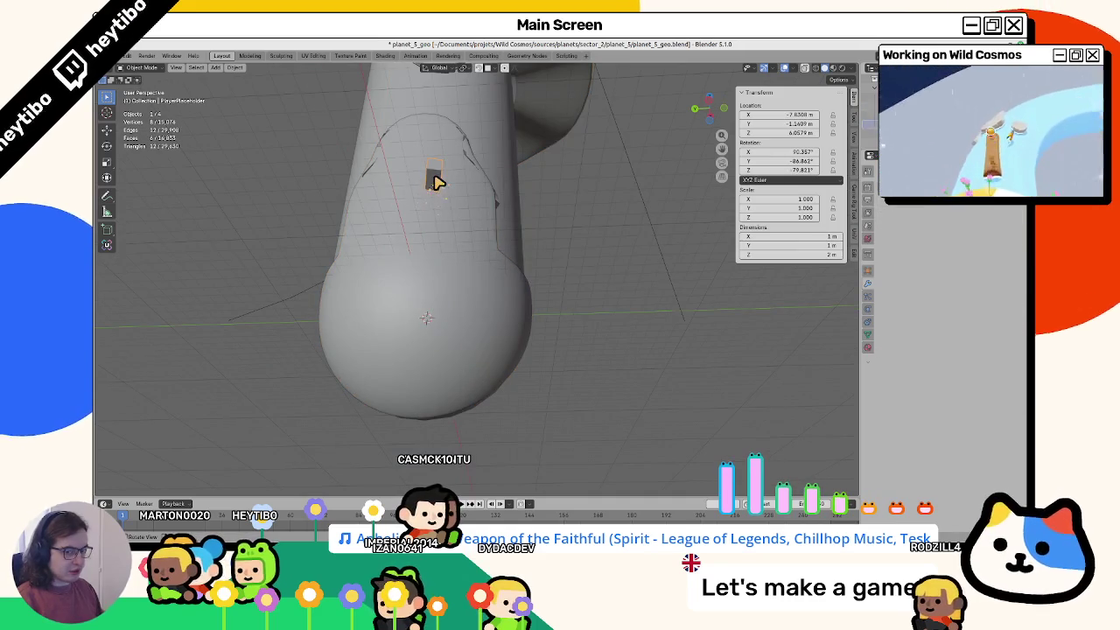
scroll(436, 184, "up", 2)
middle_click_drag(437, 183, 452, 202)
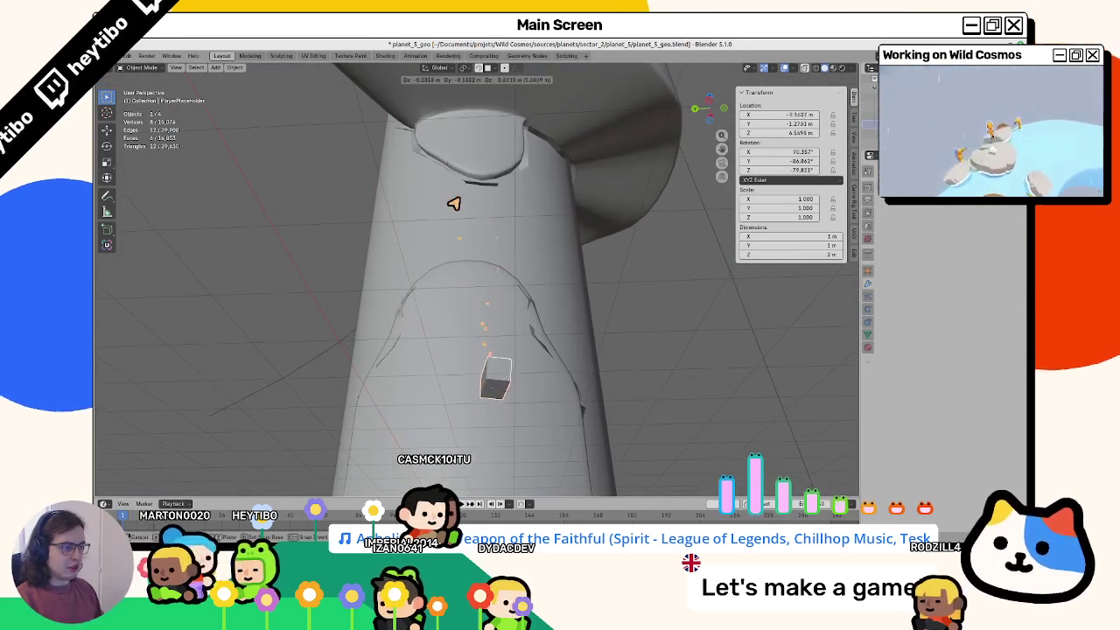
key("g")
left_click(466, 108)
mouse_move(466, 109)
middle_mouse_down()
mouse_move(525, 237)
mouse_move(473, 277)
mouse_move(537, 291)
mouse_move(428, 254)
middle_mouse_up()
left_click(508, 280)
Step: Select the cave faces and fill them dark in the Layer1 colour attribute
key("Tab")
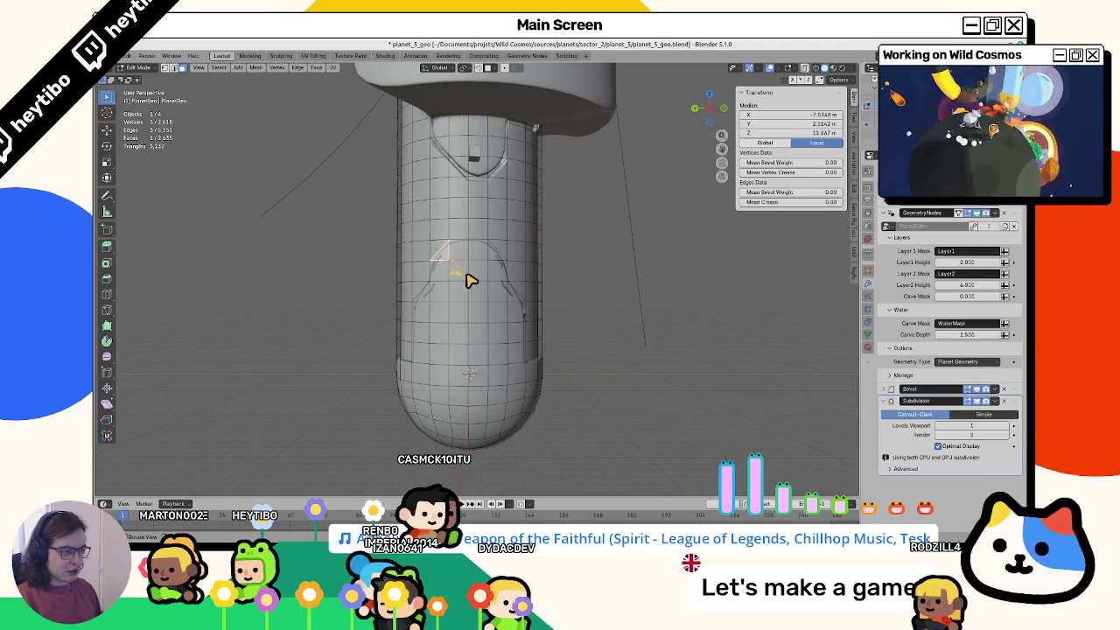
mouse_move(490, 265)
left_mouse_down()
mouse_move(447, 301)
mouse_move(475, 313)
mouse_move(504, 305)
mouse_move(511, 342)
mouse_move(450, 350)
left_mouse_up()
mouse_move(443, 350)
middle_mouse_down()
mouse_move(385, 351)
mouse_move(535, 309)
mouse_move(475, 387)
middle_mouse_up()
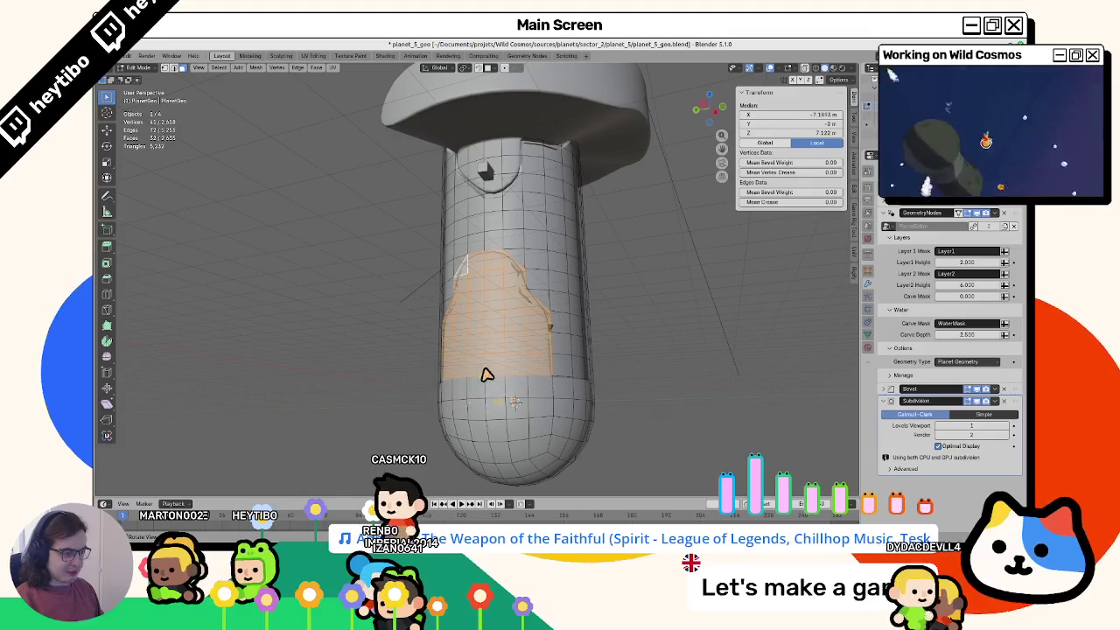
key("ctrl+Tab")
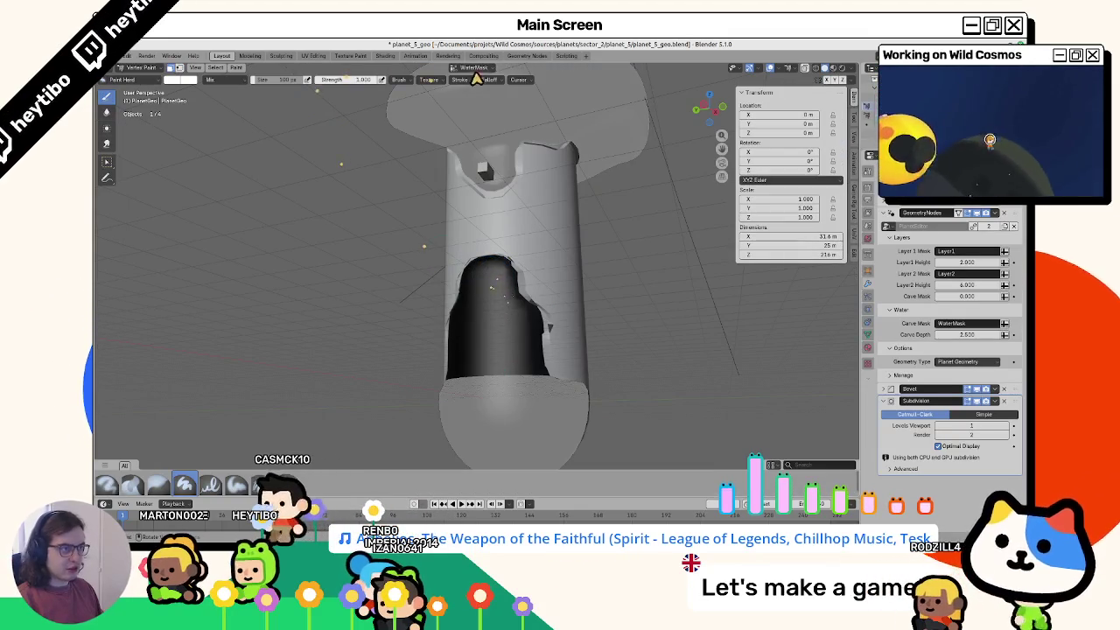
left_click(473, 68)
left_click(440, 86)
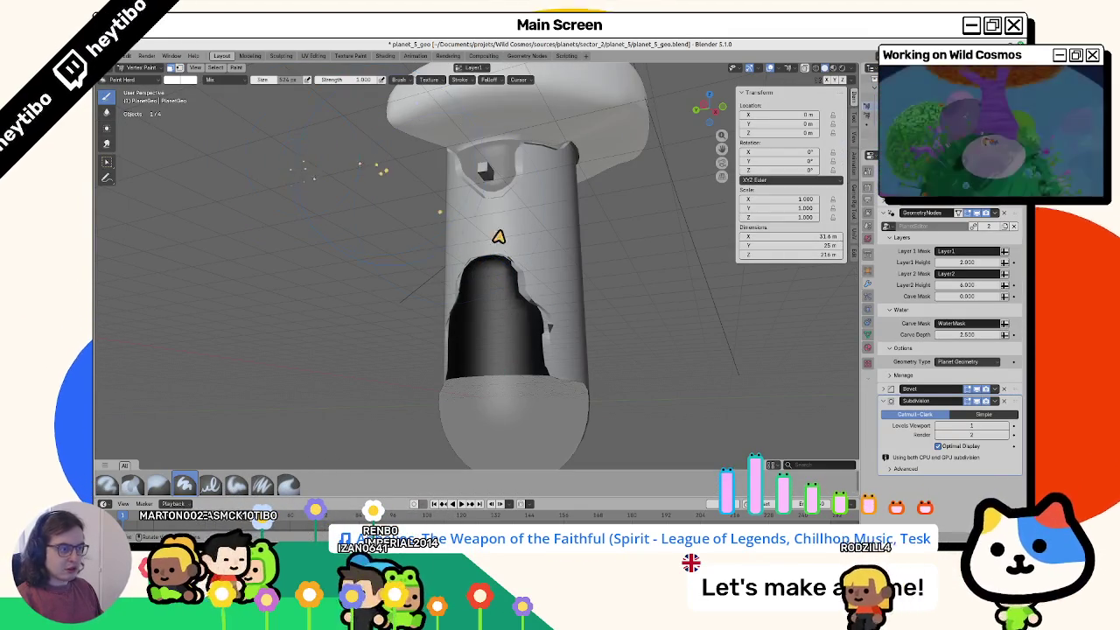
left_click(509, 252)
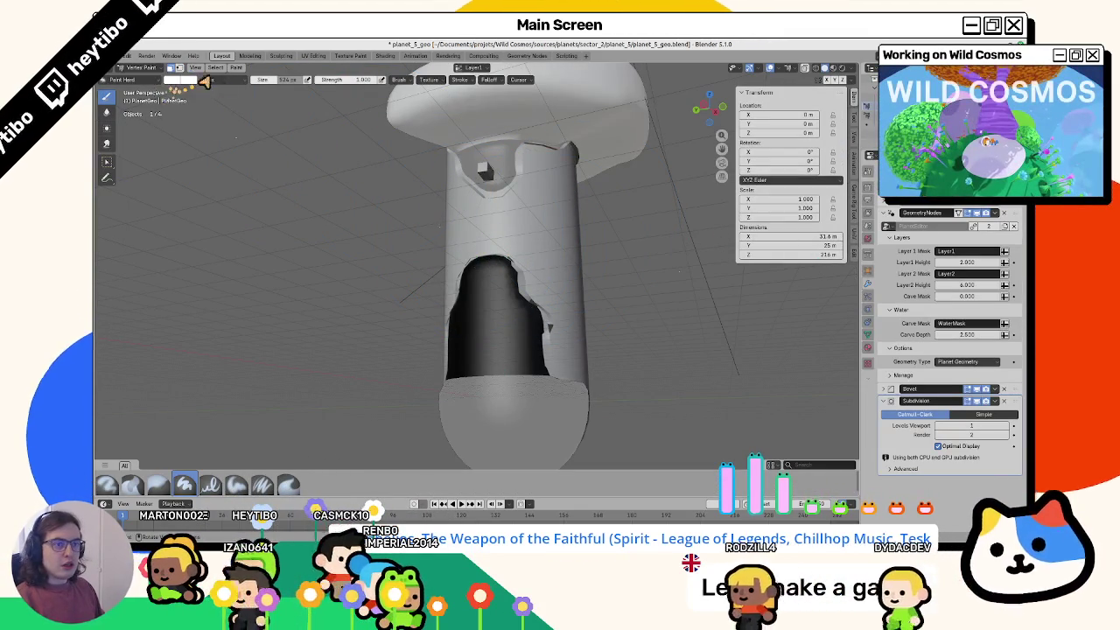
Step: Switch to the Paint Soft Pressure brush and test a stroke at the hole top, then undo it
left_click(145, 83)
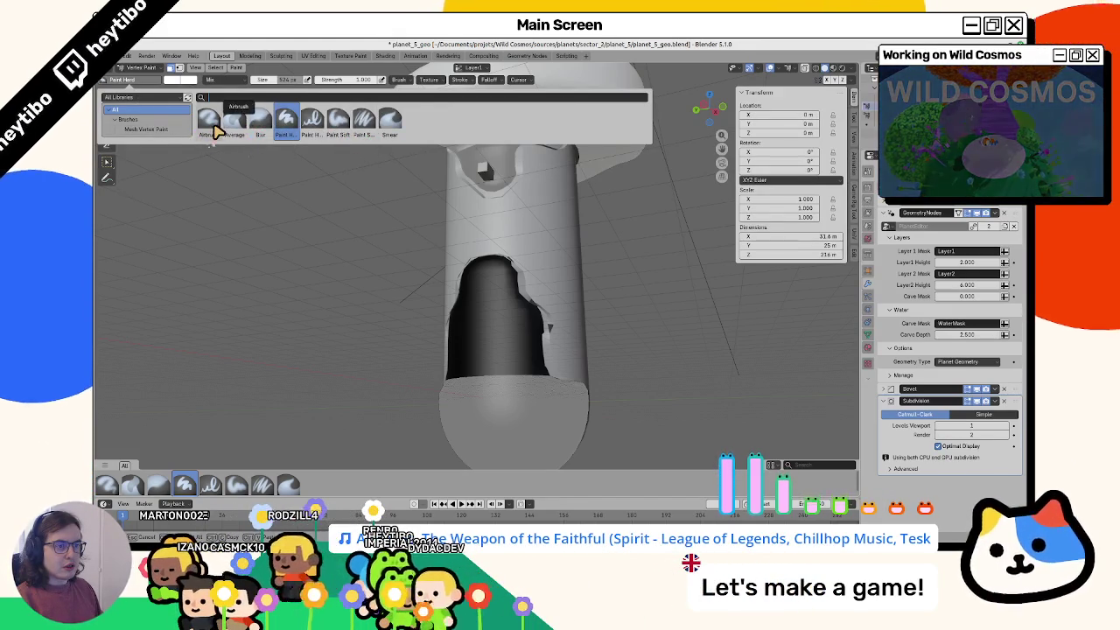
left_click(363, 127)
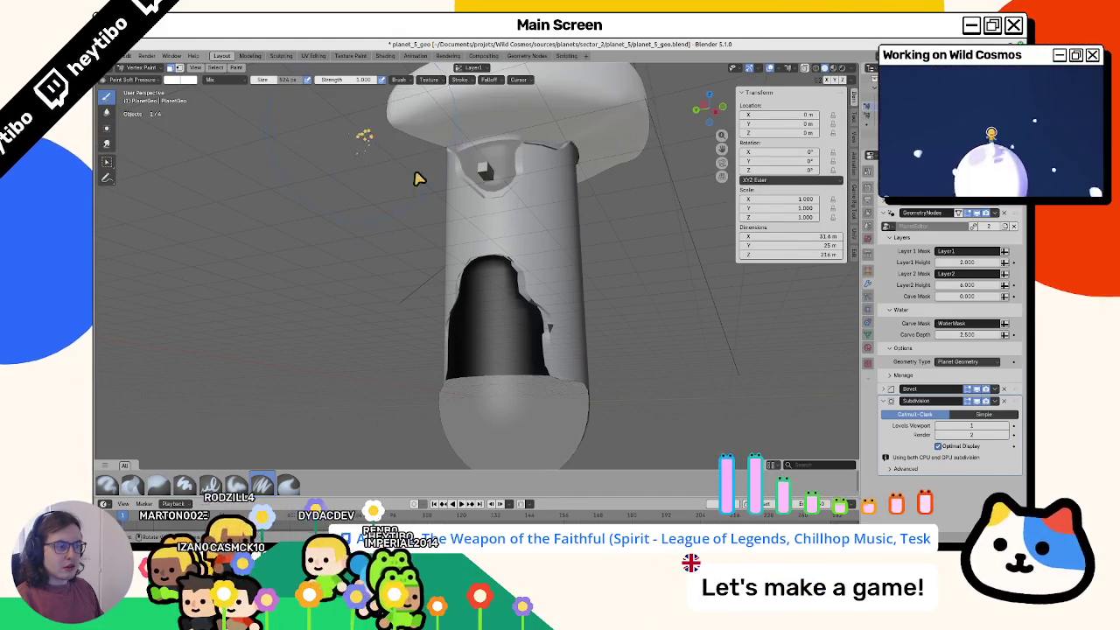
left_click(501, 232)
key("ctrl+z")
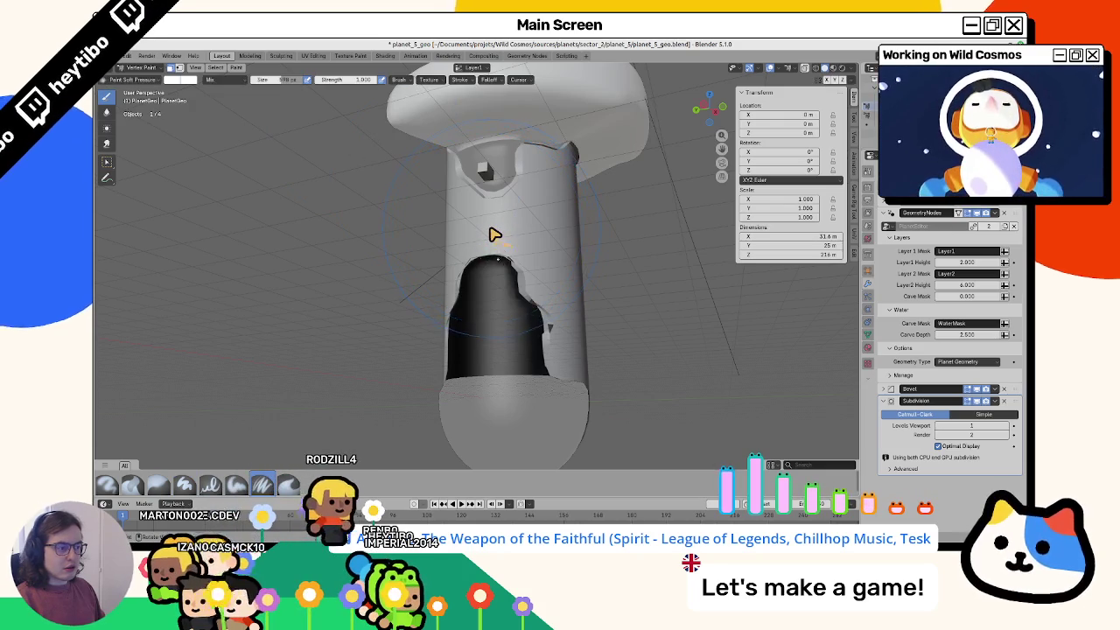
key("ctrl+shift+z")
key("ctrl+z")
key("ctrl+shift+z")
key("ctrl+z")
key("ctrl+shift+z")
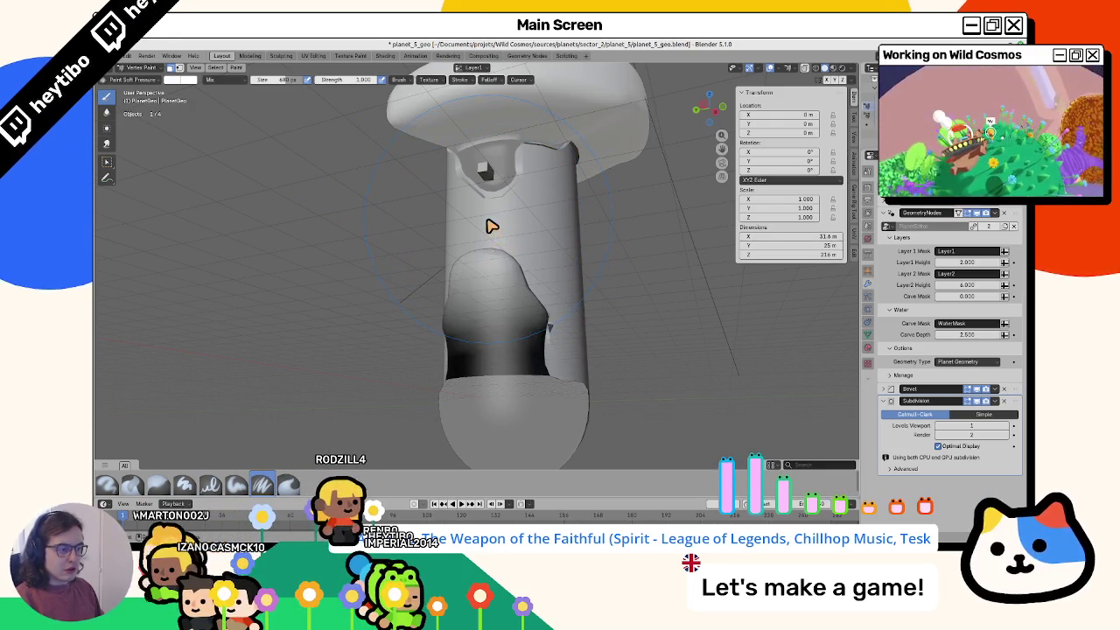
key("ctrl+z")
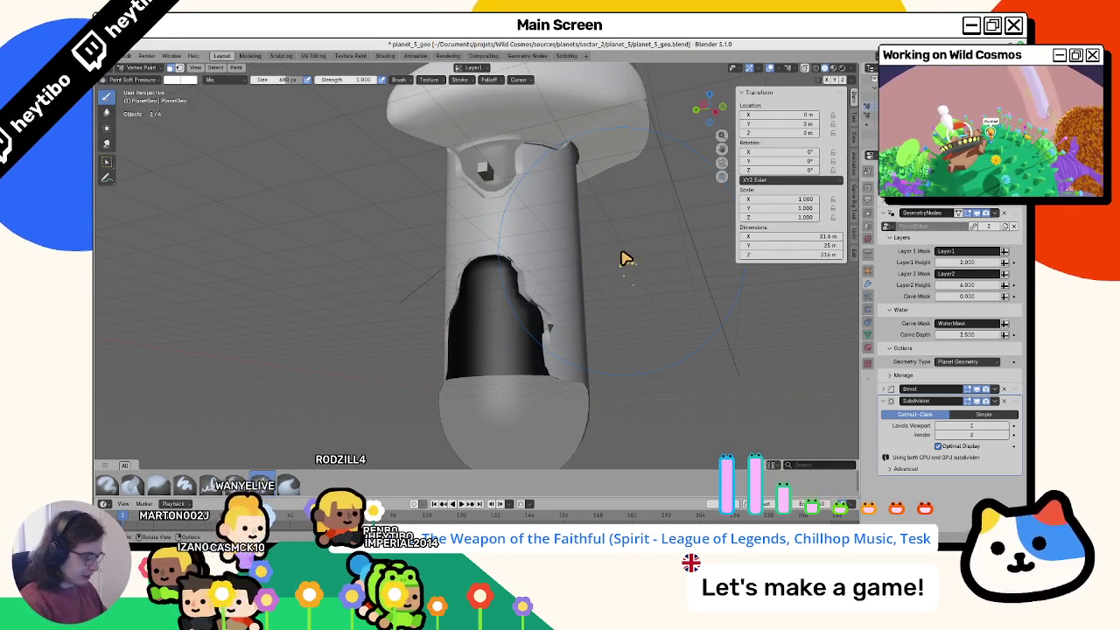
Step: View the column side-on from the left and undo the brightening at the hole top
key("ctrl+KP_3")
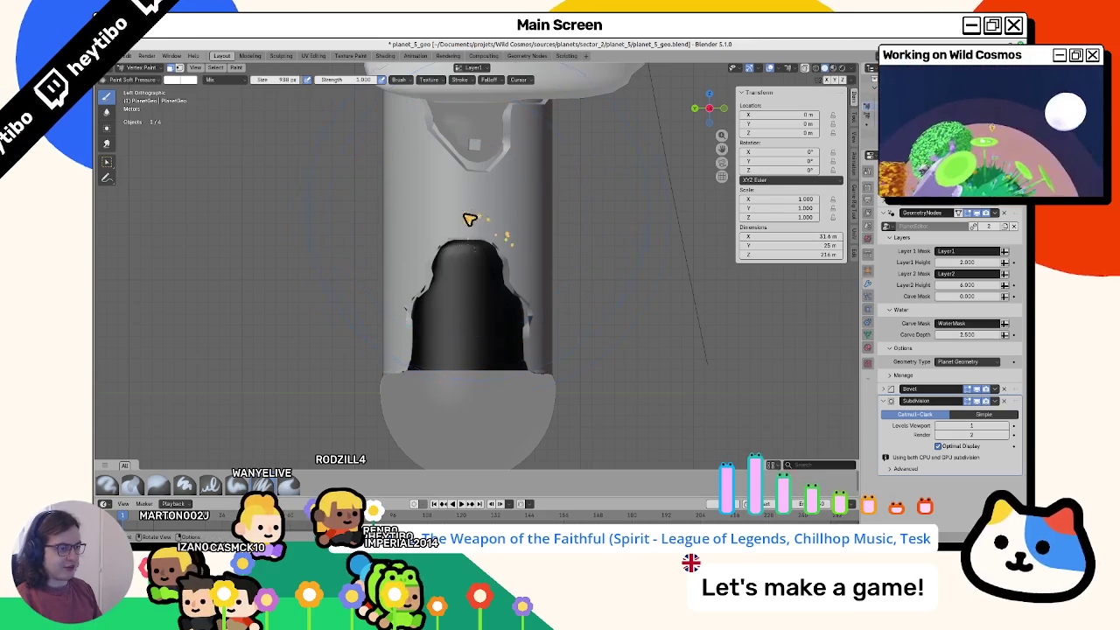
key("ctrl+shift+z")
key("ctrl+z")
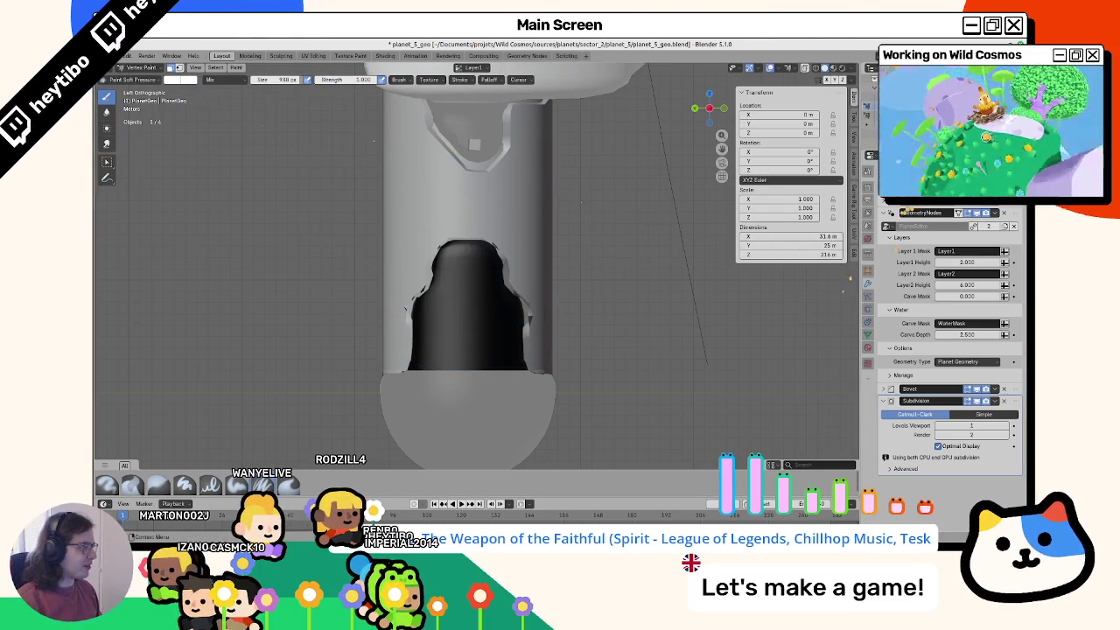
Step: Set the brush falloff to Sharper and paint across the dark arch to even it
left_click(870, 155)
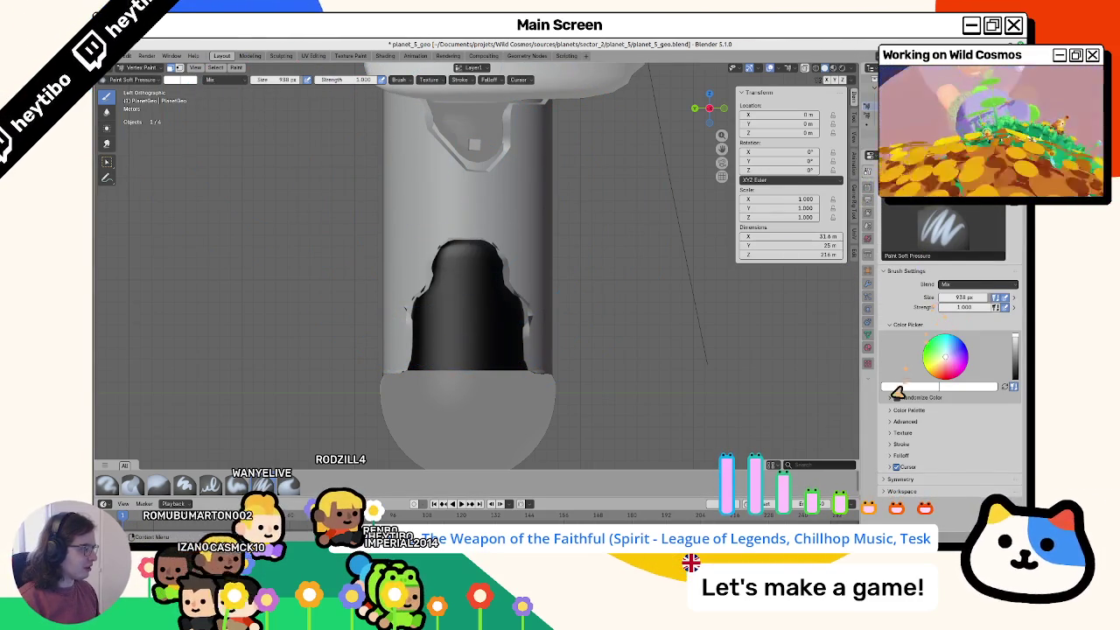
left_click(920, 468)
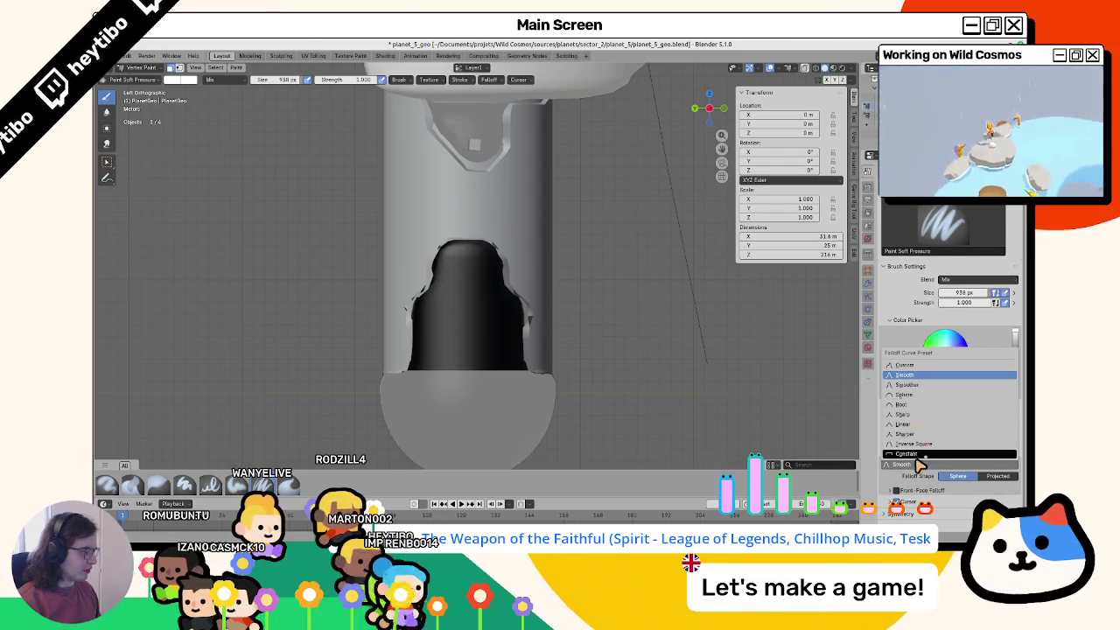
left_click(925, 435)
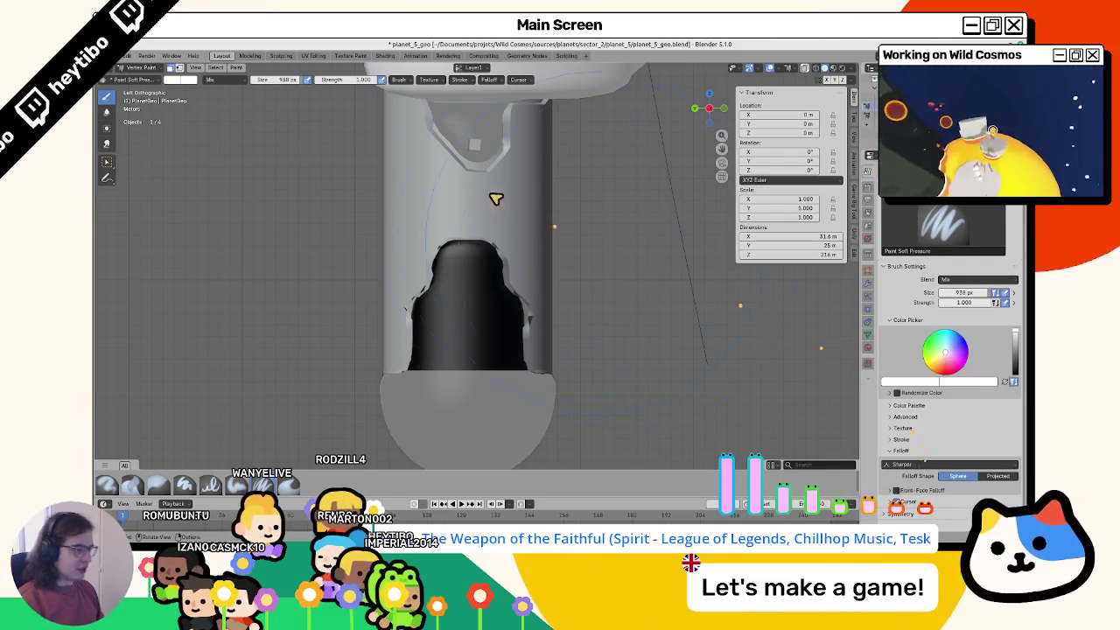
left_click(909, 468)
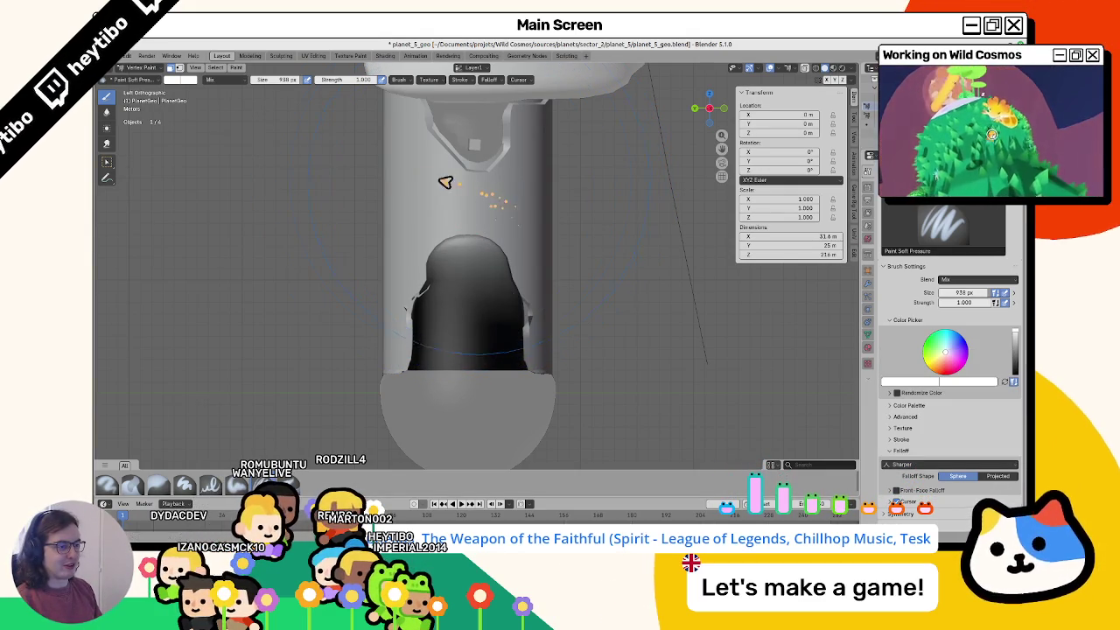
left_click_drag(459, 183, 529, 200)
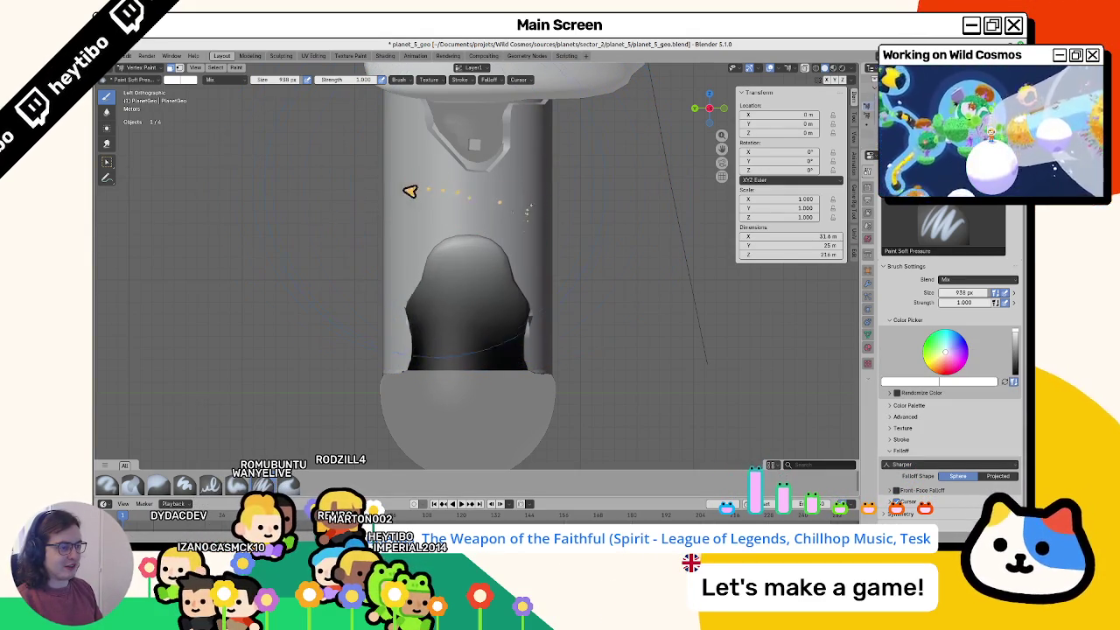
mouse_move(407, 194)
left_mouse_down()
mouse_move(436, 185)
mouse_move(527, 195)
left_mouse_up()
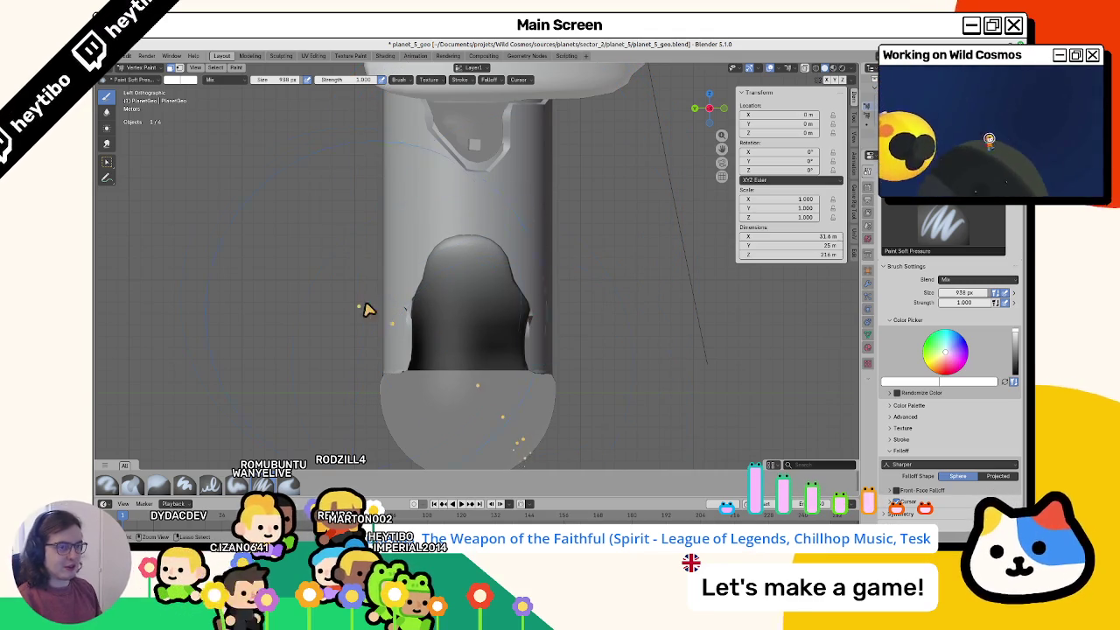
Step: Set the brush colour to black and shrink the brush to 572 px
left_click(193, 81)
left_click_drag(264, 138, 251, 254)
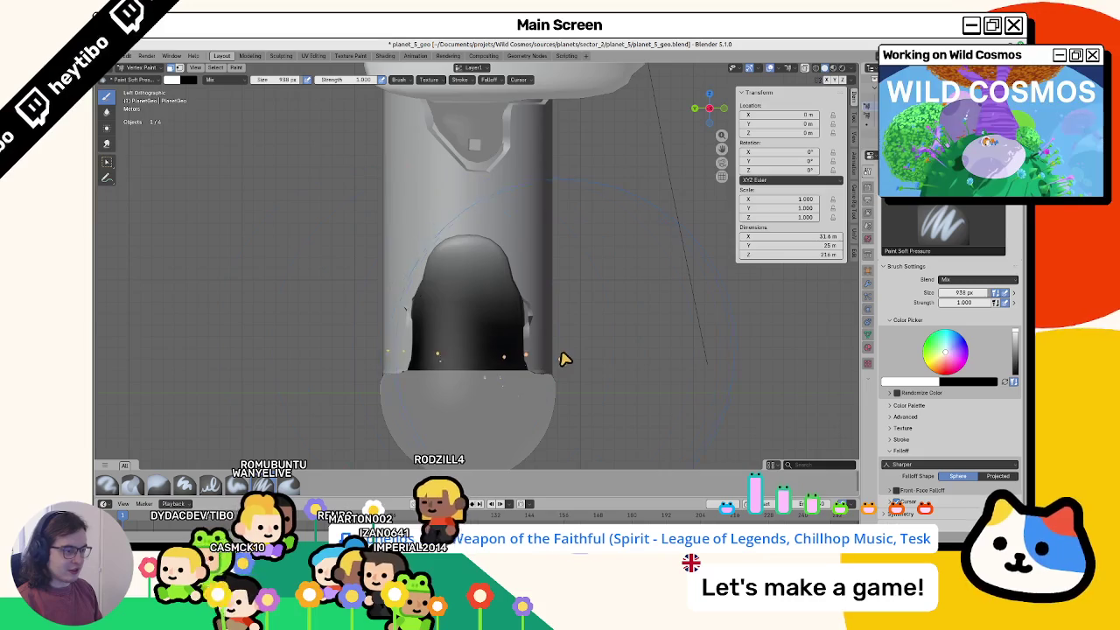
mouse_move(525, 371)
middle_mouse_down()
mouse_move(412, 375)
mouse_move(440, 370)
mouse_move(531, 260)
middle_mouse_up()
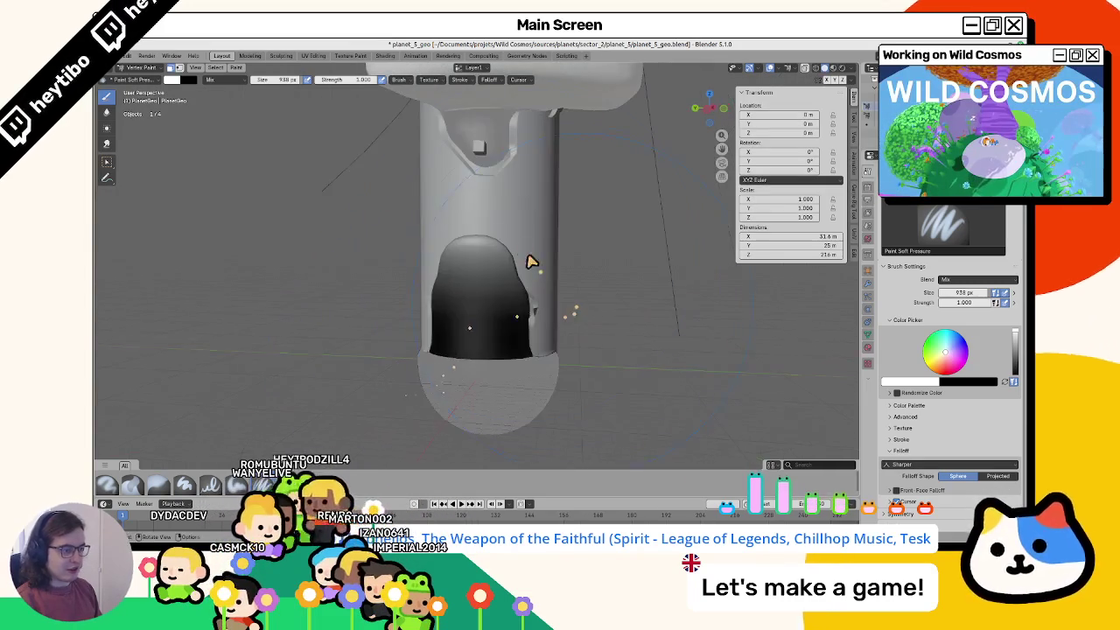
key("f")
left_click(482, 204)
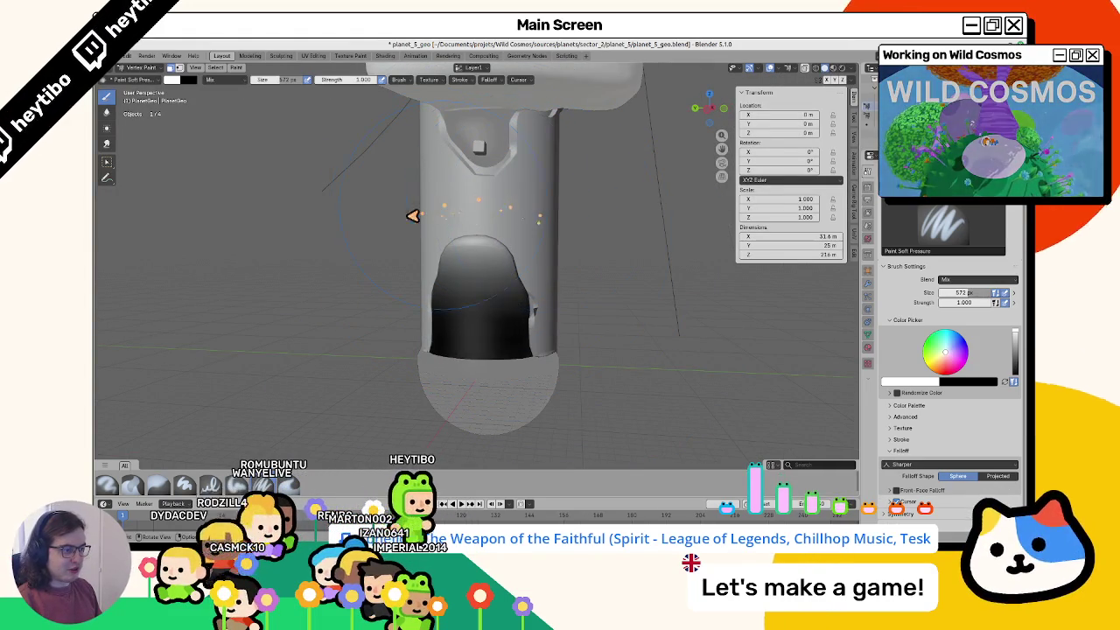
mouse_move(541, 230)
middle_mouse_down()
mouse_move(438, 240)
mouse_move(537, 230)
mouse_move(337, 196)
middle_mouse_up()
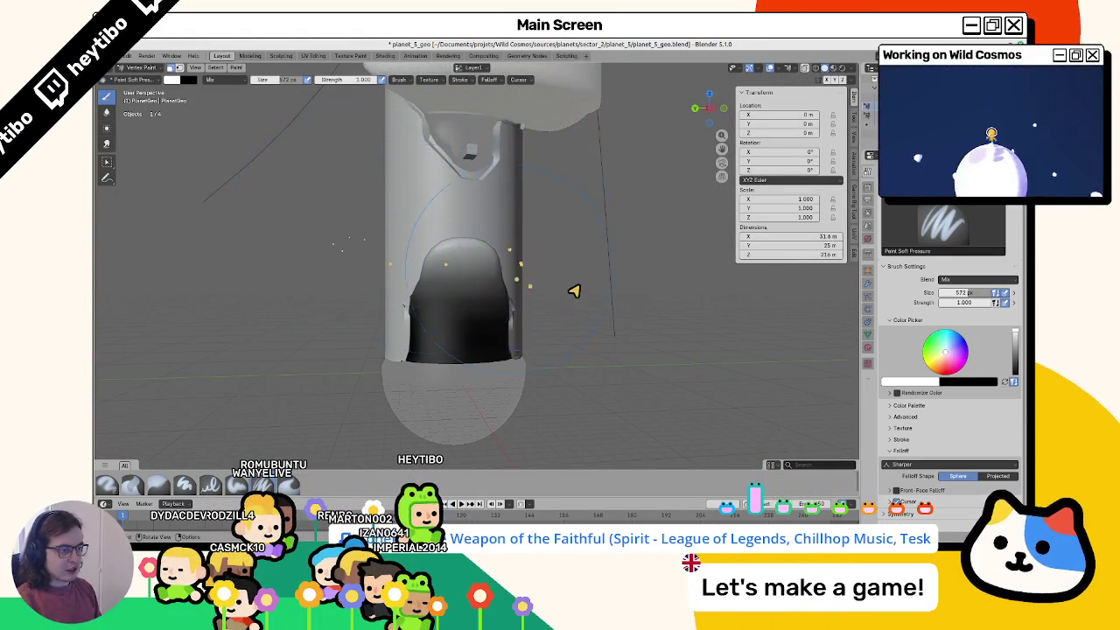
Step: Return to Object Mode and view the capsule from the side
key("ctrl+Tab")
middle_click_drag(574, 290, 210, 309)
mouse_move(295, 286)
middle_mouse_down()
mouse_move(251, 260)
mouse_move(490, 298)
middle_mouse_up()
Step: Switch the viewport to Material Preview shading
key("z")
key("z")
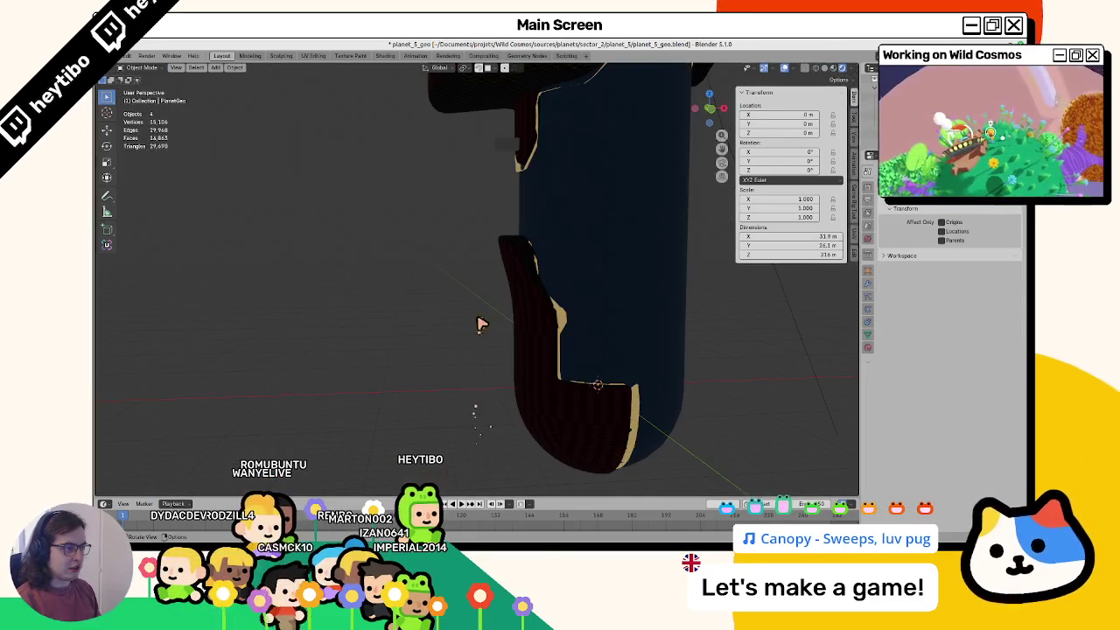
key("z")
key("z")
left_click(505, 214)
mouse_move(531, 131)
middle_mouse_down()
mouse_move(519, 320)
mouse_move(534, 295)
mouse_move(494, 319)
mouse_move(475, 301)
mouse_move(568, 342)
mouse_move(447, 317)
mouse_move(333, 342)
mouse_move(498, 354)
mouse_move(517, 370)
mouse_move(540, 290)
mouse_move(468, 333)
mouse_move(522, 342)
mouse_move(464, 370)
mouse_move(531, 353)
middle_mouse_up()
Step: In Edit Mode, fill-select a patch of faces along the capsule's side
key("Tab")
left_click(462, 304, "ctrl+shift")
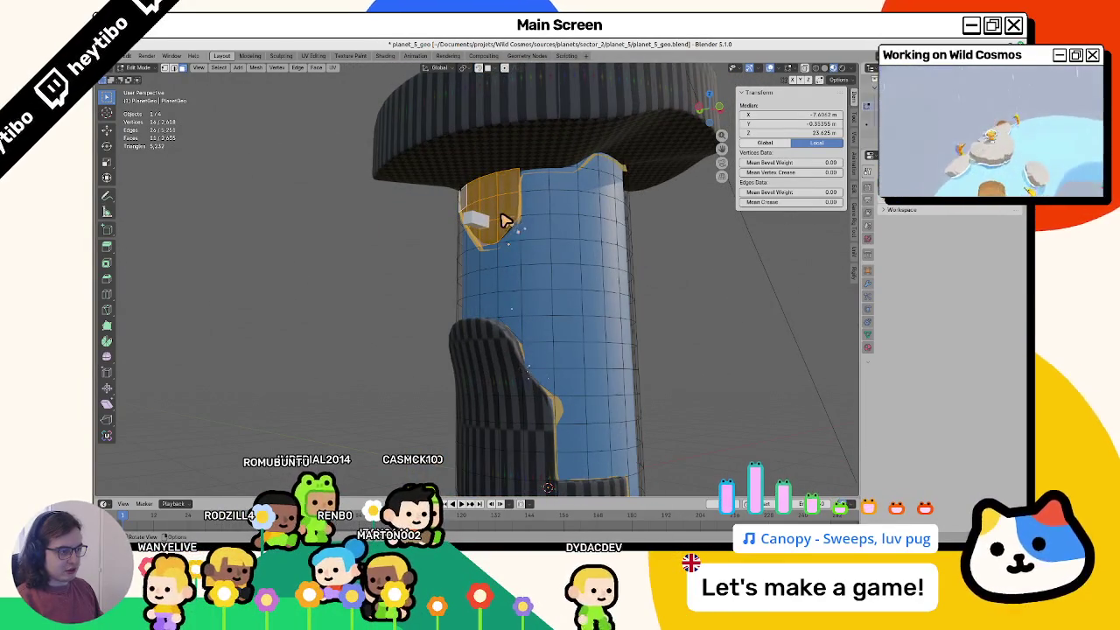
scroll(506, 225, "down", 5)
scroll(520, 252, "up", 4)
mouse_move(528, 260)
middle_mouse_down()
mouse_move(460, 293)
mouse_move(565, 317)
middle_mouse_up()
mouse_move(642, 317)
middle_mouse_down()
mouse_move(447, 316)
mouse_move(429, 324)
mouse_move(618, 329)
mouse_move(429, 345)
mouse_move(287, 338)
mouse_move(487, 350)
mouse_move(545, 307)
middle_mouse_up()
Step: View the capsule from the front, centred on the selected faces
scroll(548, 305, "up", 5)
key("KP_1")
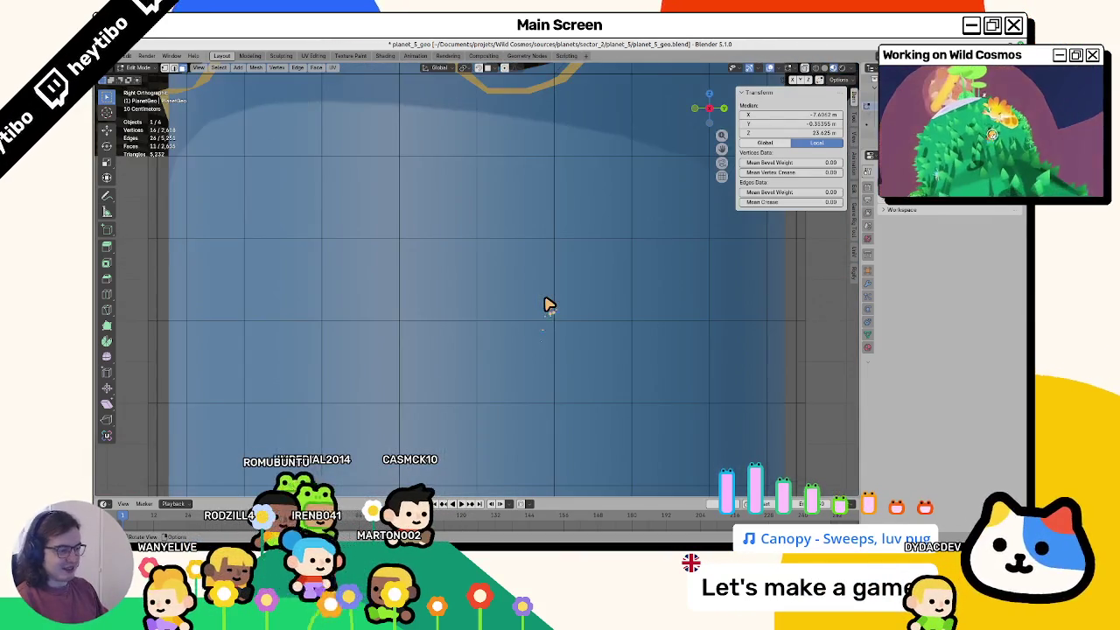
key("KP_Decimal")
scroll(516, 304, "down", 3)
scroll(496, 315, "down", 3)
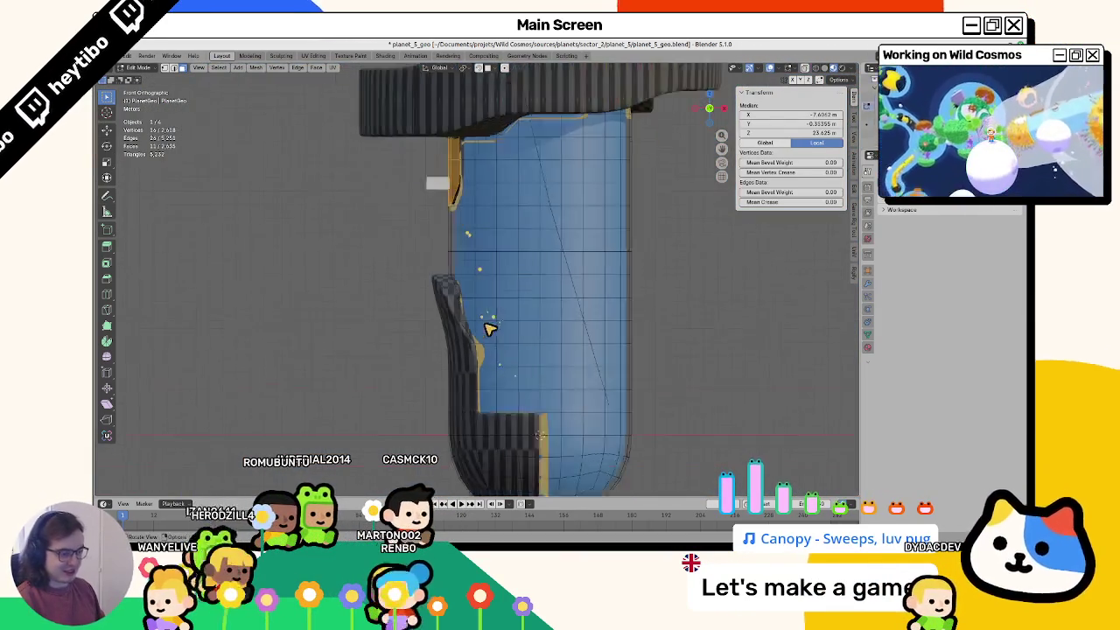
scroll(476, 298, "down", 2)
Step: In wireframe, box-select a few lower faces and fill them in the WaterMask layer
key("shift+z")
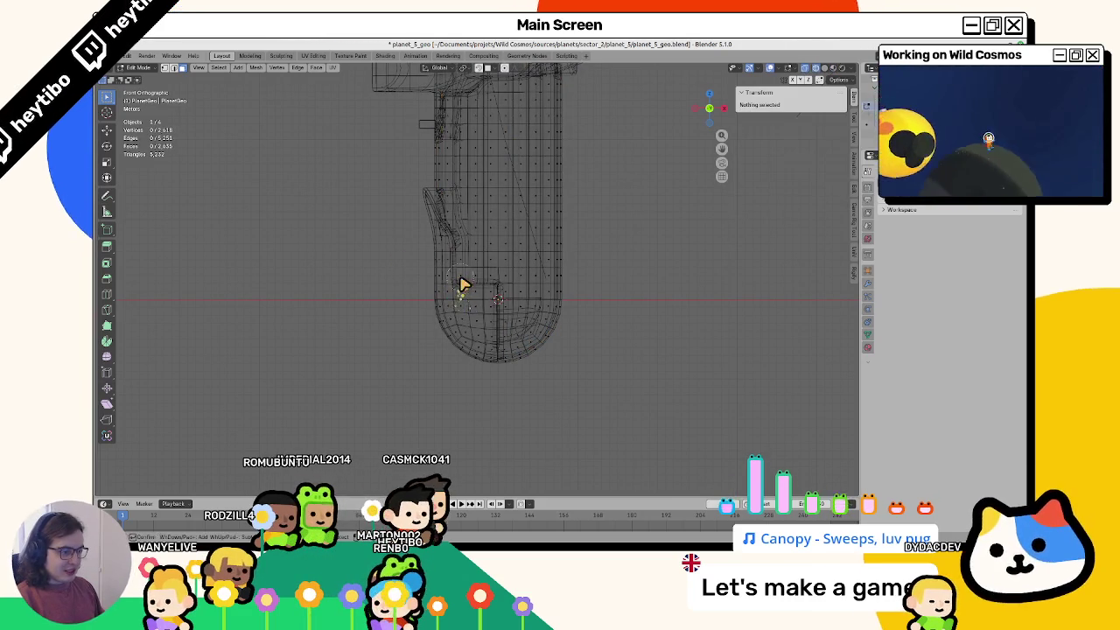
left_click_drag(457, 281, 473, 313)
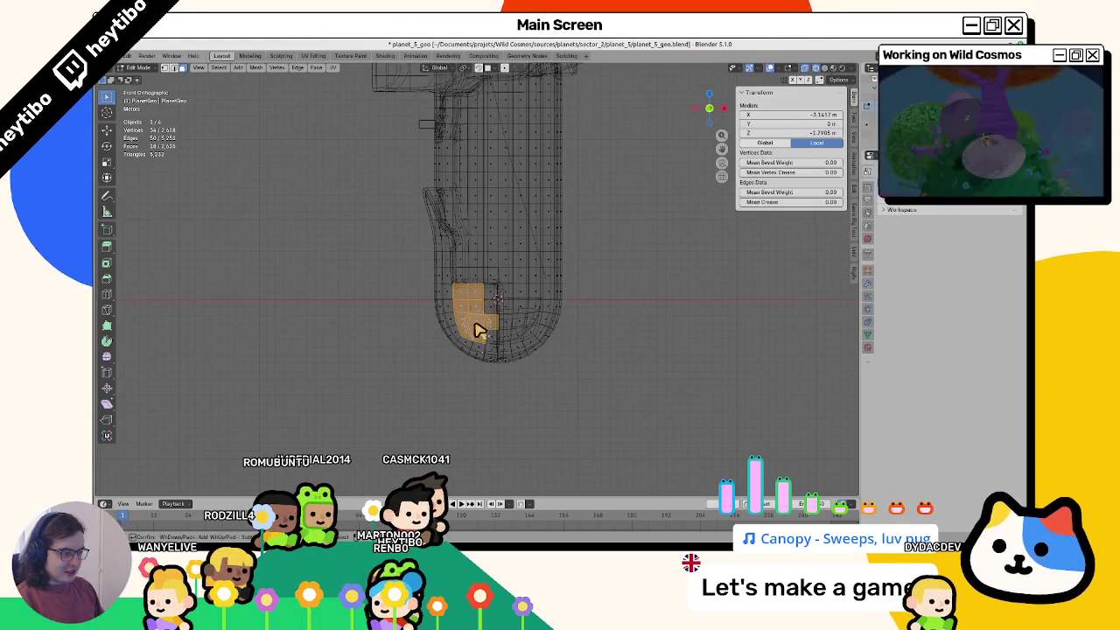
key("ctrl+Tab")
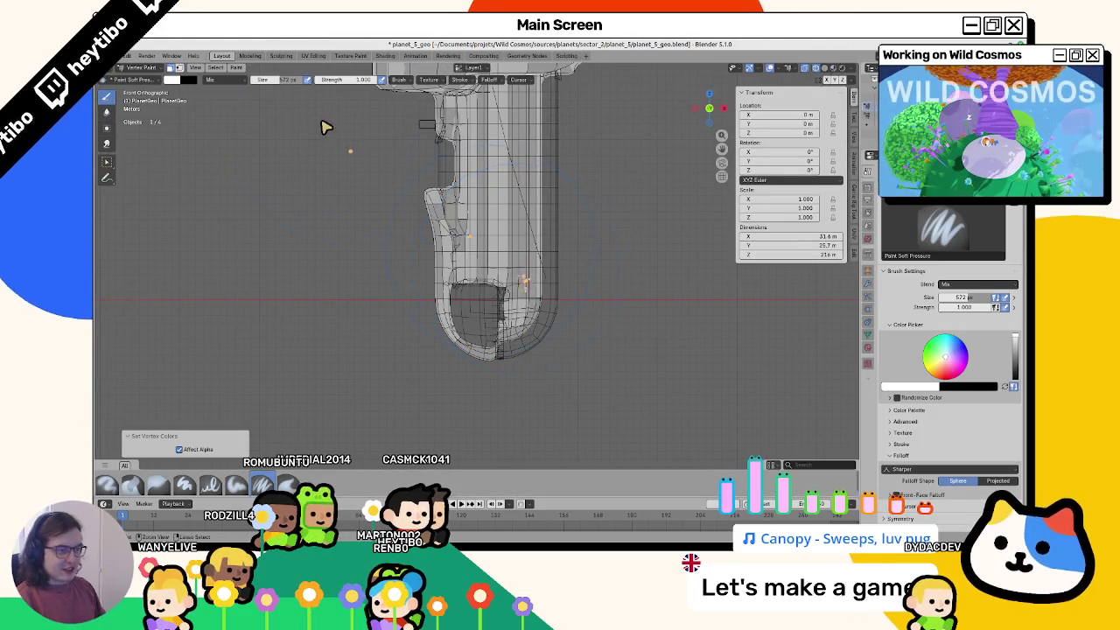
left_click(471, 69)
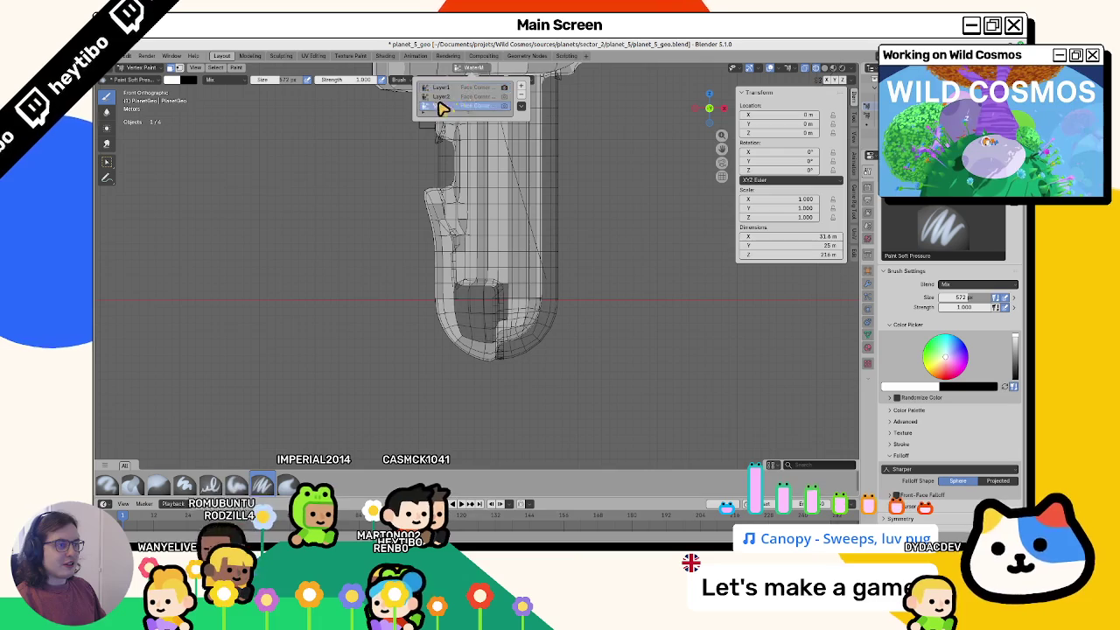
left_click(443, 108)
left_click(173, 80)
key("shift+k")
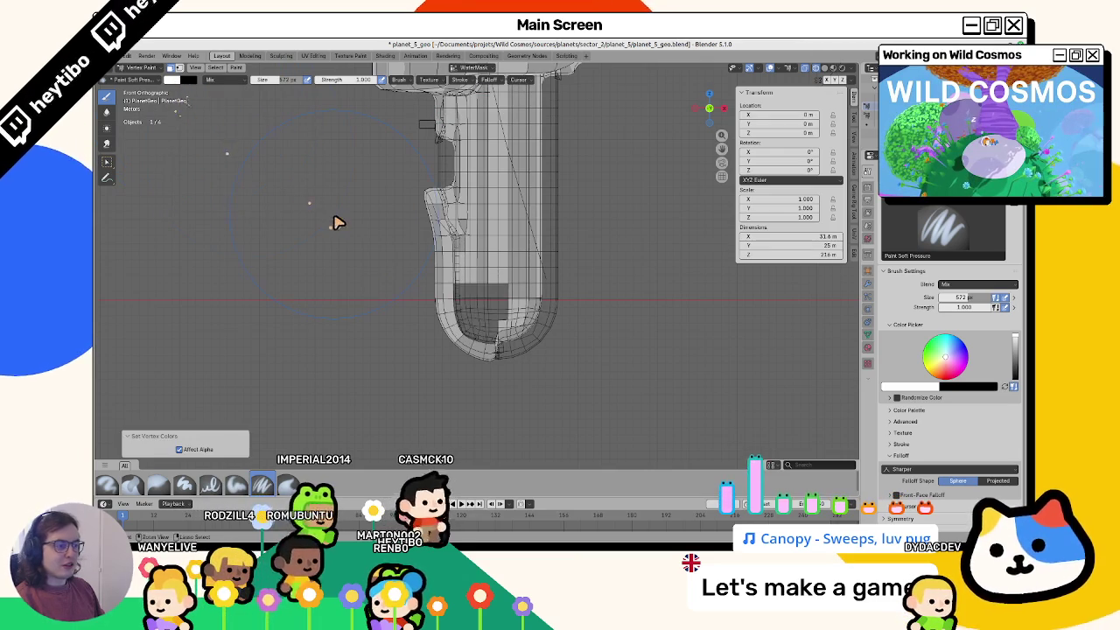
Step: Back in Edit Mode, fill-select the faces of the capsule's rounded bottom
key("Tab")
mouse_move(399, 253)
middle_mouse_down()
mouse_move(408, 274)
mouse_move(462, 283)
mouse_move(476, 273)
mouse_move(500, 286)
mouse_move(484, 260)
mouse_move(446, 277)
mouse_move(512, 293)
mouse_move(463, 278)
middle_mouse_up()
left_click(479, 272)
left_click(499, 242, "ctrl+shift")
Step: Select the capsule's lower-end faces and fill them black in the water mask
left_click(458, 275, "ctrl+shift")
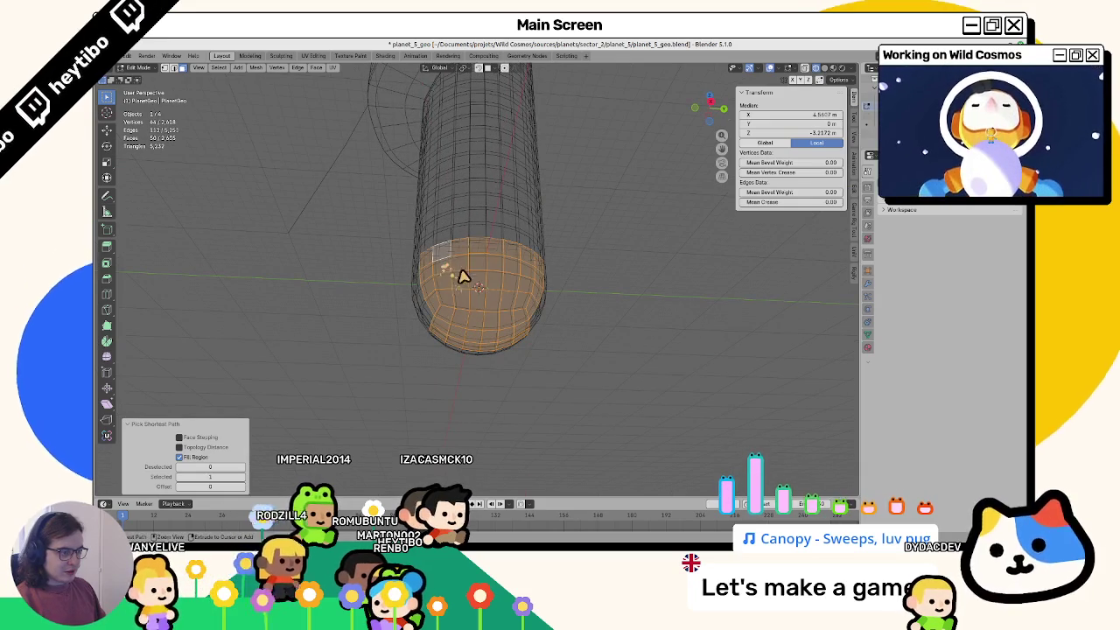
key("ctrl+z")
left_click(513, 276, "ctrl+shift")
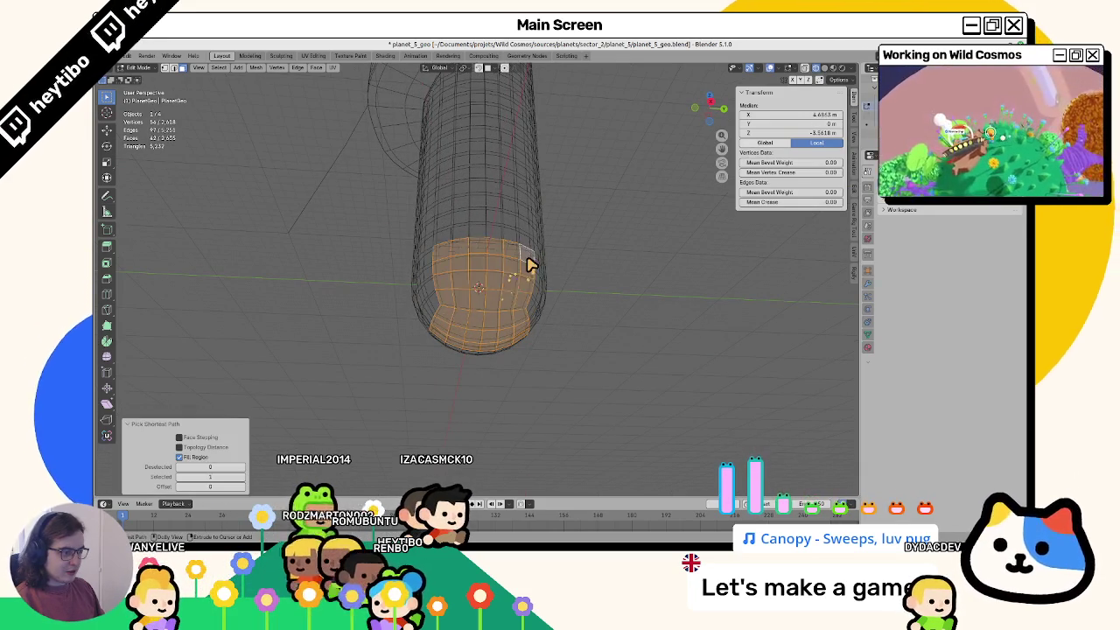
key("ctrl+Tab")
left_click(398, 189)
left_click(175, 80)
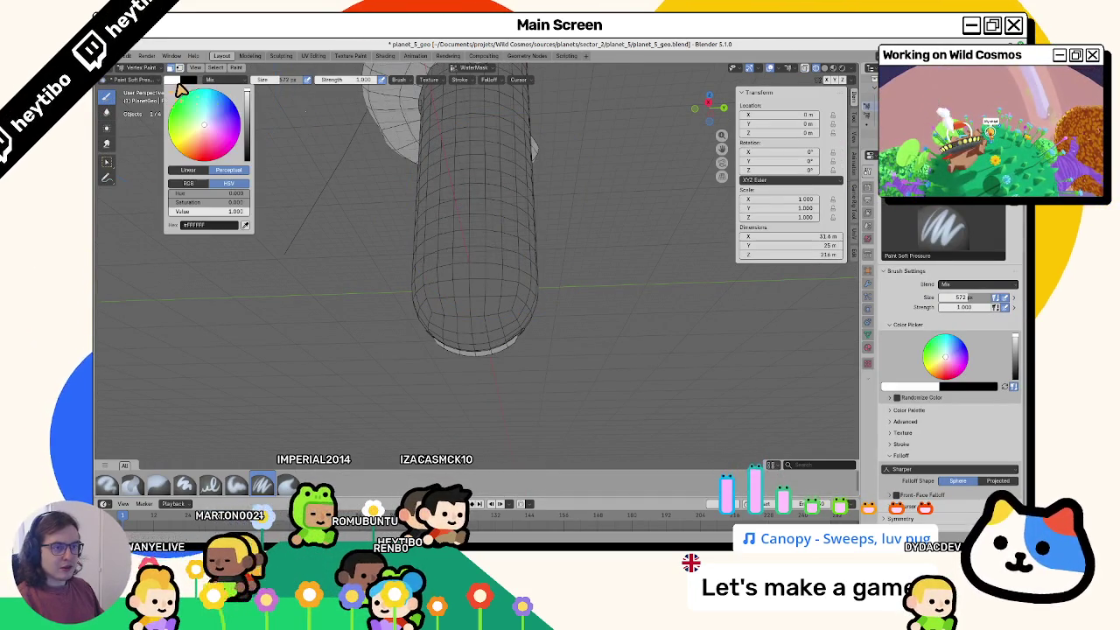
left_click_drag(246, 94, 247, 161)
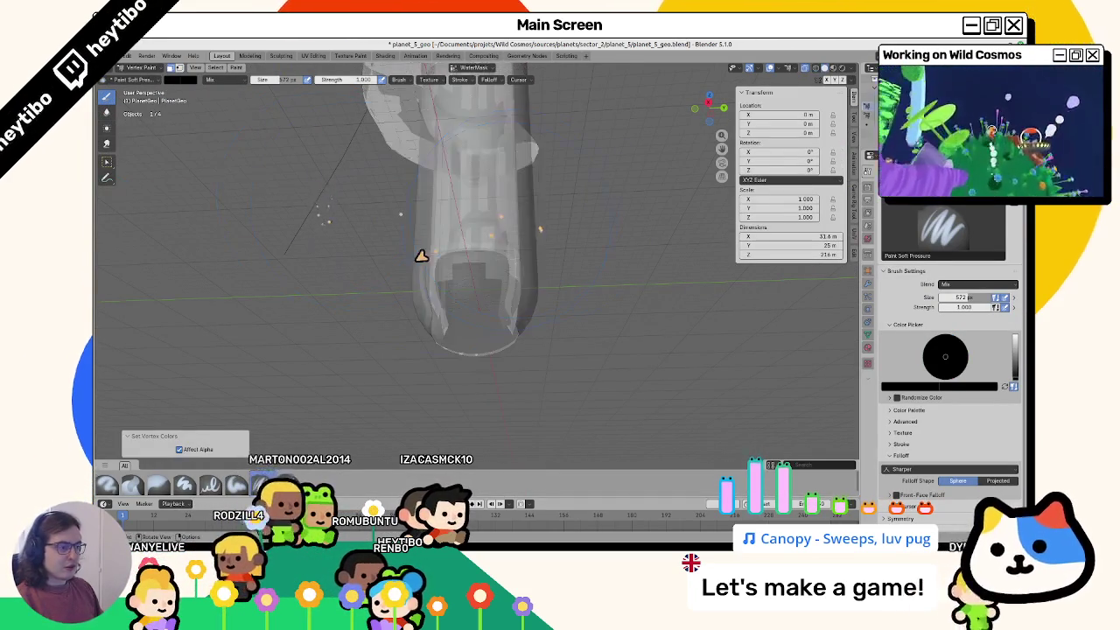
key("shift+k")
Step: Return to Object Mode, save the file, and start moving the player placeholder cube
key("Tab")
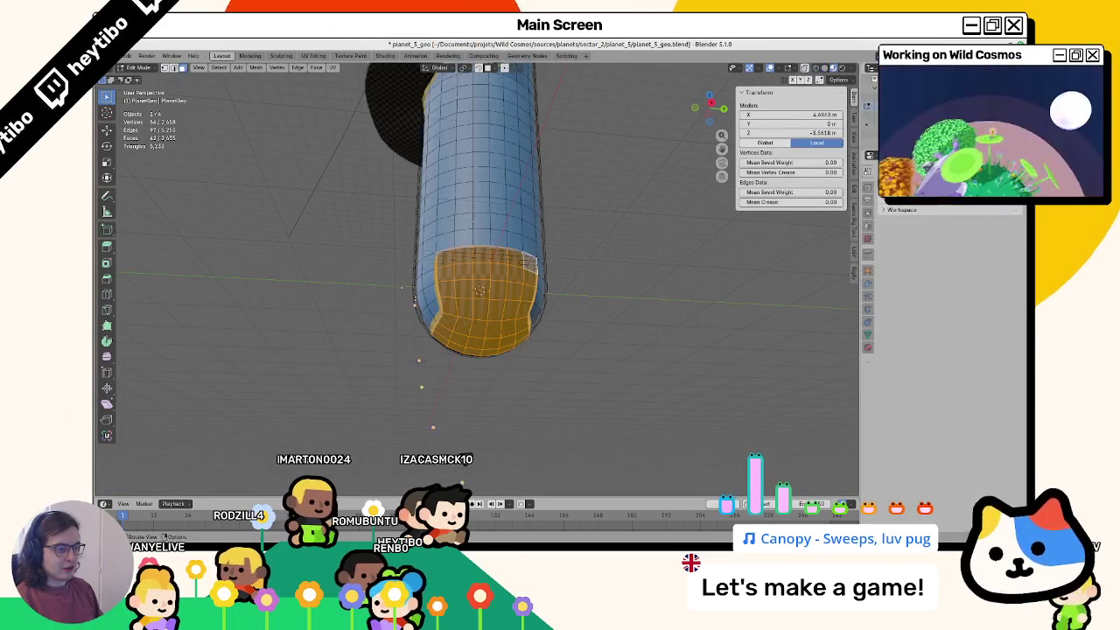
key("Tab")
mouse_move(396, 425)
middle_mouse_down()
mouse_move(588, 413)
mouse_move(515, 375)
mouse_move(405, 375)
mouse_move(457, 305)
mouse_move(497, 304)
mouse_move(472, 228)
middle_mouse_up()
key("ctrl+s")
left_click(464, 210)
key("g")
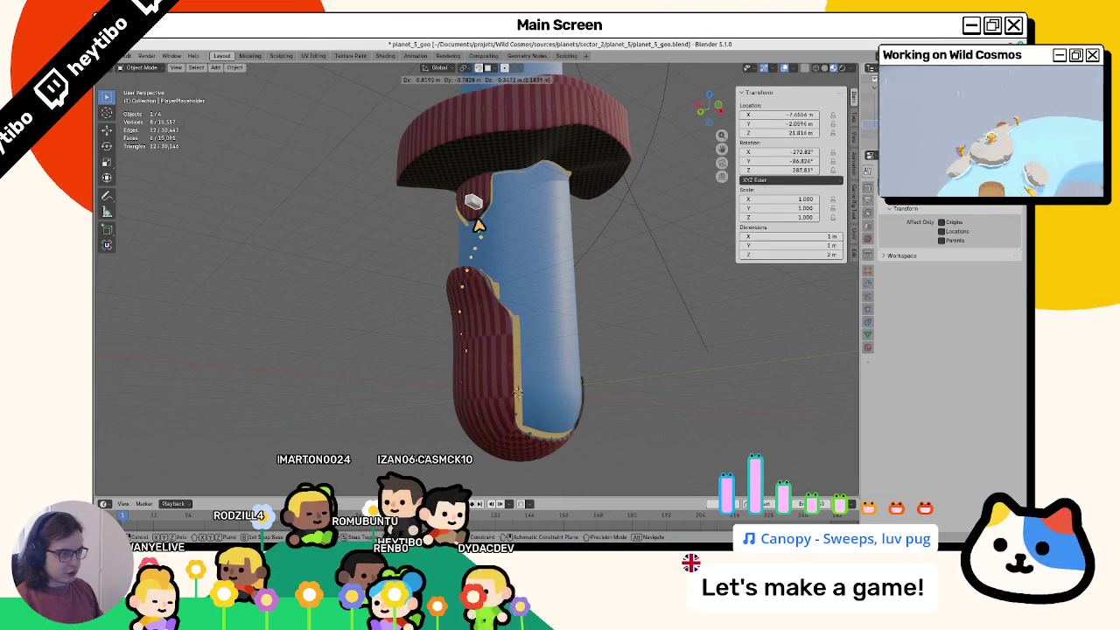
Step: Place the placeholder cube higher near the ring and remove its duplicate copy
left_click(485, 293)
middle_click_drag(485, 292, 512, 297)
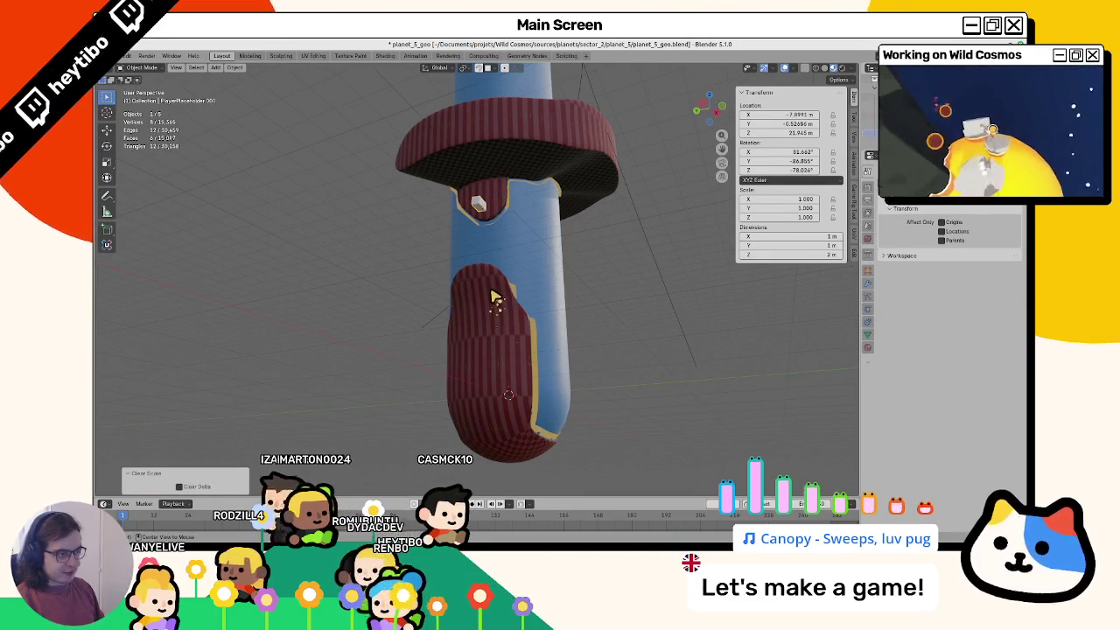
key("ctrl+z")
mouse_move(503, 310)
middle_mouse_down()
mouse_move(440, 242)
mouse_move(499, 257)
mouse_move(542, 250)
mouse_move(535, 229)
mouse_move(332, 257)
mouse_move(627, 245)
mouse_move(475, 250)
mouse_move(588, 436)
middle_mouse_up()
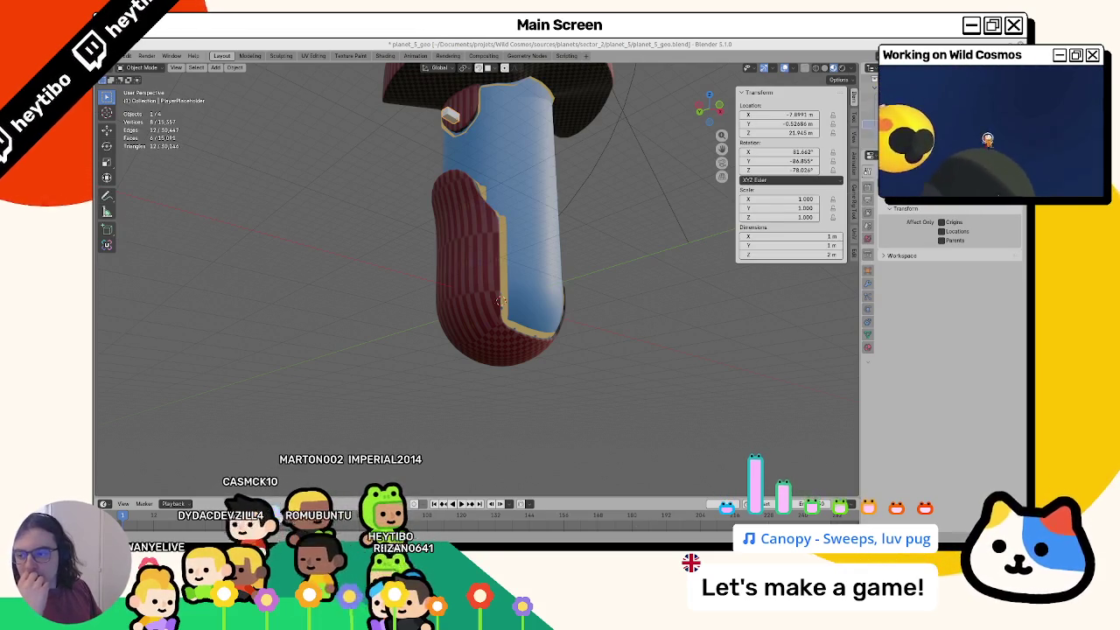
Step: In Edit Mode, fill-select the faces of the capsule's rounded end
mouse_move(500, 301)
middle_mouse_down()
mouse_move(488, 294)
mouse_move(514, 273)
middle_mouse_up()
key("Tab")
left_click(488, 291)
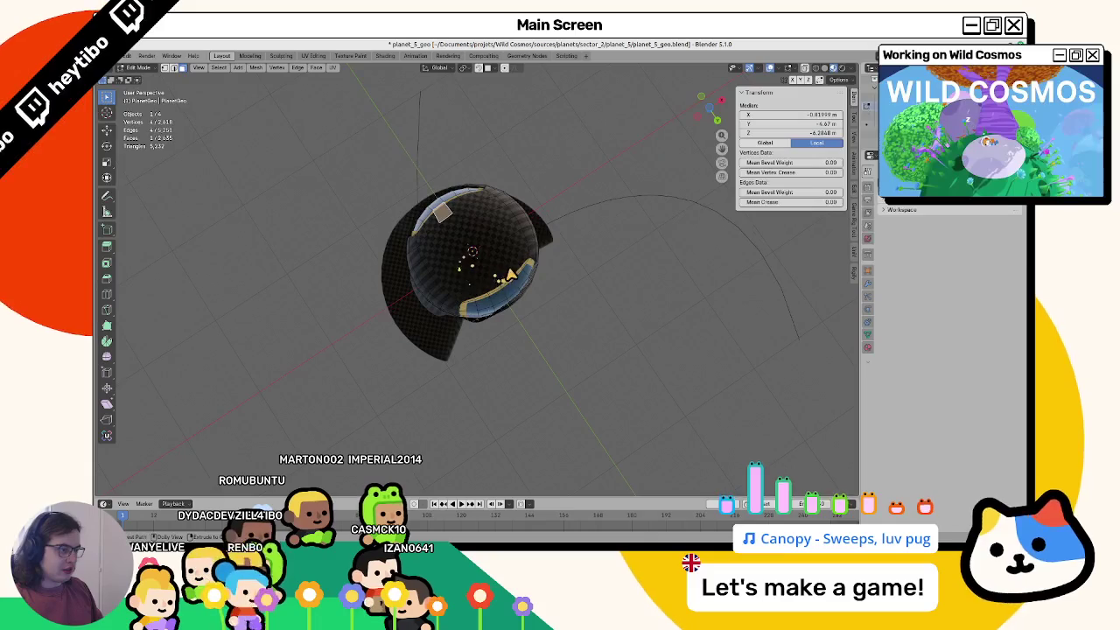
left_click(515, 273, "ctrl+shift")
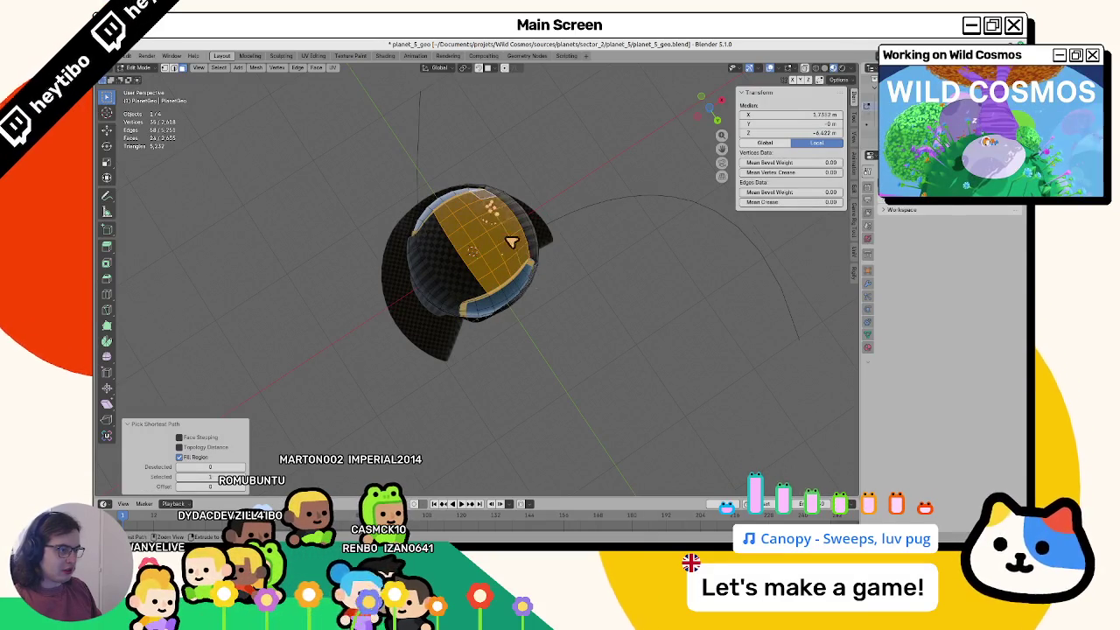
Step: Fill the rounded end faces with light grey (0.768) in the WaterMask layer
key("ctrl+Tab")
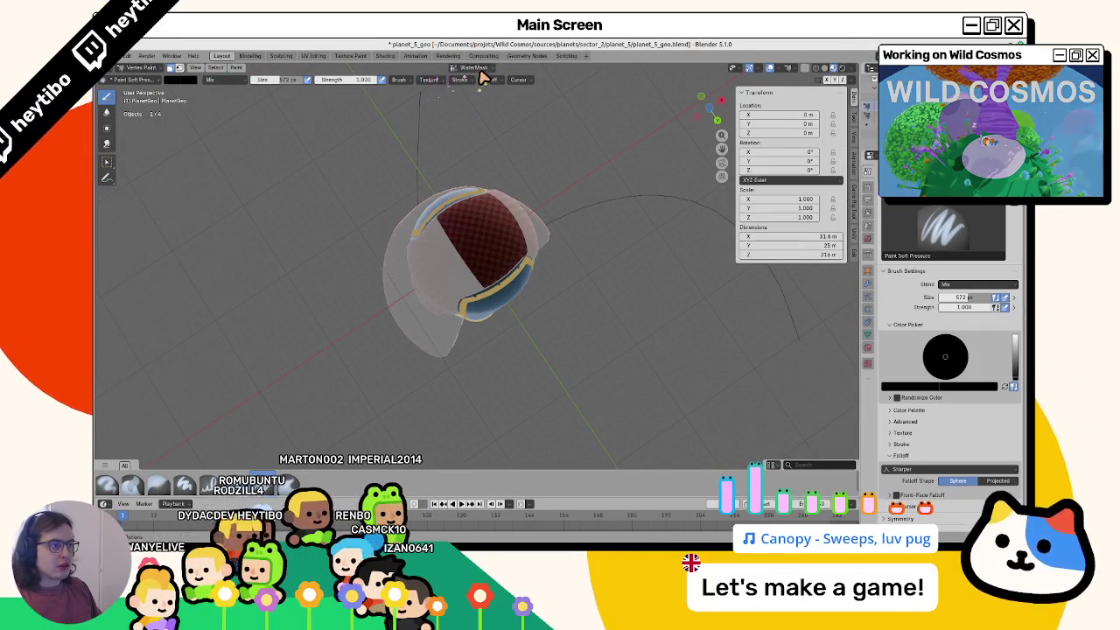
left_click(179, 79)
left_click_drag(210, 212, 473, 291)
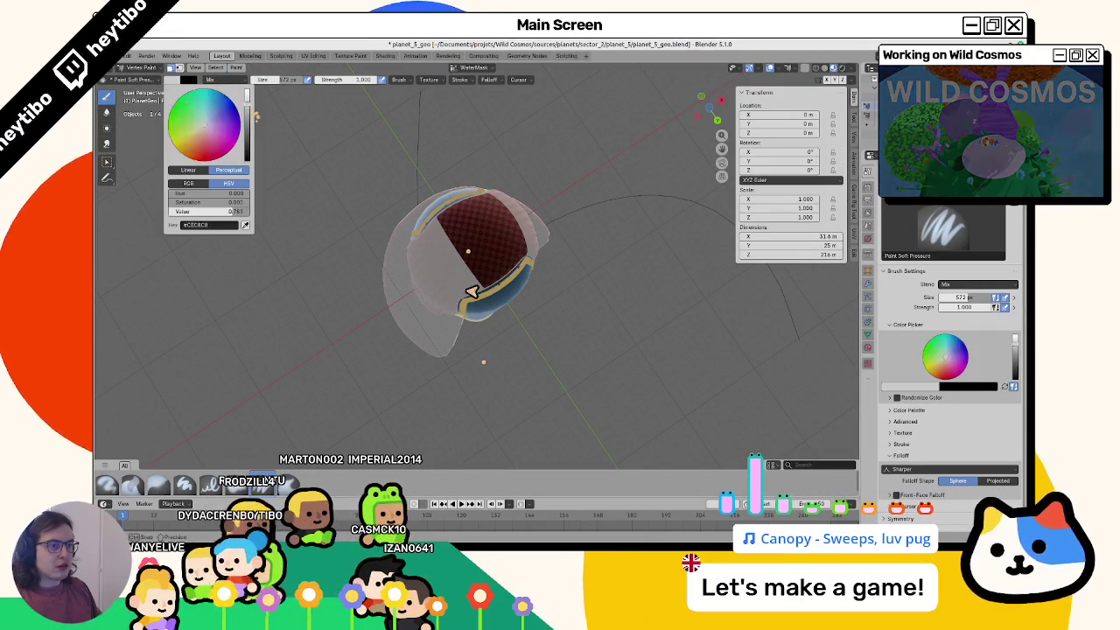
key("shift+k")
Step: Select the connected bottom cap faces and fill them with black
key("Tab")
mouse_move(423, 220)
middle_mouse_down()
mouse_move(320, 292)
mouse_move(485, 294)
mouse_move(475, 290)
mouse_move(513, 280)
mouse_move(350, 93)
middle_mouse_up()
left_click(511, 282)
key("l")
key("Tab")
left_click(178, 82)
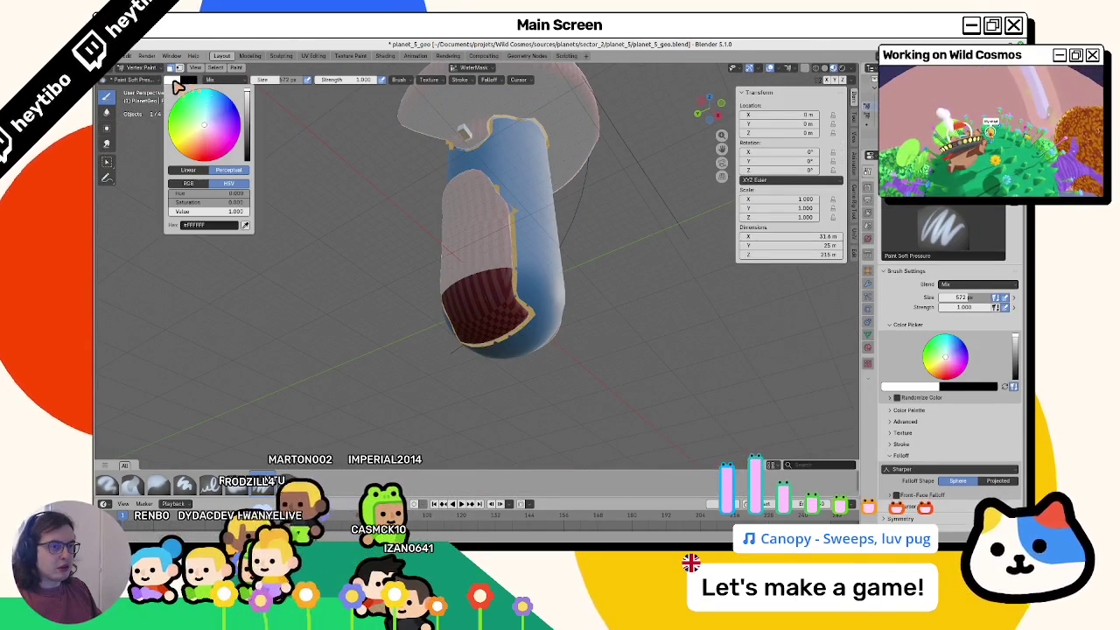
left_click_drag(251, 114, 249, 160)
key("shift+k")
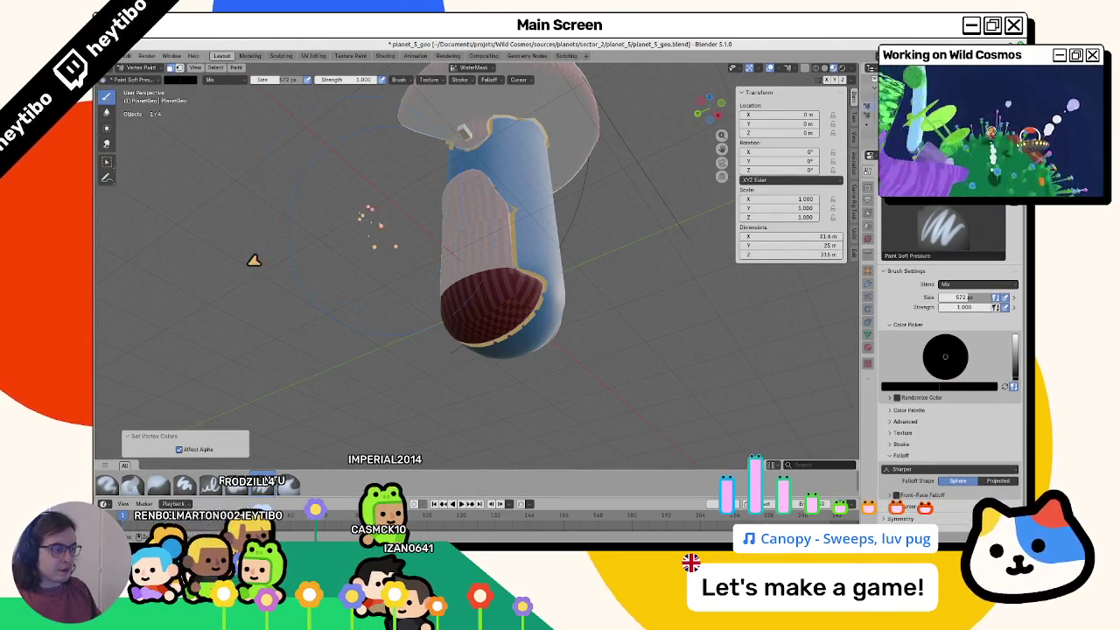
Step: Check the painted bottom in Object Mode, then refill the selected faces with the paint colour
key("ctrl+Tab")
mouse_move(253, 260)
middle_mouse_down()
mouse_move(414, 300)
mouse_move(545, 292)
mouse_move(408, 299)
mouse_move(440, 250)
mouse_move(461, 297)
mouse_move(482, 309)
mouse_move(452, 333)
middle_mouse_up()
key("Tab")
key("ctrl+Tab")
key("shift+k")
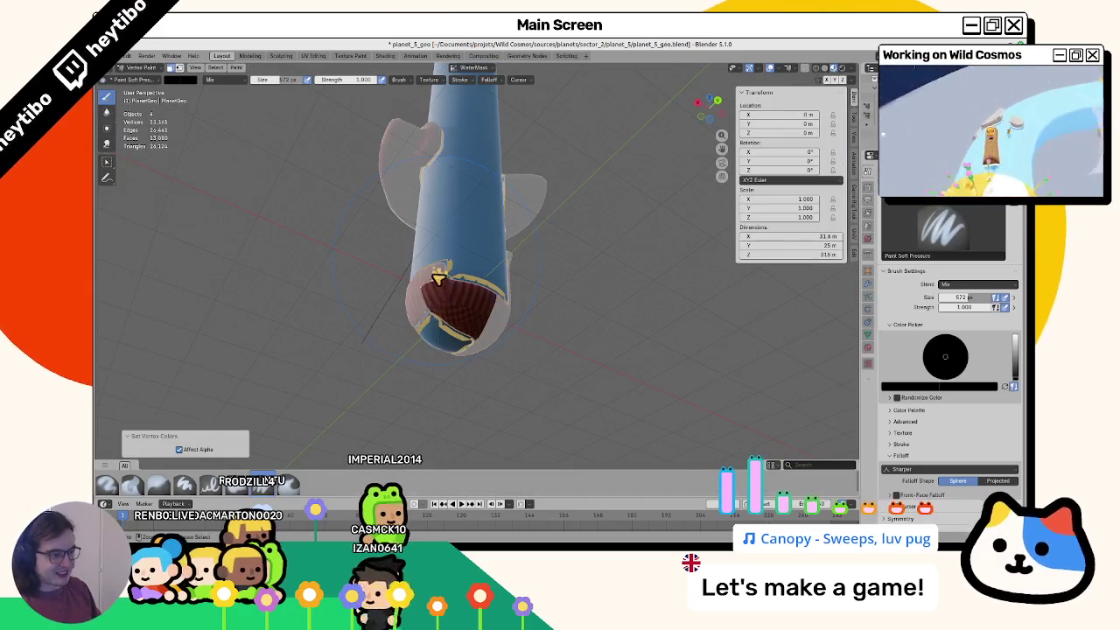
key("Tab")
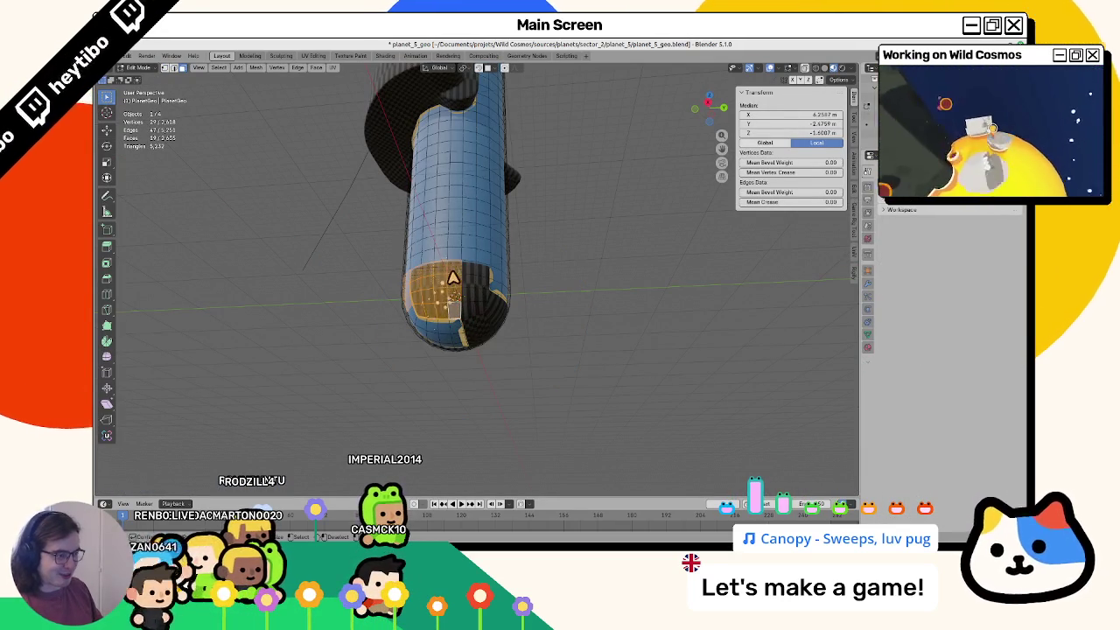
Step: Fill the selected faces with white vertex colour in Vertex Paint
key("Tab")
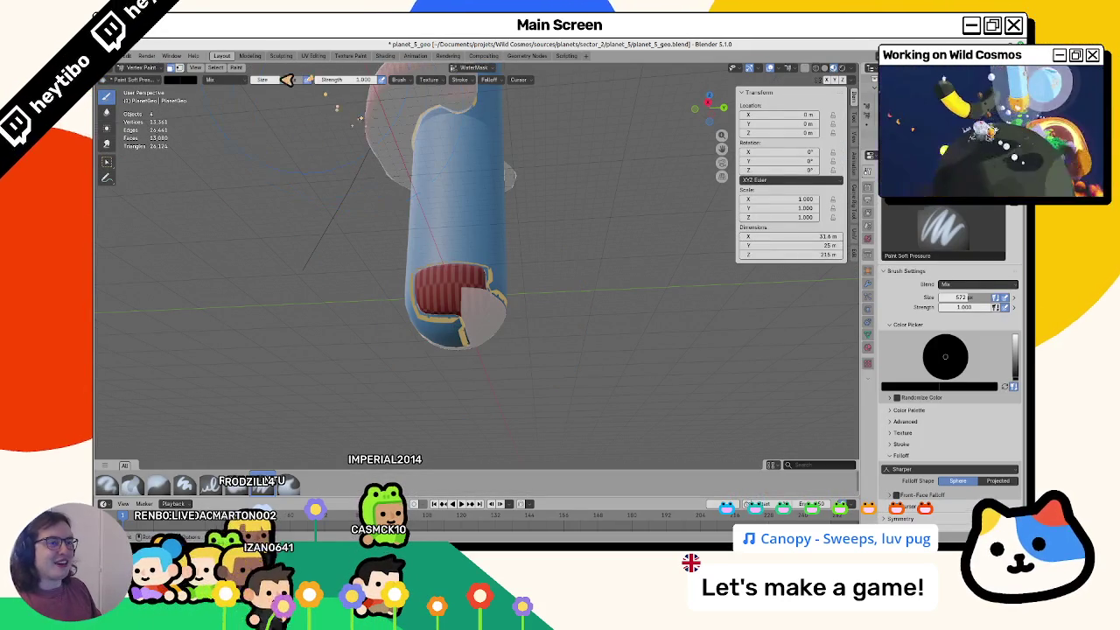
left_click(180, 80)
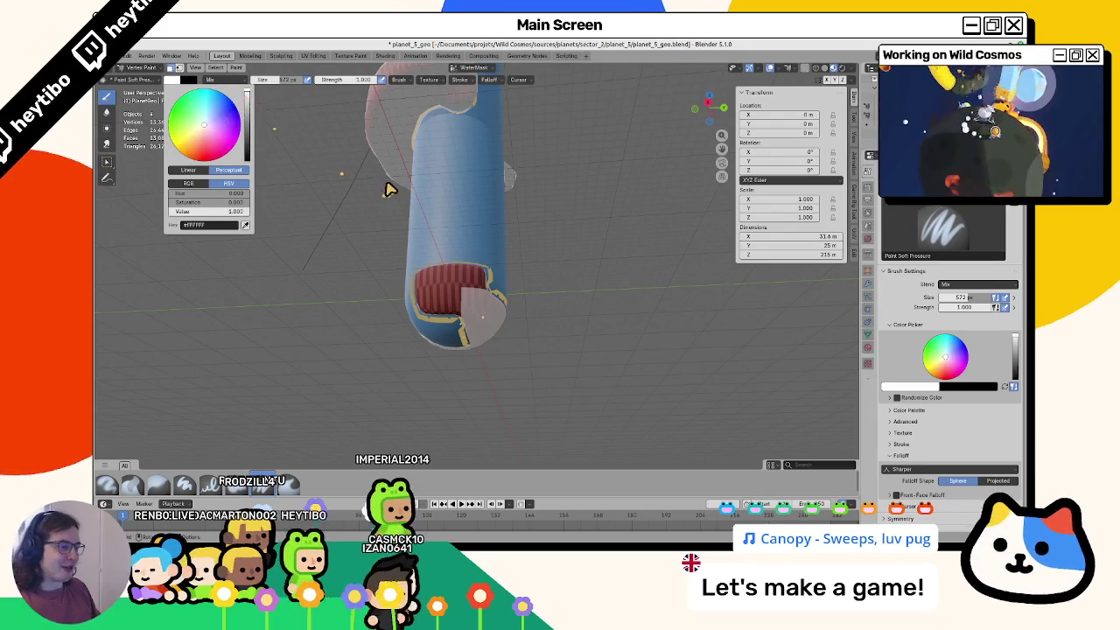
key("shift+k")
mouse_move(475, 215)
middle_mouse_down()
mouse_move(455, 227)
mouse_move(479, 269)
mouse_move(451, 297)
mouse_move(516, 311)
mouse_move(510, 269)
mouse_move(454, 285)
mouse_move(509, 325)
mouse_move(491, 295)
middle_mouse_up()
key("Tab")
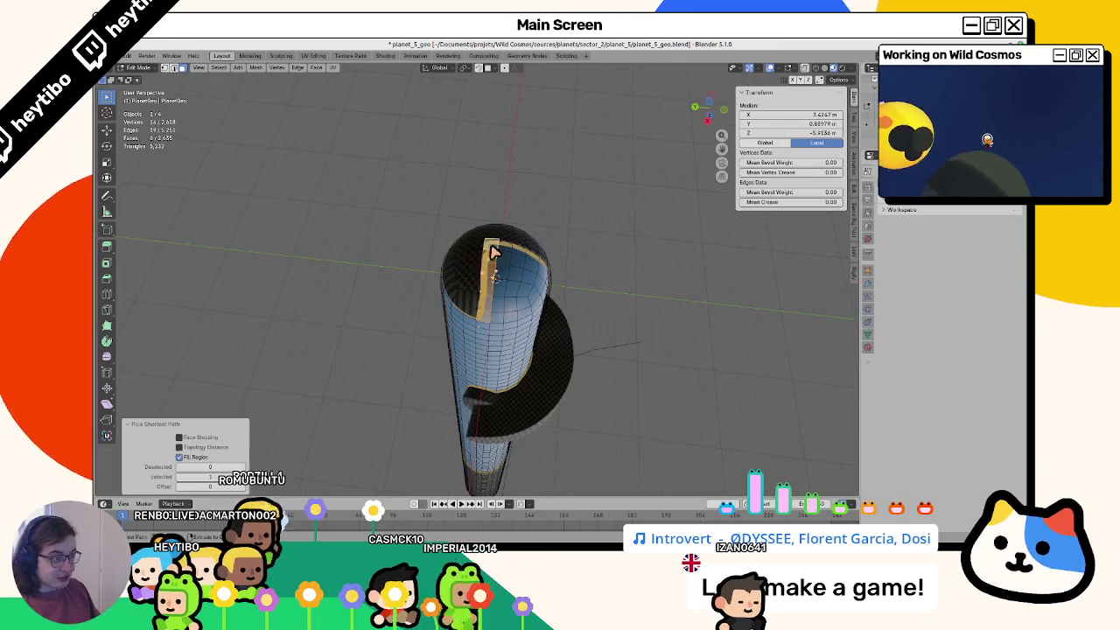
Step: Fill-select the capsule's lower cap region and paint it black with Shift+K
left_click_drag(547, 232, 469, 284)
mouse_move(469, 284)
middle_mouse_down()
mouse_move(486, 314)
mouse_move(462, 294)
mouse_move(334, 282)
mouse_move(465, 303)
mouse_move(407, 295)
mouse_move(451, 305)
mouse_move(438, 290)
middle_mouse_up()
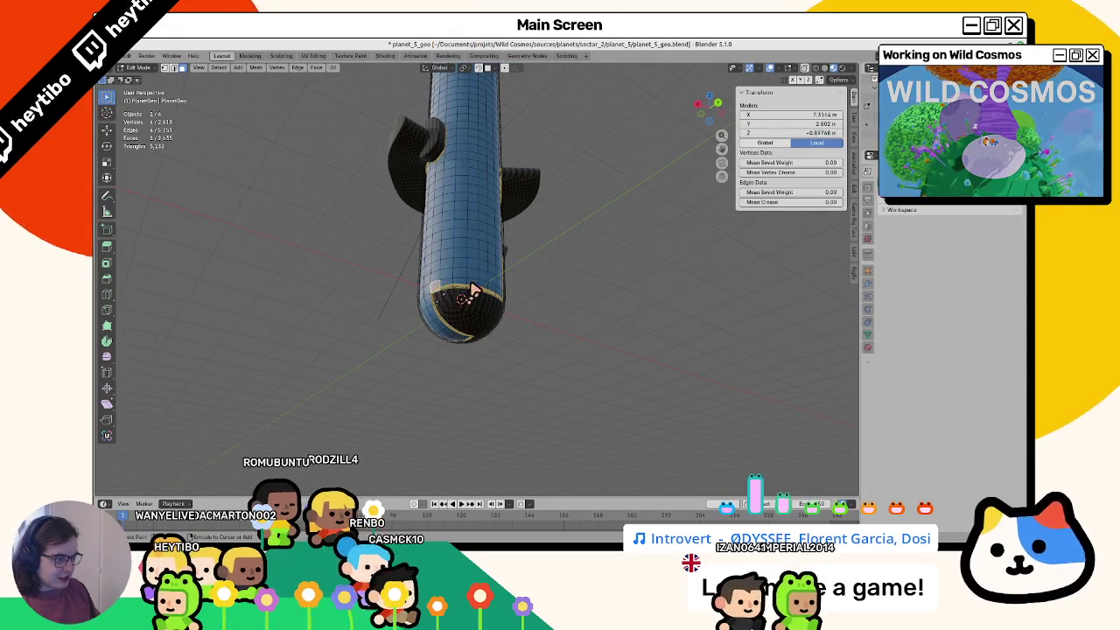
left_click(435, 281, "ctrl+shift")
key("ctrl+Tab")
key("shift+k")
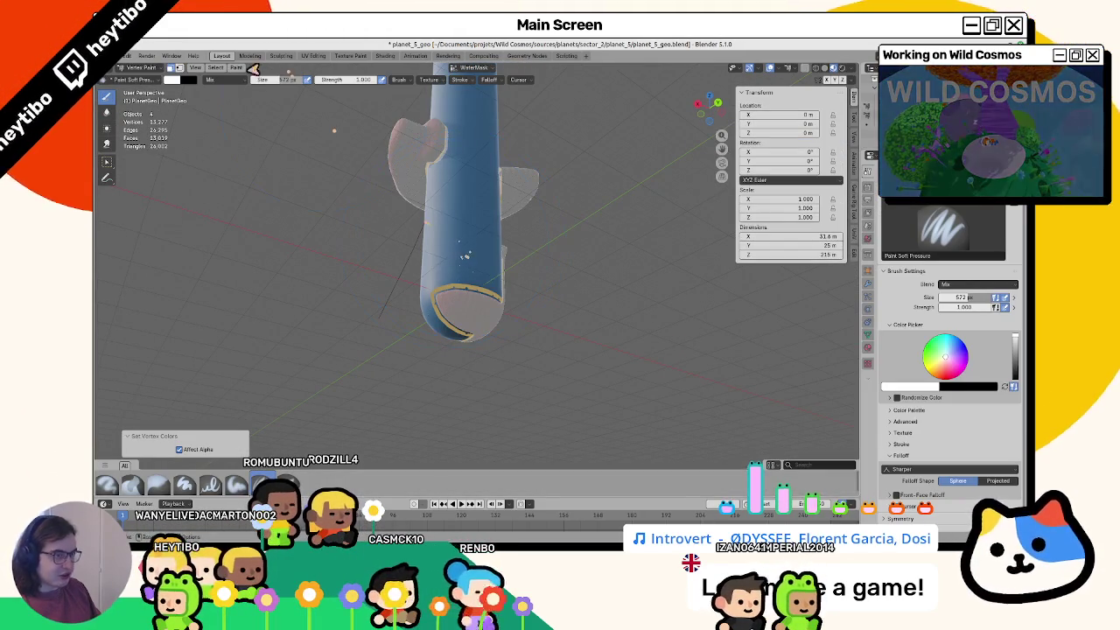
left_click(177, 79)
left_click_drag(251, 103, 248, 161)
key("shift+k")
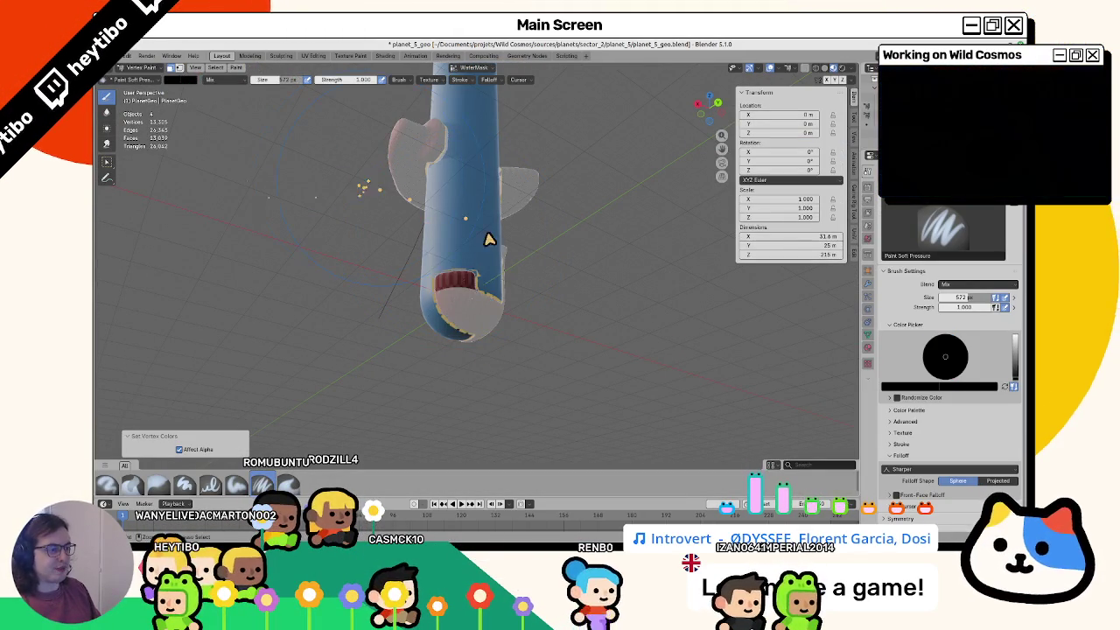
key("Tab")
Step: Refine the vertex selection on the end cap and check the mask in Object Mode
left_click(464, 283)
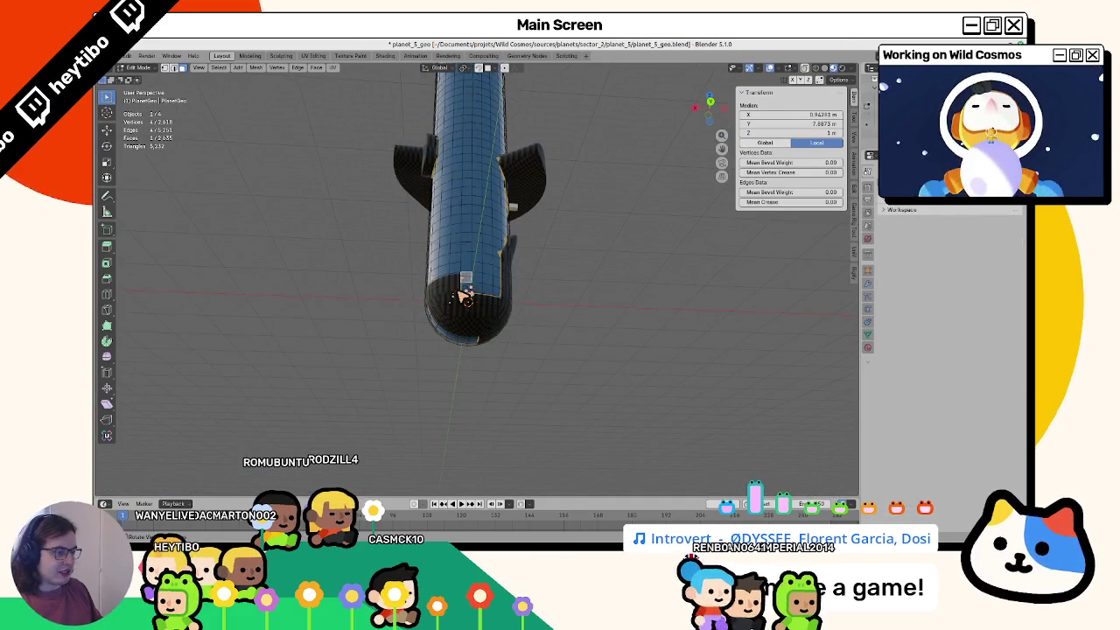
mouse_move(463, 298)
middle_mouse_down()
mouse_move(435, 277)
mouse_move(445, 253)
mouse_move(490, 297)
mouse_move(446, 293)
middle_mouse_up()
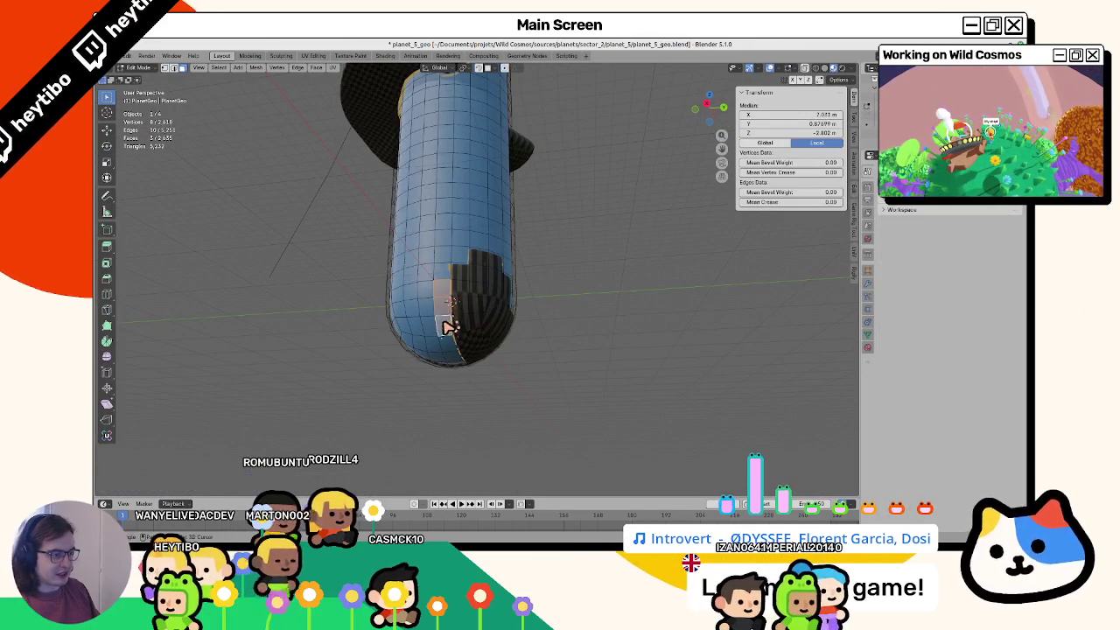
key("ctrl+Tab")
left_click(400, 301)
mouse_move(400, 300)
middle_mouse_down()
mouse_move(451, 251)
mouse_move(496, 306)
middle_mouse_up()
key("Tab")
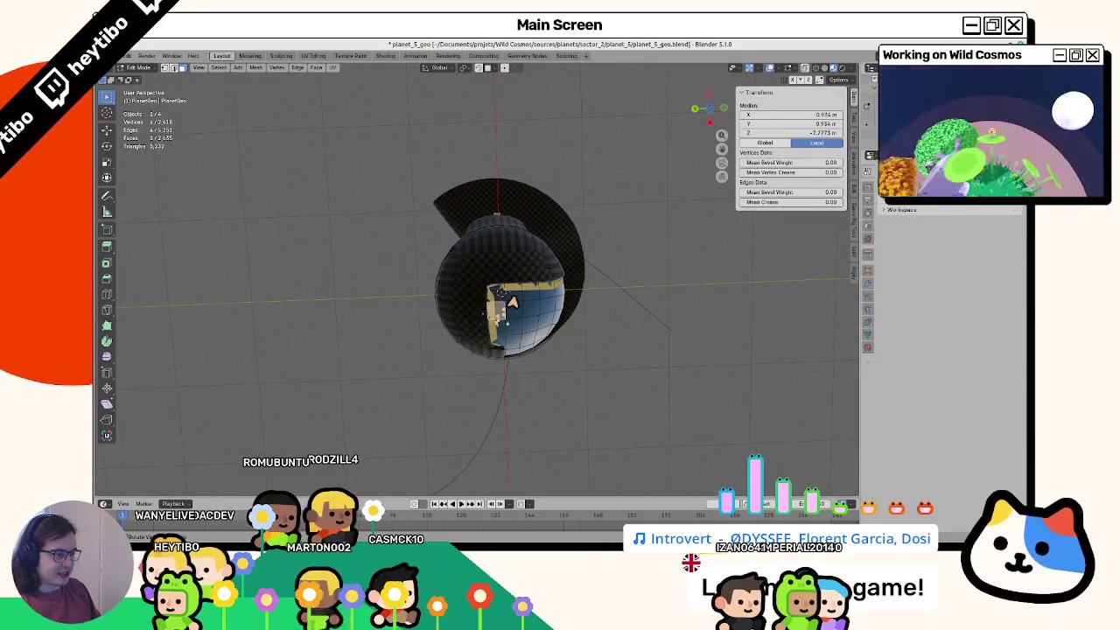
left_click(501, 295, "ctrl+shift")
left_click(512, 313)
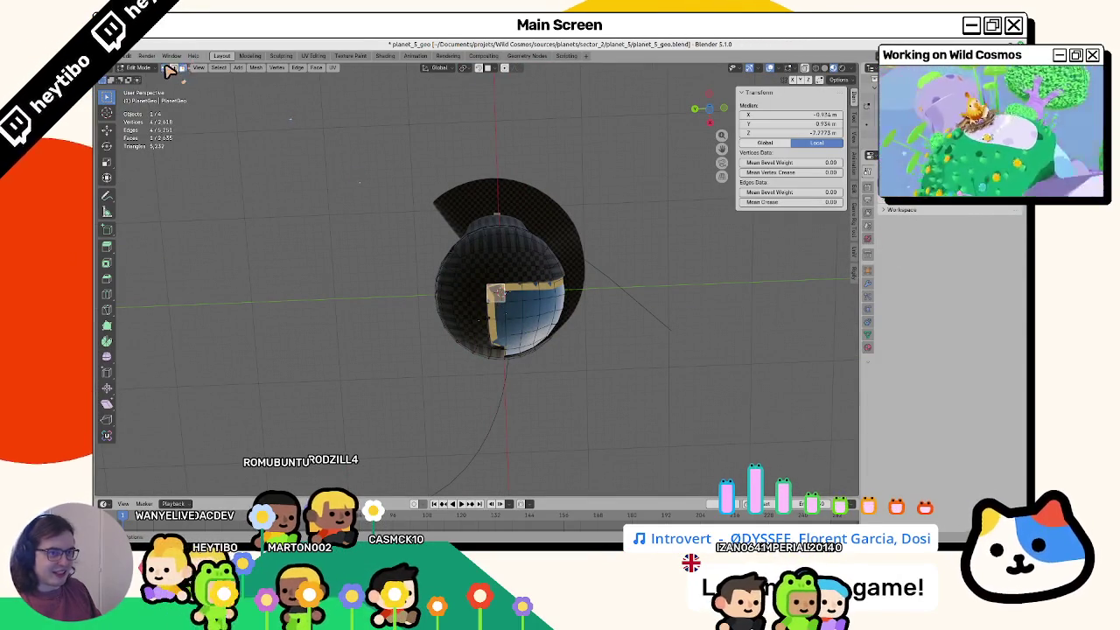
left_click(501, 291)
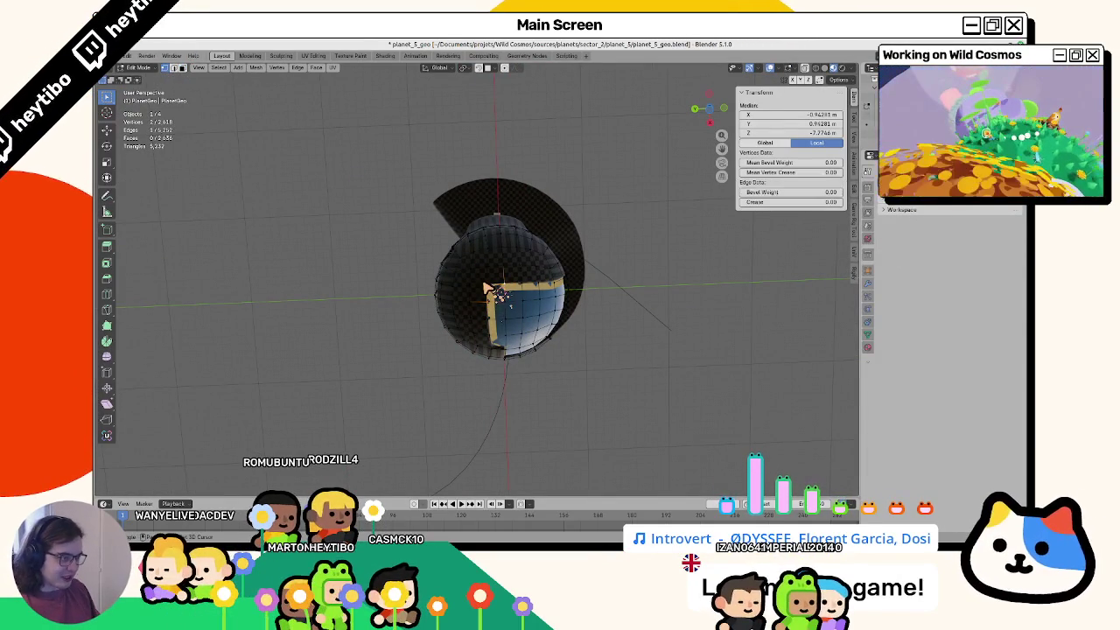
key("Tab")
Step: Select two vertices at the mask border and preview the painted mask
mouse_move(468, 215)
middle_mouse_down()
mouse_move(387, 277)
mouse_move(394, 298)
mouse_move(443, 332)
mouse_move(486, 324)
middle_mouse_up()
key("Tab")
left_click(505, 309)
left_click(515, 313, "shift")
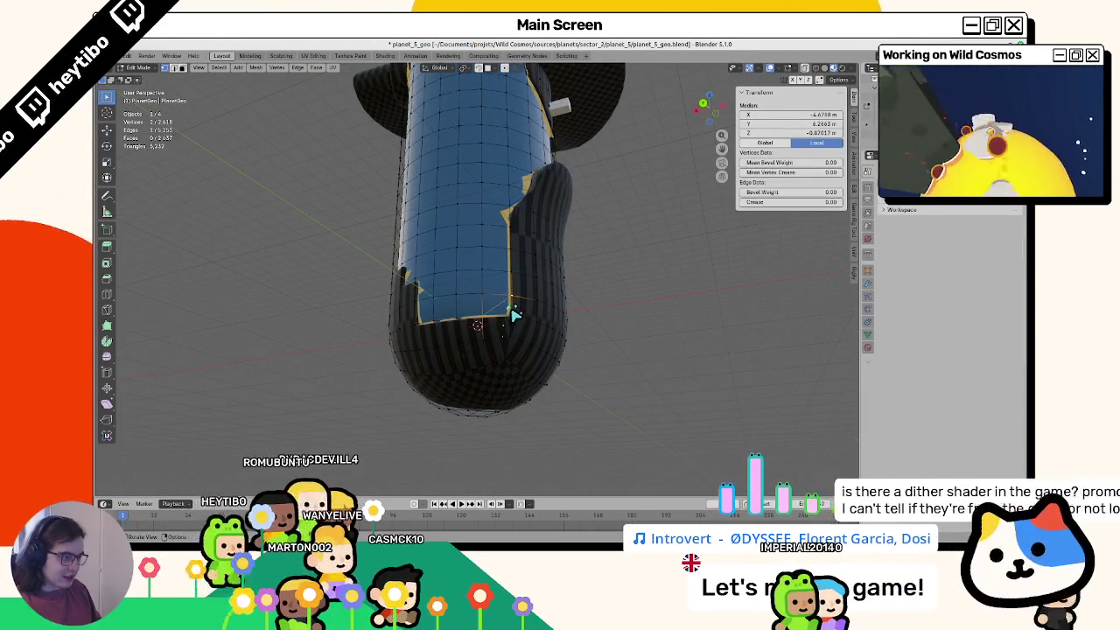
key("Tab")
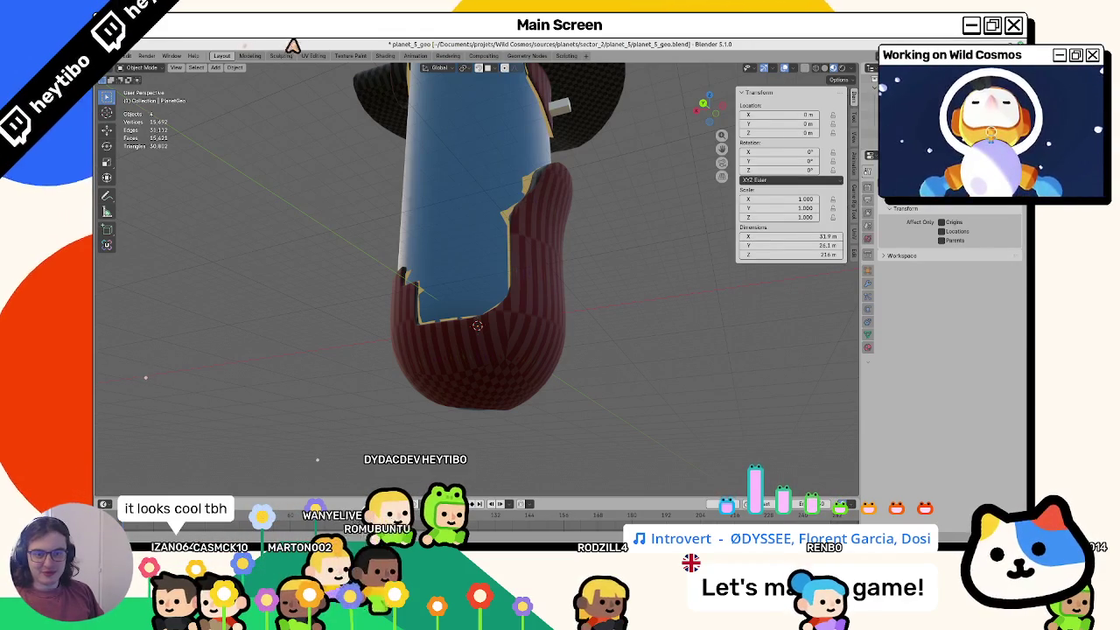
Step: Connect two notch vertices with a new edge using J and preview it
mouse_move(344, 254)
middle_mouse_down()
mouse_move(412, 307)
mouse_move(503, 311)
mouse_move(495, 324)
mouse_move(385, 287)
mouse_move(415, 286)
middle_mouse_up()
key("Tab")
left_click(424, 284)
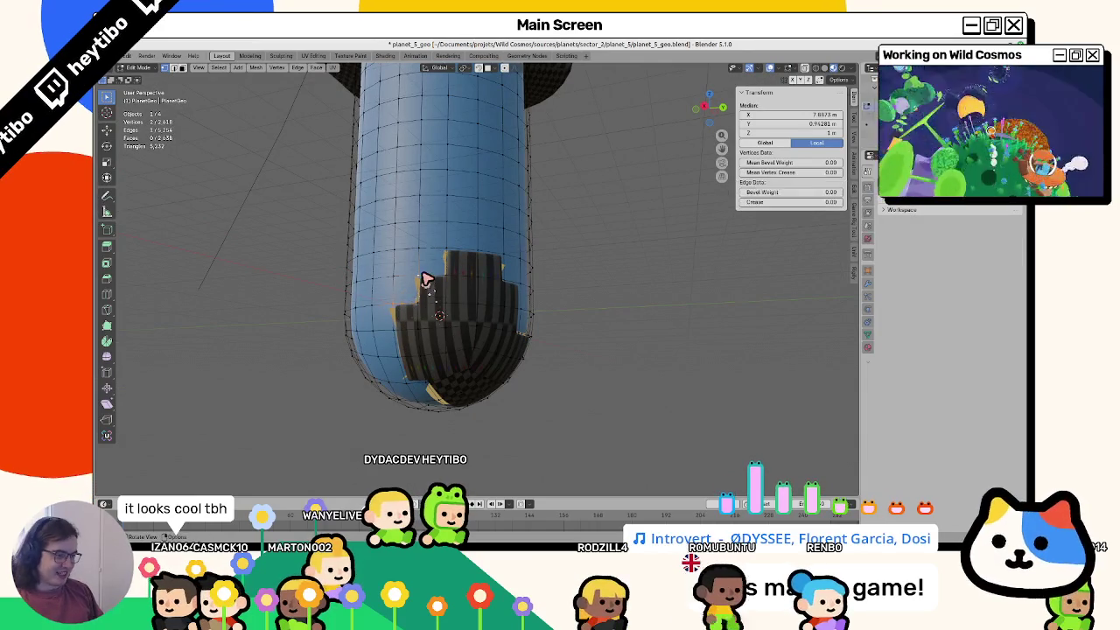
left_click(443, 257, "shift")
key("j")
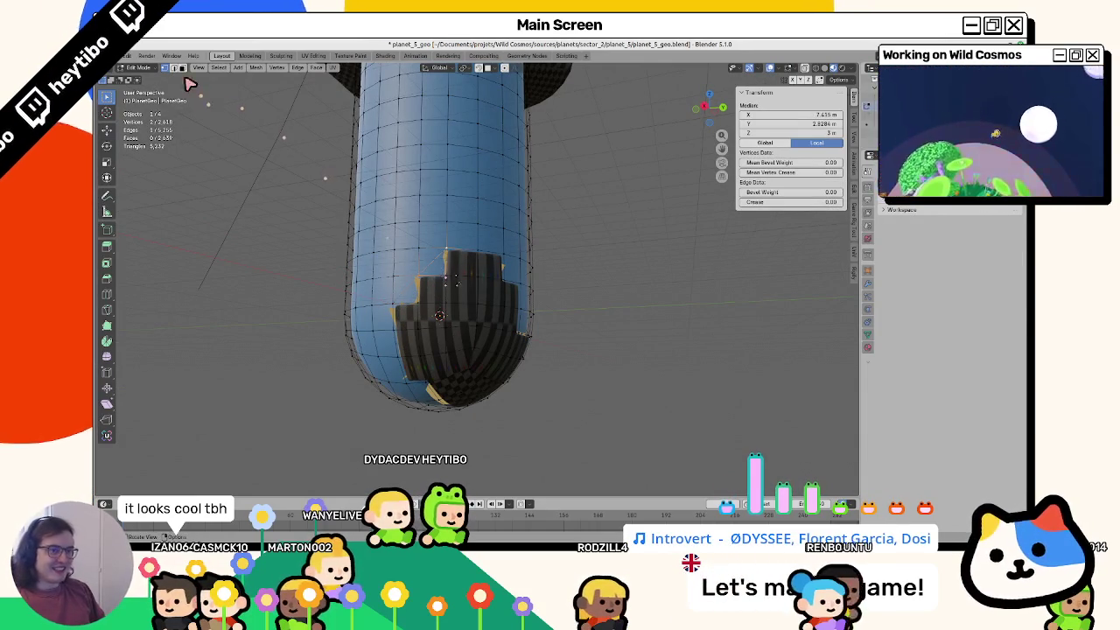
left_click(447, 272, "ctrl")
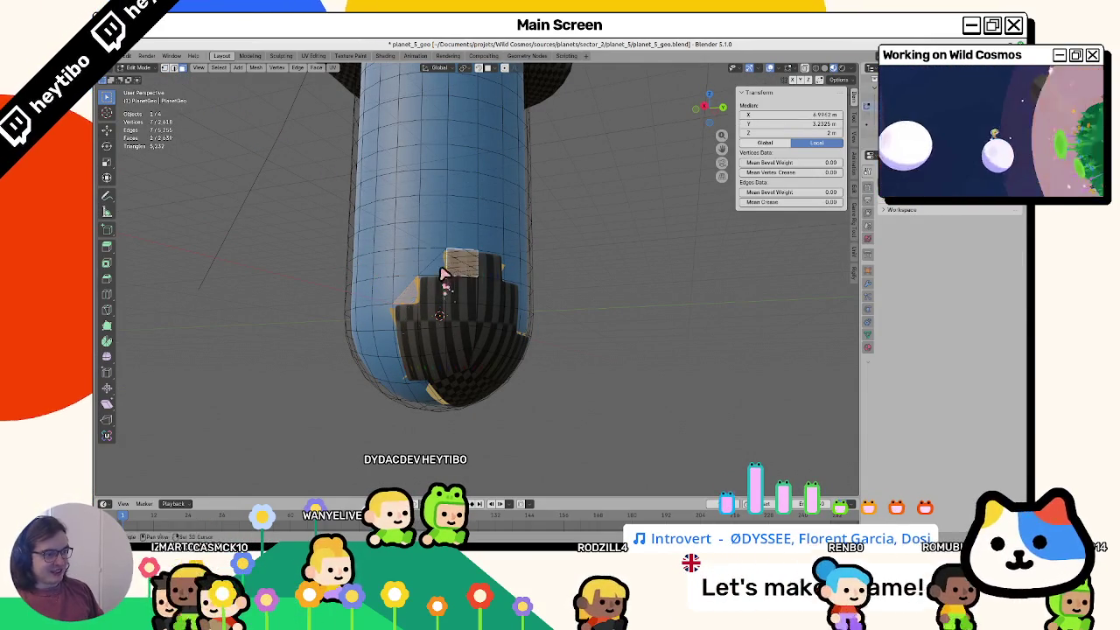
key("Tab")
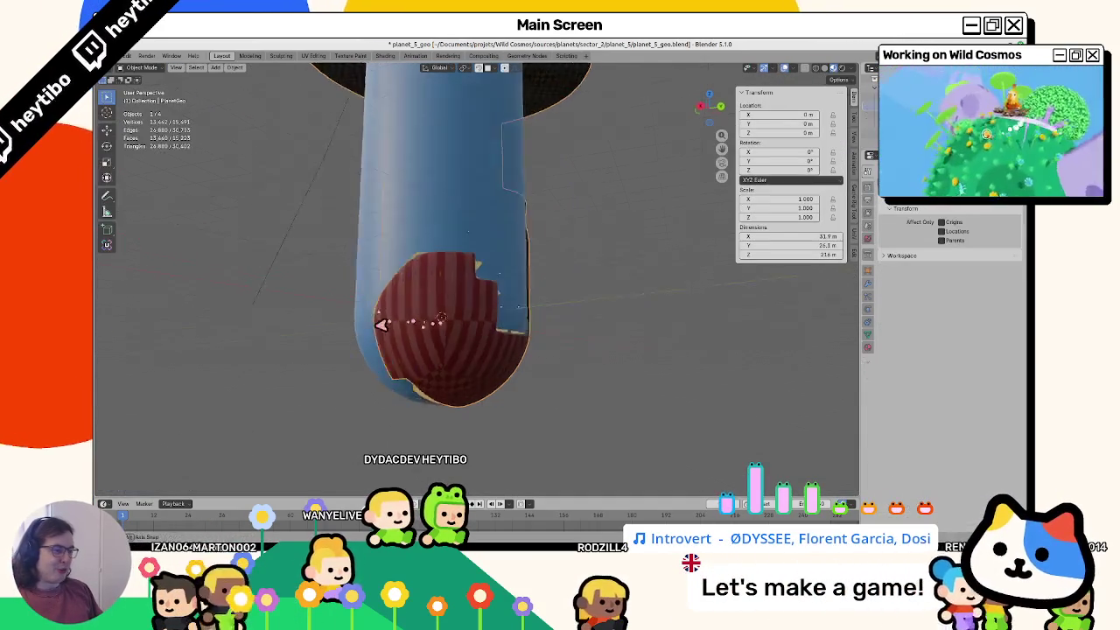
key("Tab")
Step: Fill new faces across the notch from the selected border vertices with F
left_click(450, 279)
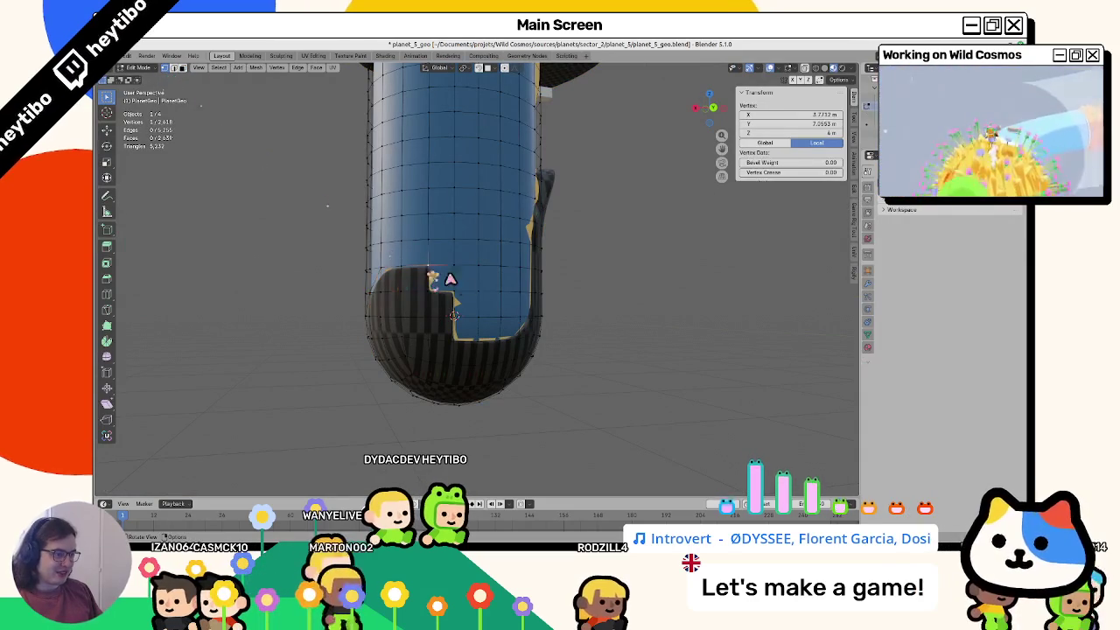
left_click(459, 300, "shift")
left_click(469, 337)
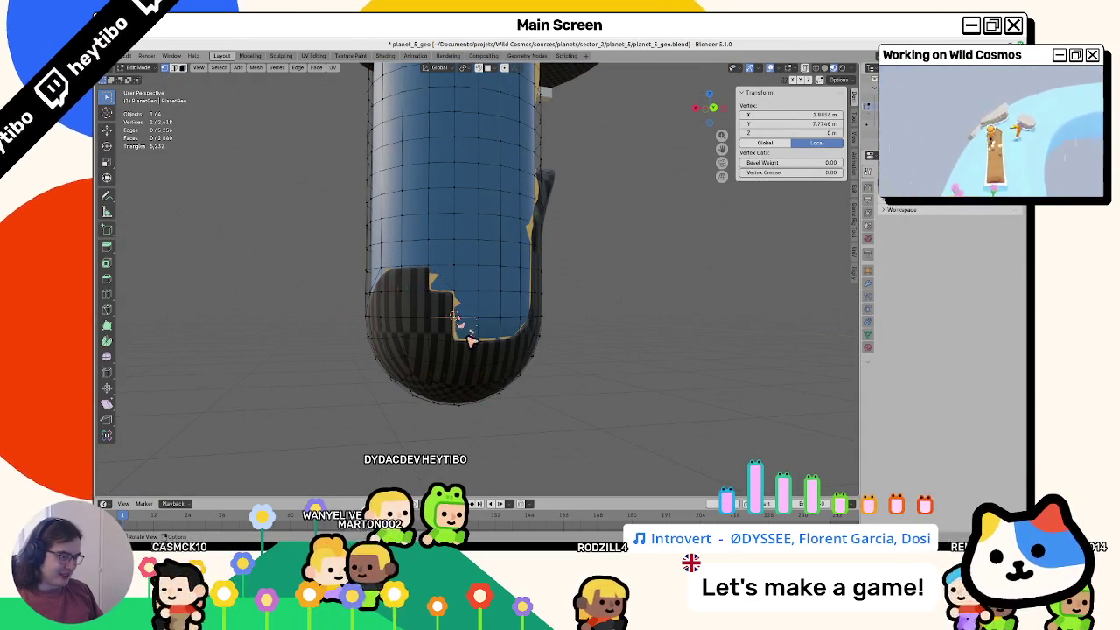
key("f")
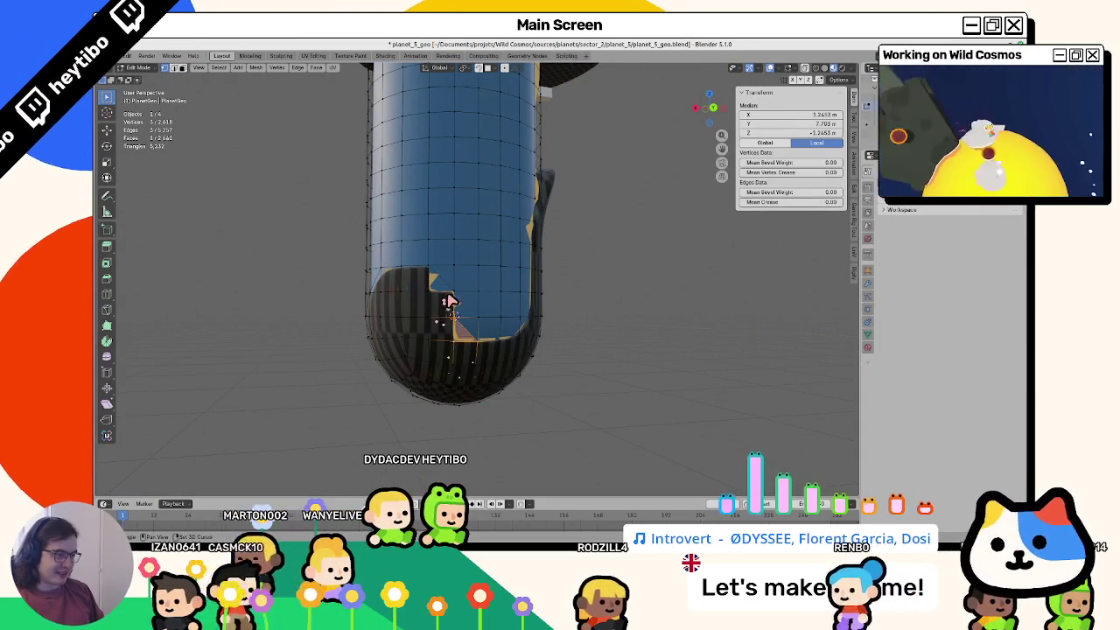
key("Tab")
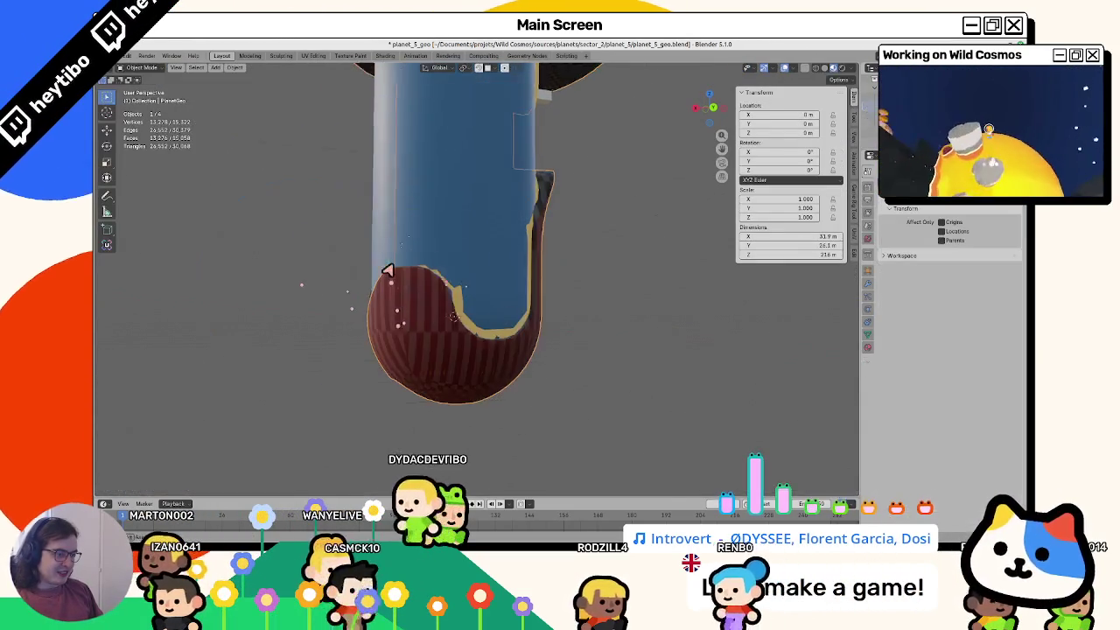
mouse_move(432, 299)
middle_mouse_down()
mouse_move(448, 311)
mouse_move(399, 310)
middle_mouse_up()
key("Tab")
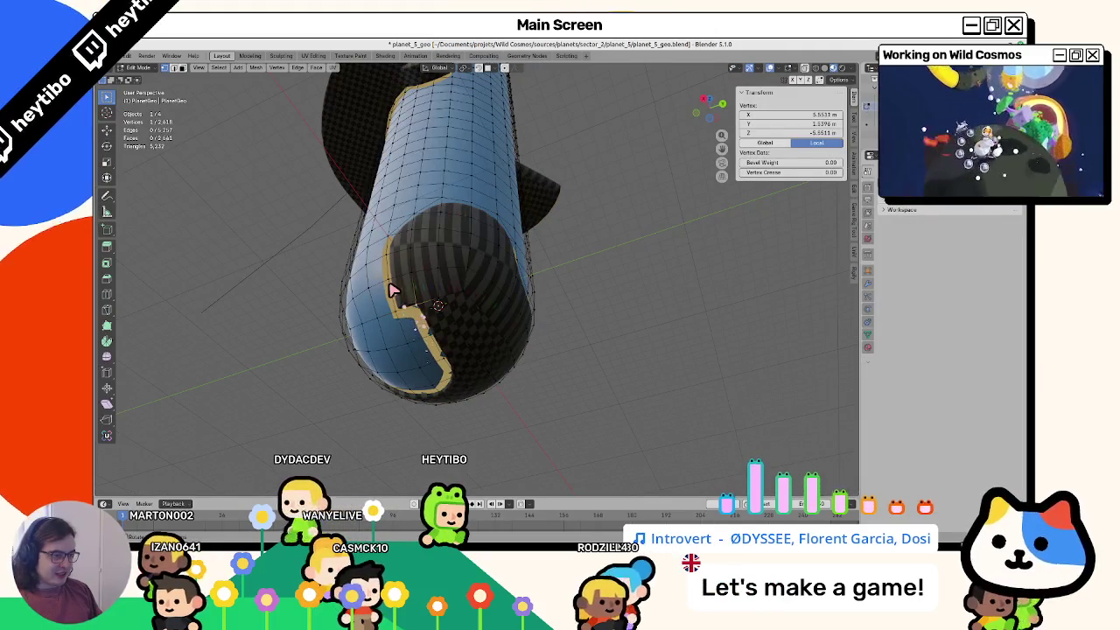
left_click(391, 290, "shift")
key("f")
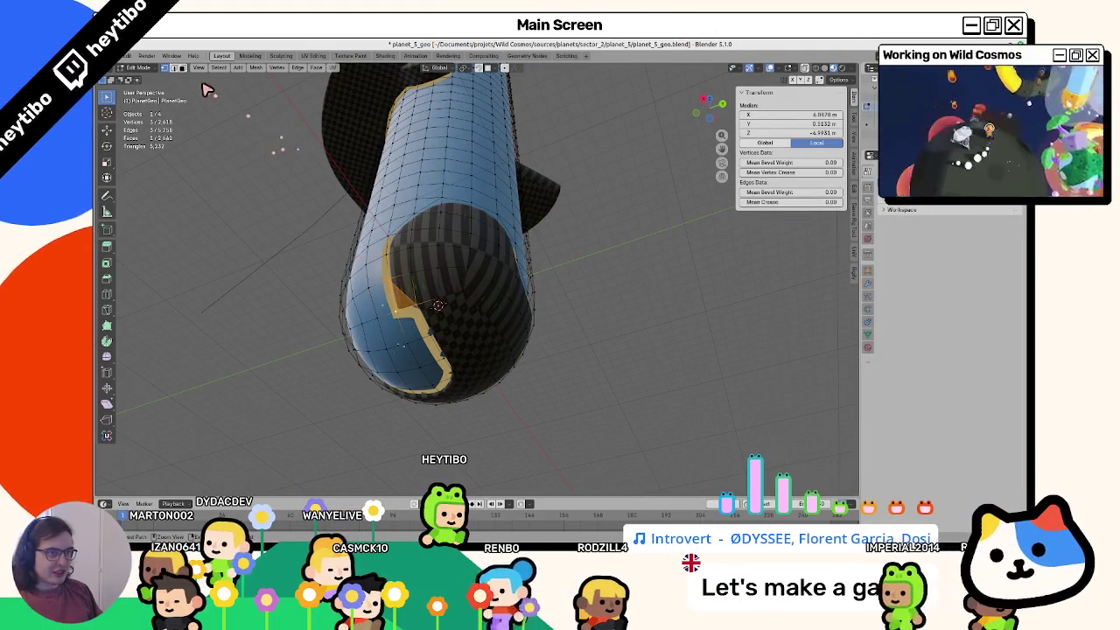
key("ctrl+Tab")
left_click(320, 220)
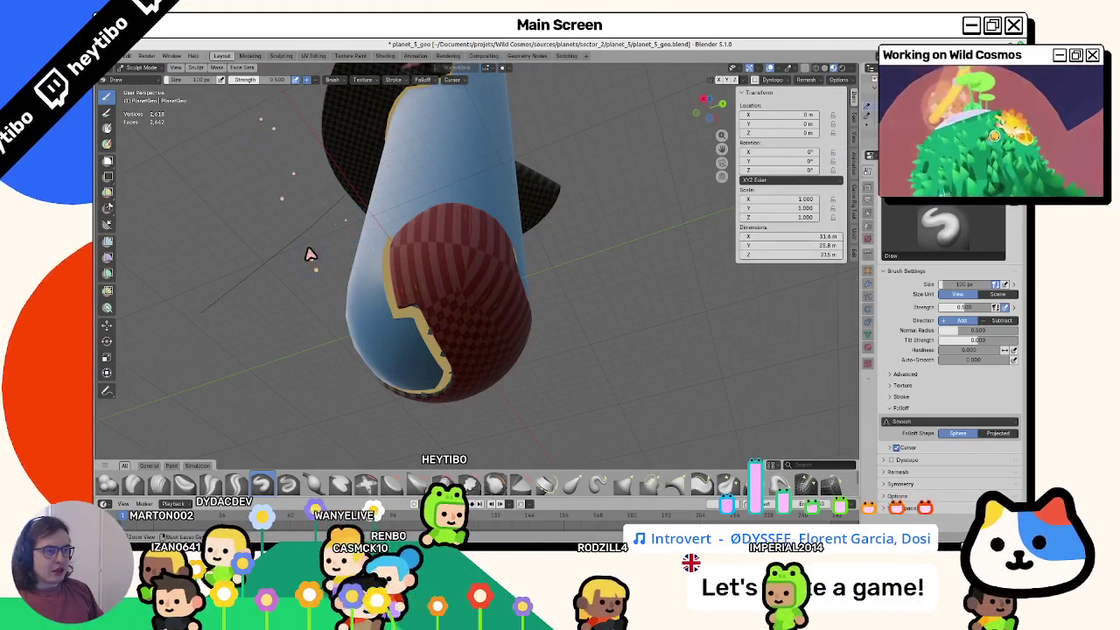
Step: Fill the selected mask-border region with black vertex colour
key("ctrl+Tab")
left_click(291, 305)
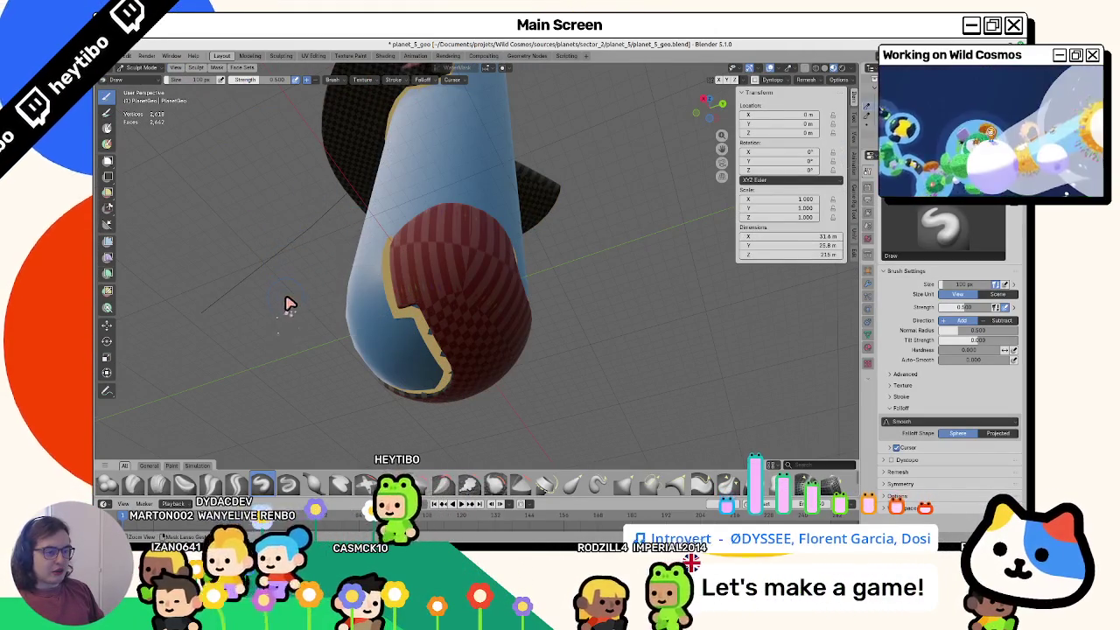
key("ctrl+Tab")
left_click(292, 175)
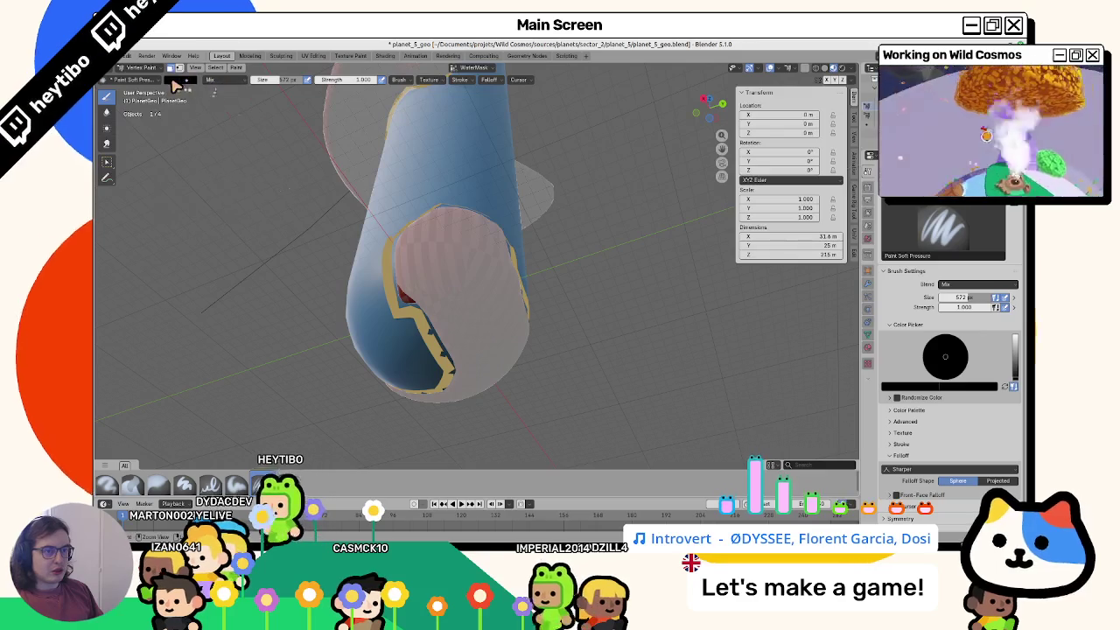
left_click(180, 79)
key("shift+k")
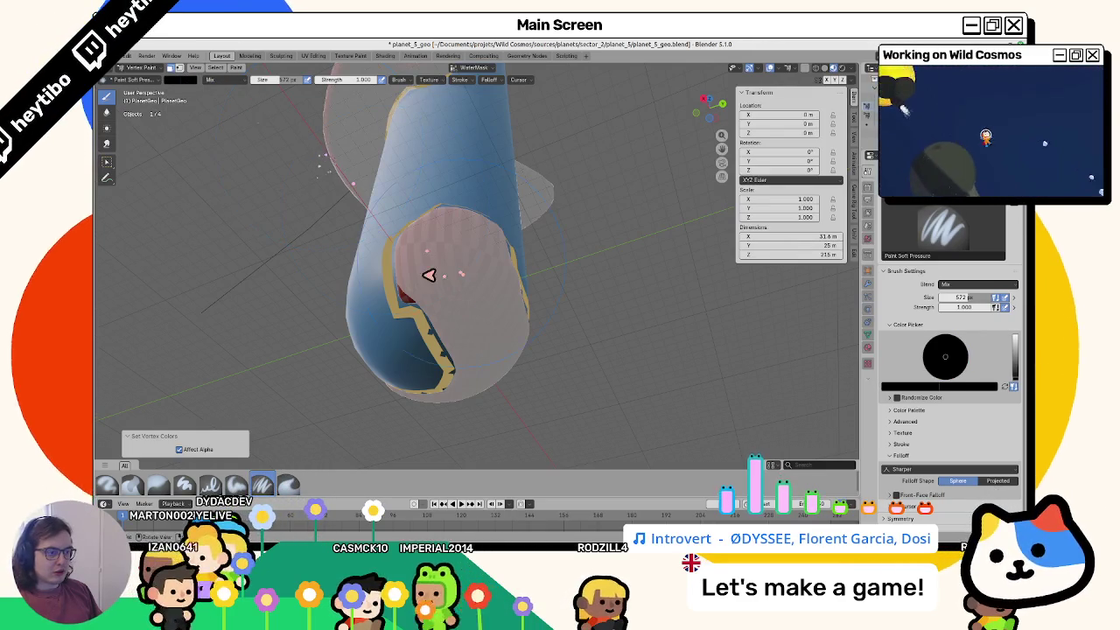
Step: Set the brush colour back to white and inspect the capsule in Object Mode
left_click(180, 79)
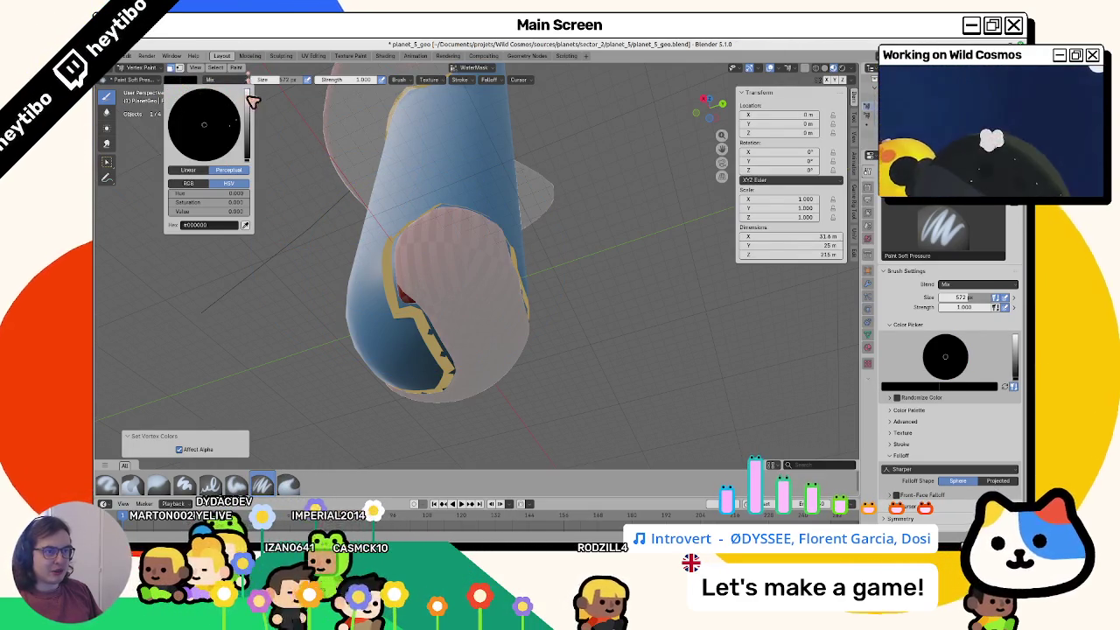
left_click_drag(246, 156, 254, 92)
key("ctrl+Tab")
mouse_move(408, 260)
middle_mouse_down()
mouse_move(341, 292)
mouse_move(532, 253)
mouse_move(515, 294)
mouse_move(475, 295)
middle_mouse_up()
key("Tab")
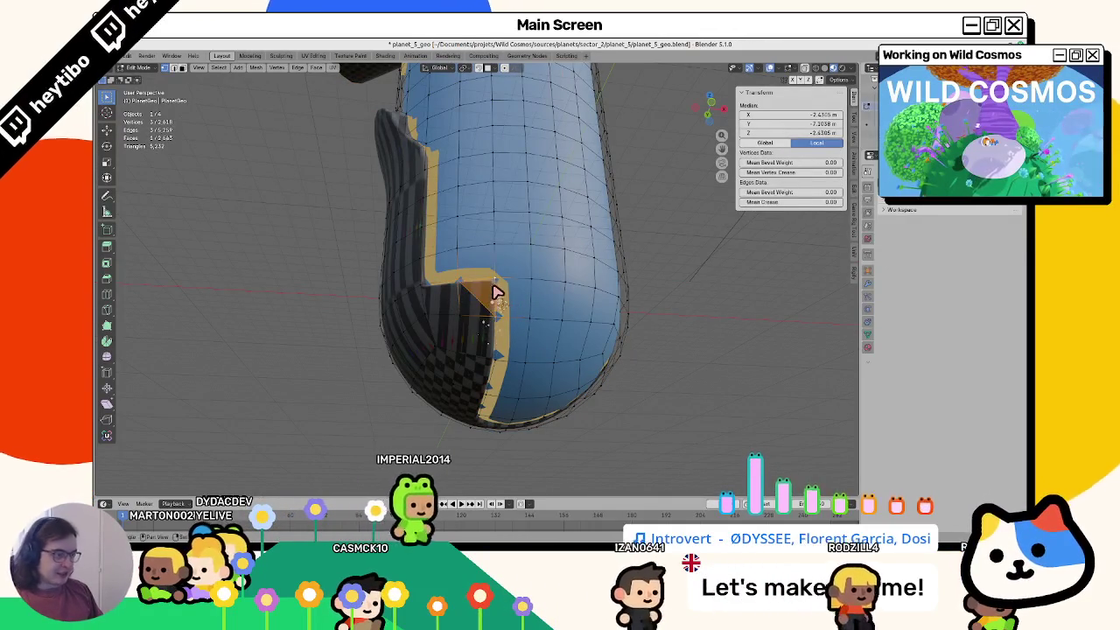
key("Tab")
key("ctrl+Tab")
mouse_move(317, 333)
middle_mouse_down()
mouse_move(370, 320)
mouse_move(492, 337)
mouse_move(437, 344)
mouse_move(400, 320)
mouse_move(463, 303)
mouse_move(427, 337)
mouse_move(312, 322)
mouse_move(412, 307)
mouse_move(380, 327)
mouse_move(448, 327)
mouse_move(477, 277)
mouse_move(405, 380)
mouse_move(301, 333)
mouse_move(250, 335)
mouse_move(393, 305)
mouse_move(293, 326)
mouse_move(230, 300)
mouse_move(275, 273)
mouse_move(385, 308)
mouse_move(317, 317)
mouse_move(295, 357)
mouse_move(353, 358)
mouse_move(360, 320)
mouse_move(387, 289)
mouse_move(425, 295)
middle_mouse_up()
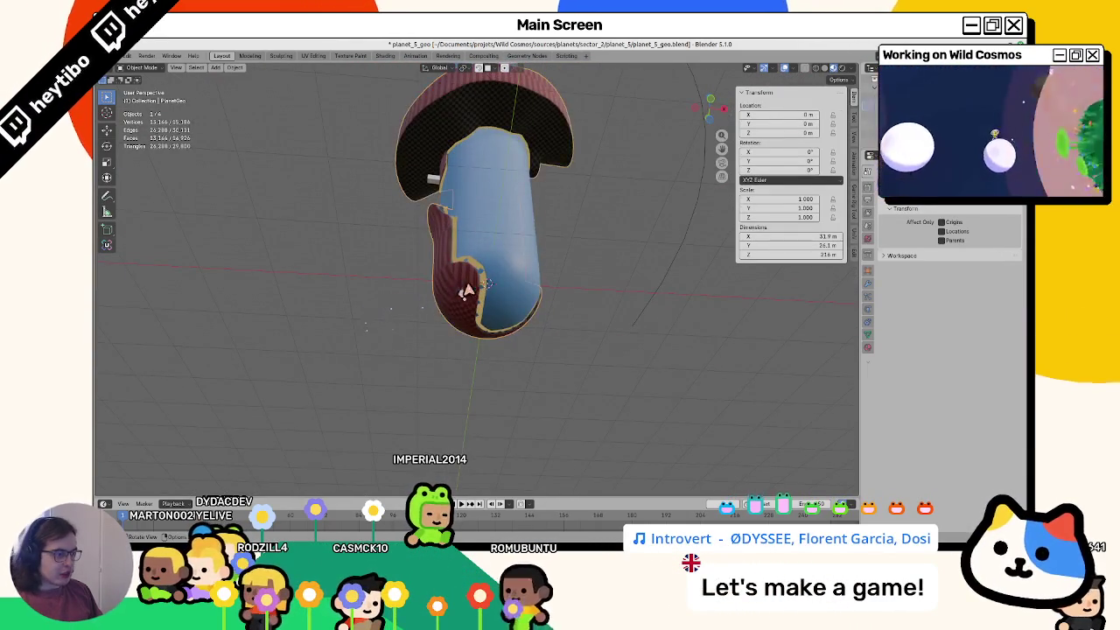
Step: Select faces on the capsule's lower section and paint them black
key("Tab")
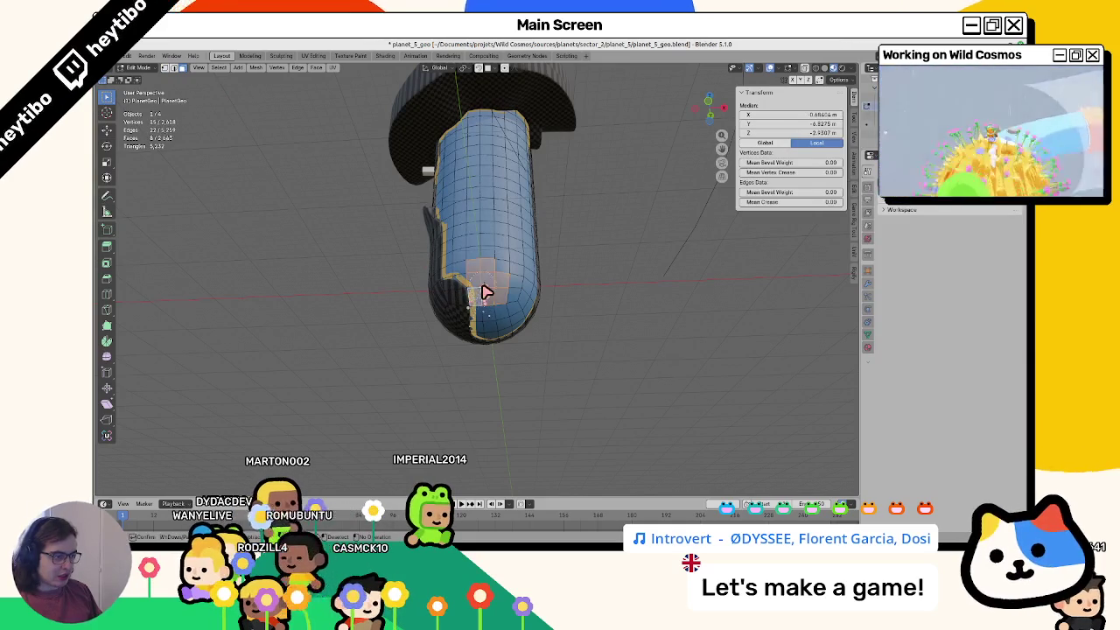
left_click(473, 278, "shift")
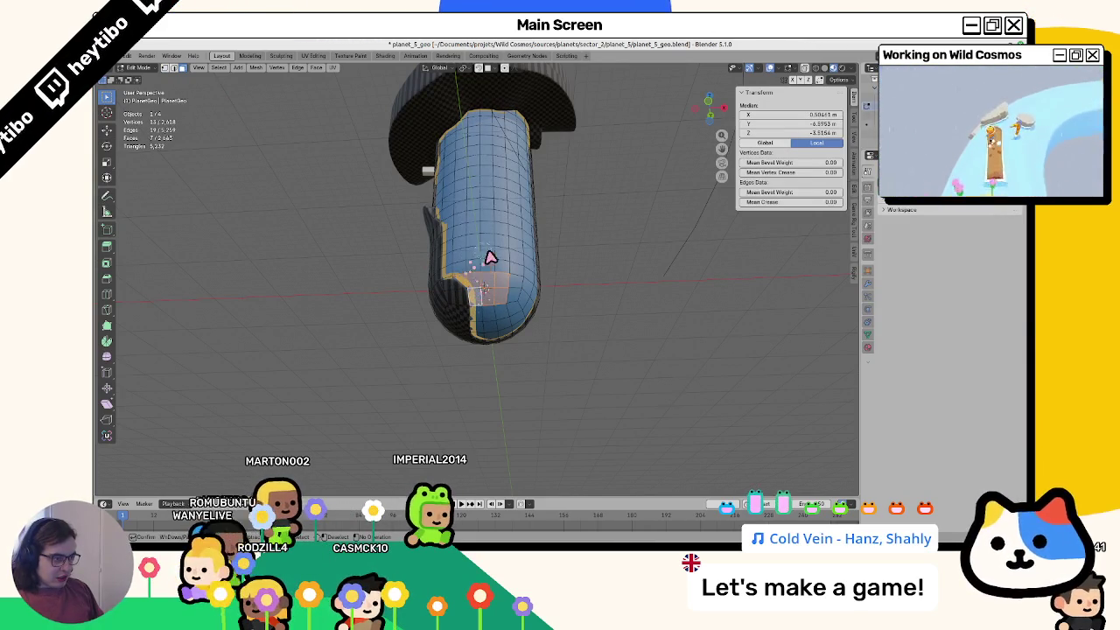
left_click(512, 257, "shift")
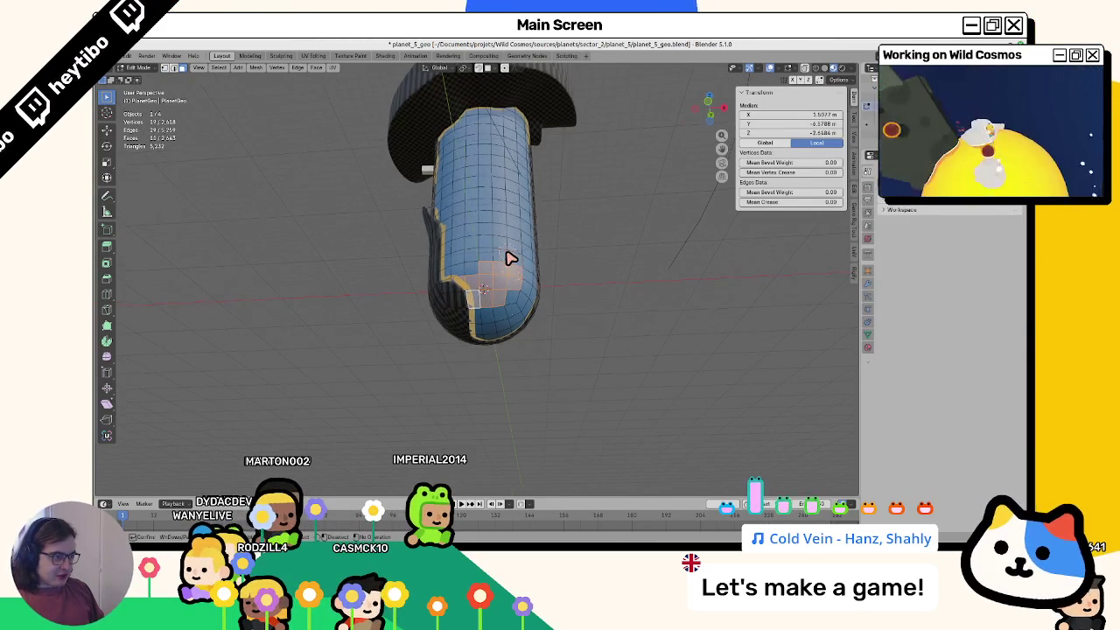
mouse_move(513, 284)
middle_mouse_down()
mouse_move(463, 294)
mouse_move(425, 267)
mouse_move(452, 234)
middle_mouse_up()
key("ctrl+Tab")
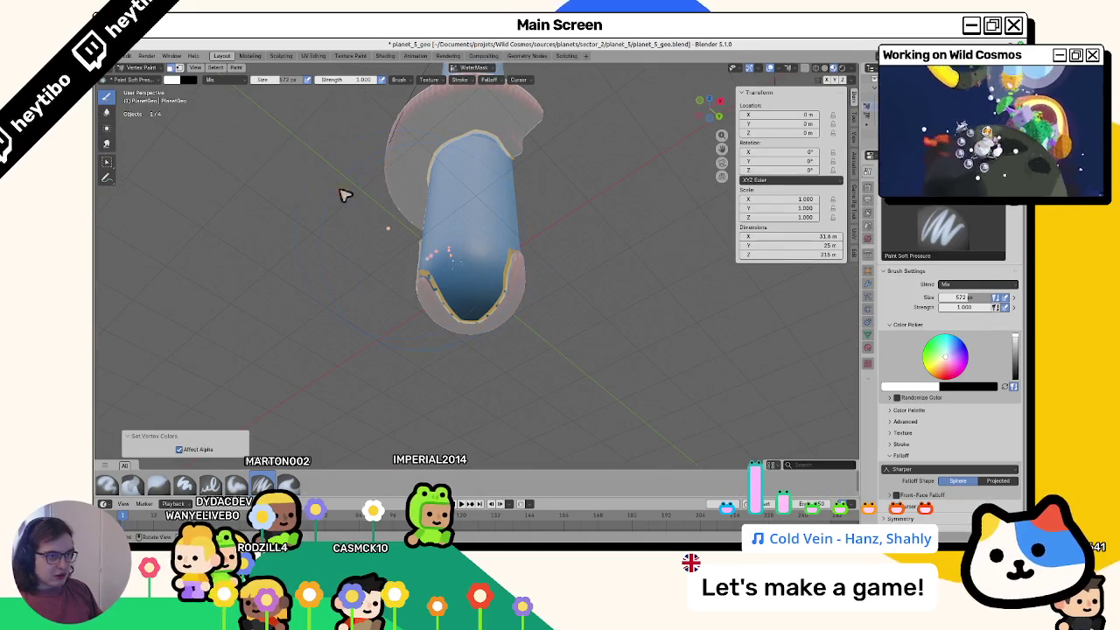
left_click(173, 79)
left_click_drag(248, 106, 248, 160)
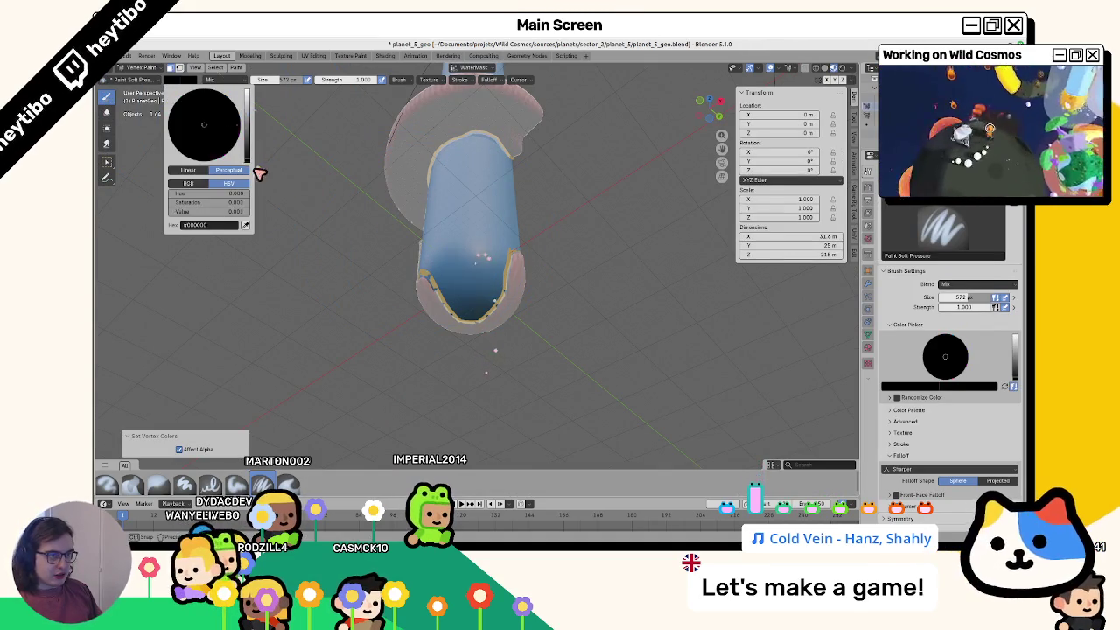
left_click(339, 196)
middle_click_drag(416, 183, 488, 225)
Step: Extend the face selection across the lower region and fill it with the paint colour
key("Tab")
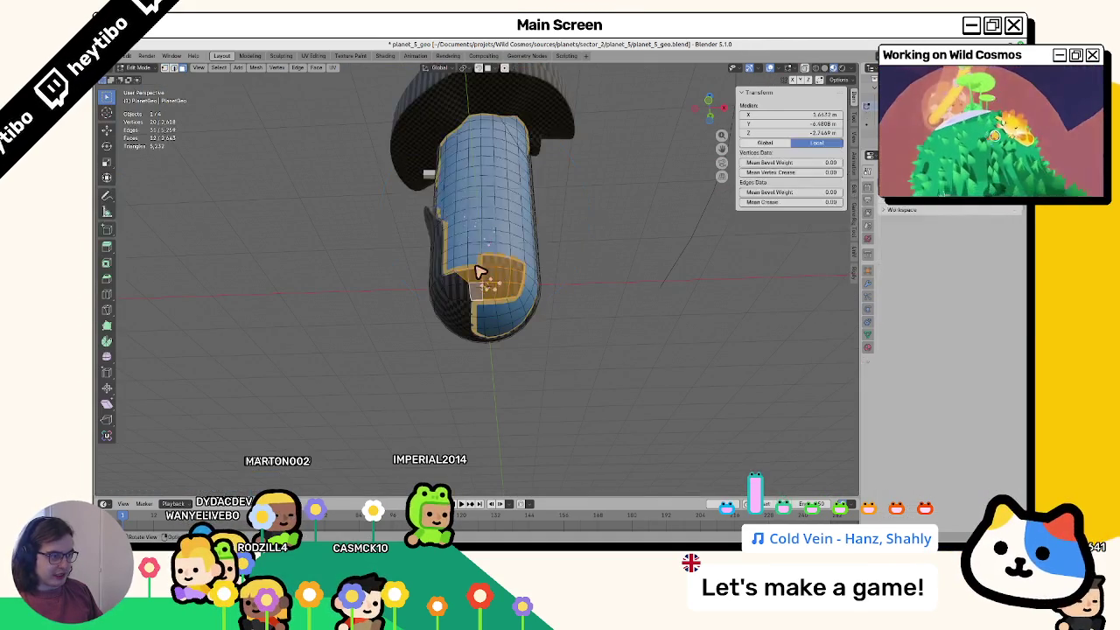
left_click(523, 264, "ctrl+shift")
middle_click_drag(525, 263, 488, 273)
left_click(488, 280)
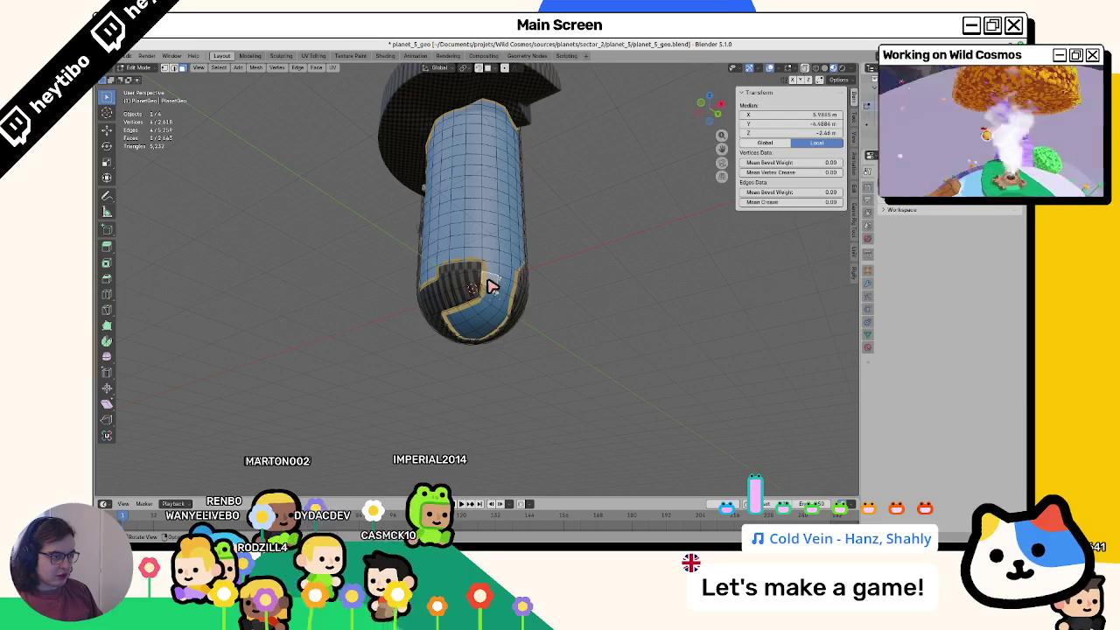
middle_click_drag(475, 298, 450, 250)
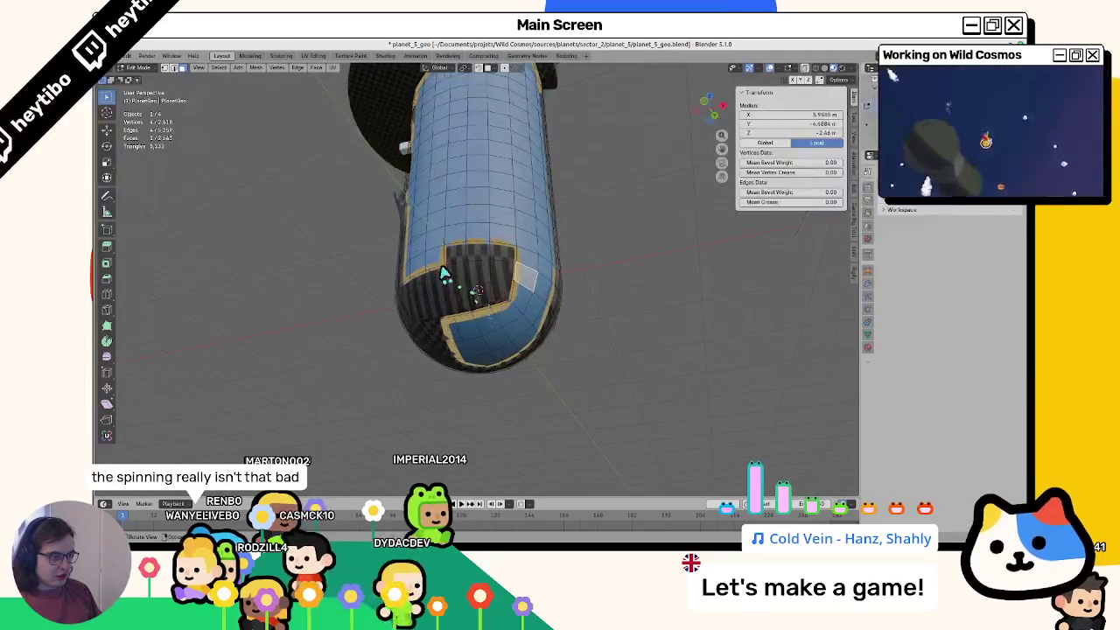
left_click(496, 251, "ctrl")
key("ctrl+Tab")
left_click(496, 193)
key("shift+k")
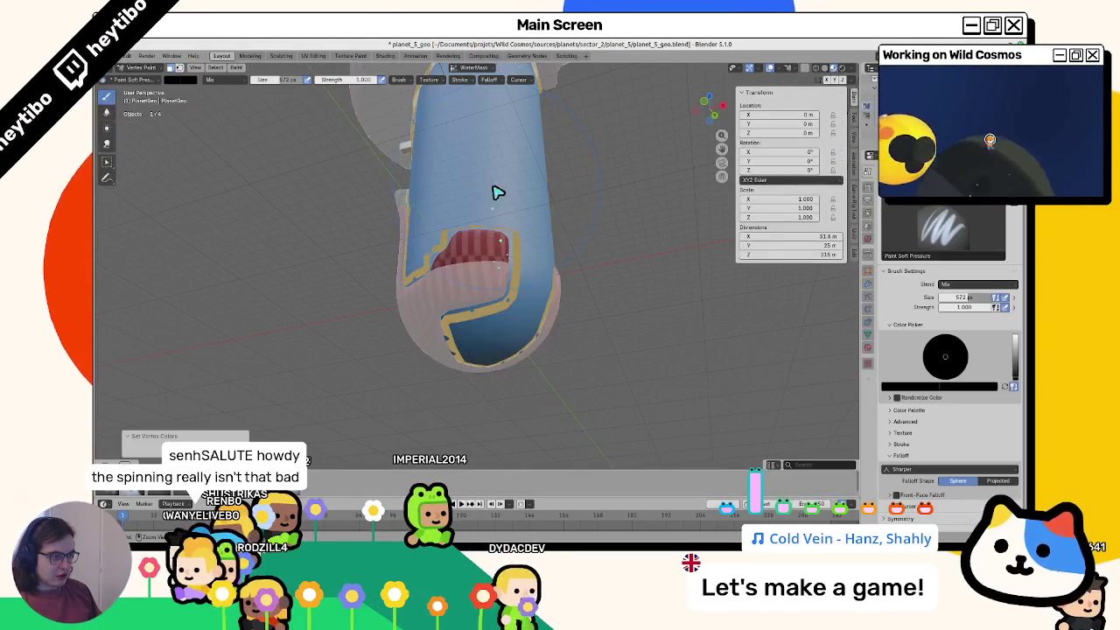
Step: Connect two vertices on the lower side with a new edge
key("Tab")
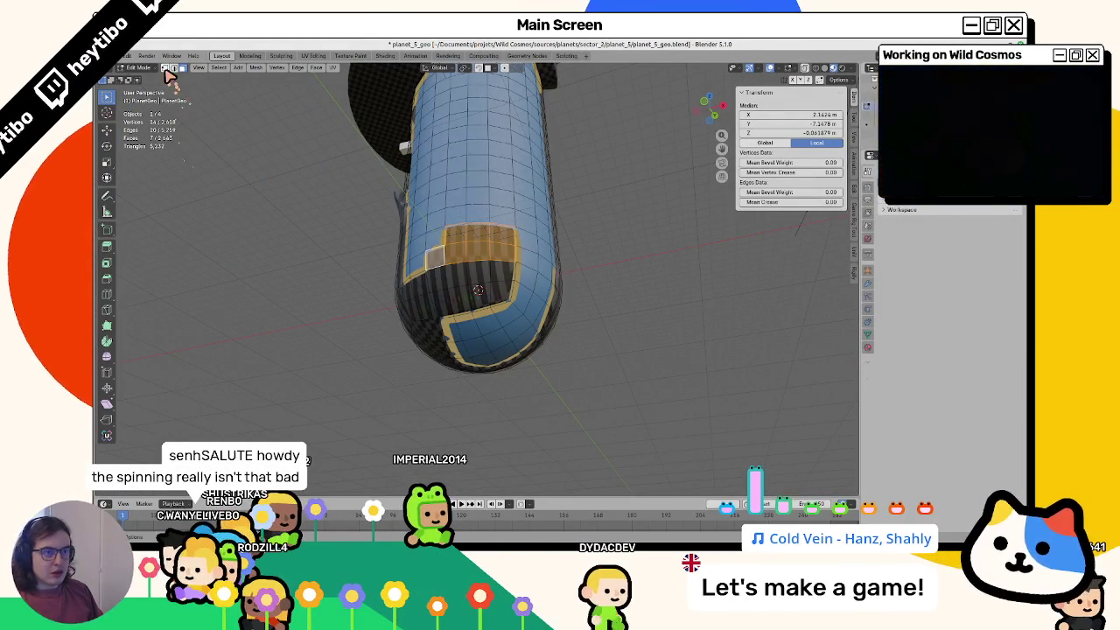
left_click(431, 248)
left_click(498, 244)
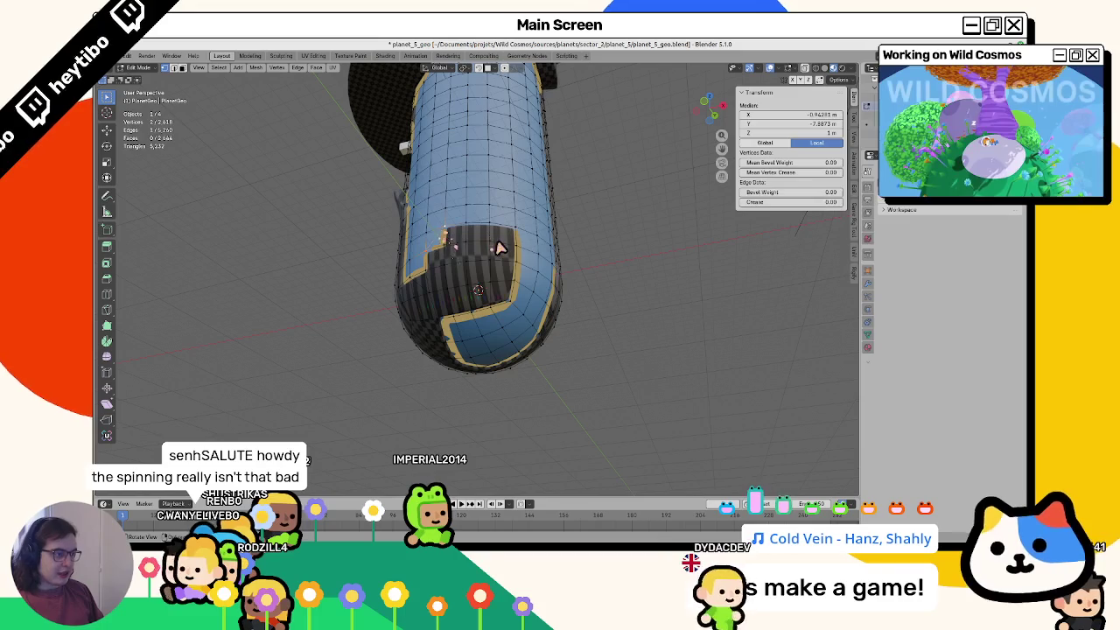
key("j")
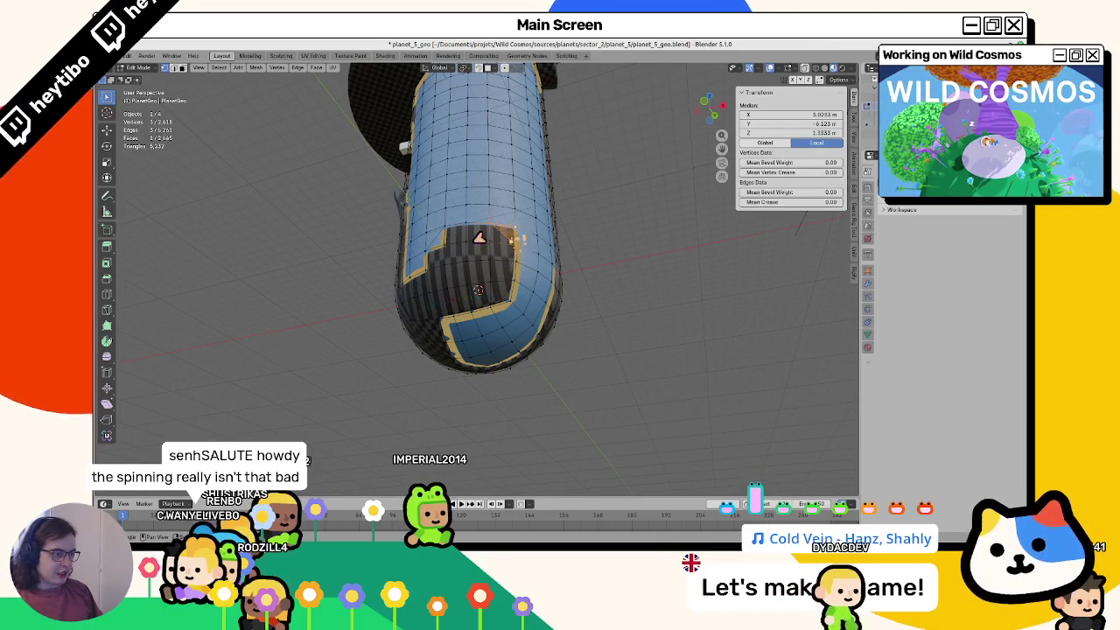
left_click(435, 248)
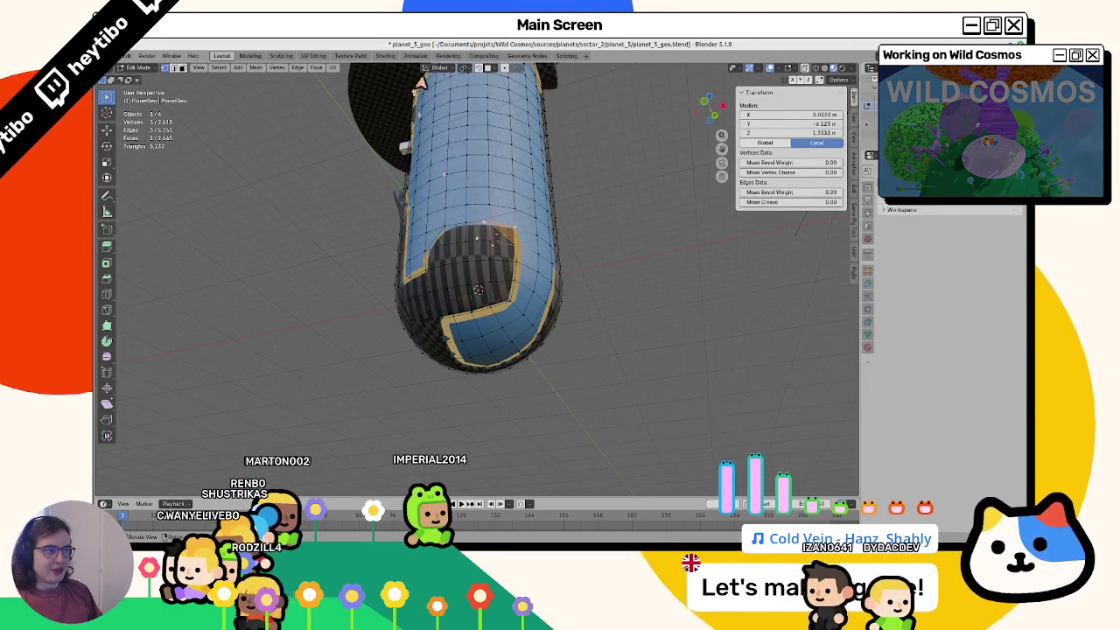
Step: Switch to the WaterMask colour attribute, adjust the brush colour, and select faces around the opening
key("ctrl+Tab")
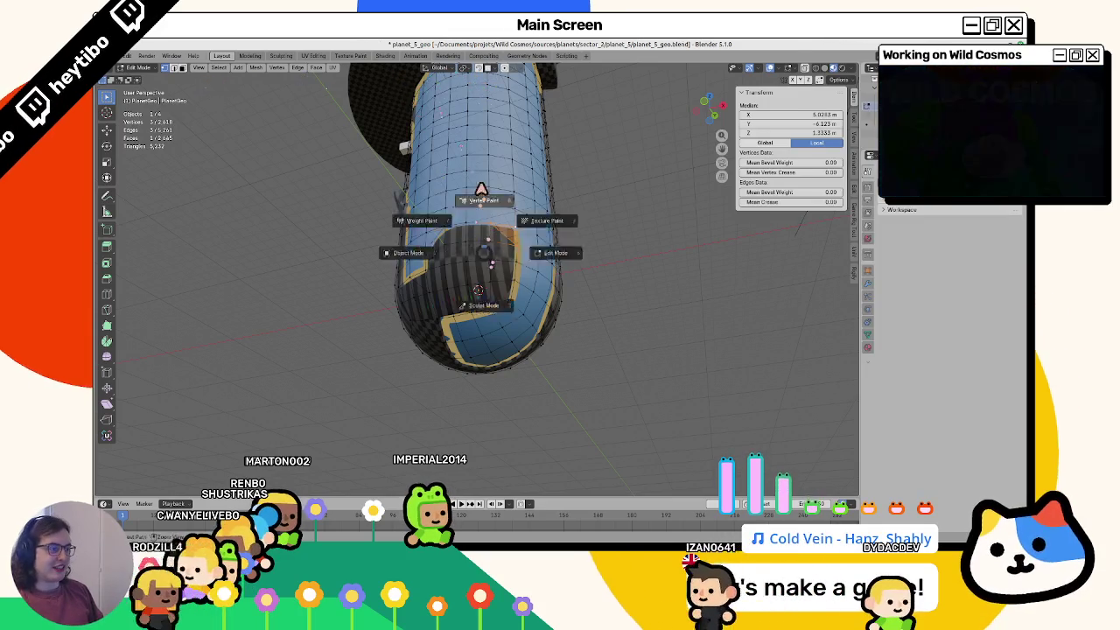
left_click(481, 190)
left_click(469, 68)
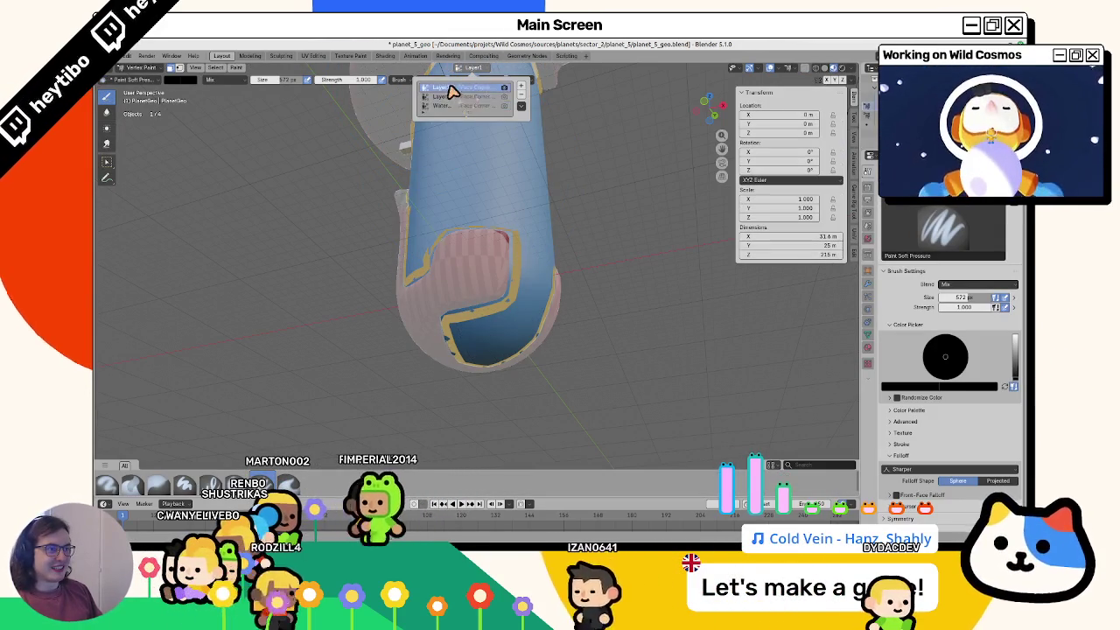
left_click(441, 105)
left_click(181, 80)
left_click(248, 98)
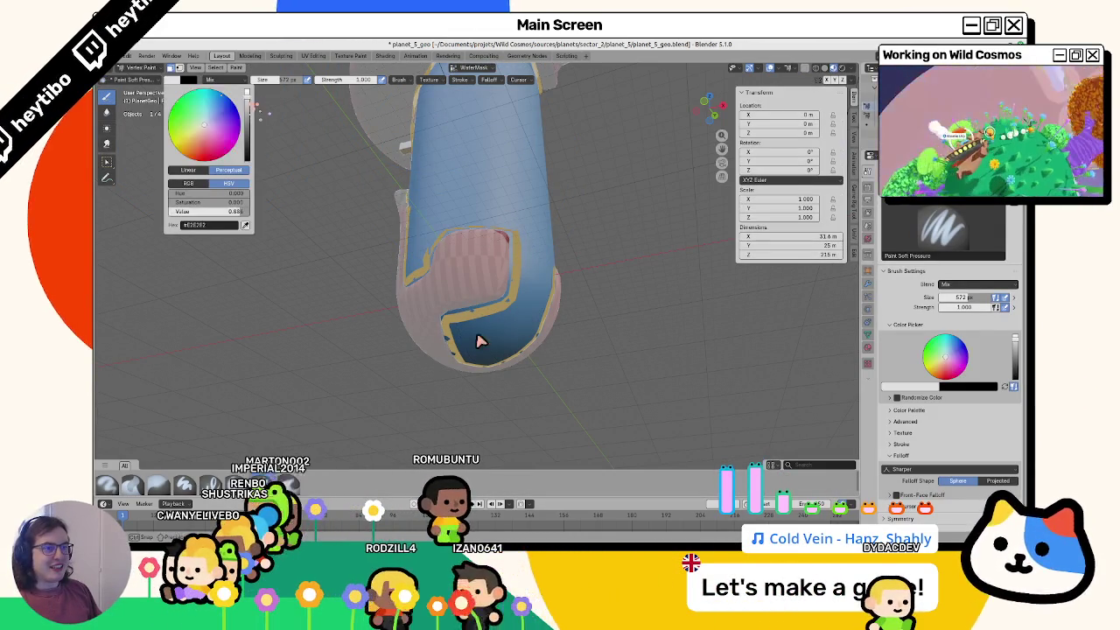
key("Tab")
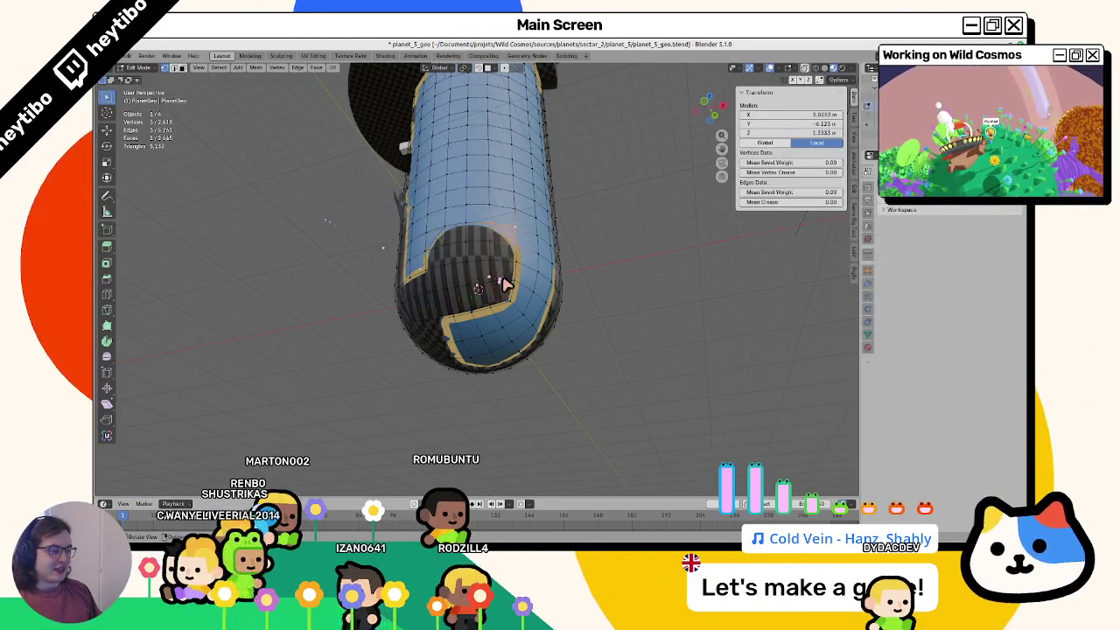
left_click(505, 283)
left_click(182, 69)
left_click_drag(428, 228, 463, 284)
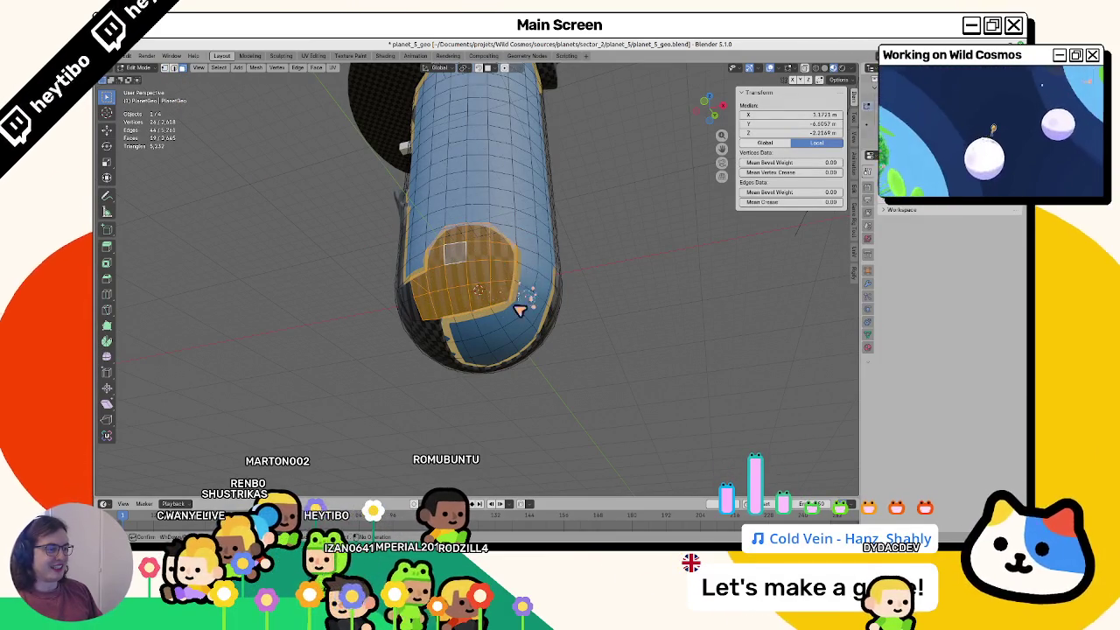
Step: Review the repainted patch from several angles and return to Object Mode
key("Tab")
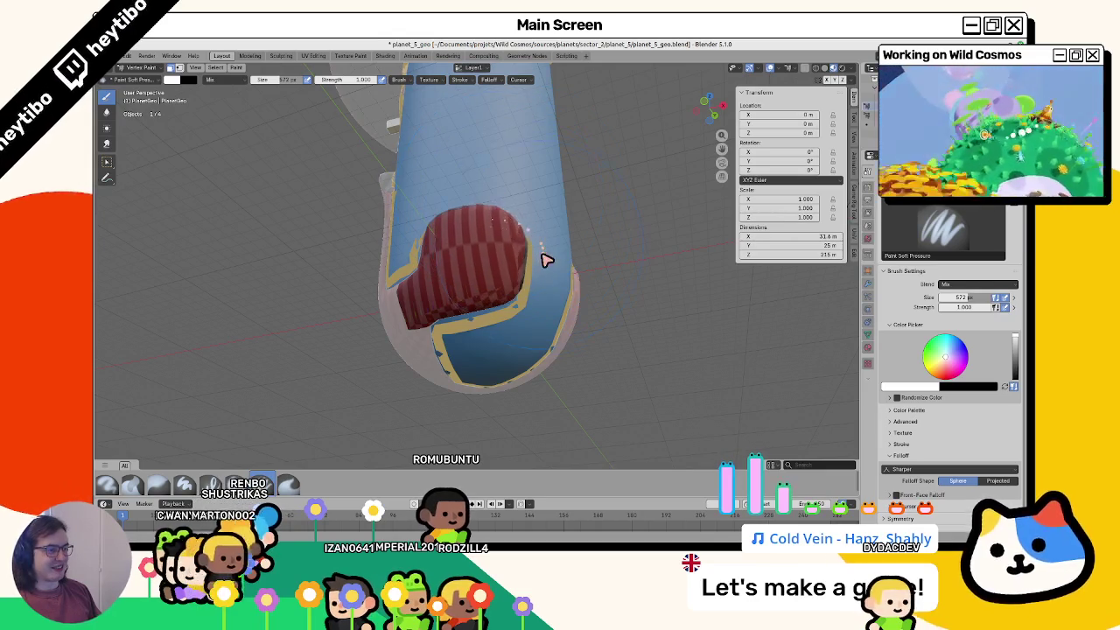
mouse_move(528, 251)
middle_mouse_down()
mouse_move(492, 232)
mouse_move(478, 253)
mouse_move(512, 260)
middle_mouse_up()
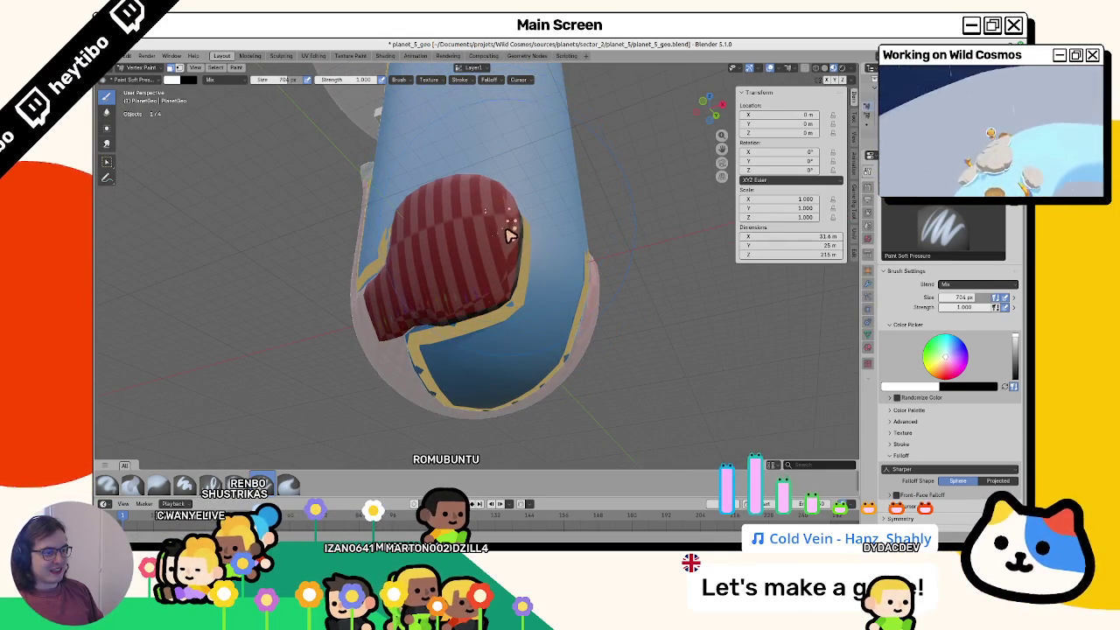
mouse_move(475, 229)
middle_mouse_down()
mouse_move(528, 252)
mouse_move(454, 292)
middle_mouse_up()
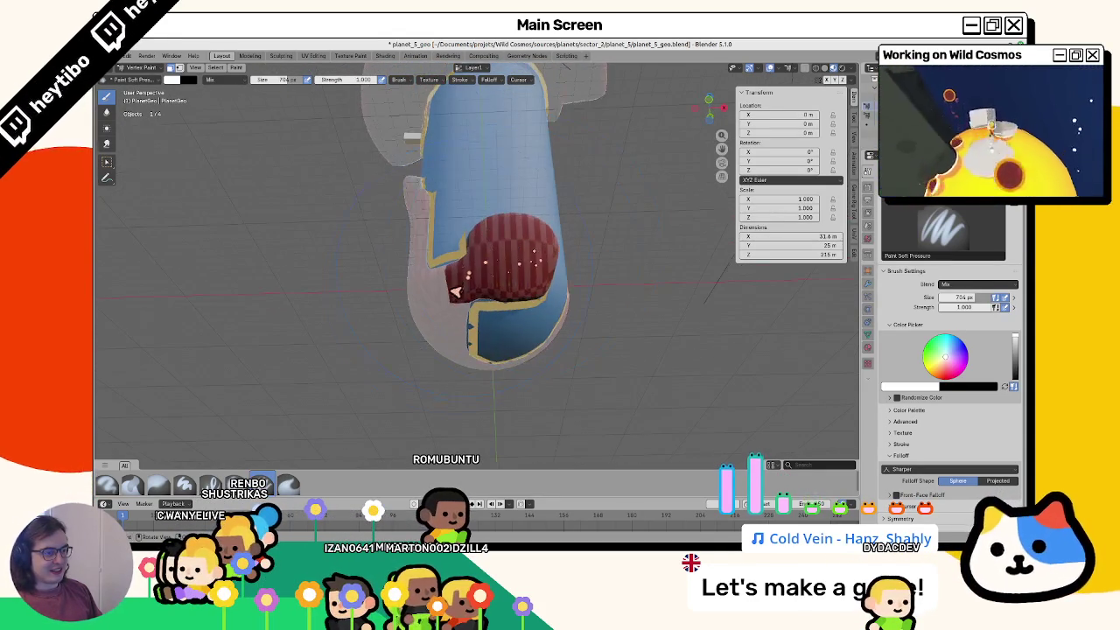
middle_click_drag(523, 260, 495, 237)
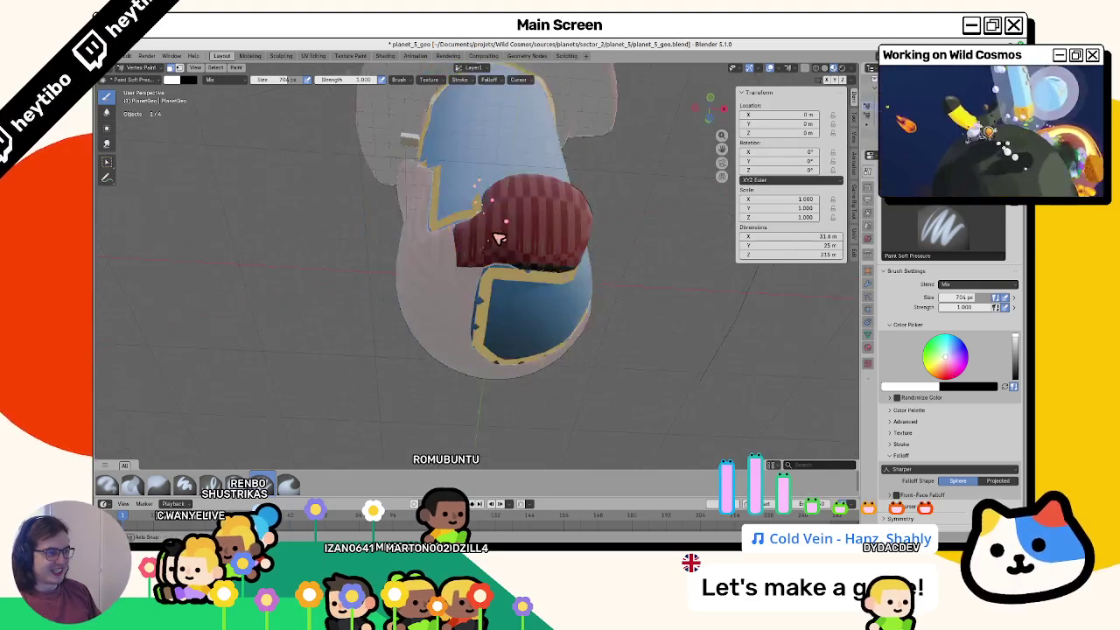
key("ctrl+Tab")
mouse_move(315, 254)
middle_mouse_down()
mouse_move(287, 180)
mouse_move(268, 288)
mouse_move(370, 317)
mouse_move(290, 244)
mouse_move(305, 233)
mouse_move(500, 250)
mouse_move(580, 288)
mouse_move(514, 324)
mouse_move(517, 268)
mouse_move(458, 259)
middle_mouse_up()
Step: Save the .blend file with Ctrl+S
scroll(378, 287, "down", 3)
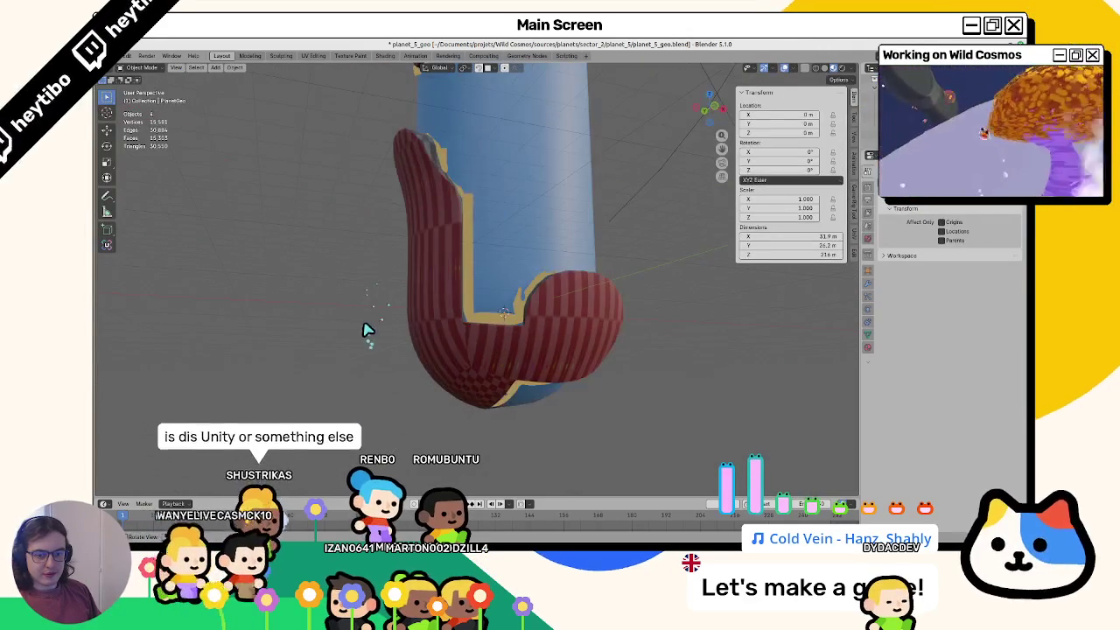
scroll(368, 327, "down", 5)
scroll(431, 354, "down", 2)
key("ctrl+s")
scroll(493, 288, "up", 6)
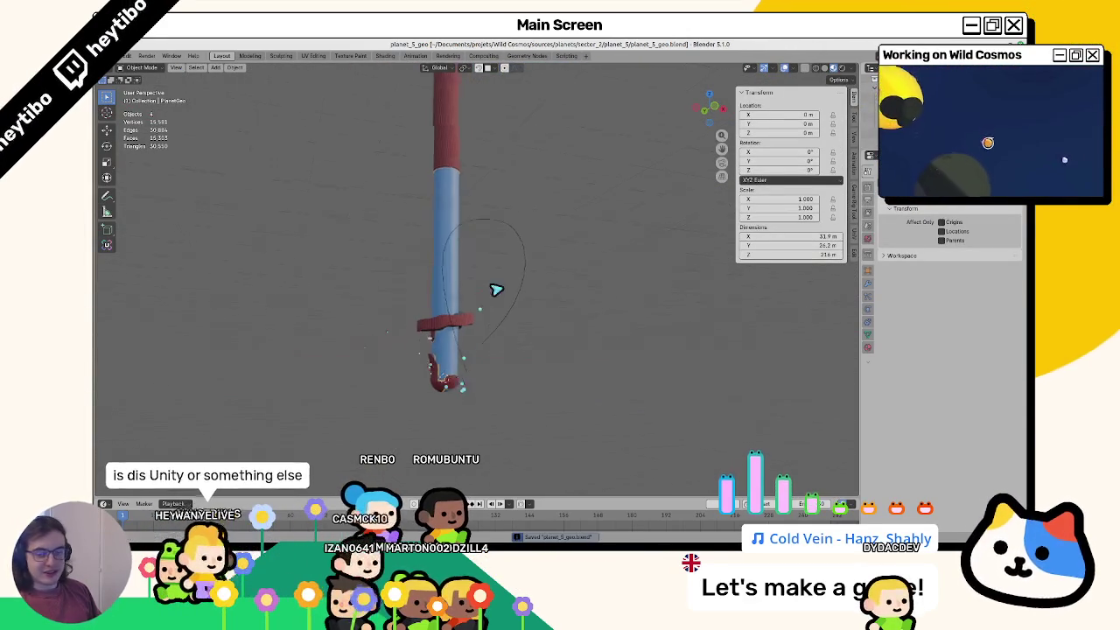
scroll(493, 297, "up", 2)
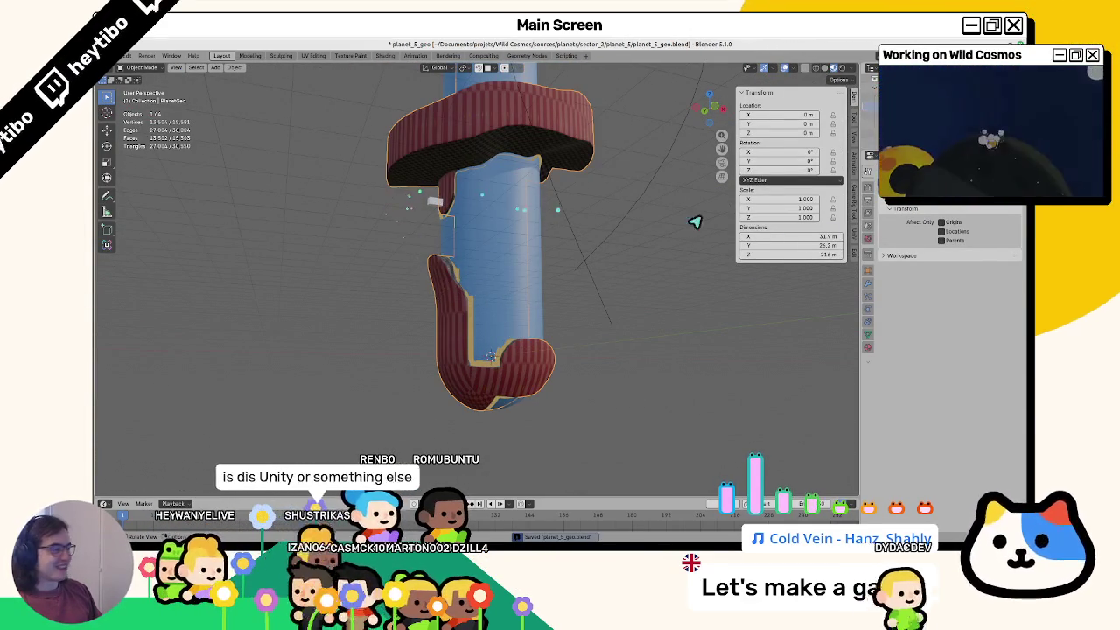
Step: Select the water object, collapse its modifier settings, then deselect everything
left_click(590, 250)
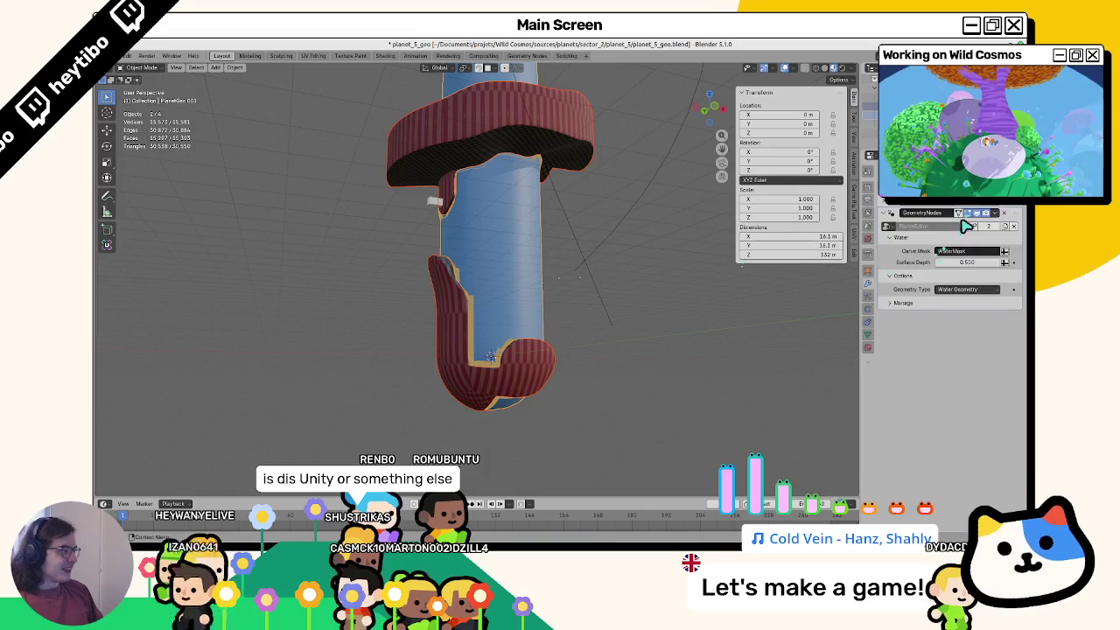
left_click(974, 212)
left_click(730, 236)
mouse_move(731, 236)
middle_mouse_down()
mouse_move(430, 317)
mouse_move(492, 271)
mouse_move(538, 270)
mouse_move(537, 285)
mouse_move(502, 313)
mouse_move(458, 323)
mouse_move(488, 266)
mouse_move(476, 280)
mouse_move(462, 259)
mouse_move(468, 288)
mouse_move(414, 251)
middle_mouse_up()
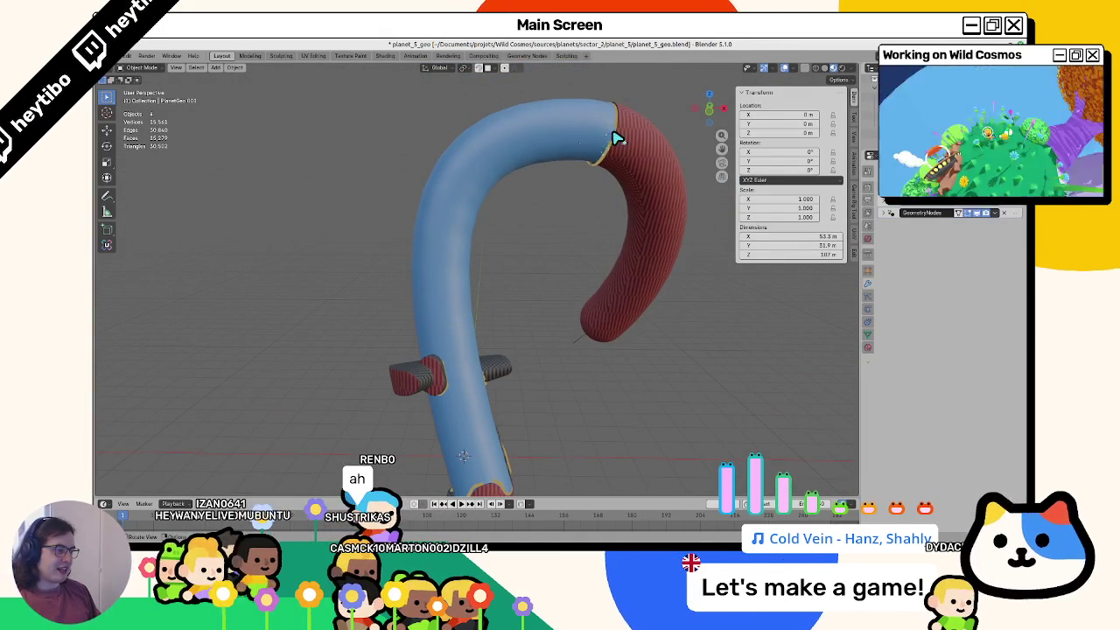
mouse_move(615, 137)
middle_mouse_down()
mouse_move(613, 219)
mouse_move(563, 229)
middle_mouse_up()
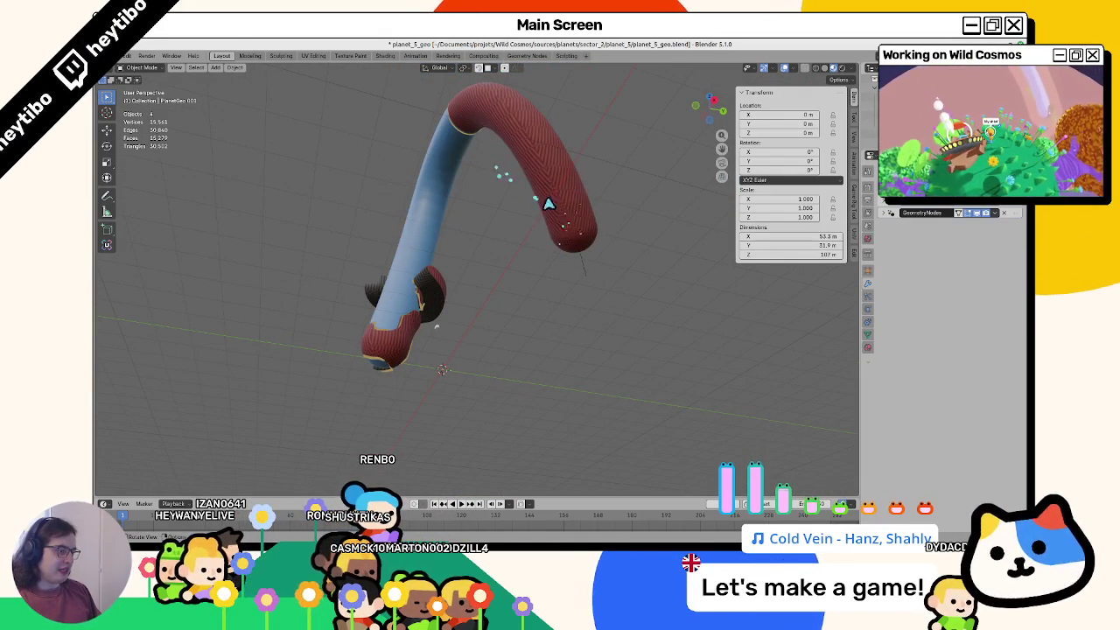
mouse_move(498, 307)
middle_mouse_down()
mouse_move(589, 292)
mouse_move(581, 297)
middle_mouse_up()
scroll(542, 310, "down", 3)
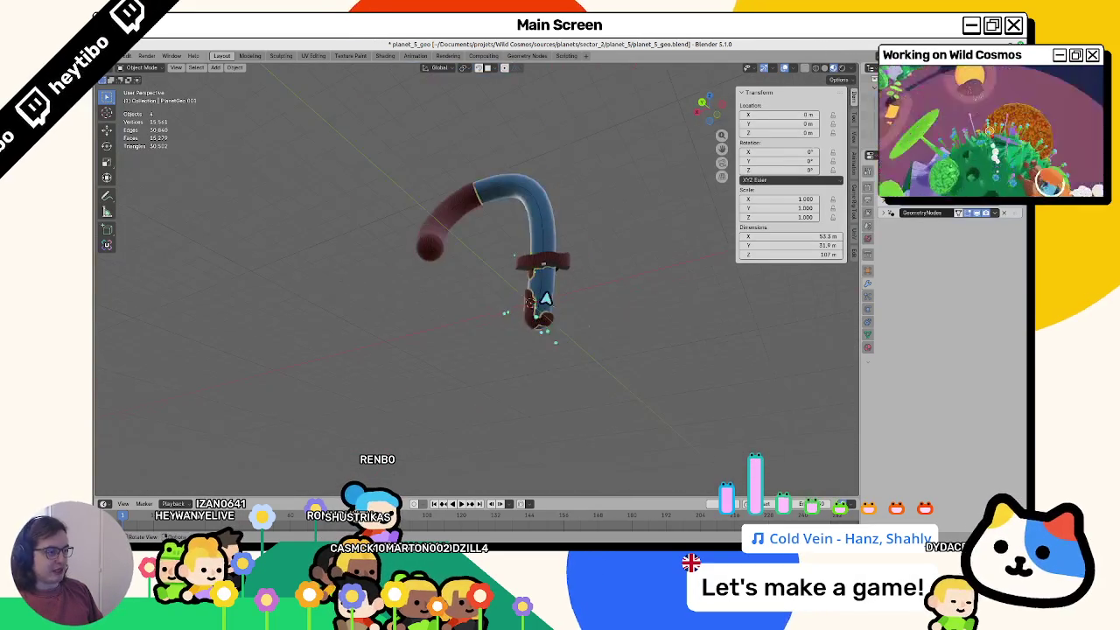
scroll(555, 324, "up", 3)
Step: Select the PlayerPlaceholder object near the tube's bend
left_click(594, 261)
left_click(595, 261)
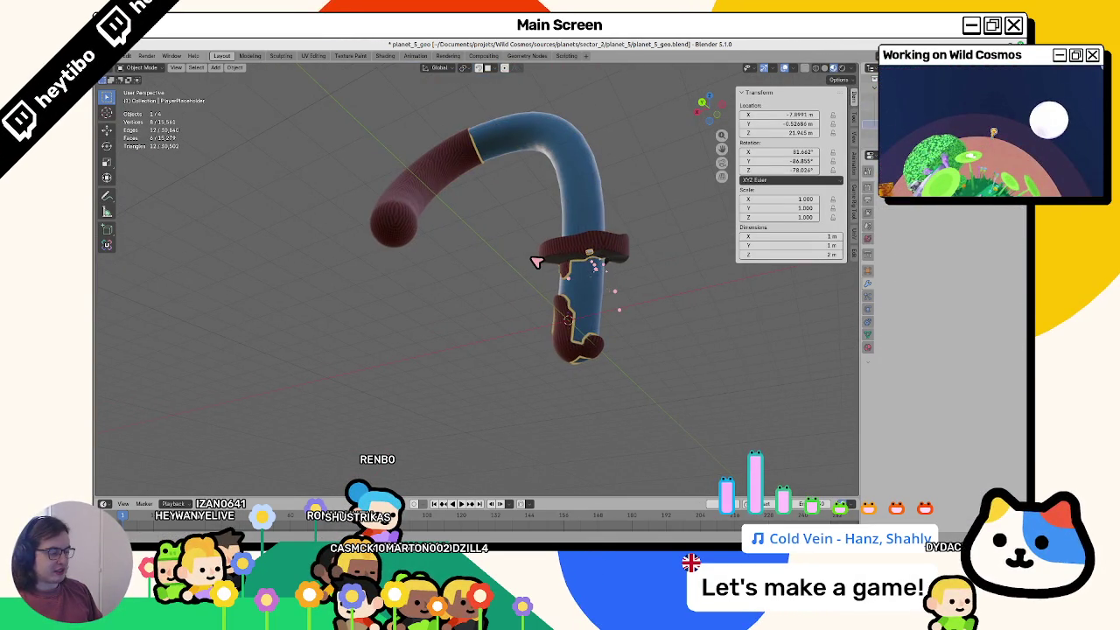
key("g")
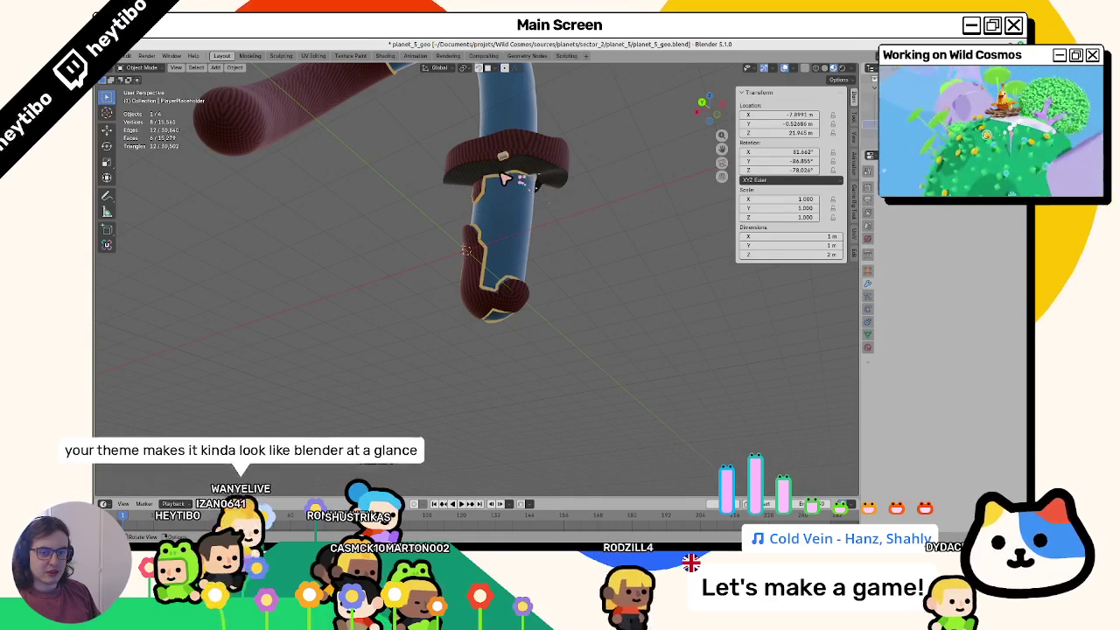
middle_click_drag(536, 172, 492, 193)
scroll(490, 194, "up", 2)
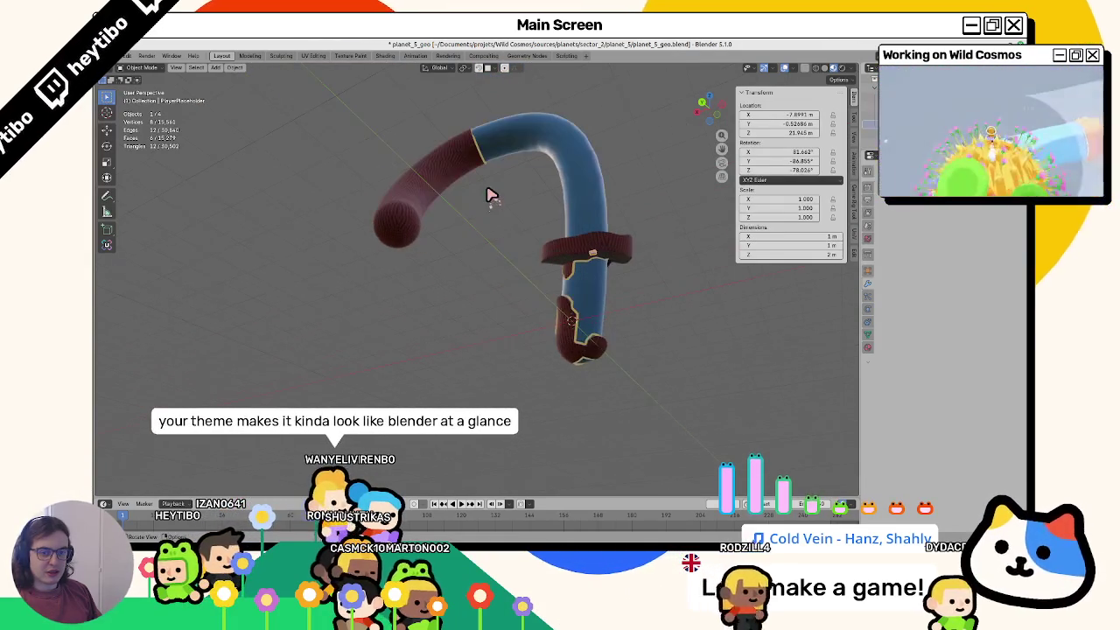
scroll(490, 195, "up", 2)
scroll(486, 205, "up", 2)
mouse_move(473, 219)
middle_mouse_down()
mouse_move(504, 292)
mouse_move(599, 289)
middle_mouse_up()
Step: Clear the PlayerPlaceholder's rotation, hide it, and select the blue Water tube
left_click(599, 284)
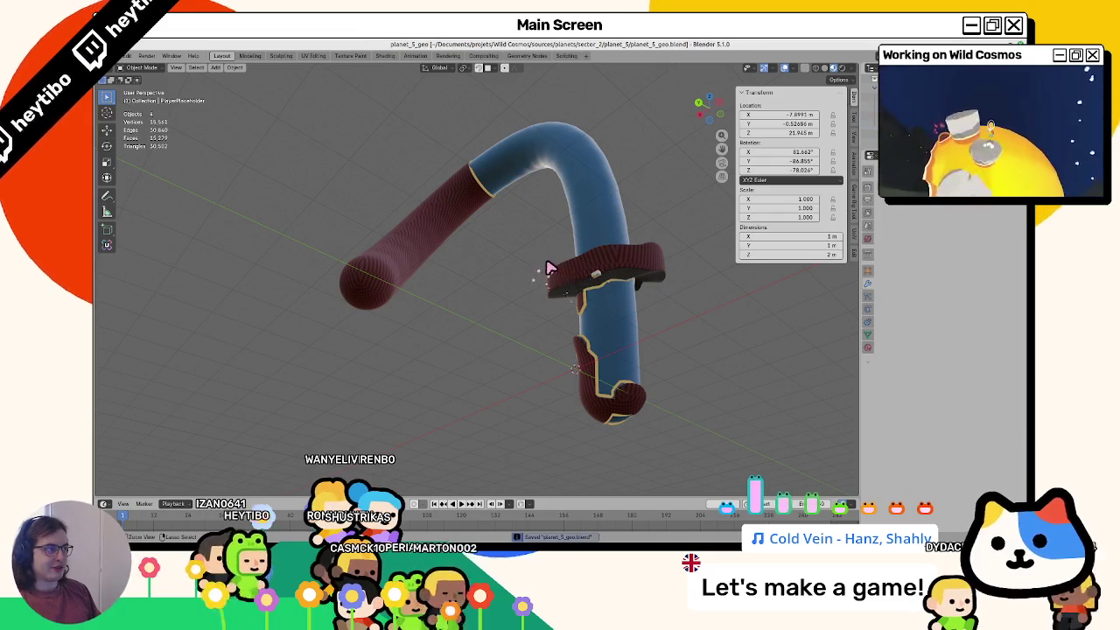
left_click(597, 280)
left_click(532, 313)
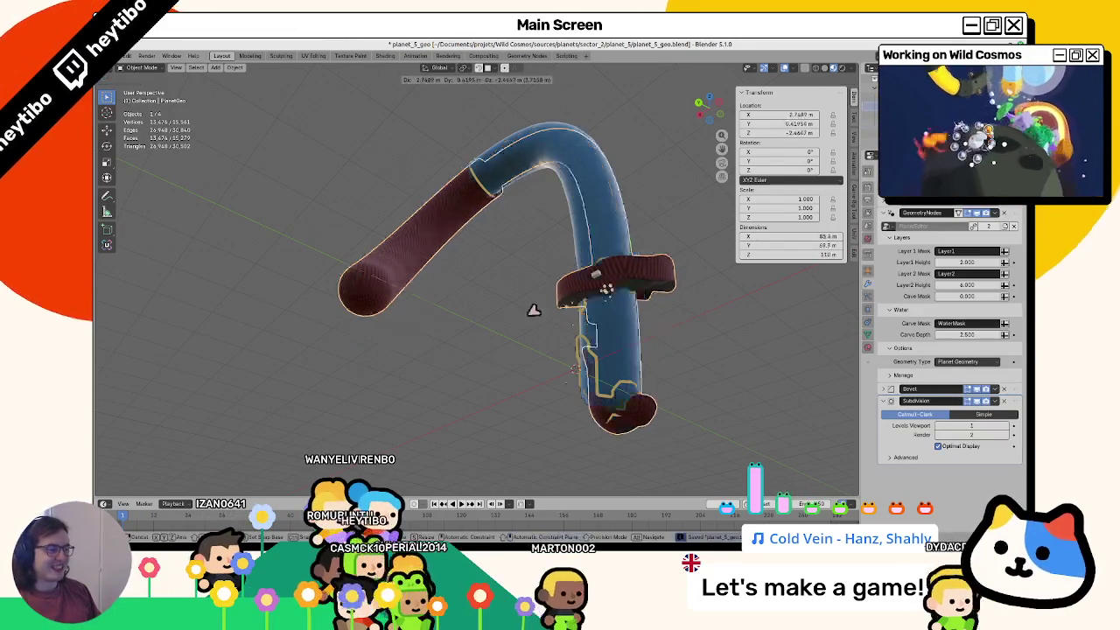
left_click(600, 292)
key("g")
left_click(484, 335)
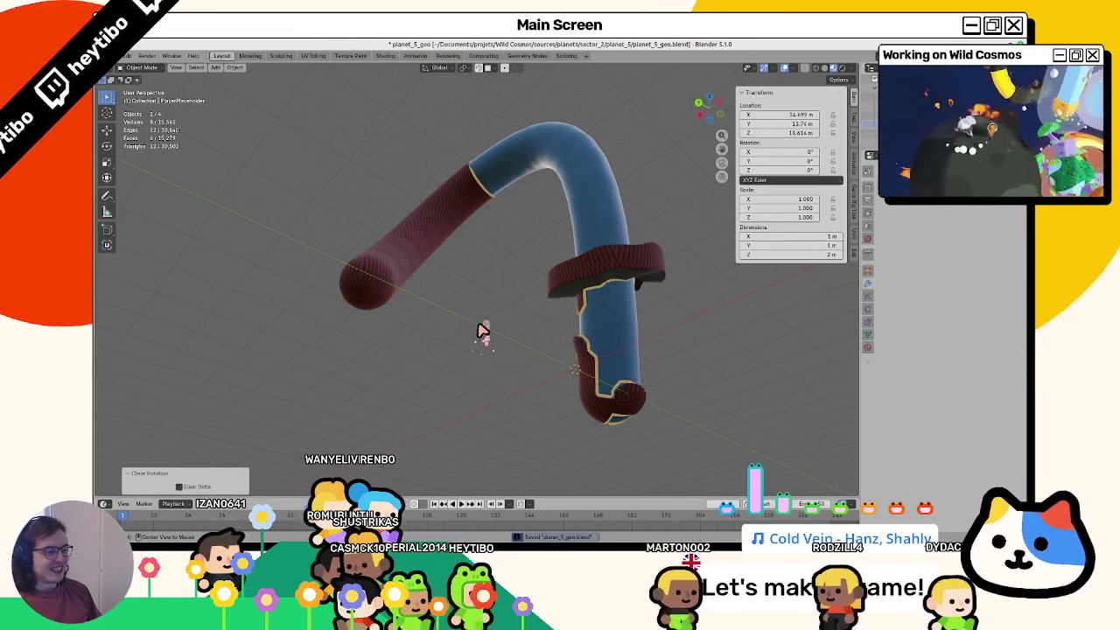
key("h")
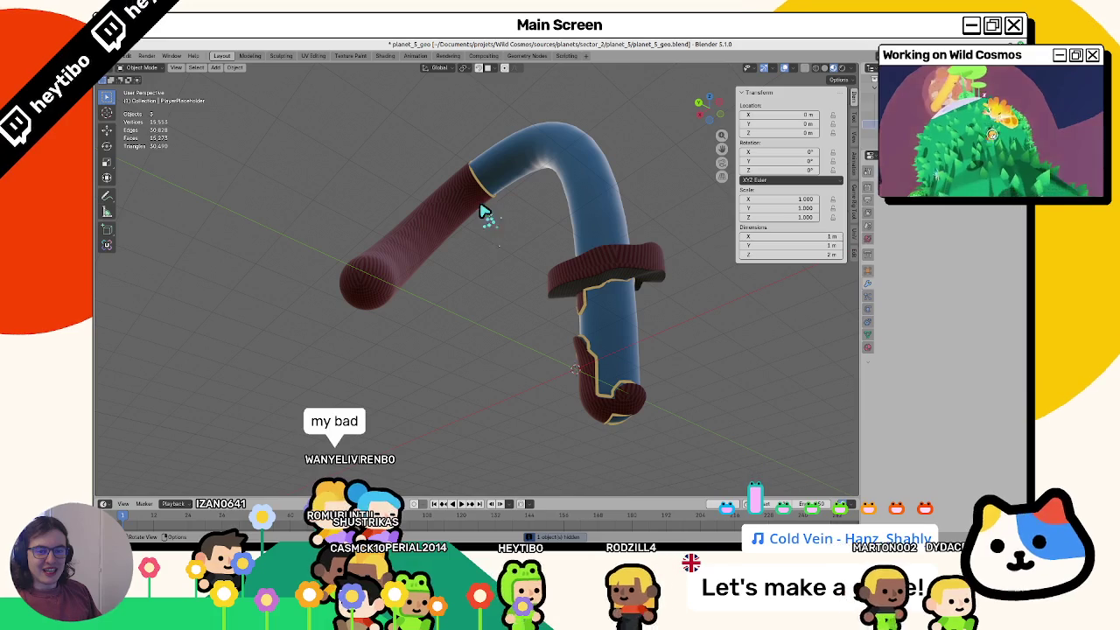
left_click(624, 403)
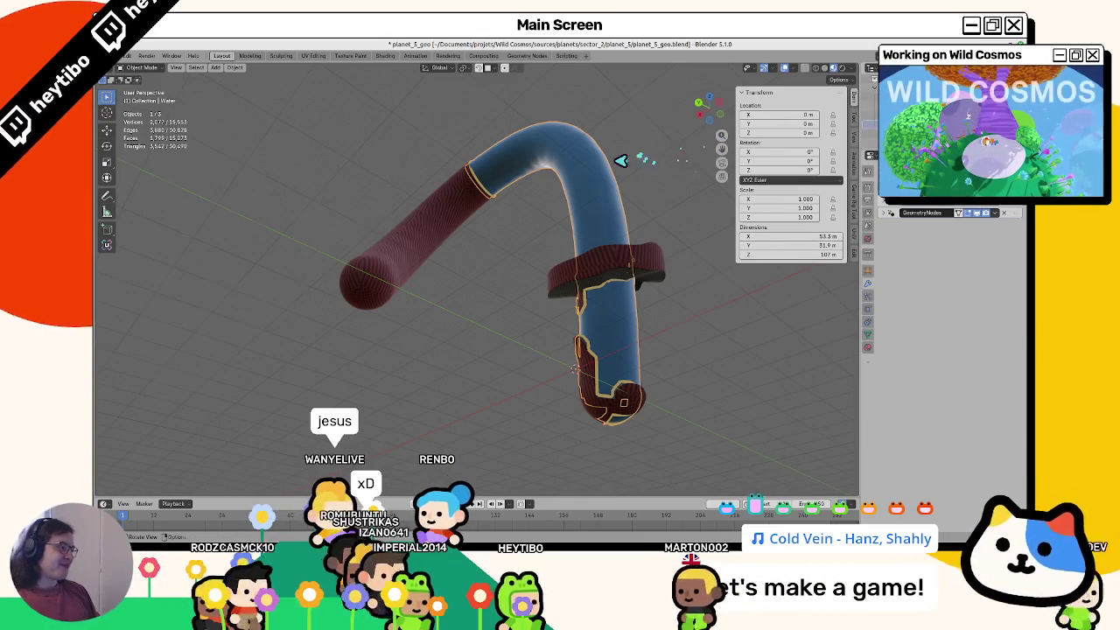
middle_click_drag(612, 205, 621, 187)
key("g")
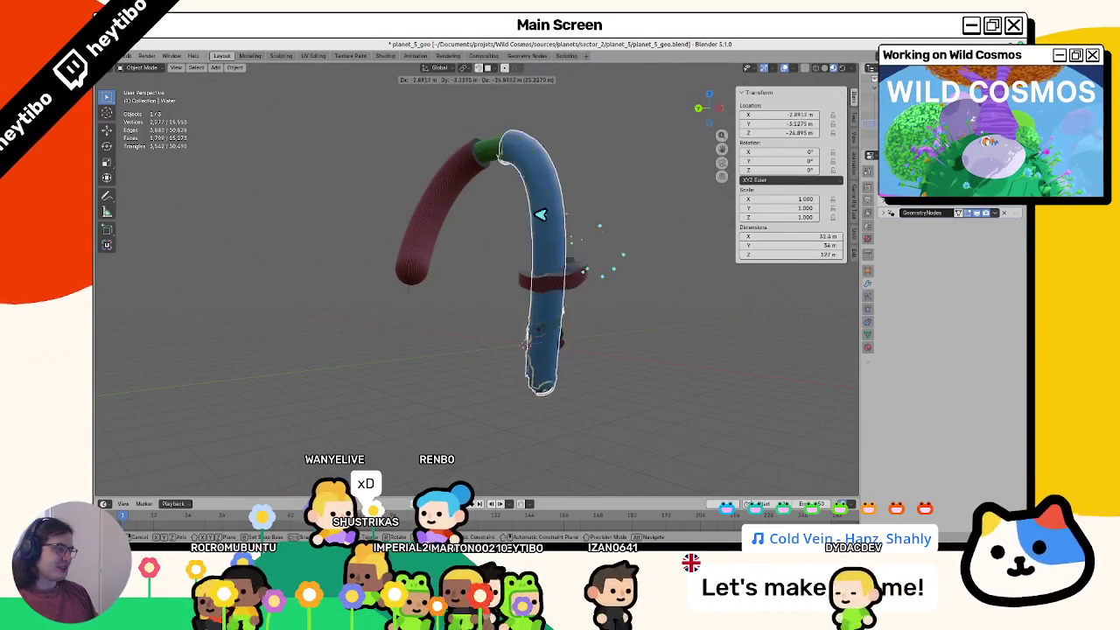
right_click(625, 308)
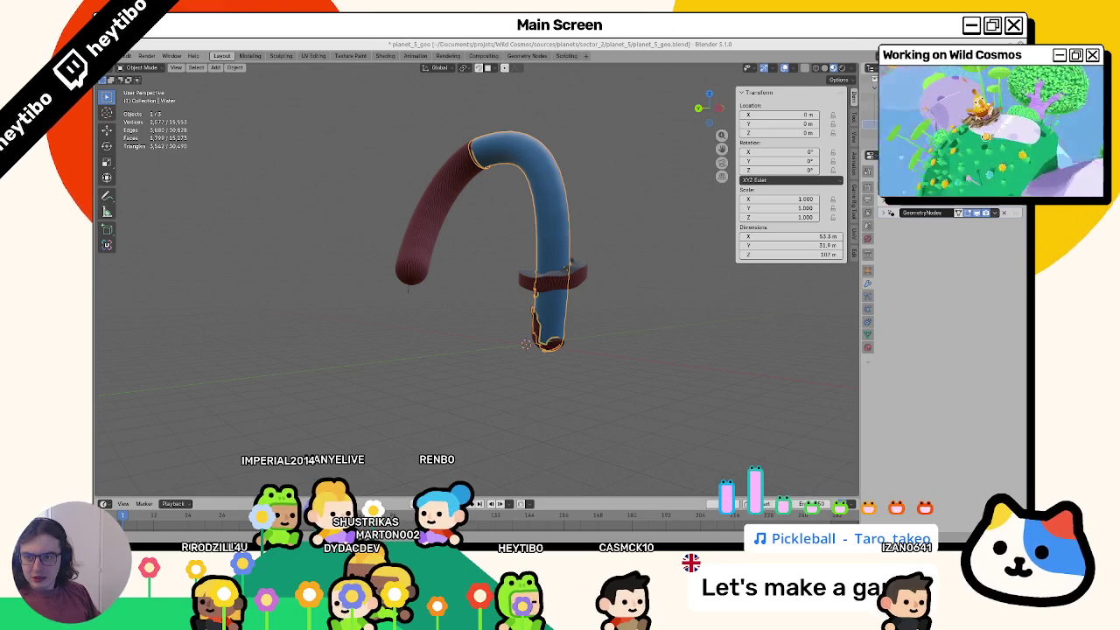
middle_click_drag(540, 199, 512, 225)
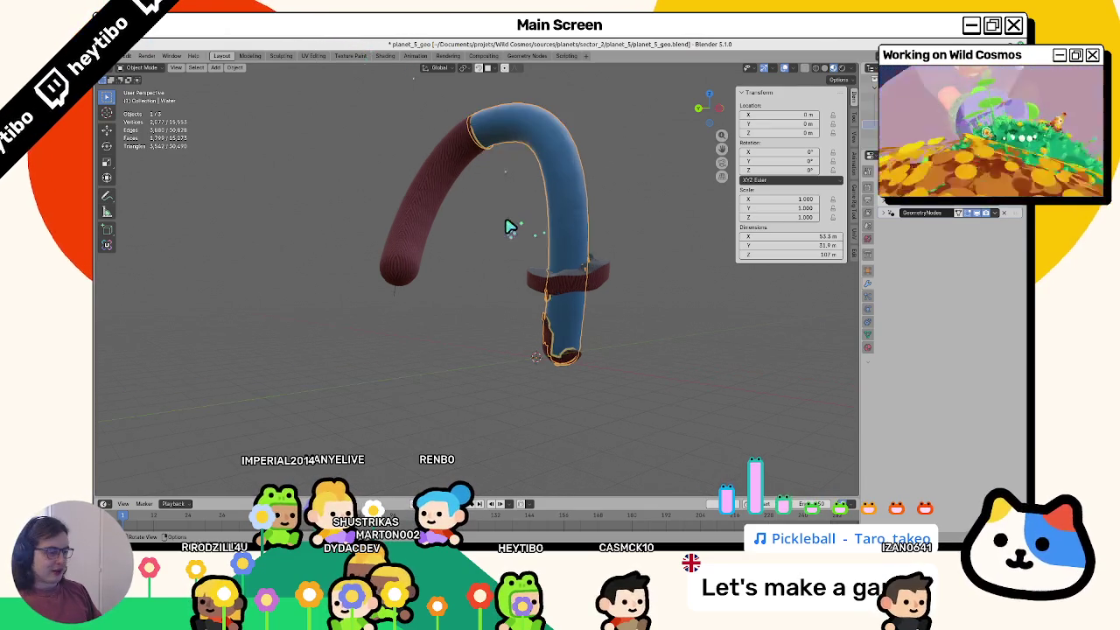
scroll(532, 332, "up", 5)
mouse_move(532, 332)
middle_mouse_down()
mouse_move(545, 392)
mouse_move(628, 282)
middle_mouse_up()
scroll(533, 334, "down", 5)
scroll(580, 358, "up", 3)
scroll(628, 281, "down", 5)
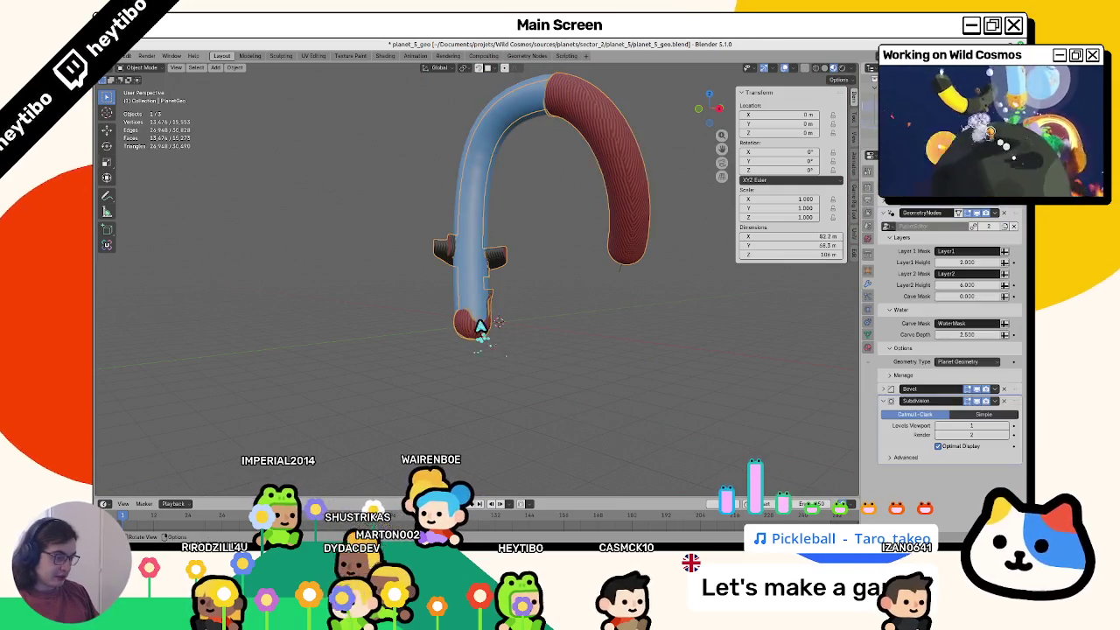
Step: Duplicate the water tube in place and apply its Geometry Nodes modifier to get a plain mesh
key("shift+d")
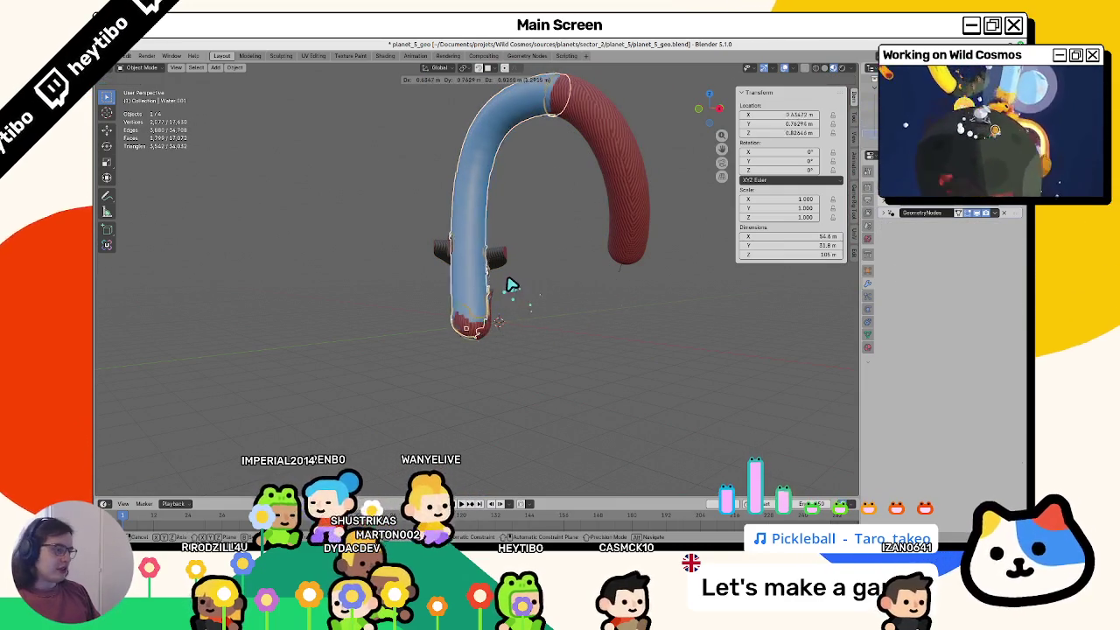
right_click(545, 275)
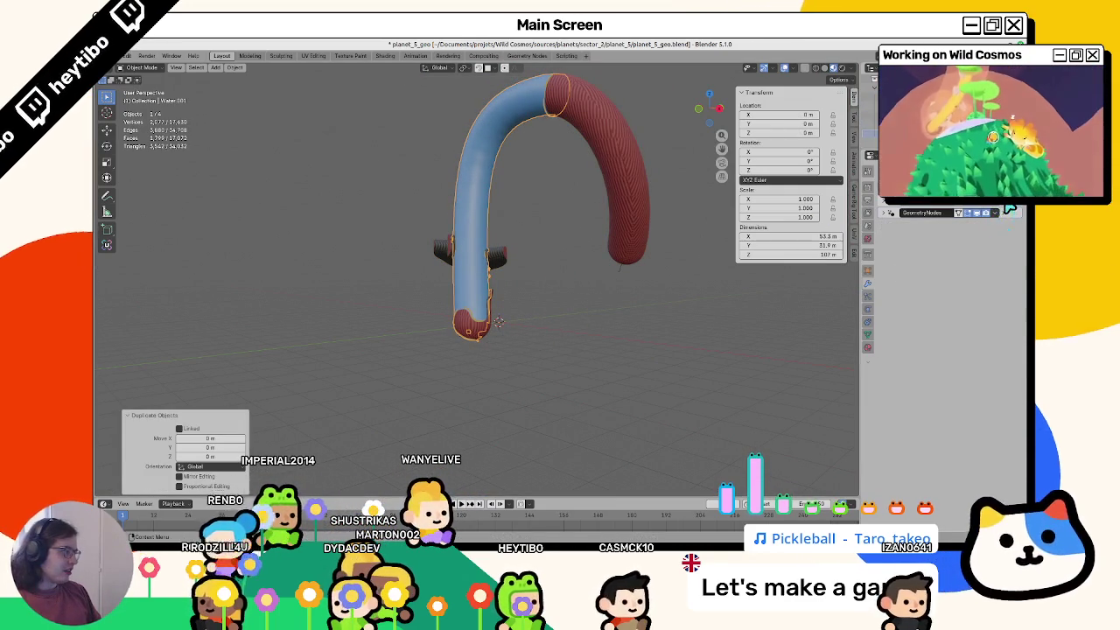
key("g")
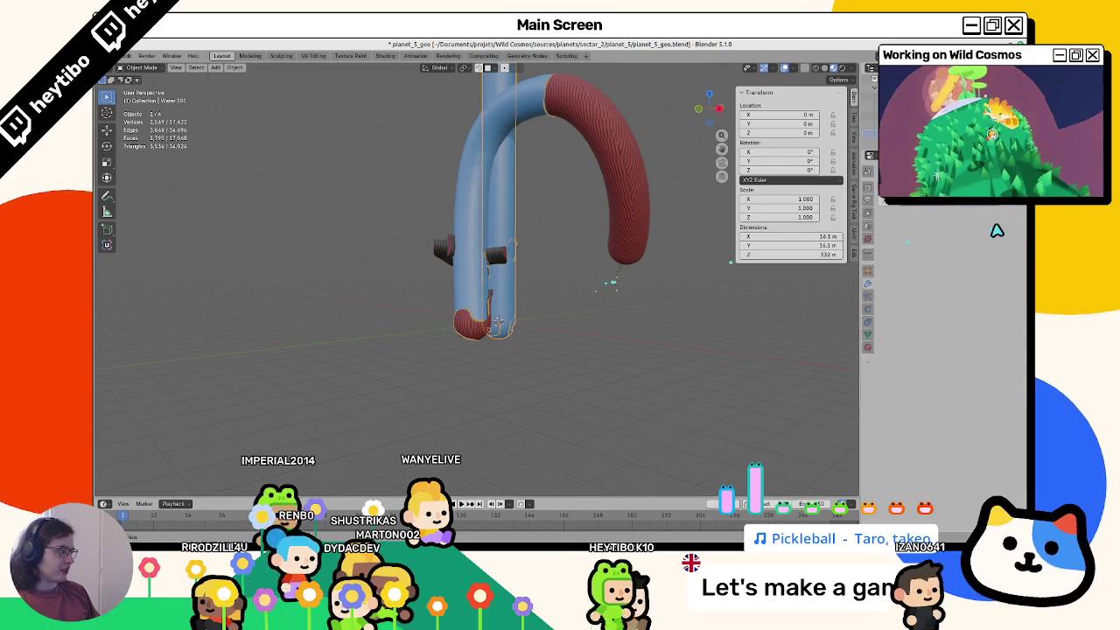
key("Escape")
left_click(1004, 212)
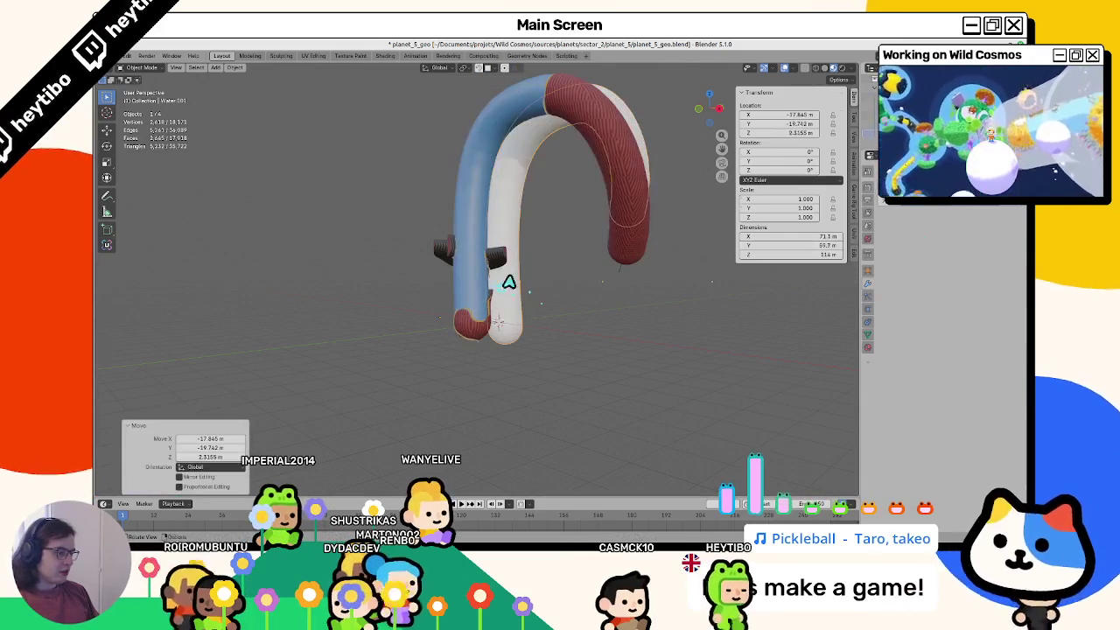
Step: In Edit Mode, select all of the copy's mesh and run Merge by Distance to remove doubled vertices
key("Tab")
key("a")
key("r")
left_click(607, 262)
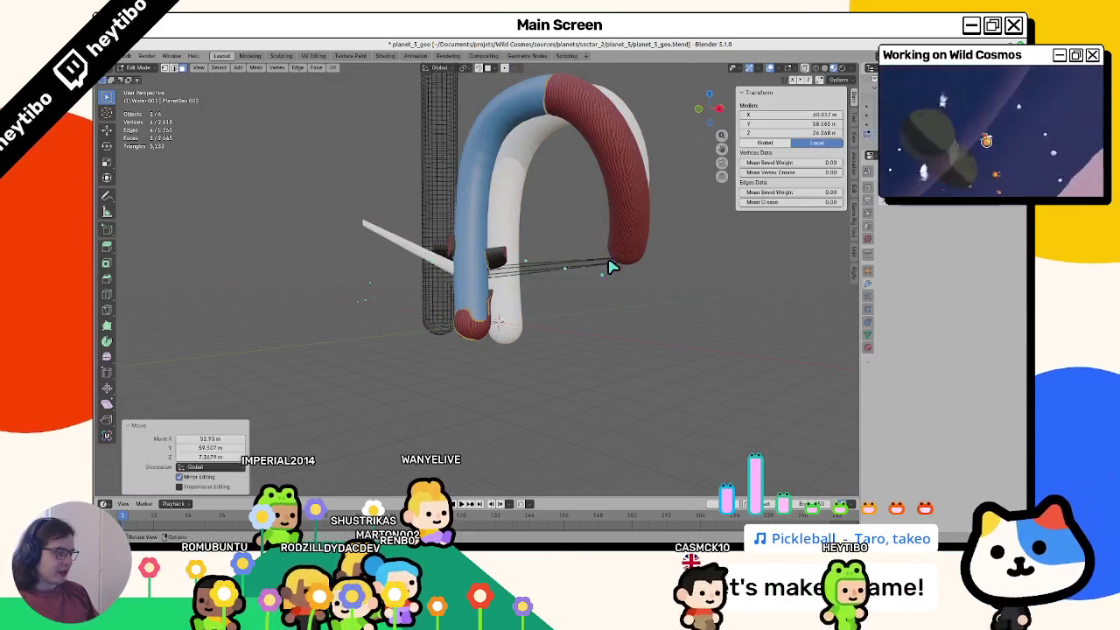
key("Tab")
key("Tab")
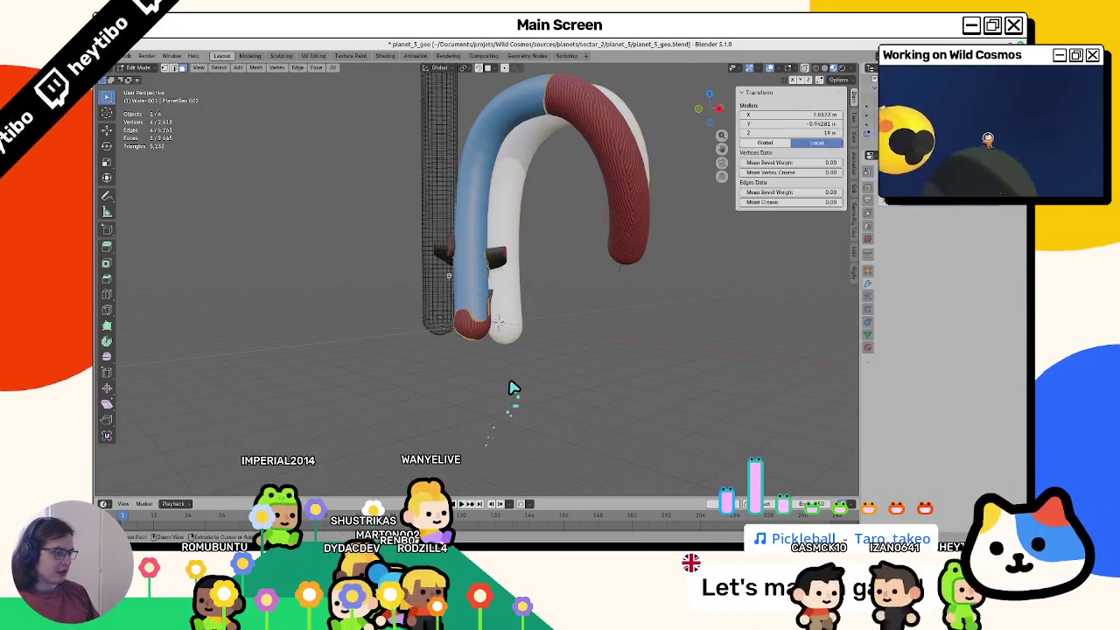
key("a")
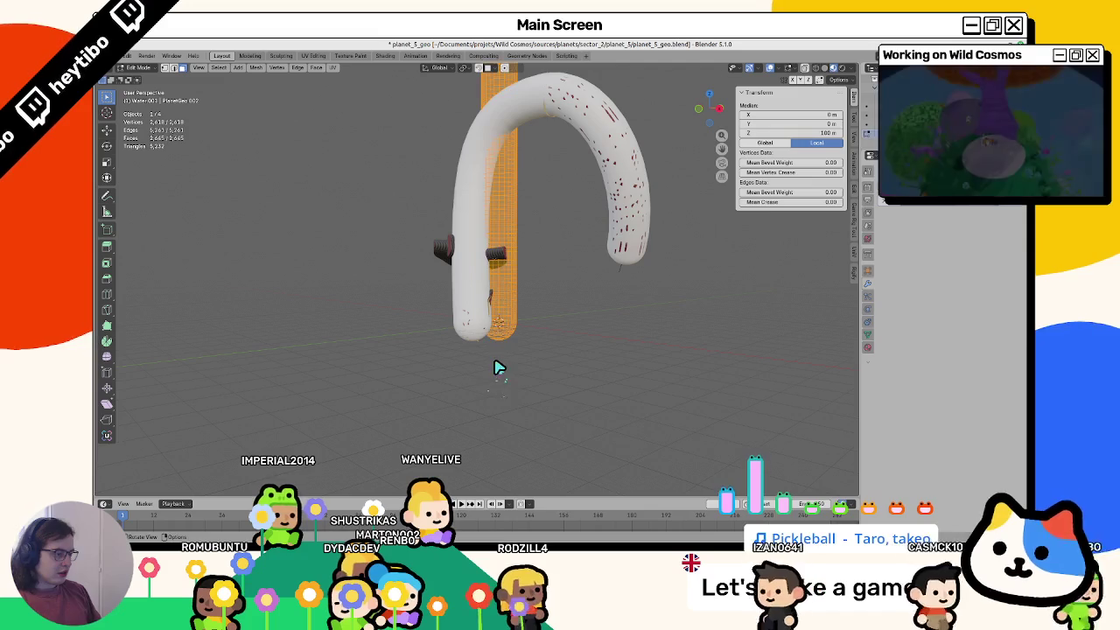
key("F3")
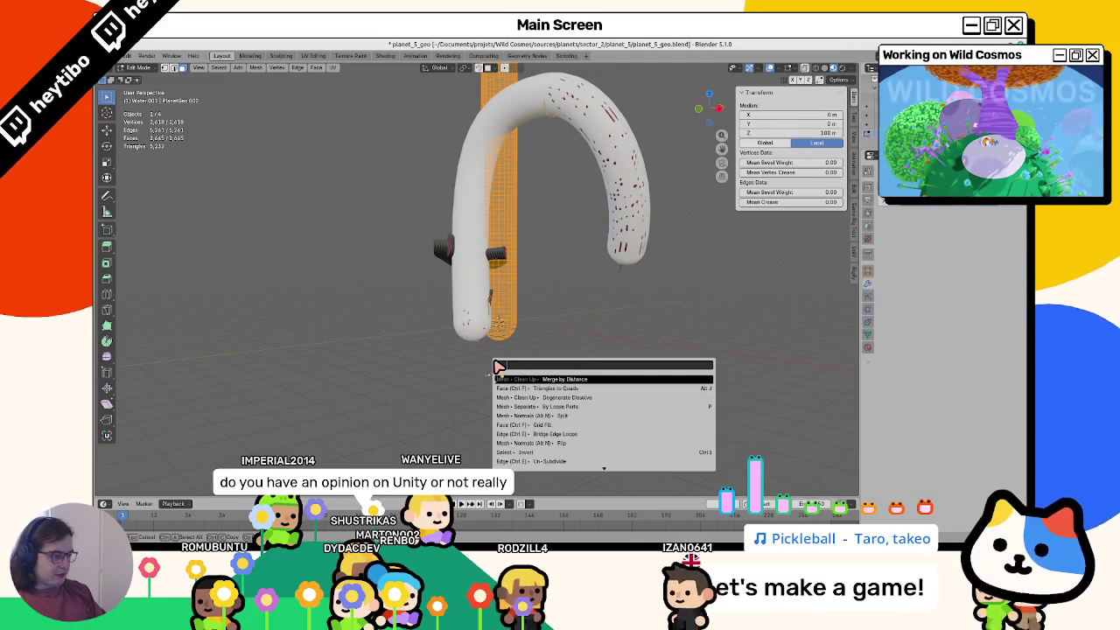
key("Return")
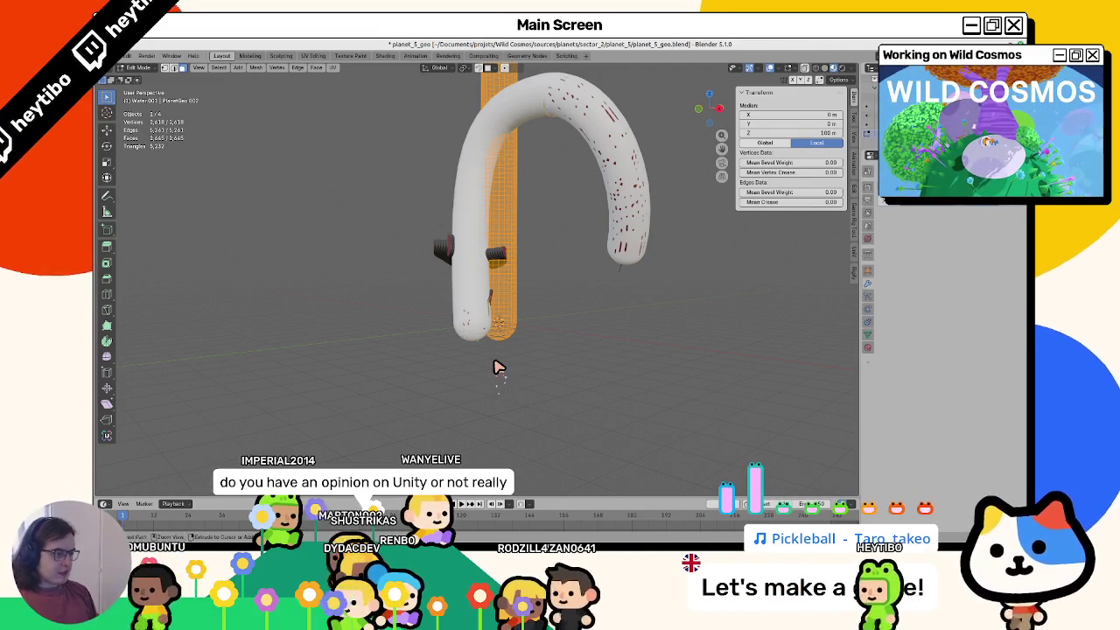
key("Tab")
Step: Shrink the copy's mesh slightly inward along its normals with Alt+S
key("Tab")
middle_click_drag(350, 370, 412, 379)
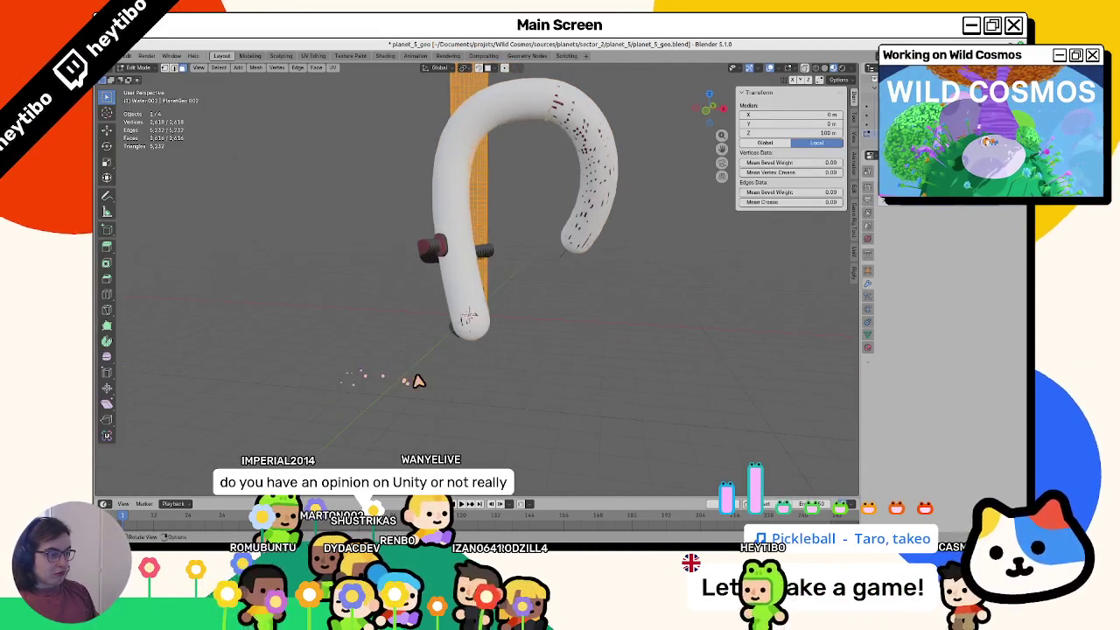
key("Tab")
mouse_move(527, 371)
middle_mouse_down()
mouse_move(548, 367)
mouse_move(490, 367)
mouse_move(624, 329)
middle_mouse_up()
scroll(490, 372, "up", 3)
key("Tab")
key("alt+s")
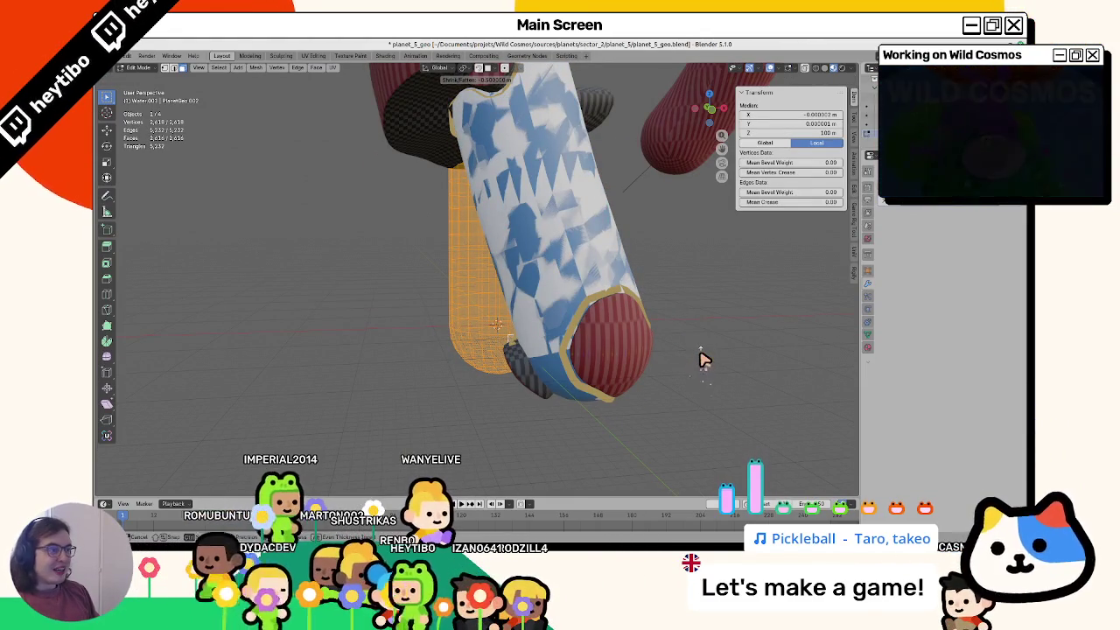
left_click(704, 359)
Step: Return to Object Mode and rename the copied object to Water.Col
key("ctrl+Tab")
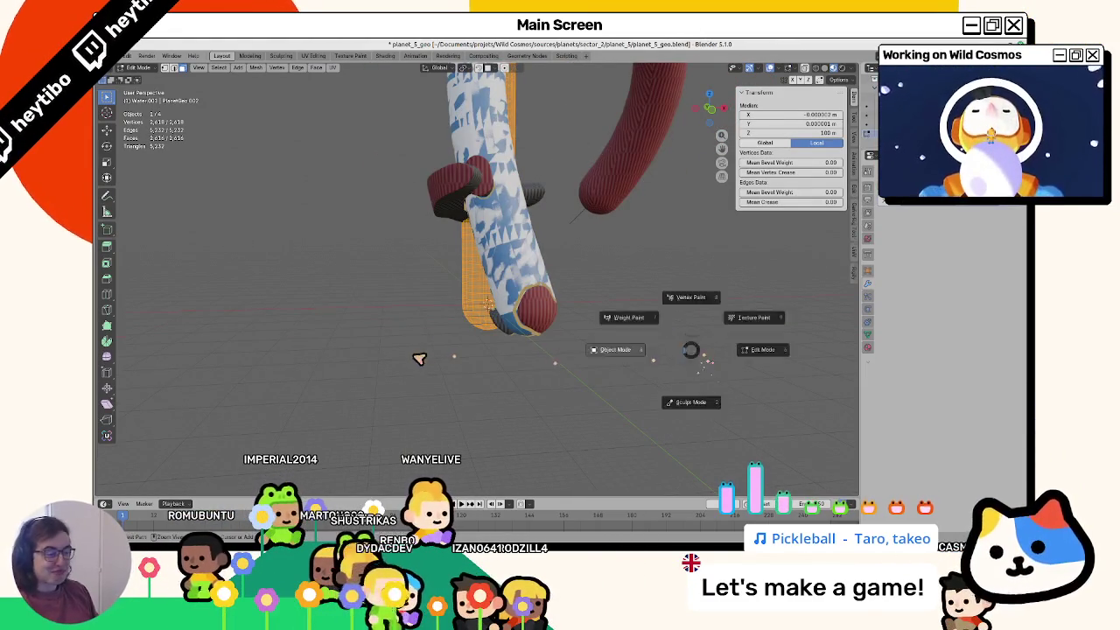
left_click(419, 359)
key("F2")
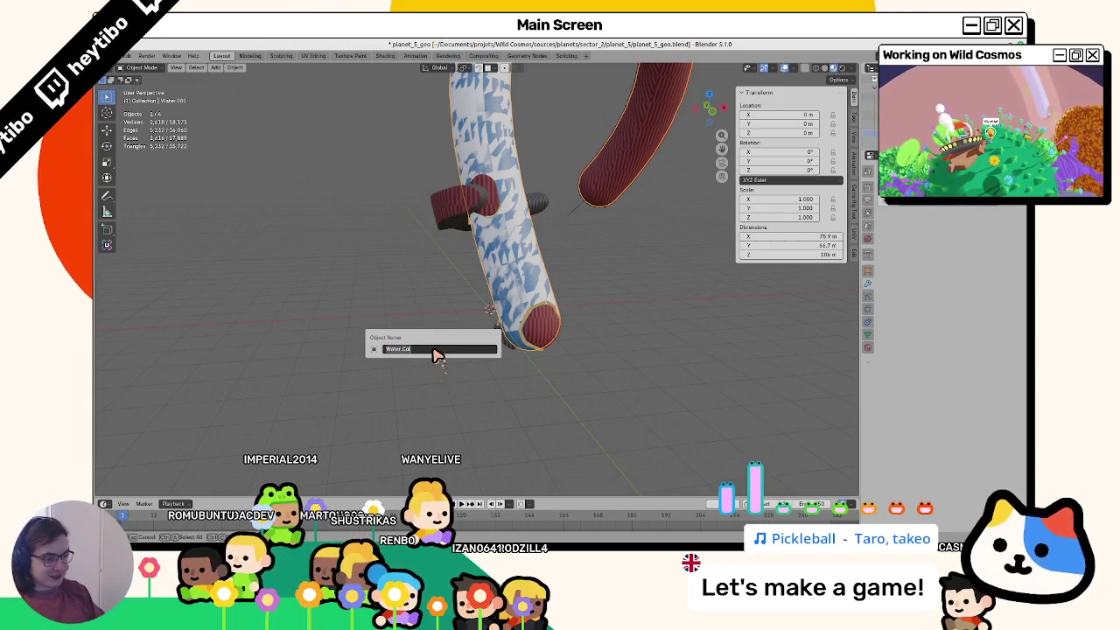
left_click(865, 335)
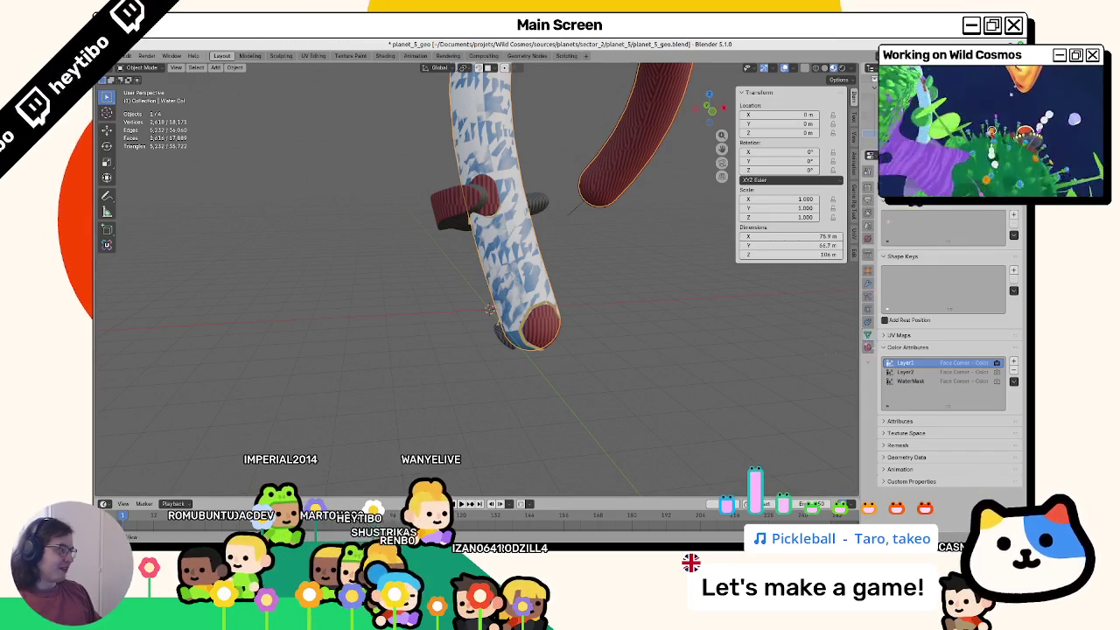
Step: Hide Water.Col to compare, reveal all hidden objects again, and select the planet tube PlanetGeo
key("h")
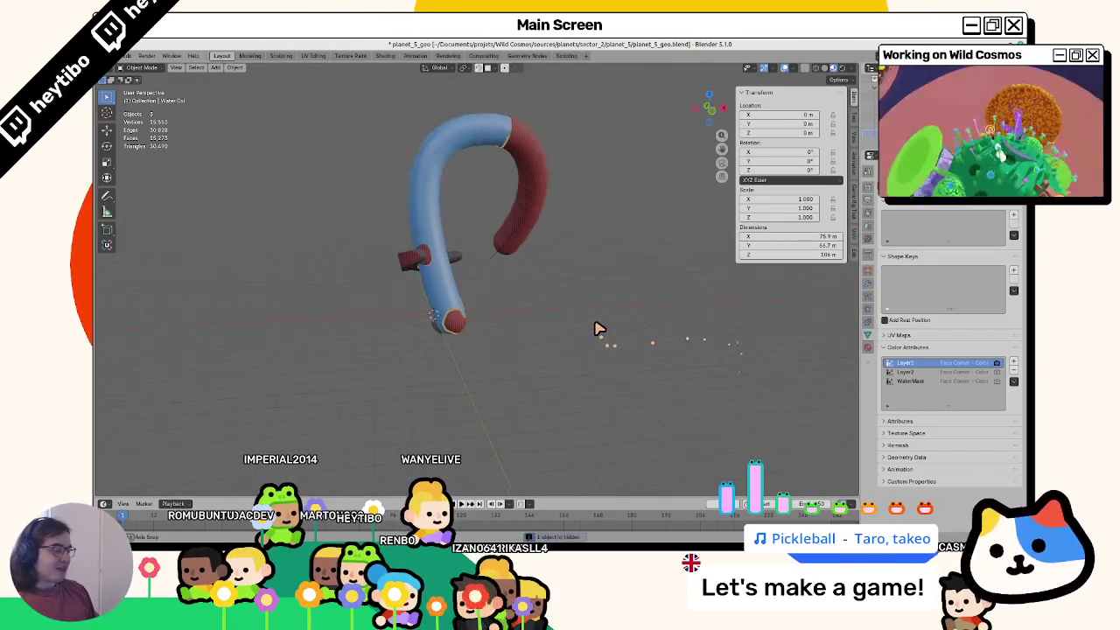
key("alt+h")
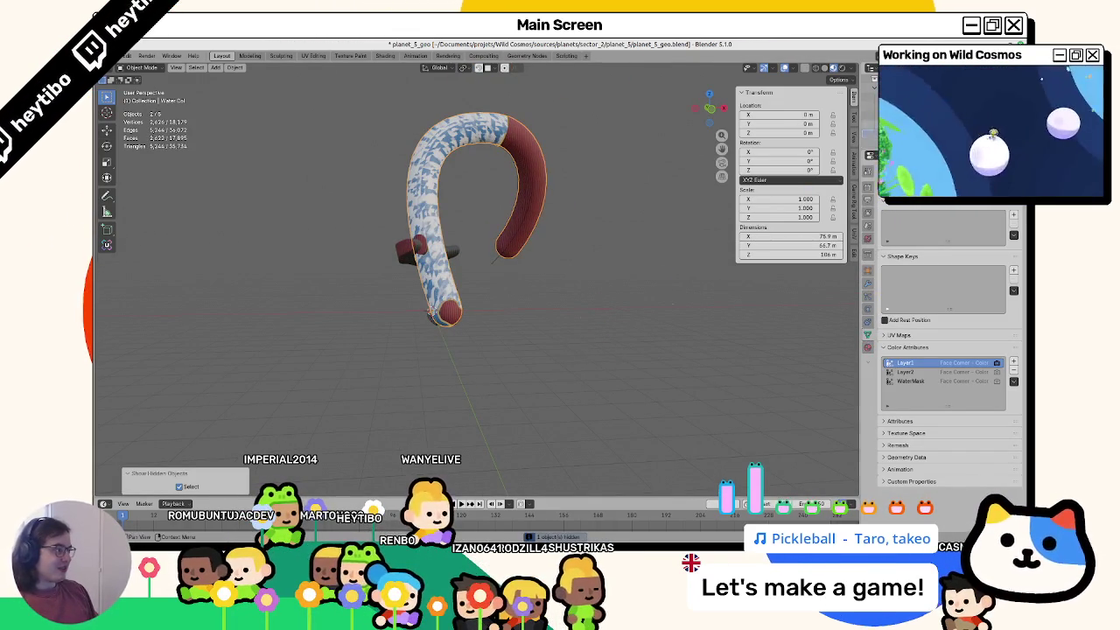
left_click(430, 311)
left_click(431, 310)
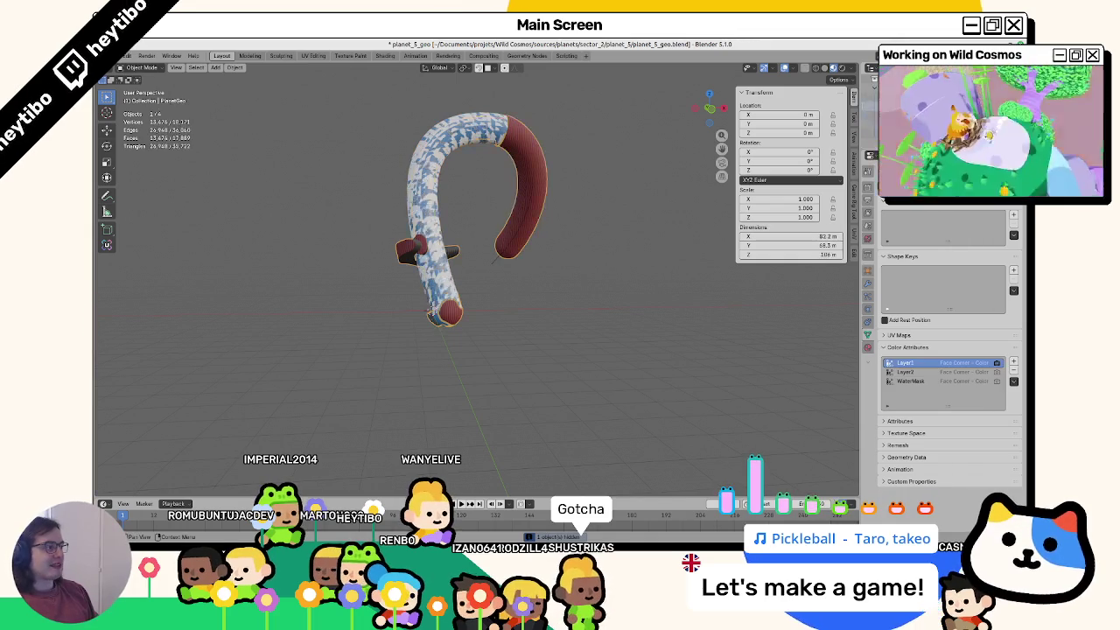